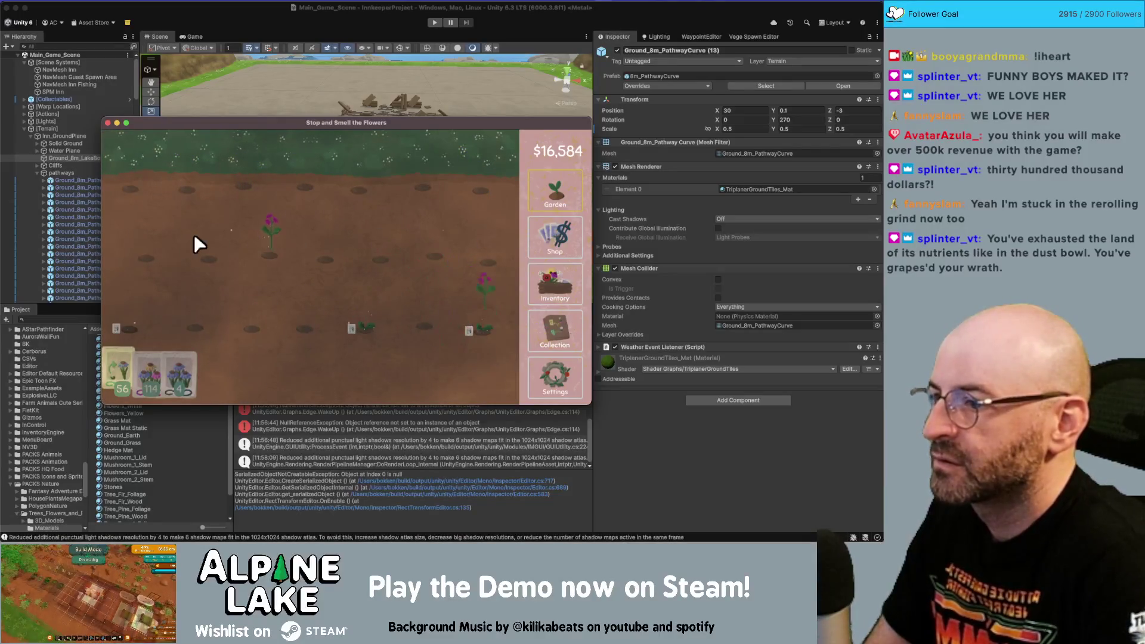
- Turn the bluebell flowers in the inventory into seeds
click(552, 236)
click(546, 278)
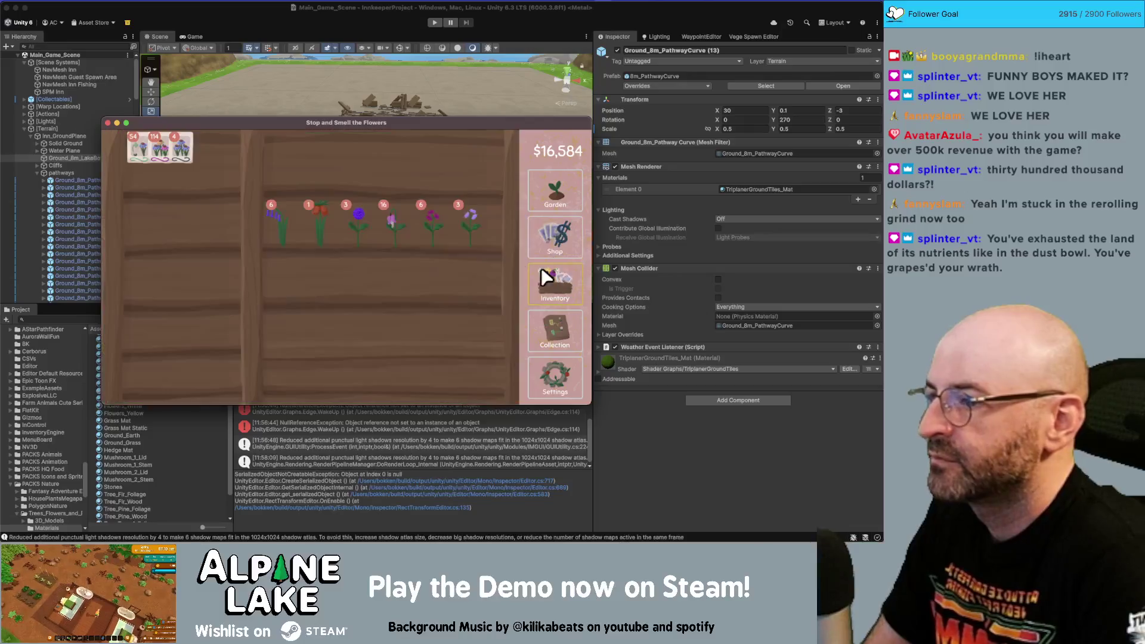
drag(288, 225, 197, 226)
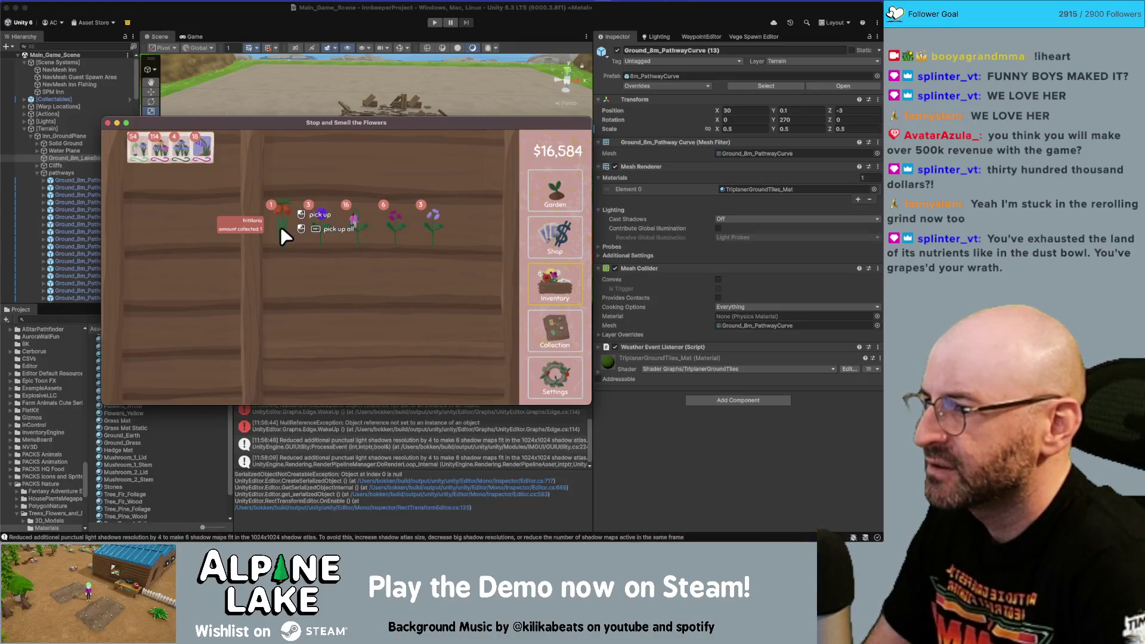
- Sell the fritillaria stack for cash
click(280, 227)
click(281, 226)
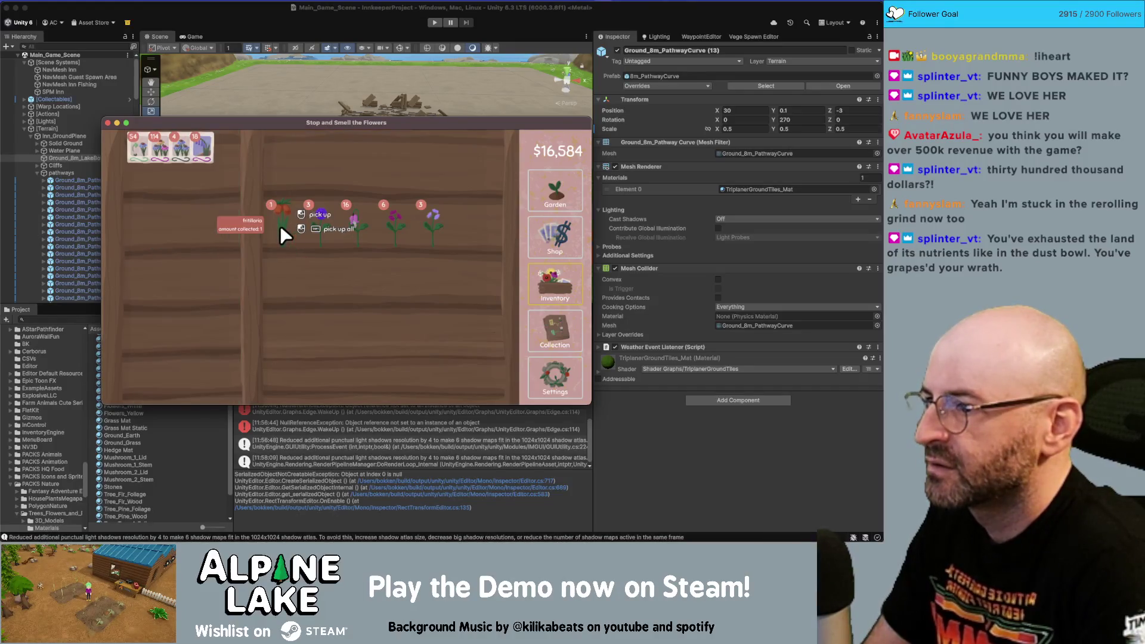
click(562, 193)
click(570, 315)
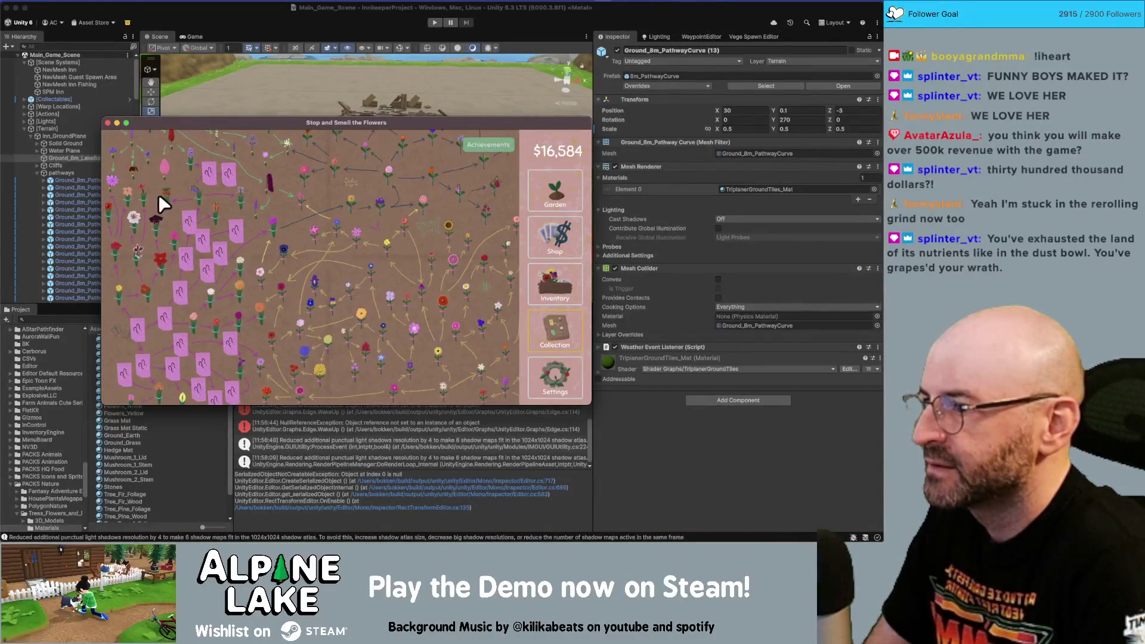
click(554, 191)
click(549, 289)
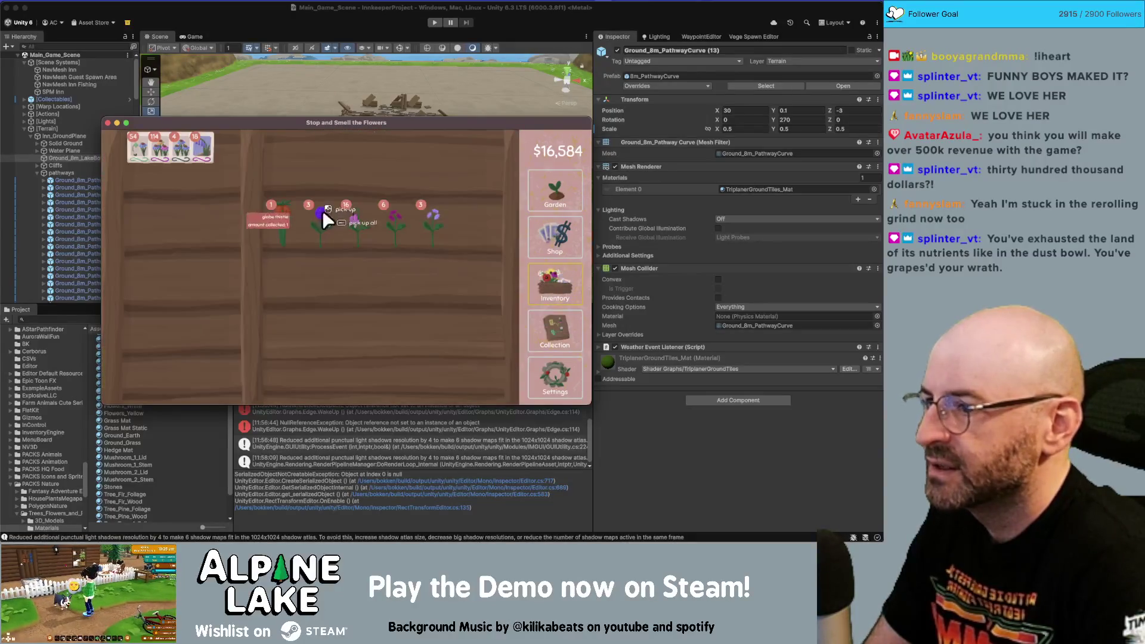
click(274, 210)
click(324, 145)
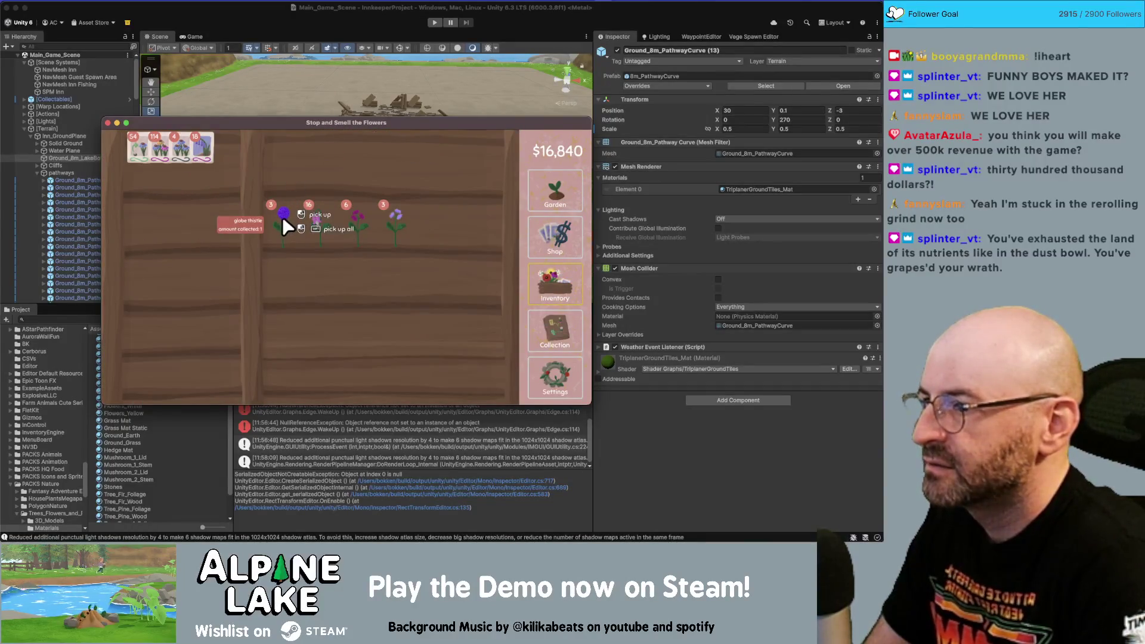
- Harvest globe thistle and two more flower stacks into seeds, and sell the middle stack
click(284, 219)
click(200, 214)
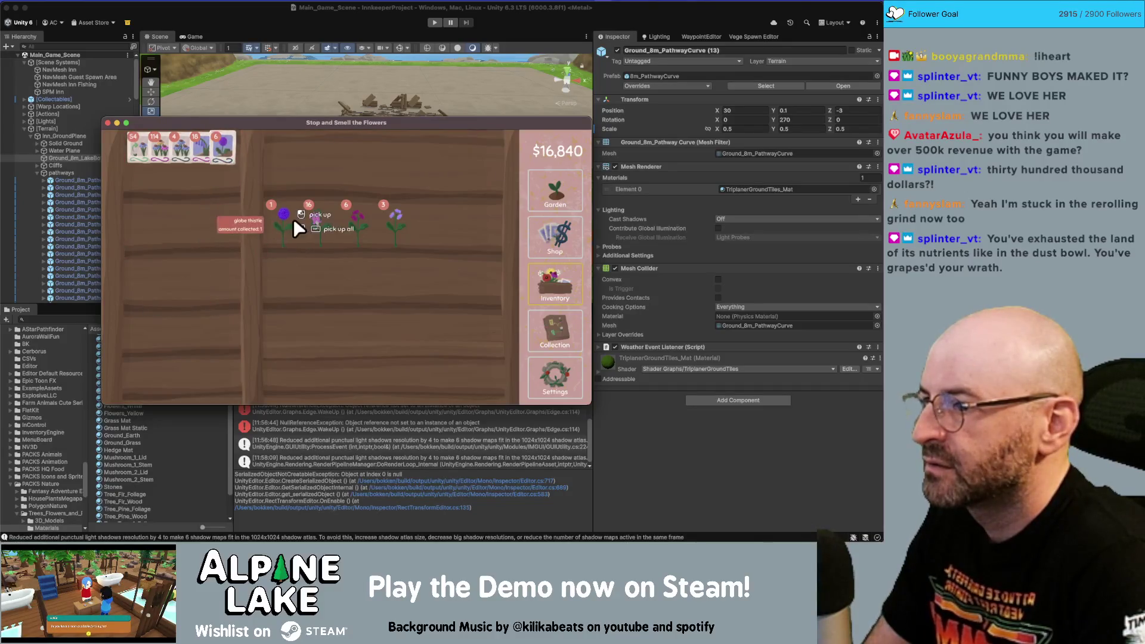
click(289, 219)
click(208, 216)
click(321, 219)
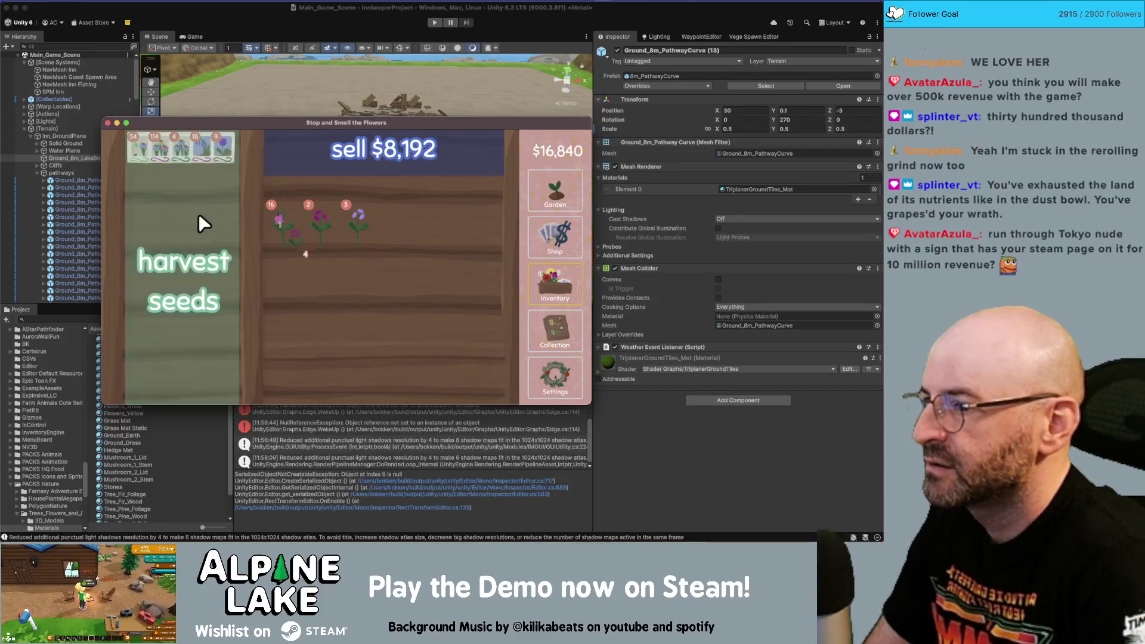
click(199, 214)
click(308, 217)
click(332, 143)
- Turn the blue ageratum into seeds and sow them in several empty plots
click(317, 214)
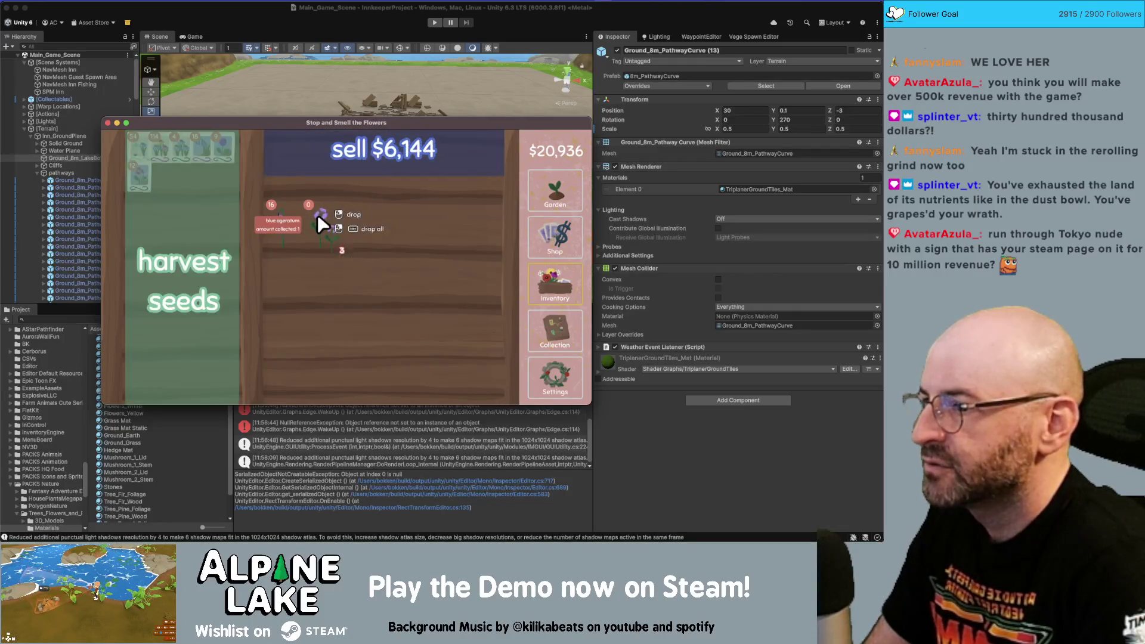
click(200, 215)
click(546, 204)
mouse_move(397, 356)
mouse_down()
mouse_move(306, 310)
mouse_move(125, 314)
mouse_move(412, 318)
mouse_move(190, 259)
mouse_up()
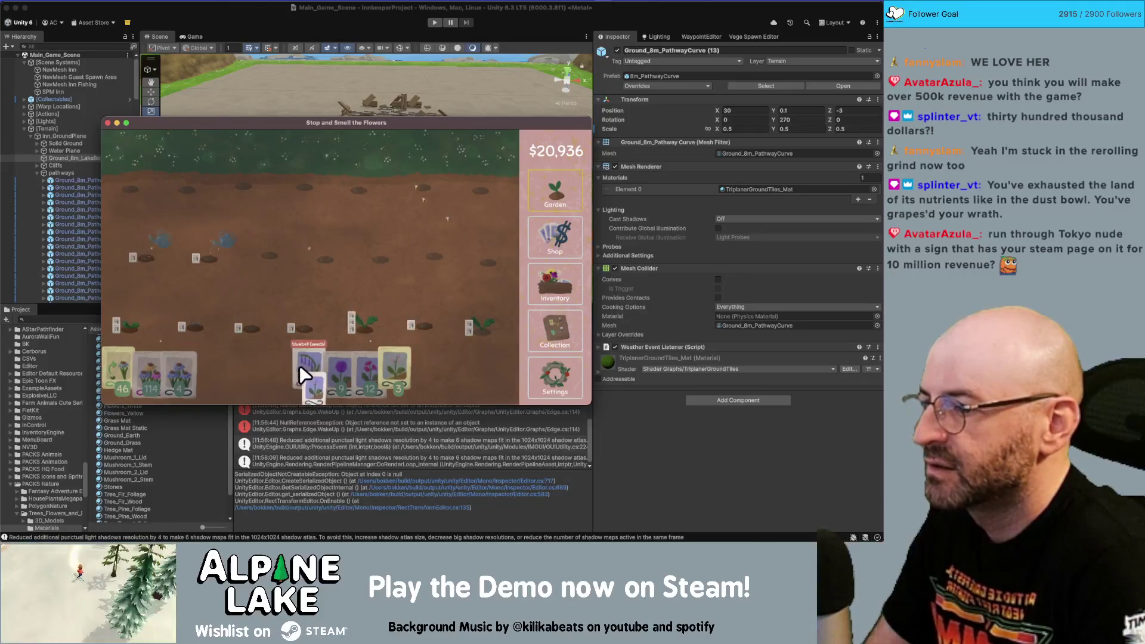
- Sow bluebell seeds along the top row and remaining plots, then show the inventory shelf
mouse_move(158, 369)
mouse_down()
mouse_move(144, 178)
mouse_move(432, 183)
mouse_move(358, 261)
mouse_move(198, 257)
mouse_move(295, 247)
mouse_move(345, 226)
mouse_up()
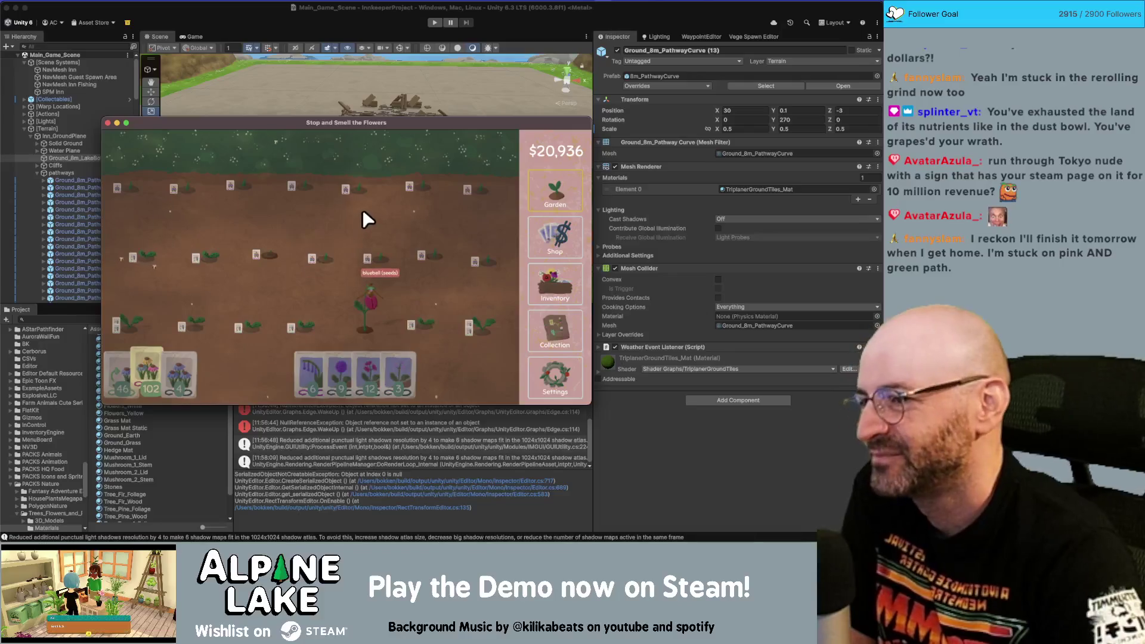
mouse_move(317, 359)
mouse_down()
mouse_move(232, 346)
mouse_move(254, 300)
mouse_move(173, 200)
mouse_move(245, 179)
mouse_move(478, 188)
mouse_move(273, 259)
mouse_move(249, 321)
mouse_move(487, 291)
mouse_move(133, 217)
mouse_move(483, 313)
mouse_move(151, 313)
mouse_move(485, 255)
mouse_move(240, 174)
mouse_move(198, 271)
mouse_move(498, 293)
mouse_move(129, 308)
mouse_move(236, 286)
mouse_move(370, 339)
mouse_move(452, 314)
mouse_move(385, 288)
mouse_move(366, 293)
mouse_move(377, 303)
mouse_move(355, 279)
mouse_move(340, 305)
mouse_up()
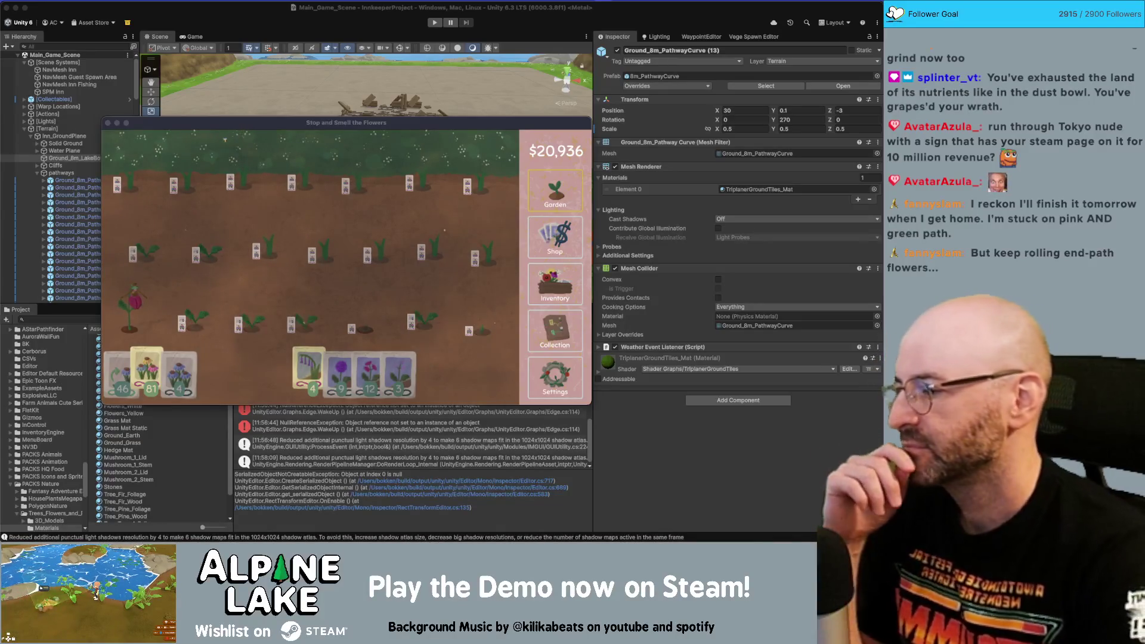
click(217, 332)
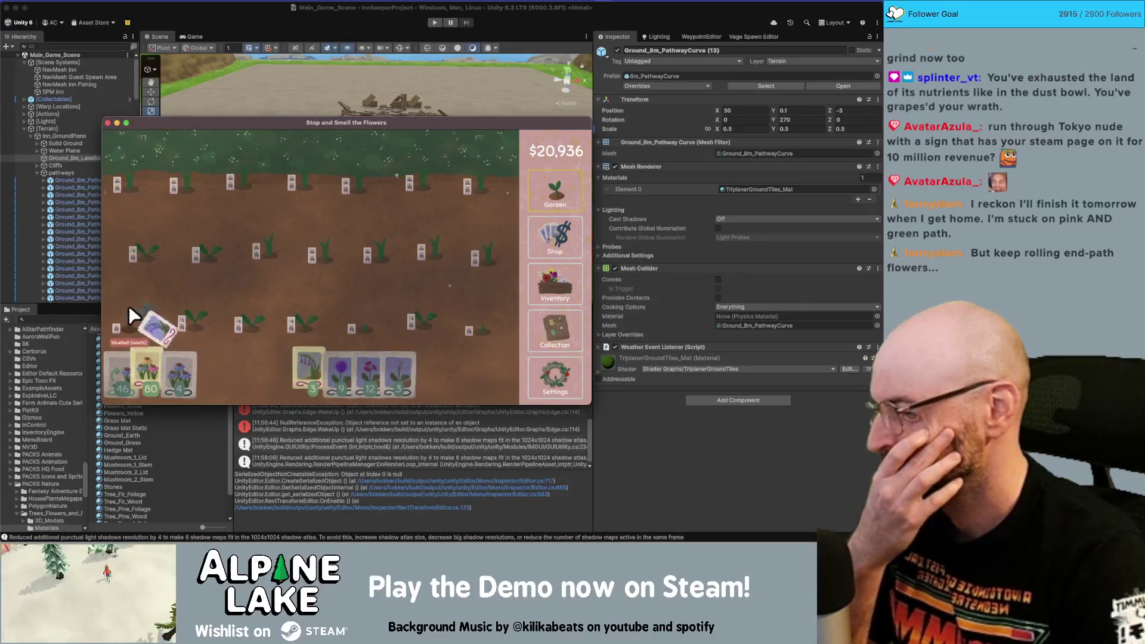
click(547, 289)
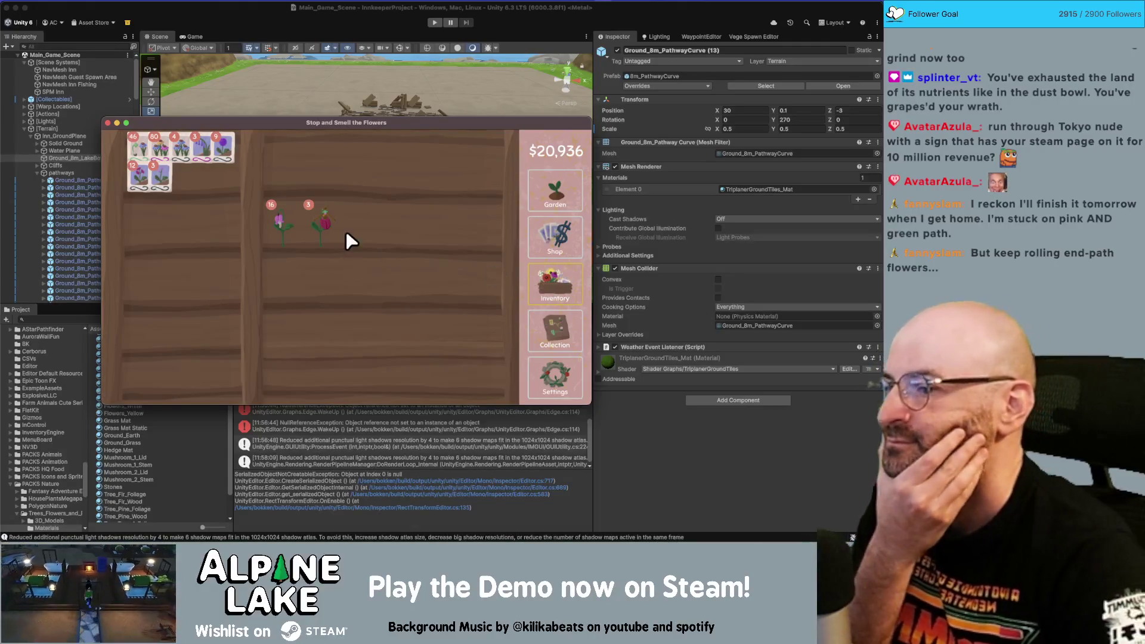
- Sell the bleeding hearts and turn the lady's slippers into seeds
shift+click(283, 228)
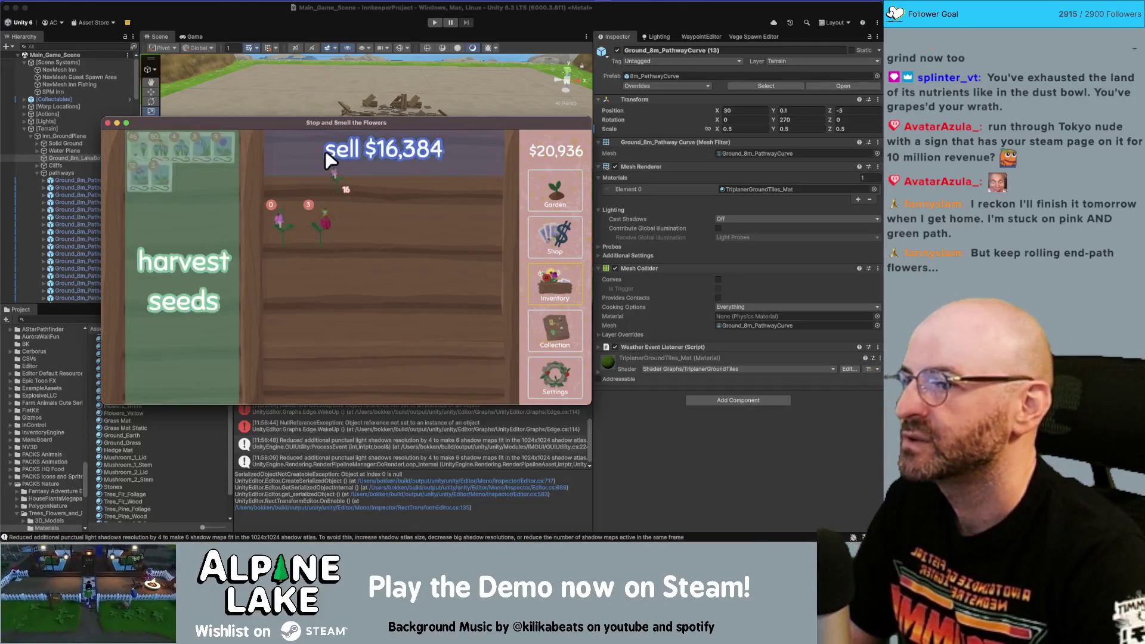
click(325, 150)
click(285, 216)
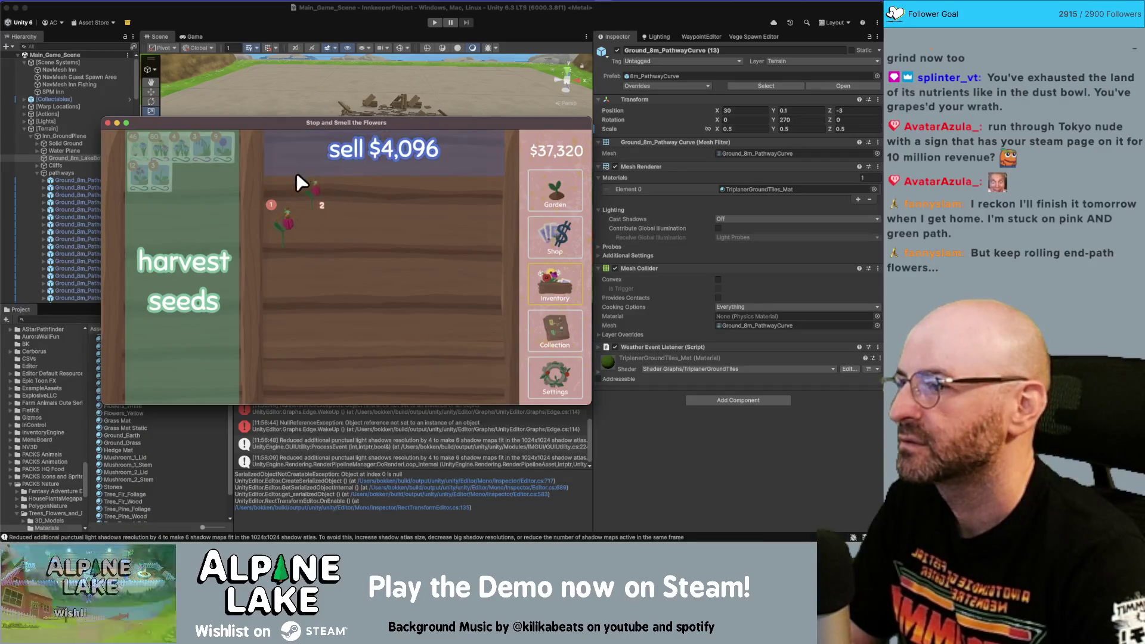
click(203, 222)
click(266, 224)
click(227, 221)
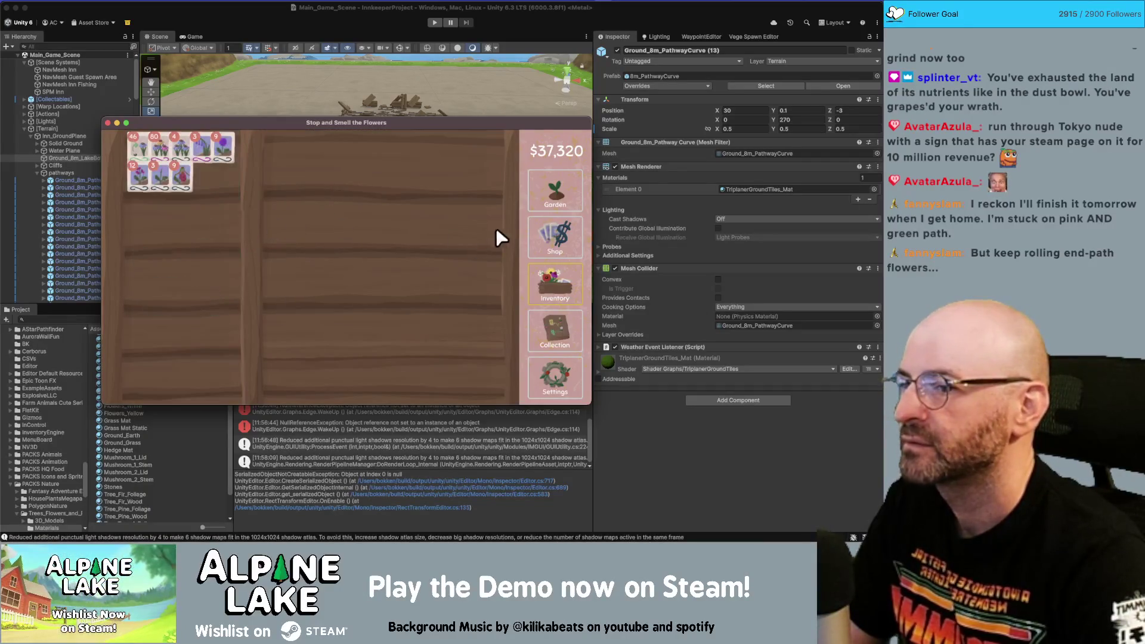
click(555, 191)
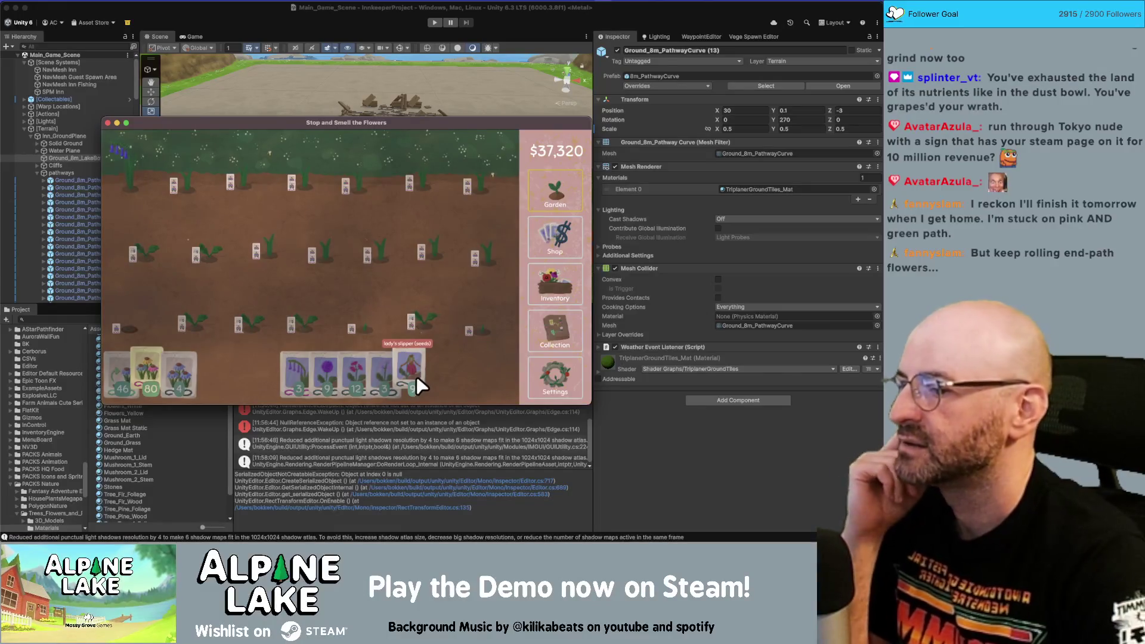
- Speed-grow and harvest the bottom-row plants, then resow the emptied plots with seeds
click(120, 377)
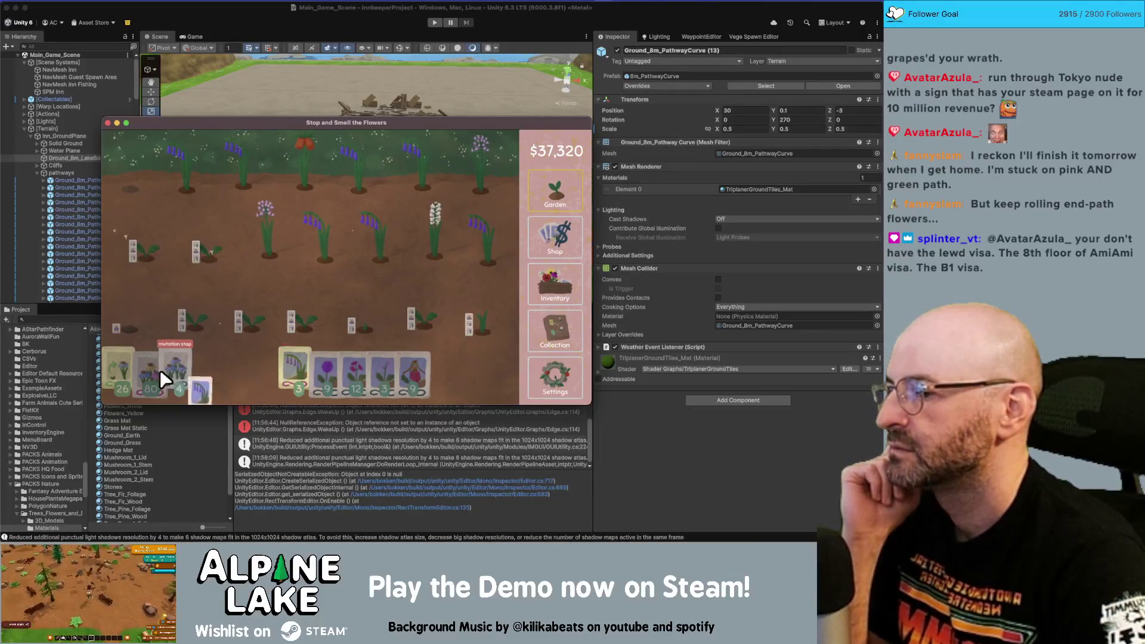
mouse_move(159, 370)
mouse_down()
mouse_move(165, 209)
mouse_move(333, 173)
mouse_up()
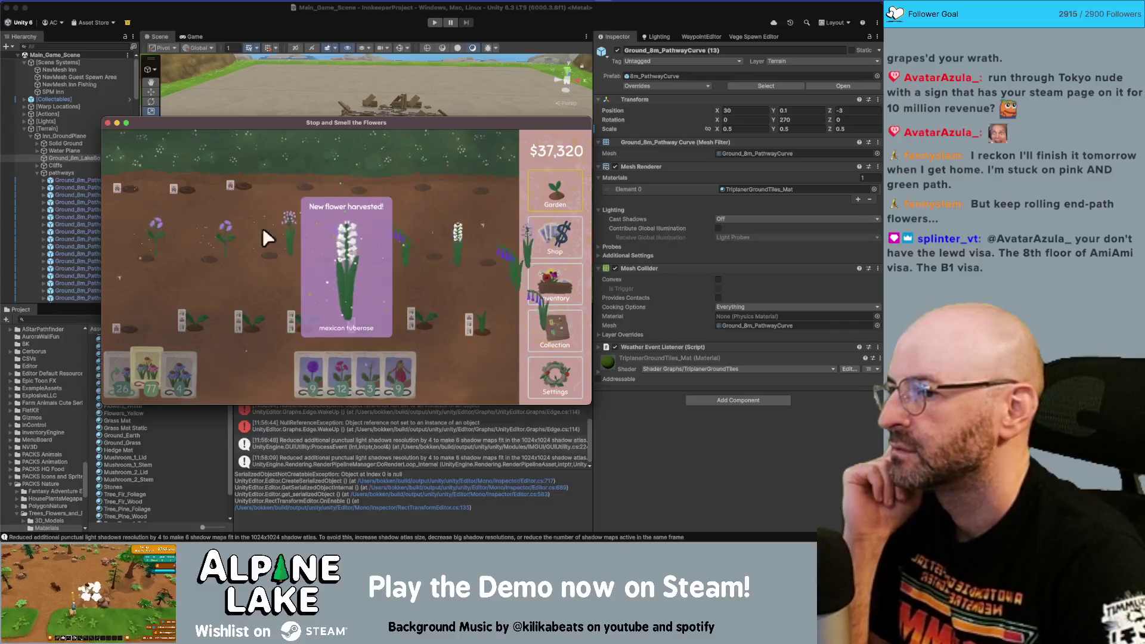
click(331, 249)
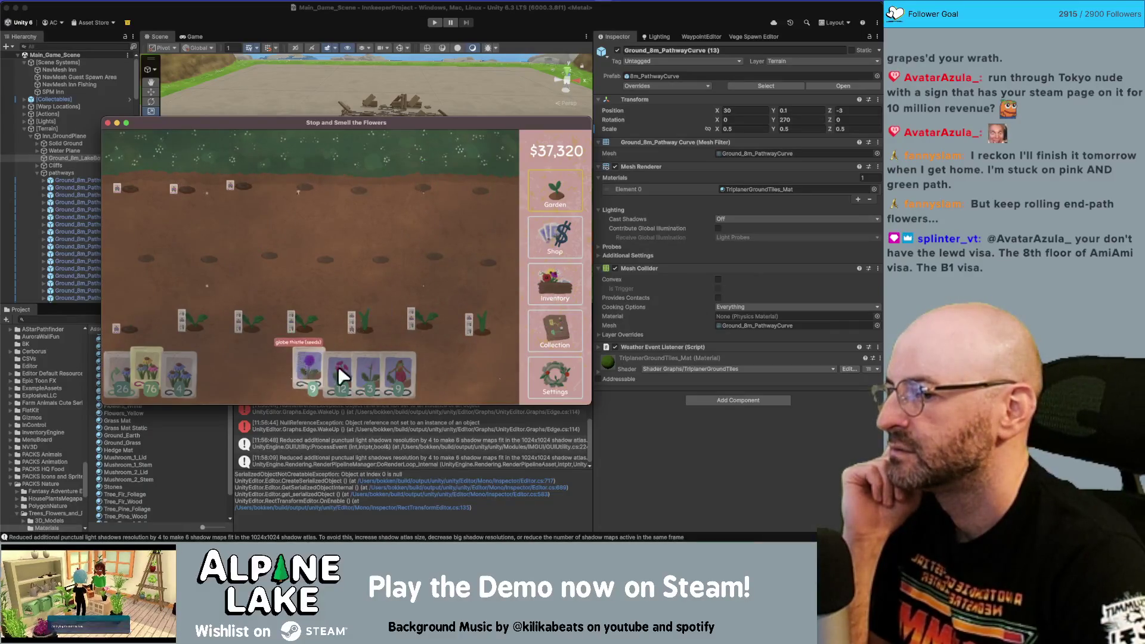
mouse_move(137, 370)
mouse_down()
mouse_move(123, 204)
mouse_move(197, 253)
mouse_move(404, 187)
mouse_move(204, 258)
mouse_move(324, 316)
mouse_move(403, 238)
mouse_move(138, 181)
mouse_up()
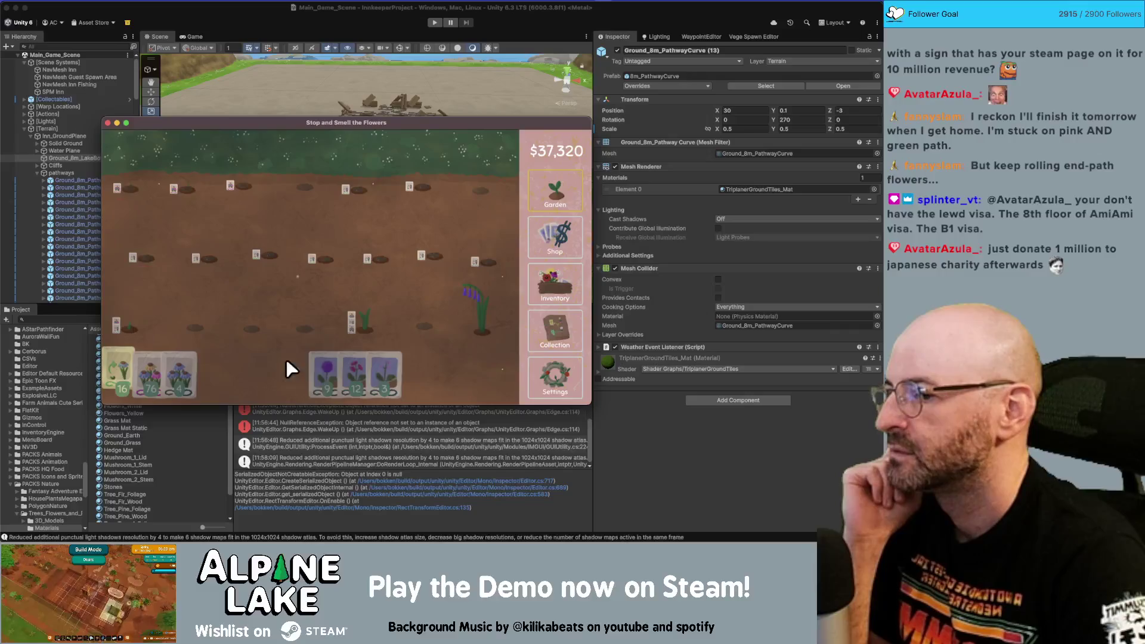
mouse_move(285, 370)
mouse_down()
mouse_move(225, 320)
mouse_move(356, 183)
mouse_up()
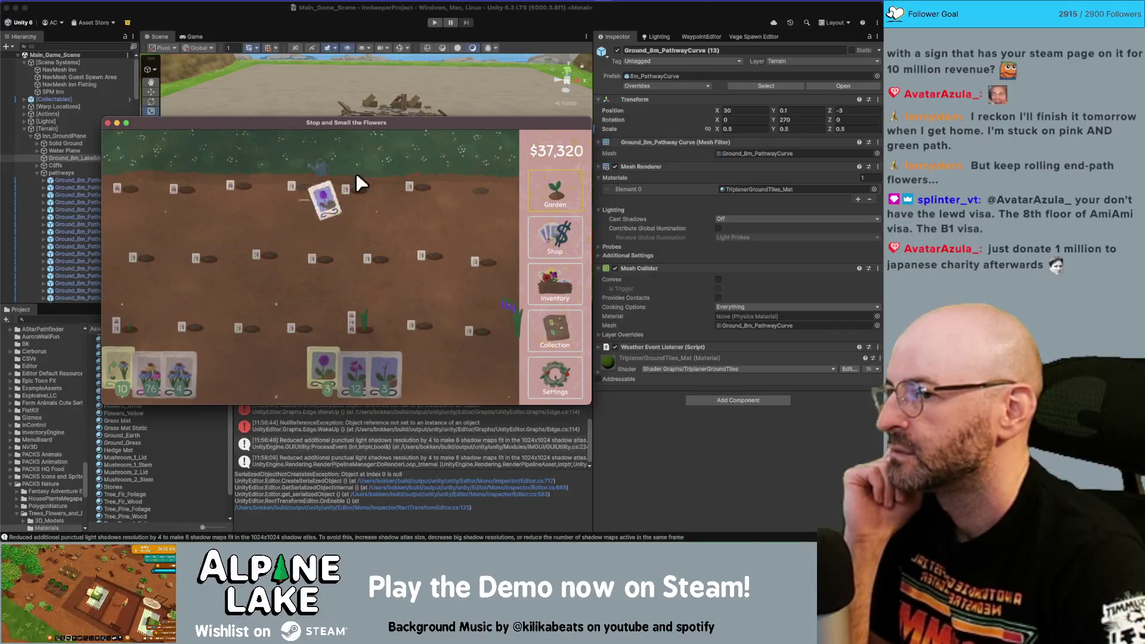
- Look over the inventory, garden, flower collection map and seed shop
click(552, 292)
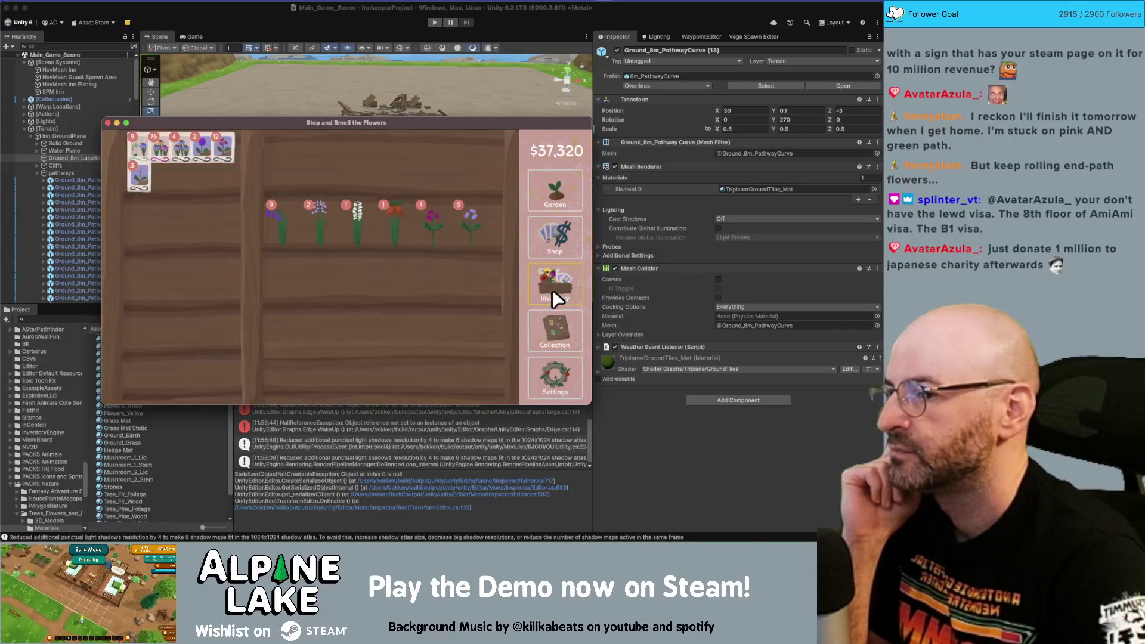
click(568, 199)
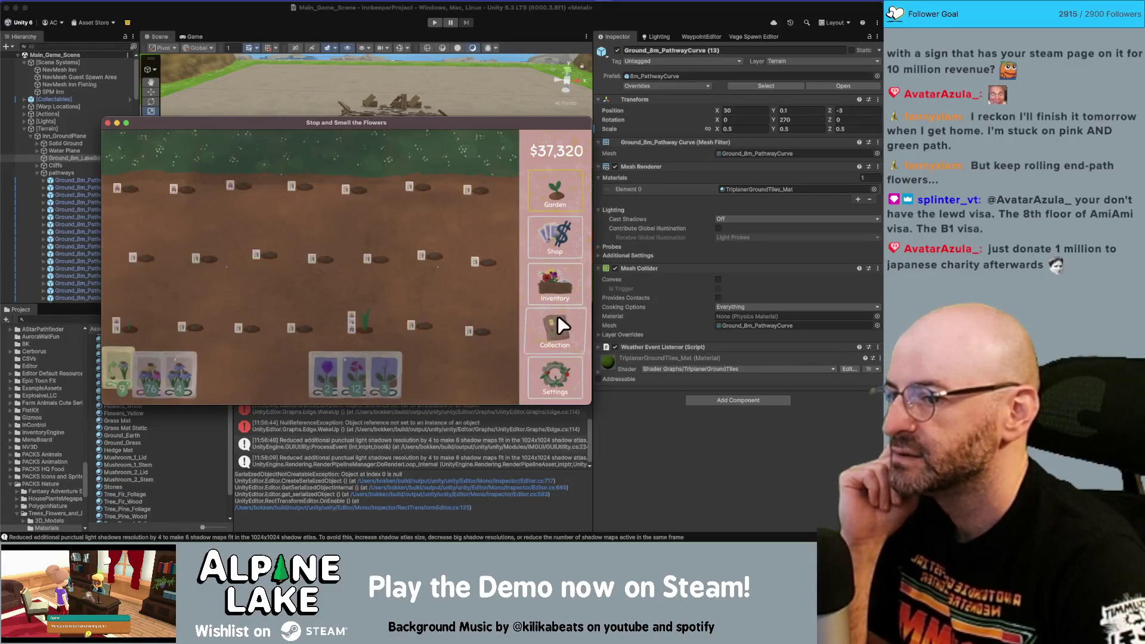
click(559, 319)
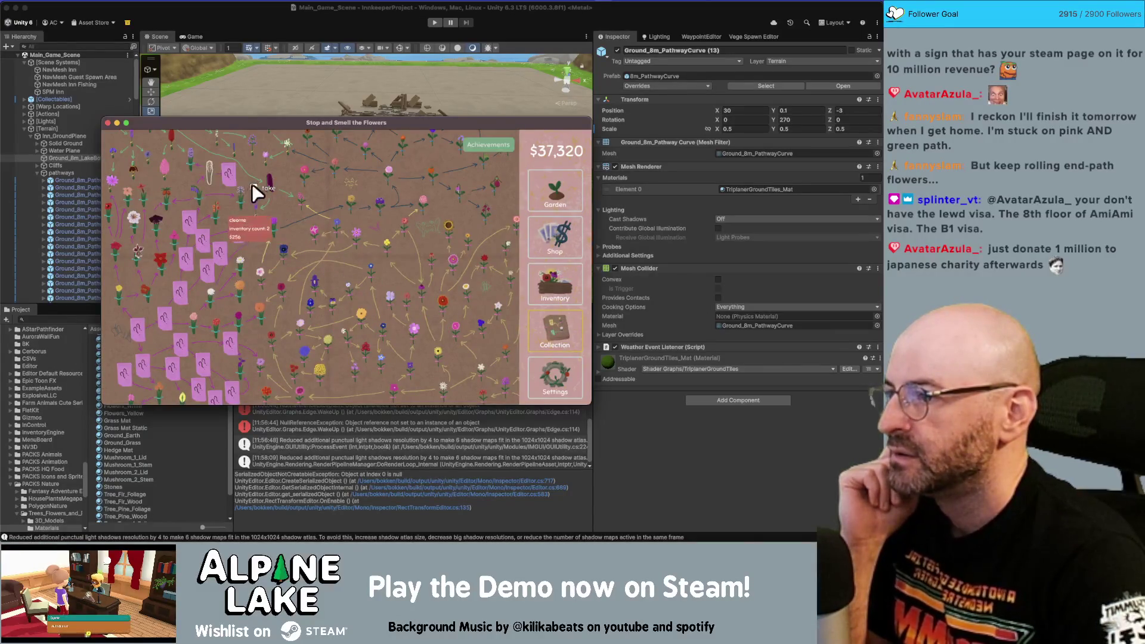
scroll(239, 190, up, 1)
mouse_move(205, 195)
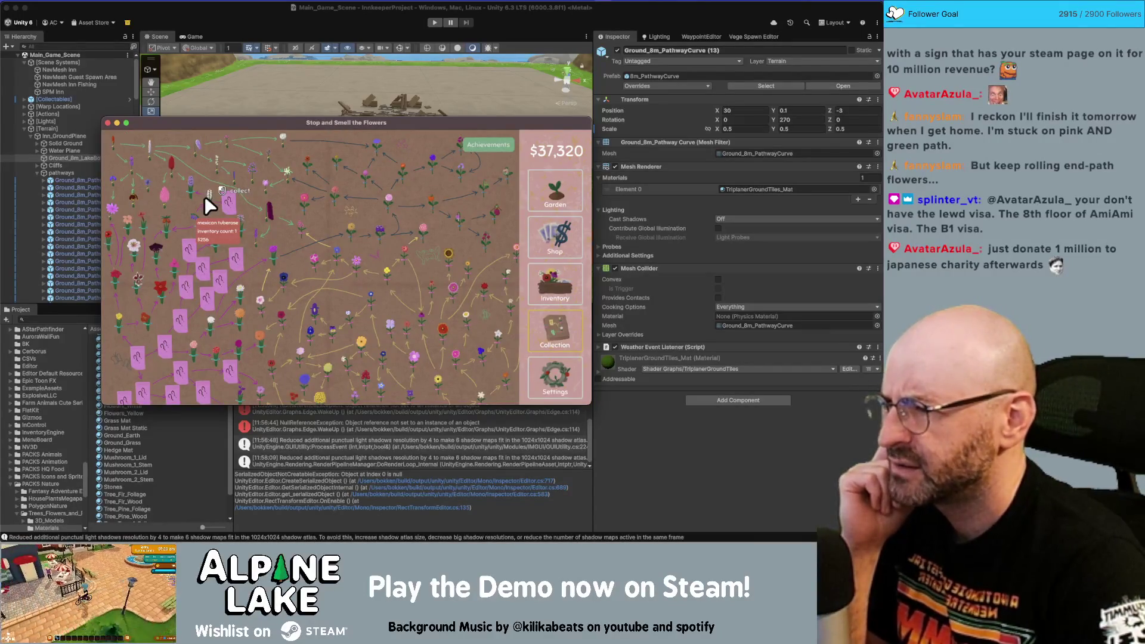
click(554, 239)
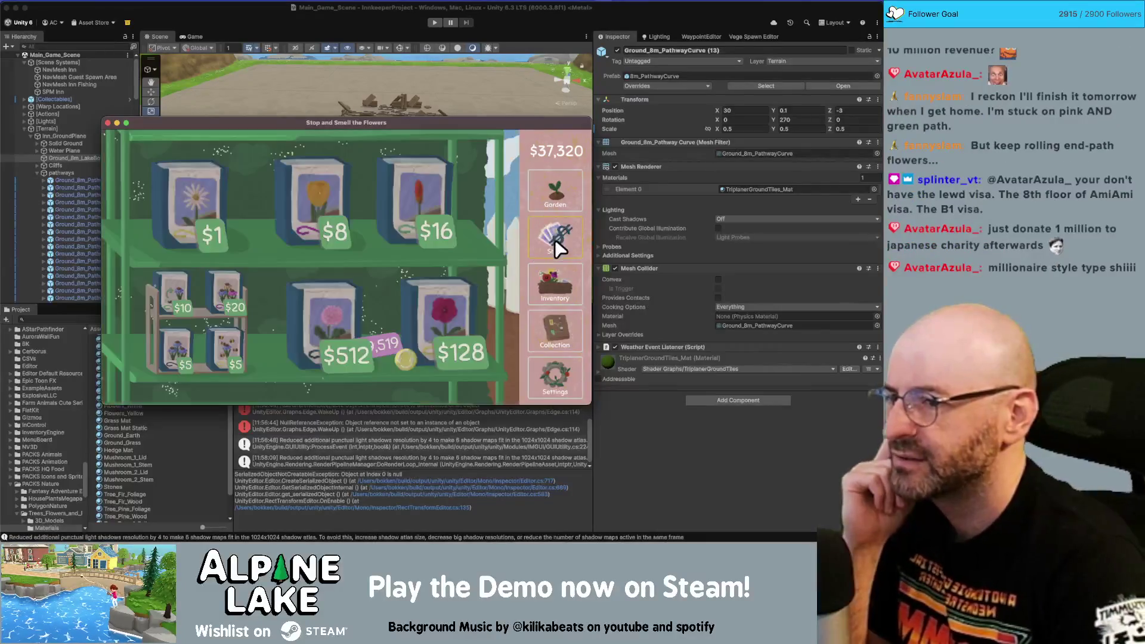
- Turn the Mexican tuberose into seeds and pick up globe thistle seeds to plant
click(556, 269)
mouse_move(360, 234)
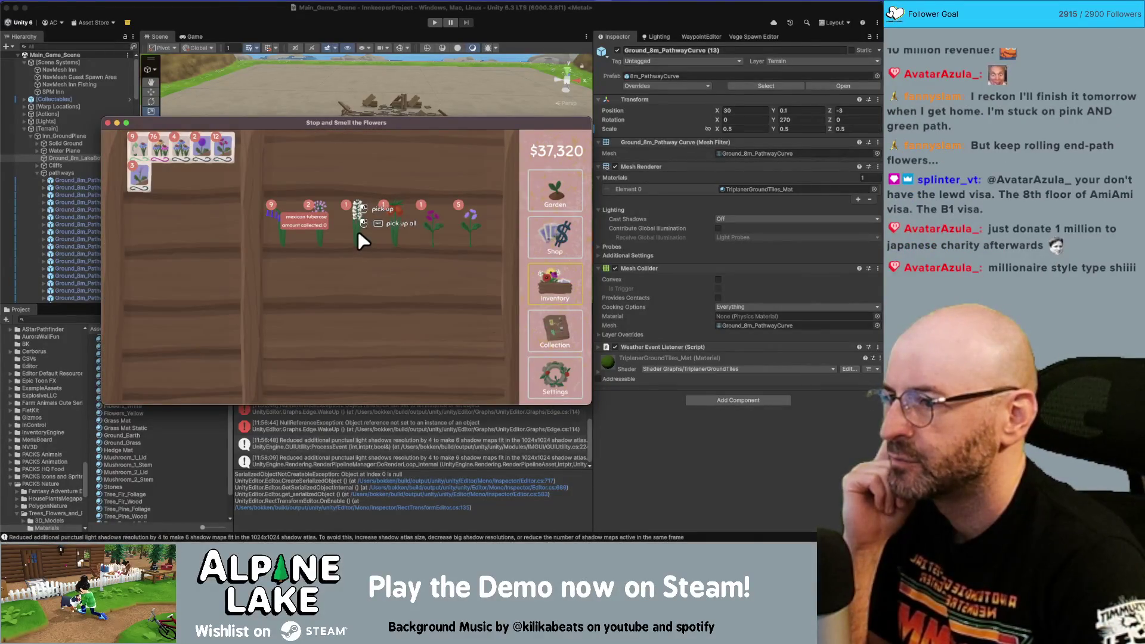
drag(358, 232, 197, 258)
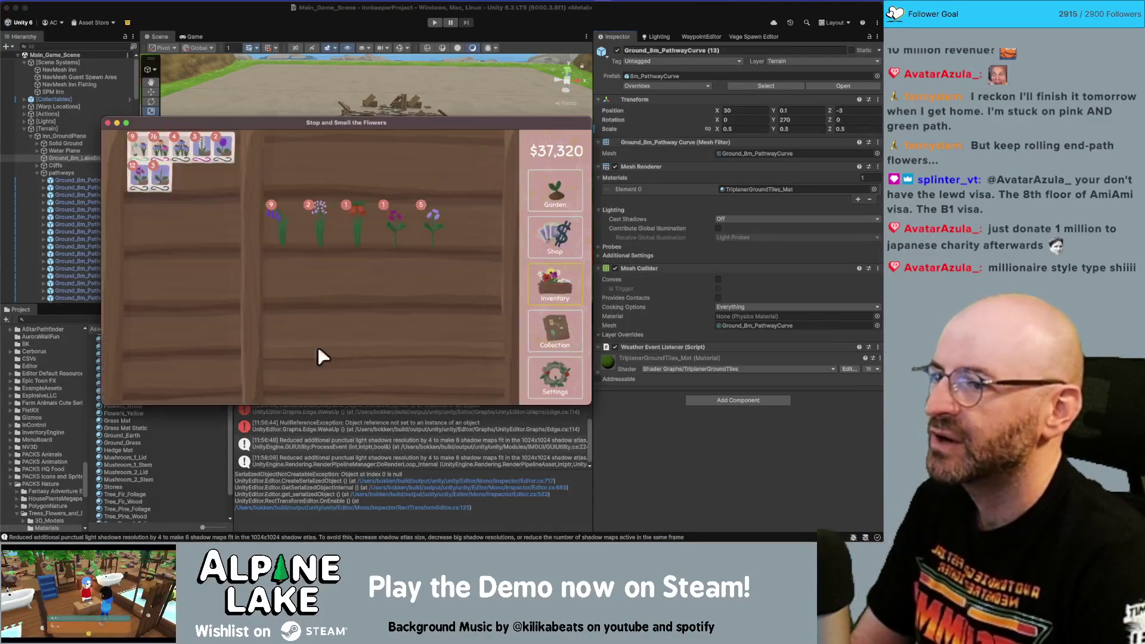
click(539, 197)
mouse_move(309, 367)
mouse_down()
mouse_move(267, 301)
mouse_move(172, 340)
mouse_move(184, 328)
mouse_move(482, 316)
mouse_move(374, 303)
mouse_move(383, 256)
mouse_move(171, 302)
mouse_move(112, 366)
mouse_move(218, 190)
mouse_move(357, 294)
mouse_move(376, 274)
mouse_move(162, 179)
mouse_move(206, 206)
mouse_move(176, 304)
mouse_move(324, 178)
mouse_move(206, 310)
mouse_move(263, 201)
mouse_up()
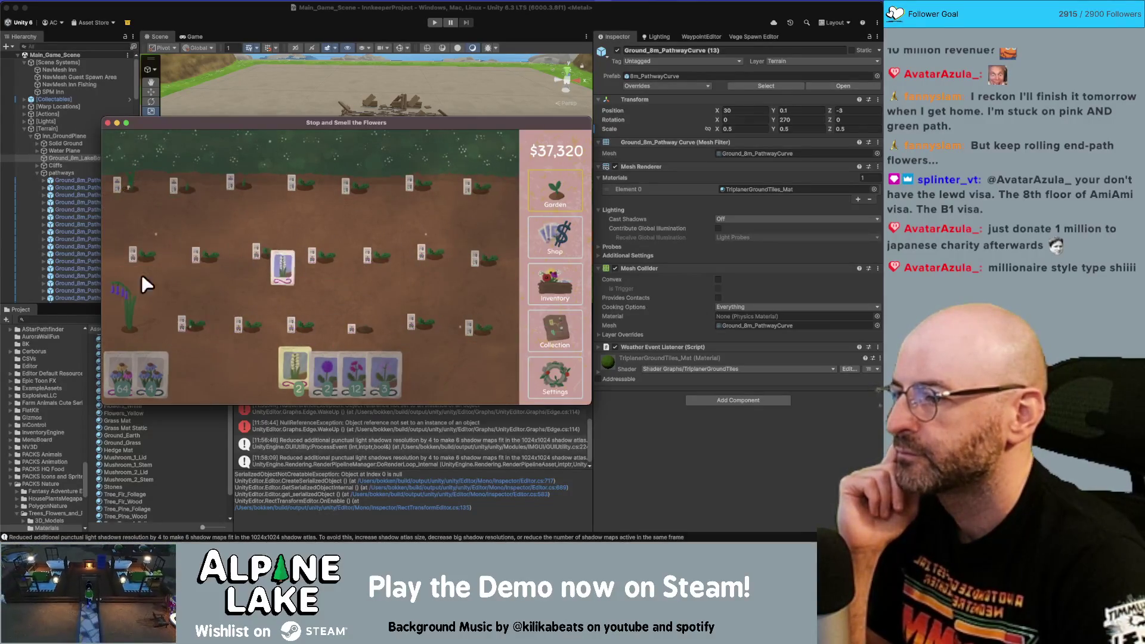
- Harvest the bottom-left bluebell and plant bluebell seeds in the top-left plot
click(128, 301)
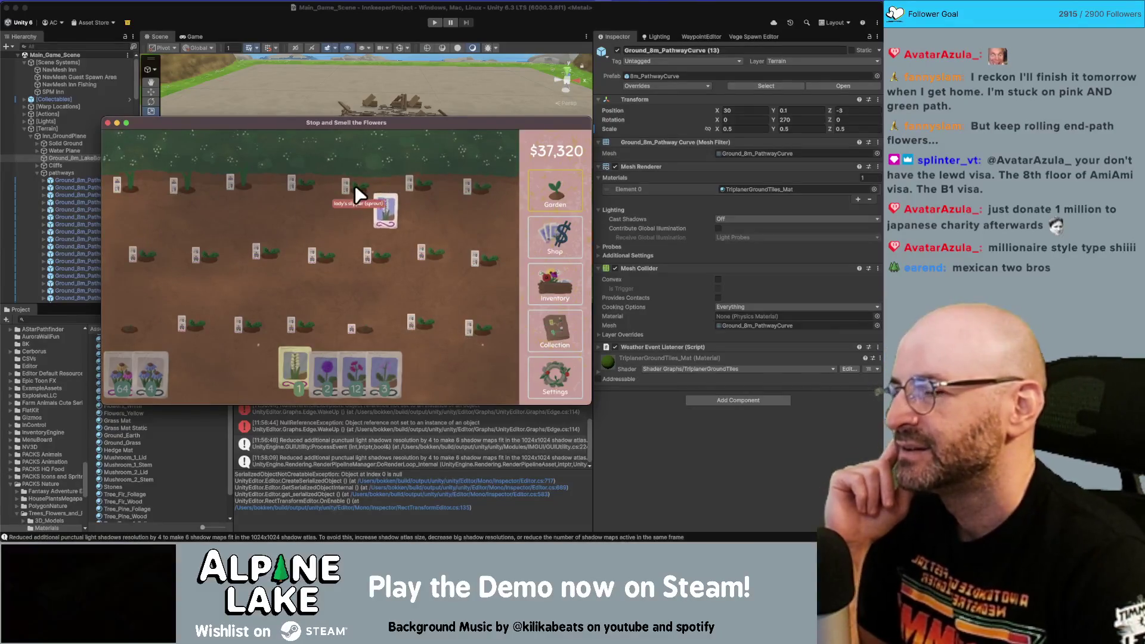
click(155, 185)
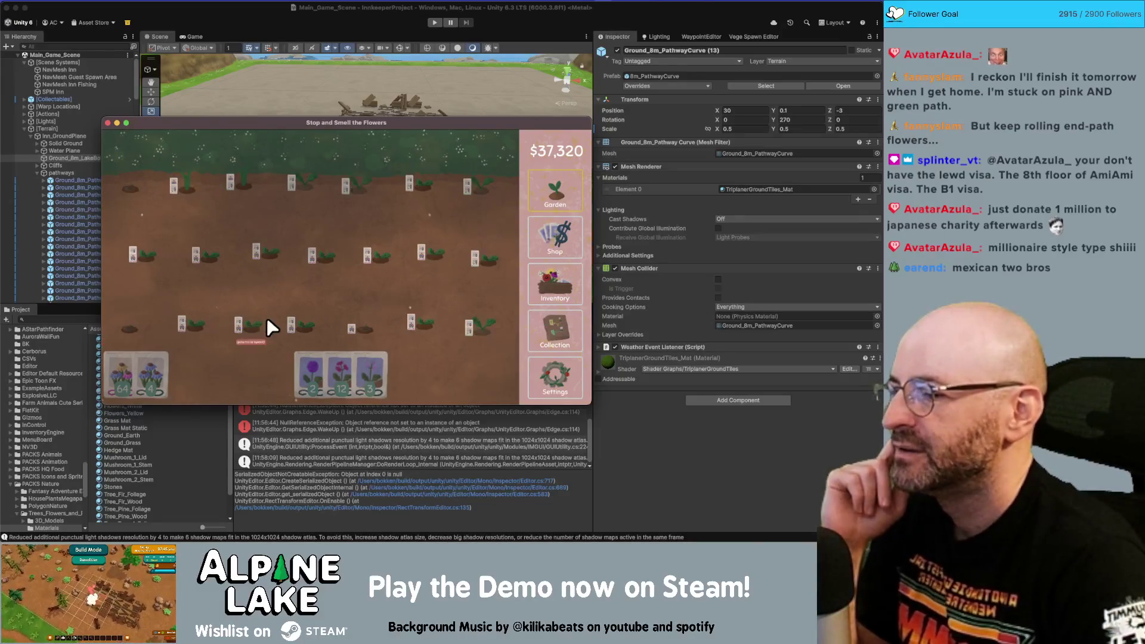
click(296, 358)
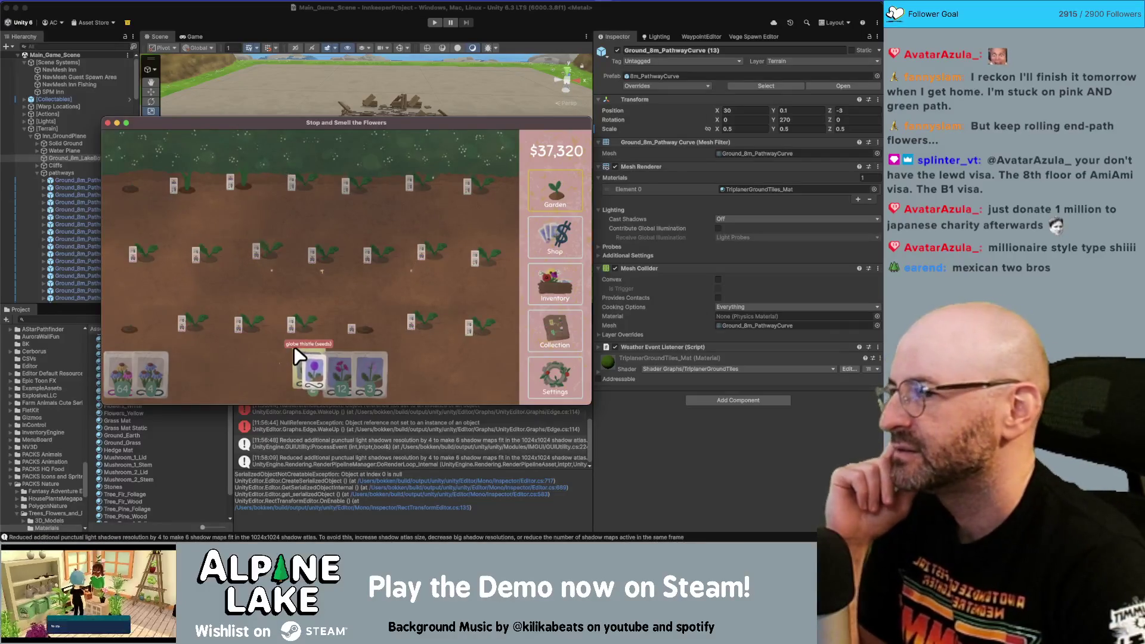
mouse_move(301, 356)
mouse_down()
mouse_move(280, 293)
mouse_move(153, 269)
mouse_move(133, 201)
mouse_move(218, 277)
mouse_move(280, 227)
mouse_move(292, 231)
mouse_up()
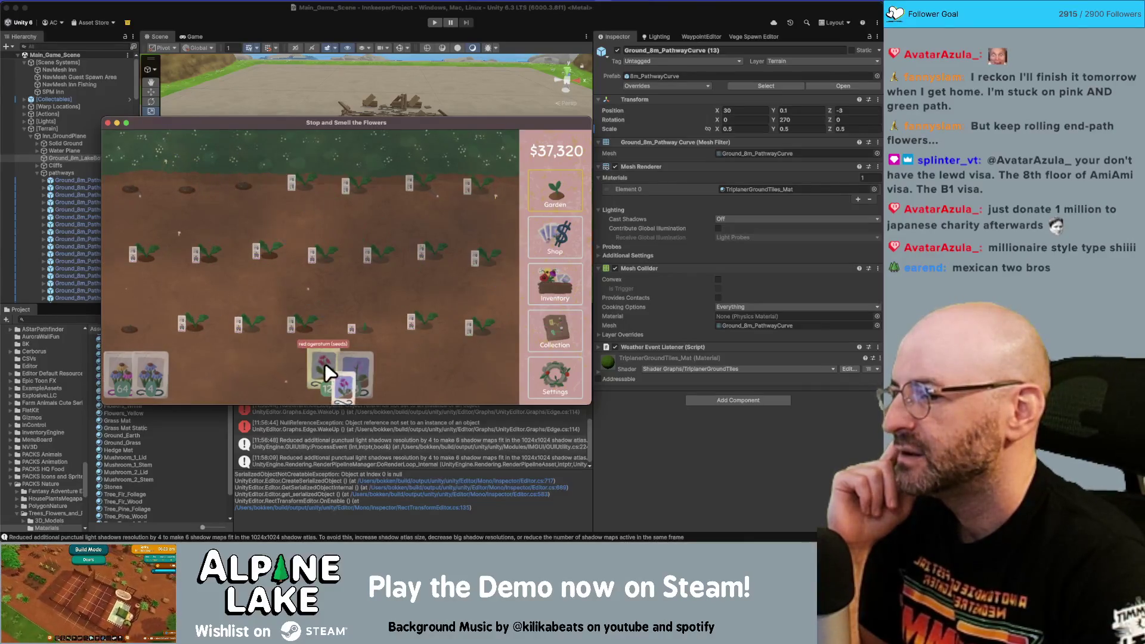
- Plant seeds along the bottom row, harvest the pink flowers and show the inventory
mouse_move(328, 371)
mouse_down()
mouse_move(195, 360)
mouse_move(174, 180)
mouse_move(438, 191)
mouse_move(145, 244)
mouse_move(325, 316)
mouse_move(456, 251)
mouse_move(153, 234)
mouse_move(308, 189)
mouse_move(488, 170)
mouse_move(206, 181)
mouse_move(146, 240)
mouse_move(450, 322)
mouse_move(189, 322)
mouse_up()
mouse_move(346, 312)
mouse_down()
mouse_move(321, 314)
mouse_move(317, 295)
mouse_up()
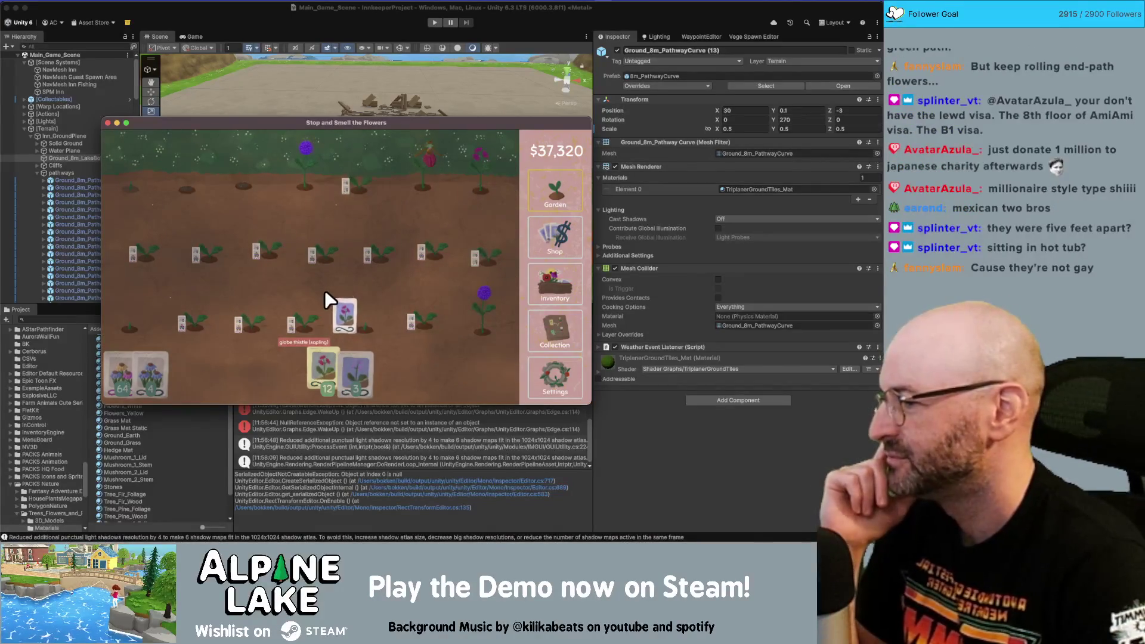
mouse_move(327, 302)
mouse_down()
mouse_move(246, 279)
mouse_move(322, 316)
mouse_move(150, 263)
mouse_move(478, 310)
mouse_move(179, 262)
mouse_move(463, 232)
mouse_move(246, 166)
mouse_move(285, 241)
mouse_move(453, 310)
mouse_move(173, 263)
mouse_move(450, 277)
mouse_move(110, 273)
mouse_up()
mouse_move(339, 373)
mouse_down()
mouse_move(334, 358)
mouse_move(406, 272)
mouse_move(432, 263)
mouse_up()
click(544, 273)
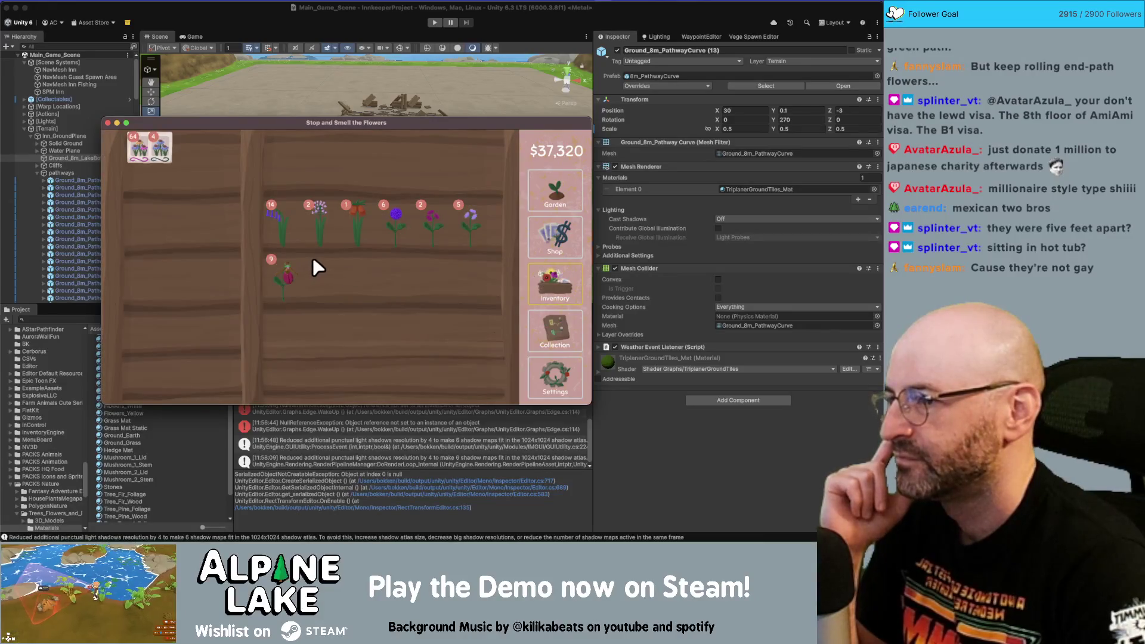
- Turn some bluebells into seeds and sell the remaining bluebells and the red flower
click(273, 217)
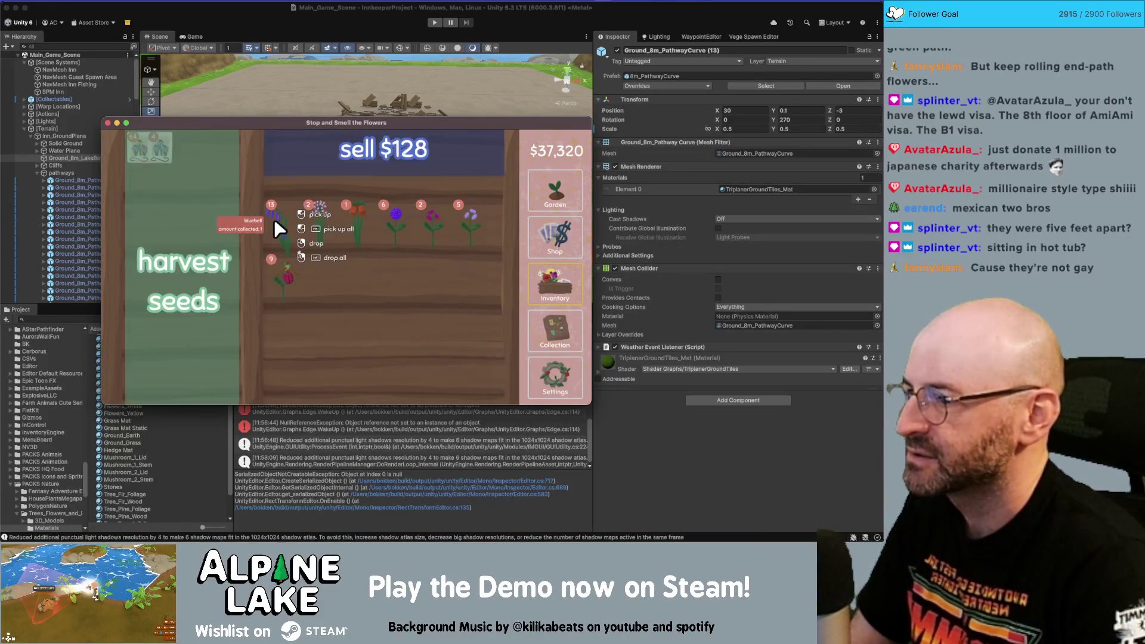
click(277, 218)
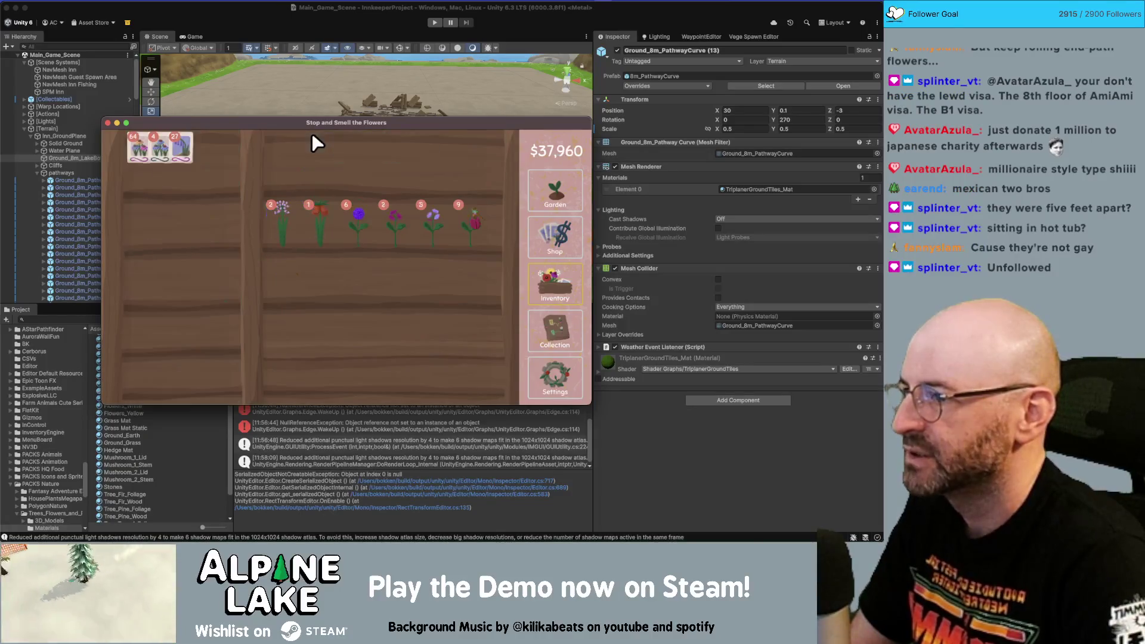
click(328, 219)
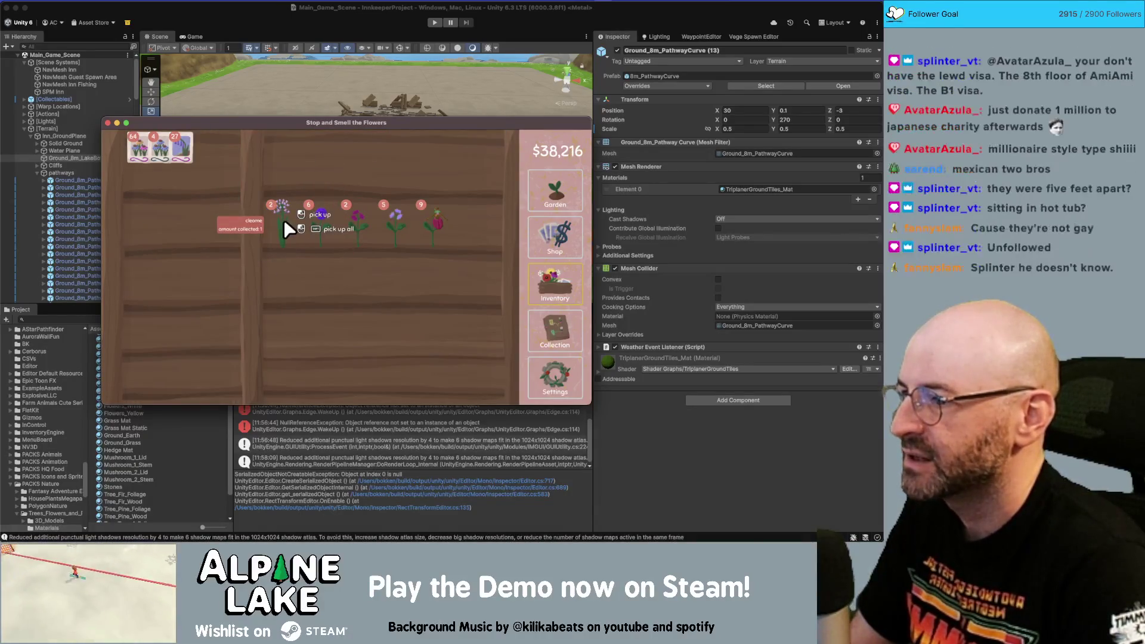
click(545, 321)
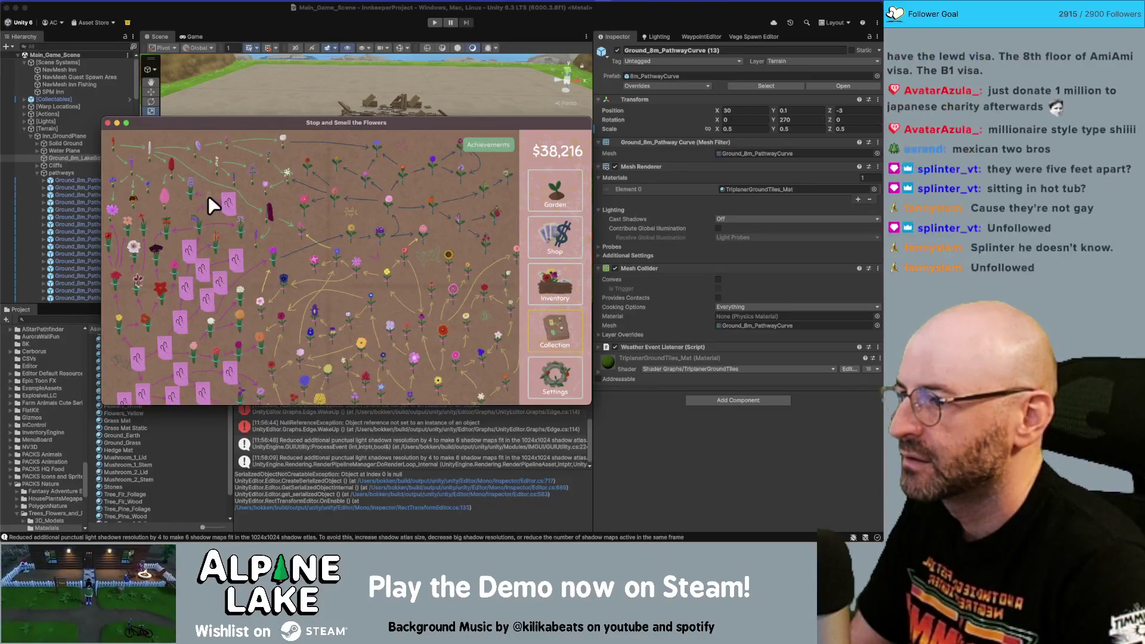
click(564, 193)
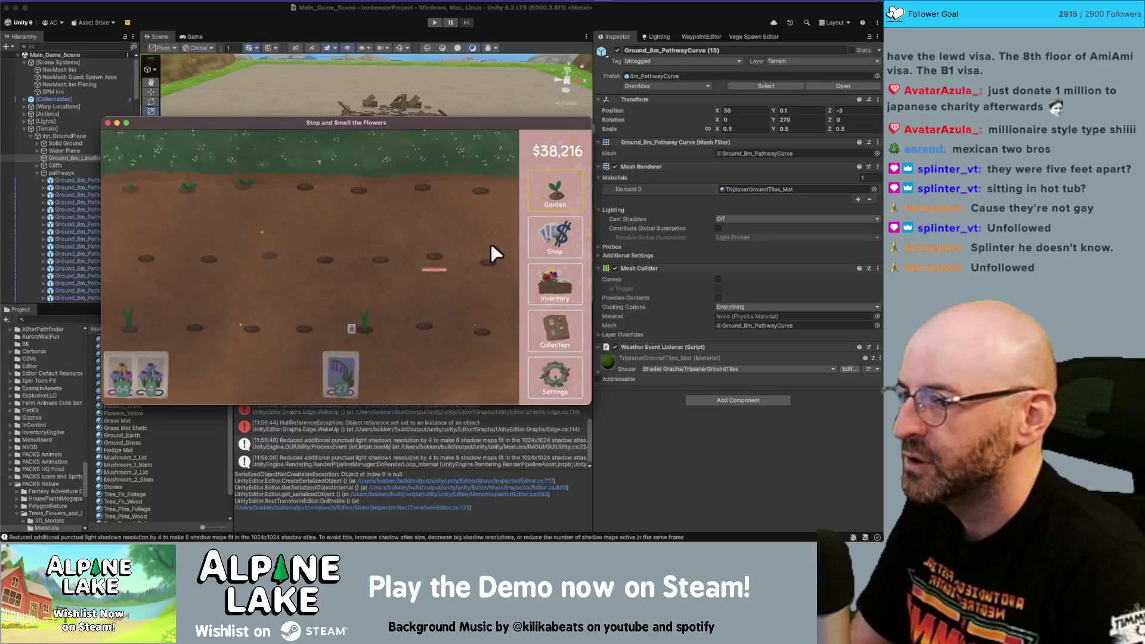
click(551, 284)
- Sell the cleome, both globe thistle stacks and the blue ageratums
click(286, 225)
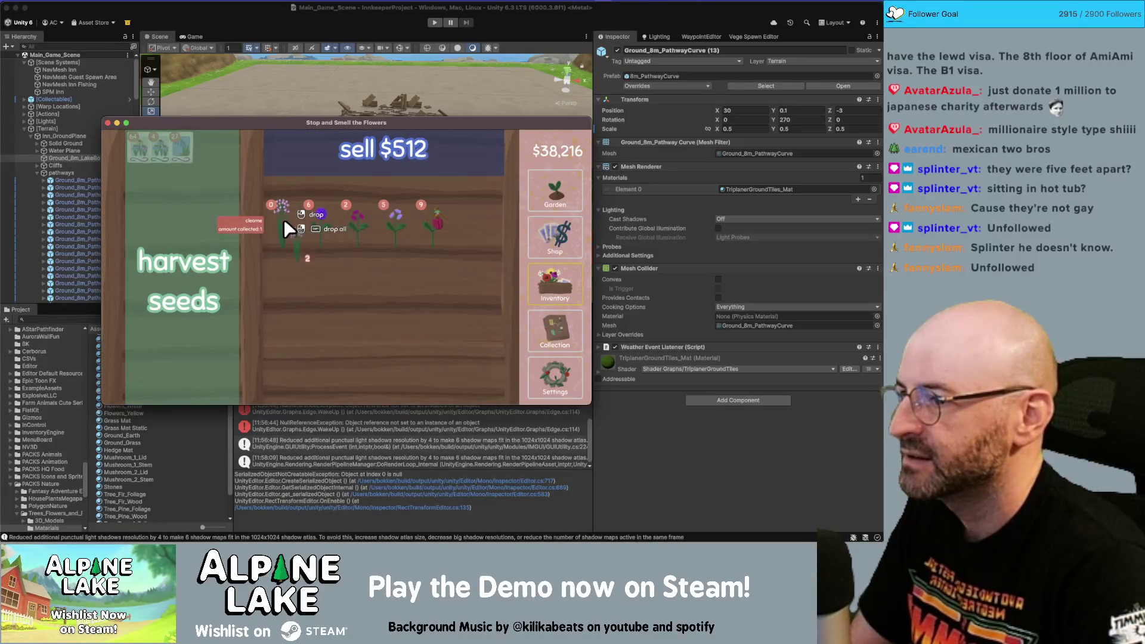
click(302, 148)
click(278, 223)
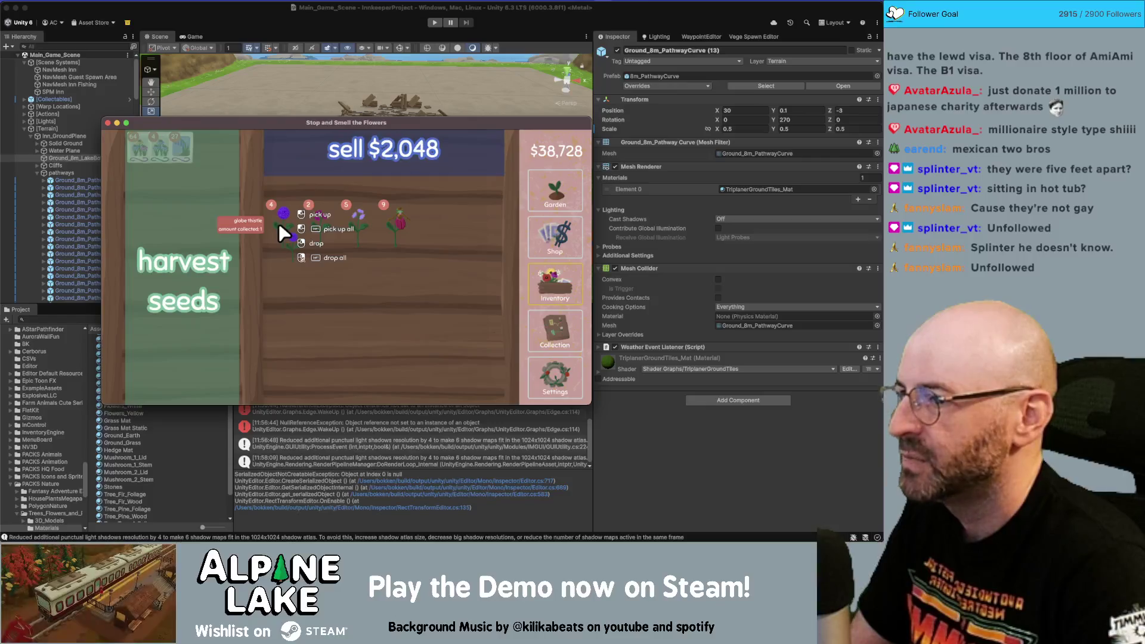
click(281, 160)
shift+click(281, 218)
click(289, 153)
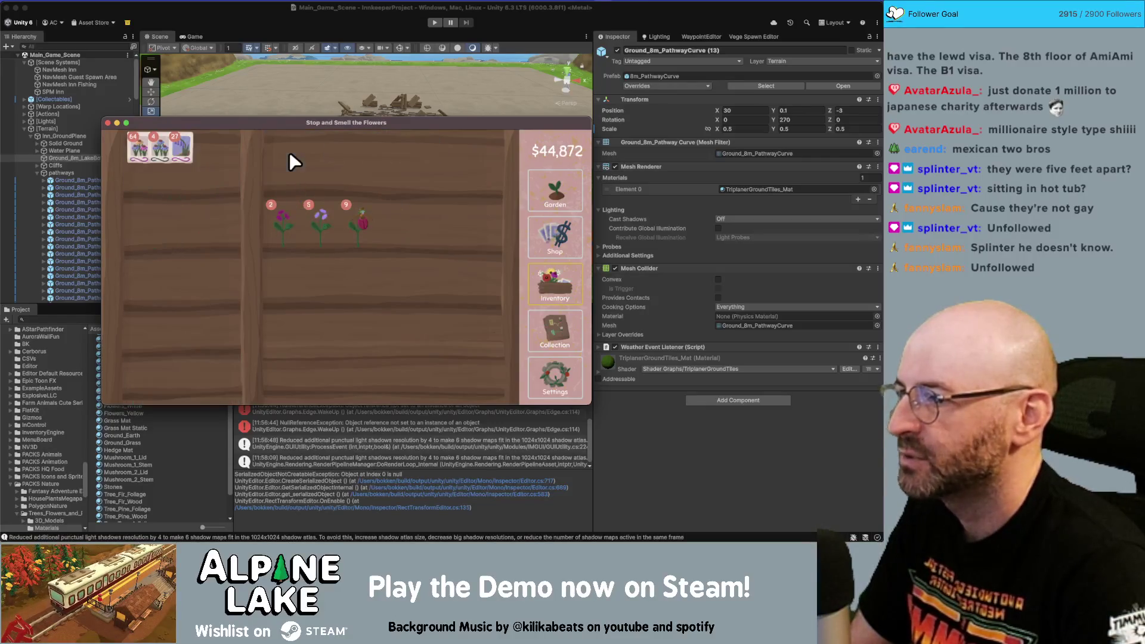
click(312, 224)
click(314, 224)
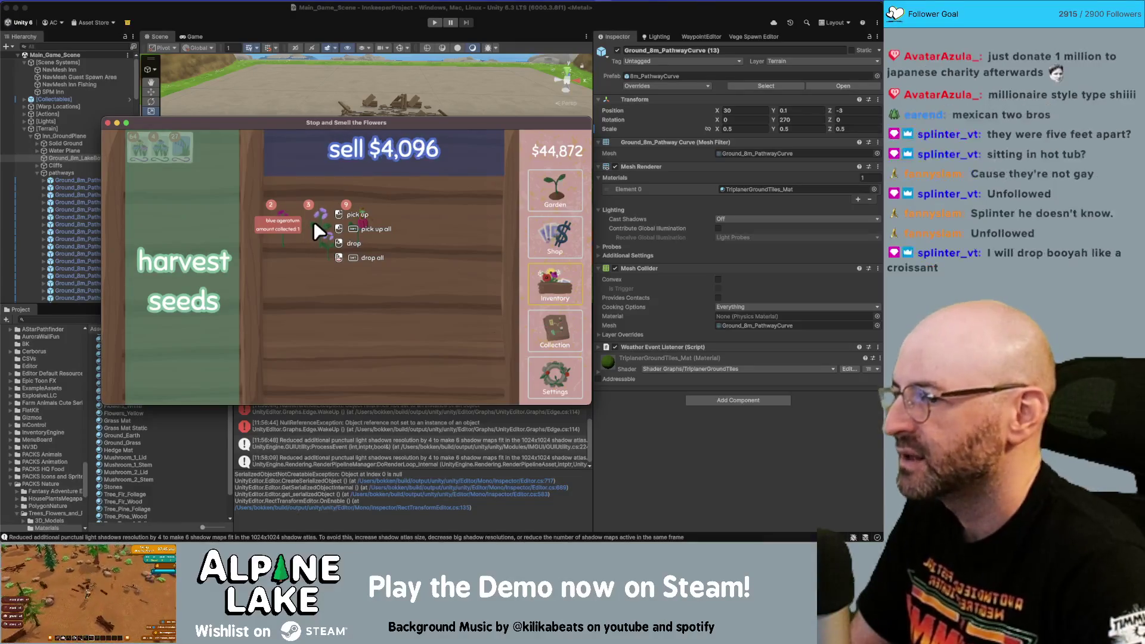
click(307, 192)
- Turn the remaining ageratums into seeds and sell the lady's slippers, reaching $53,064
click(285, 214)
click(286, 219)
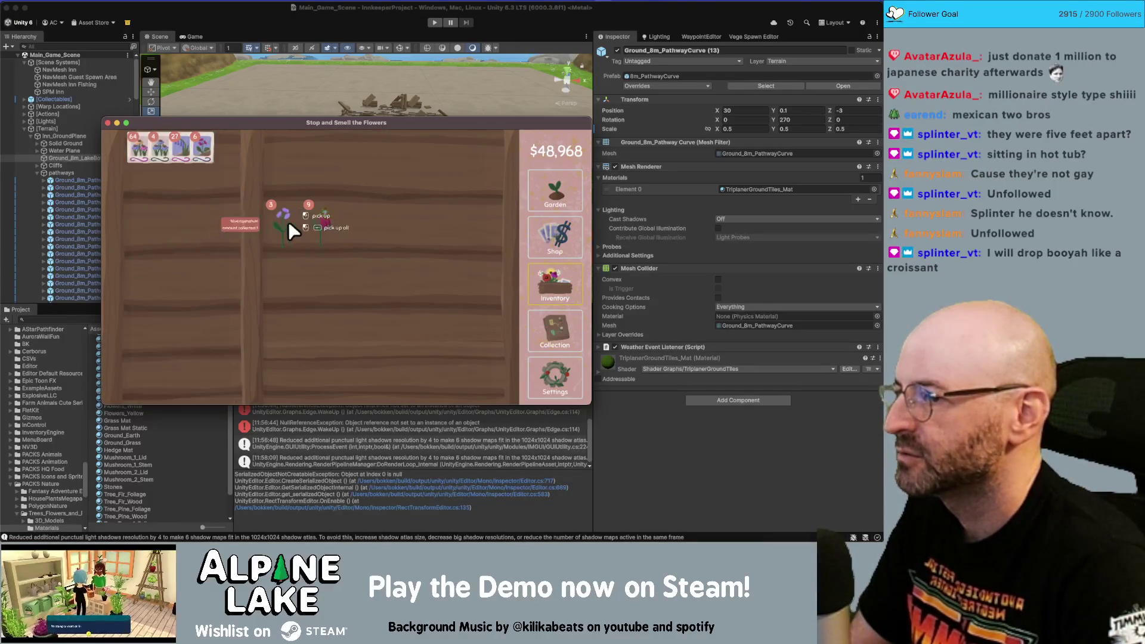
click(285, 221)
click(286, 221)
click(211, 216)
click(288, 219)
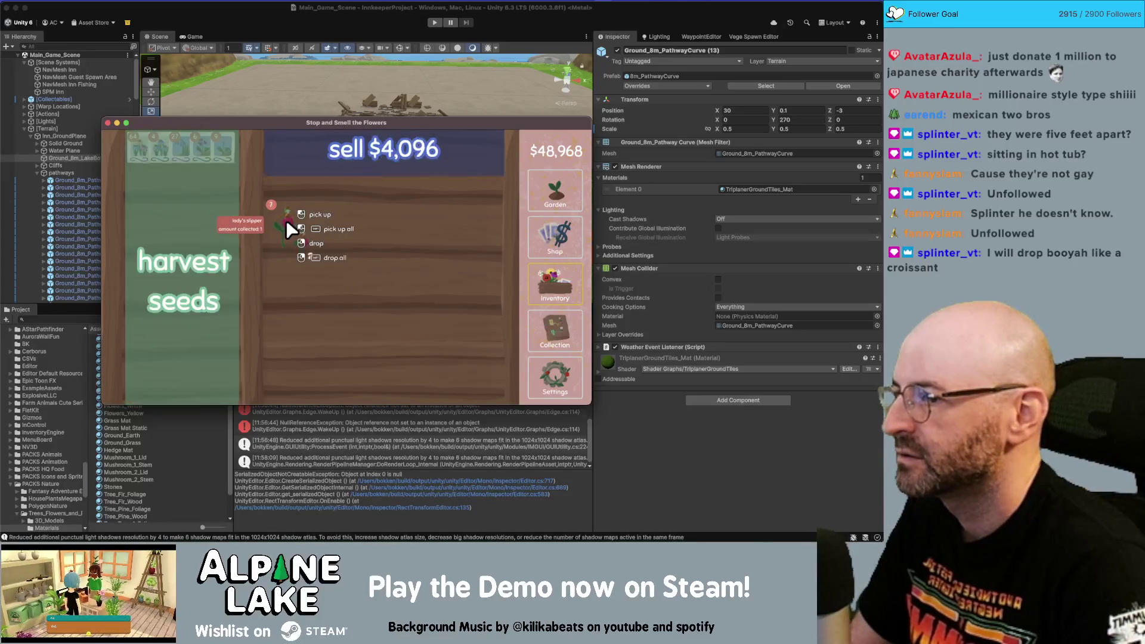
click(287, 219)
click(286, 220)
click(275, 216)
click(302, 147)
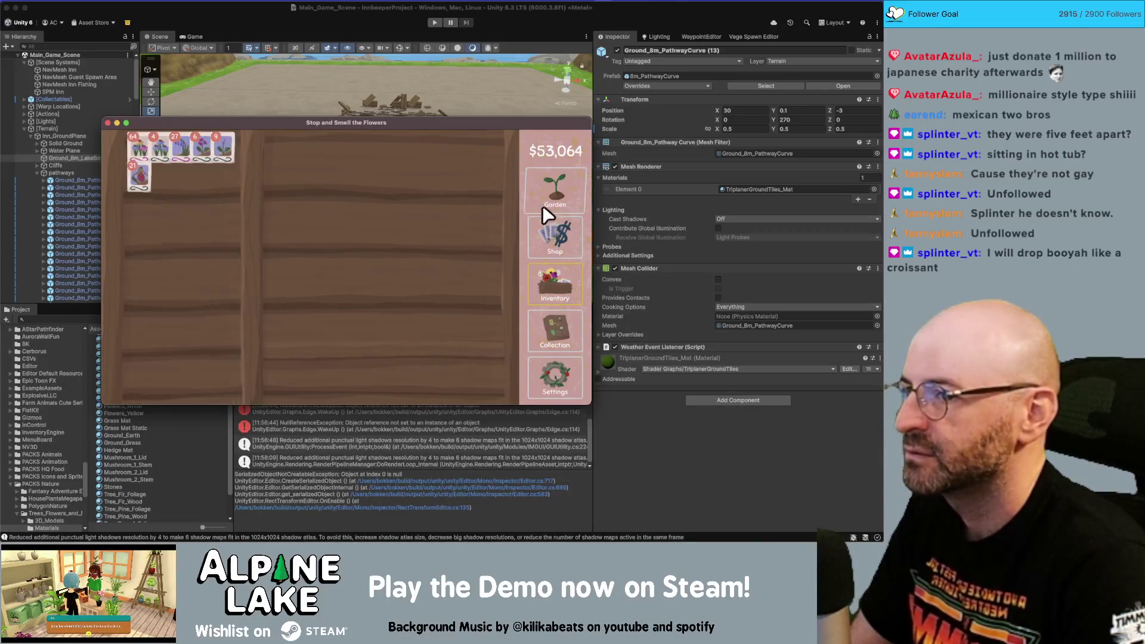
- Buy the $128 red flower and $64 rhododendron seed packets, leaving $23,481
click(554, 239)
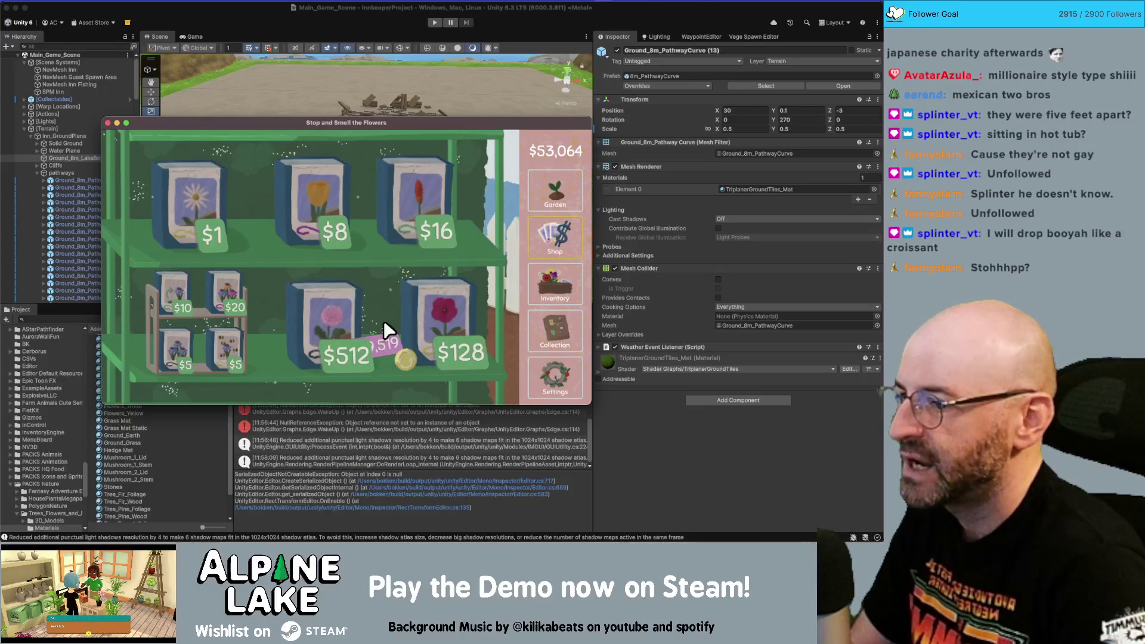
click(399, 353)
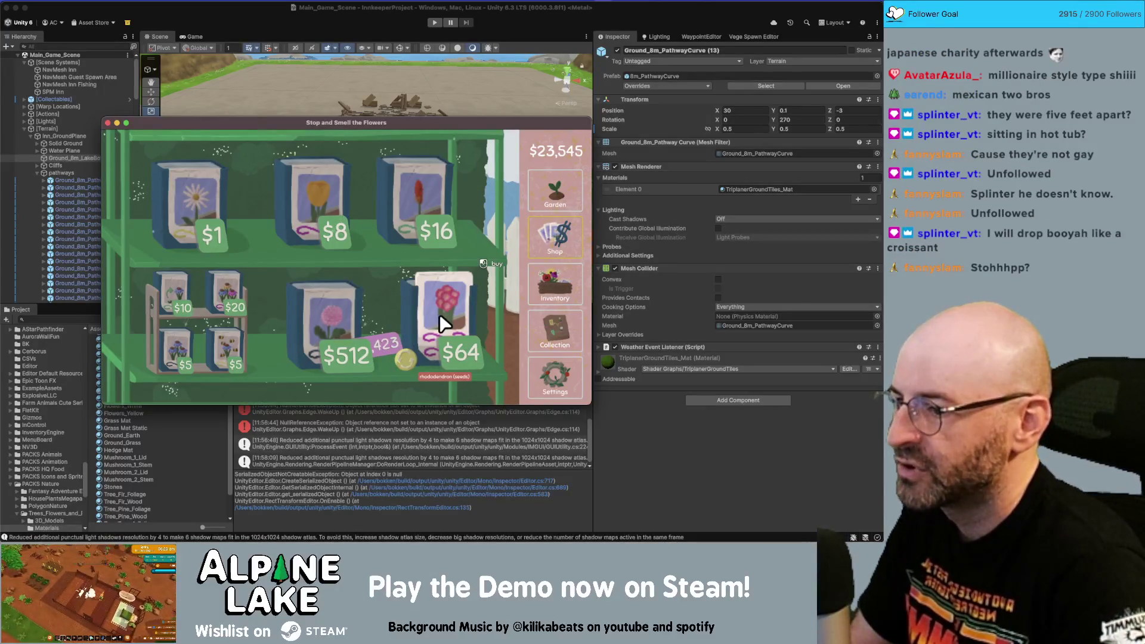
click(550, 325)
scroll(318, 311, down, 2)
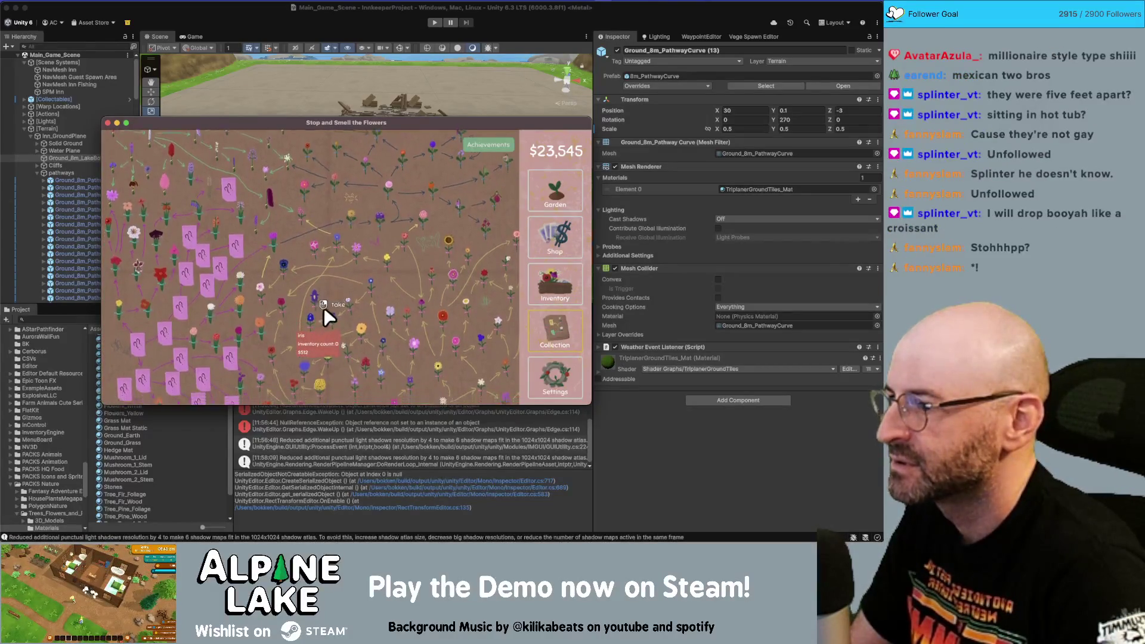
scroll(348, 278, up, 1)
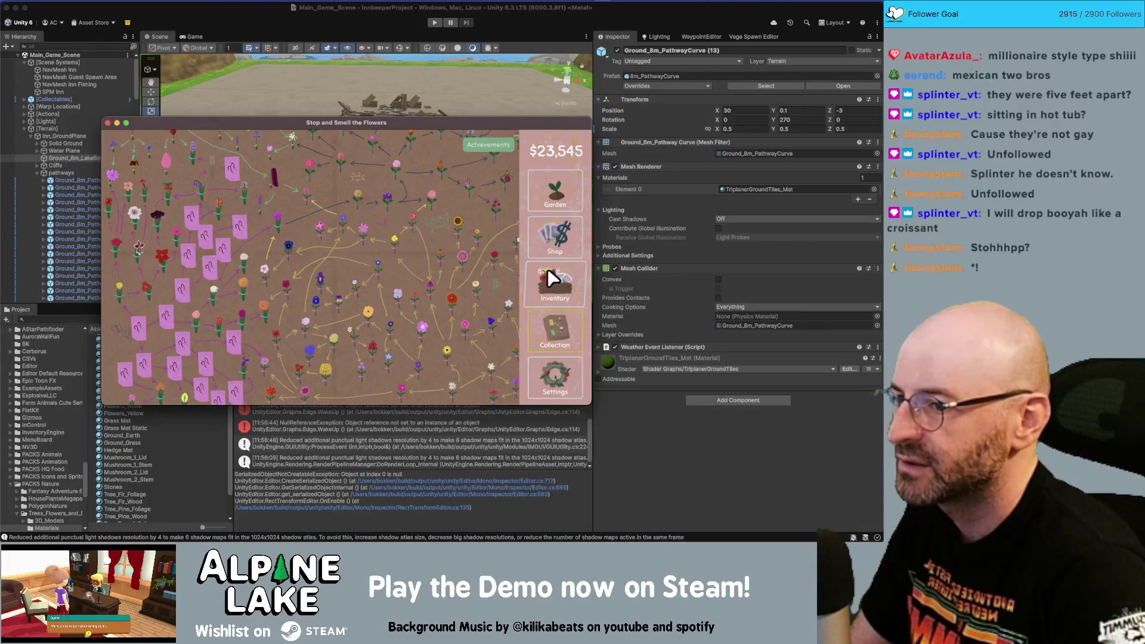
click(552, 245)
click(453, 304)
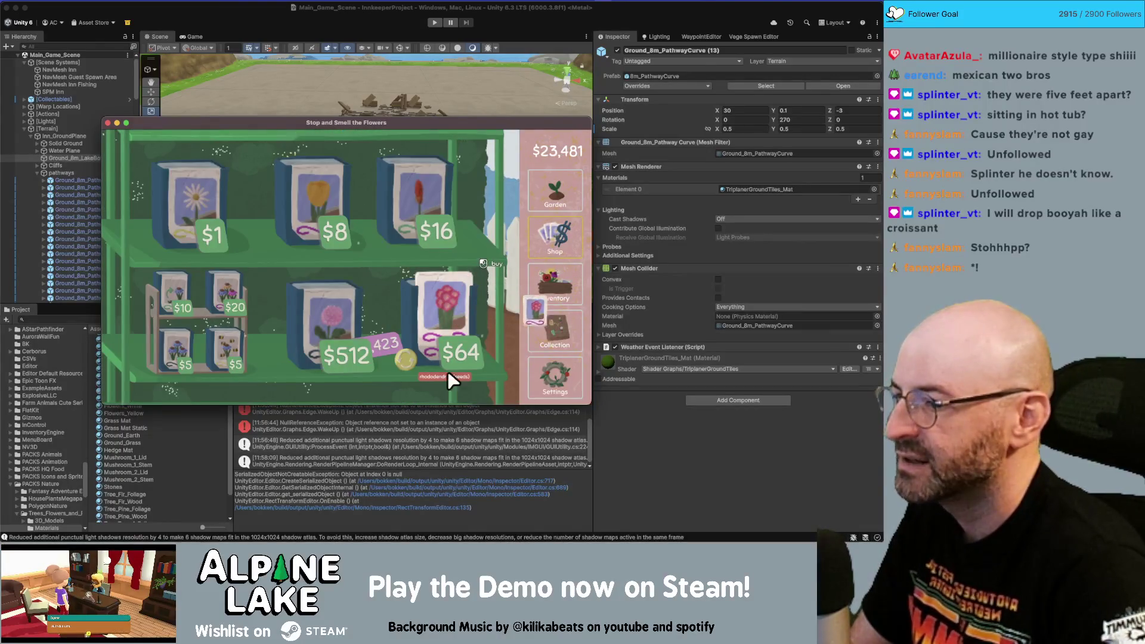
click(547, 343)
- Plant the rhododendron seeds and tend the plots until the pink rhododendron blooms
click(552, 203)
drag(295, 375, 269, 256)
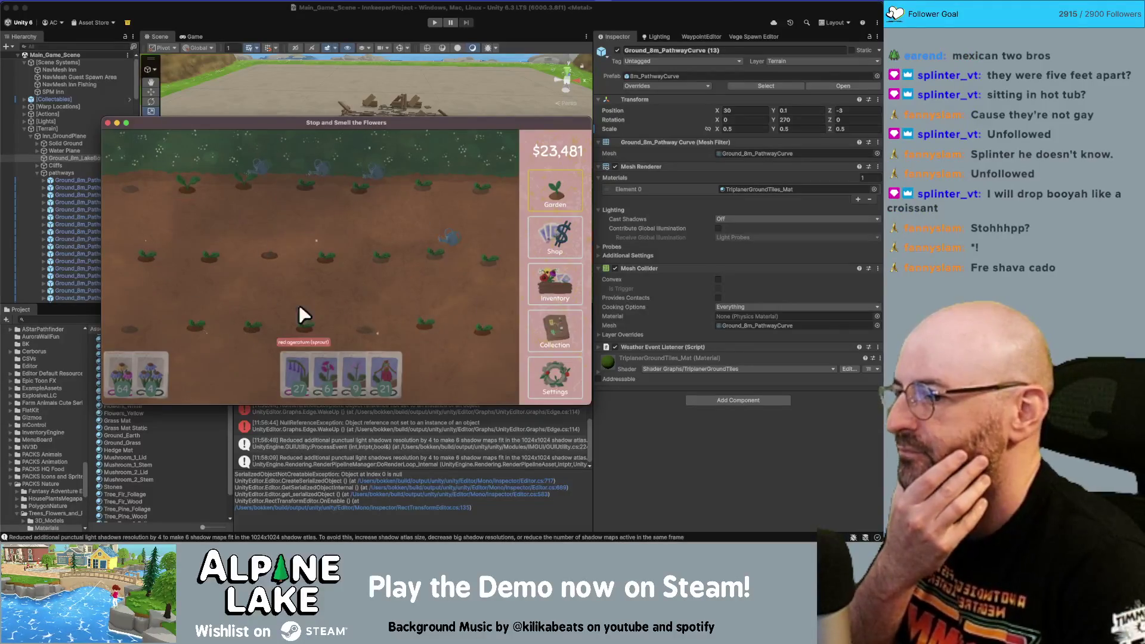
mouse_move(295, 358)
mouse_down()
mouse_move(213, 360)
mouse_move(152, 323)
mouse_move(249, 284)
mouse_move(140, 223)
mouse_move(471, 179)
mouse_move(200, 260)
mouse_move(130, 339)
mouse_move(125, 364)
mouse_move(144, 347)
mouse_up()
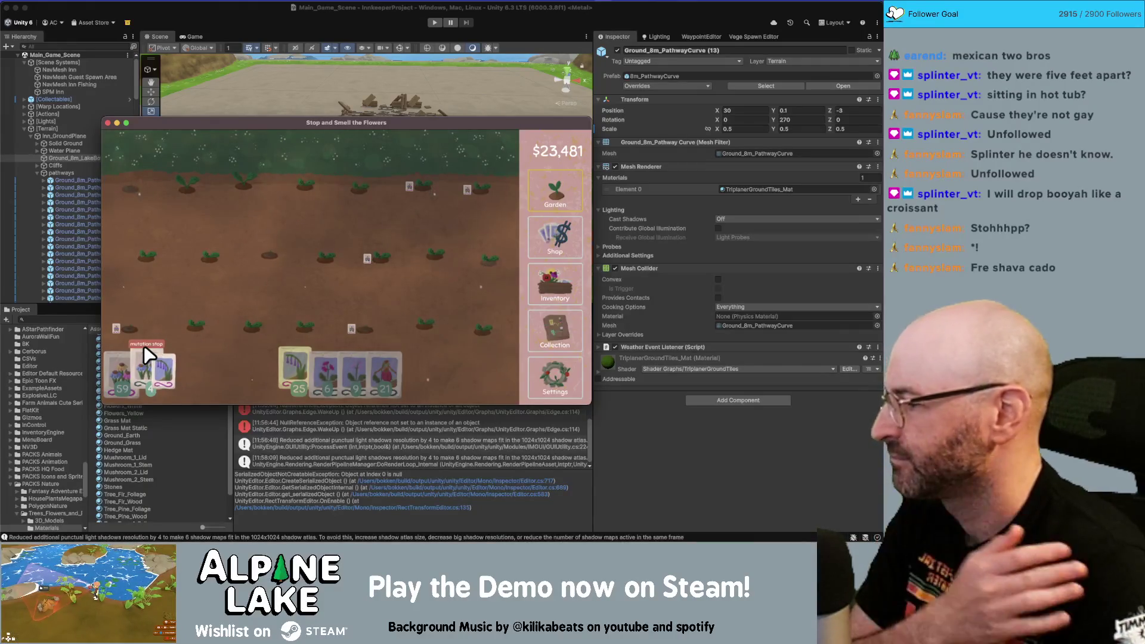
drag(148, 356, 147, 357)
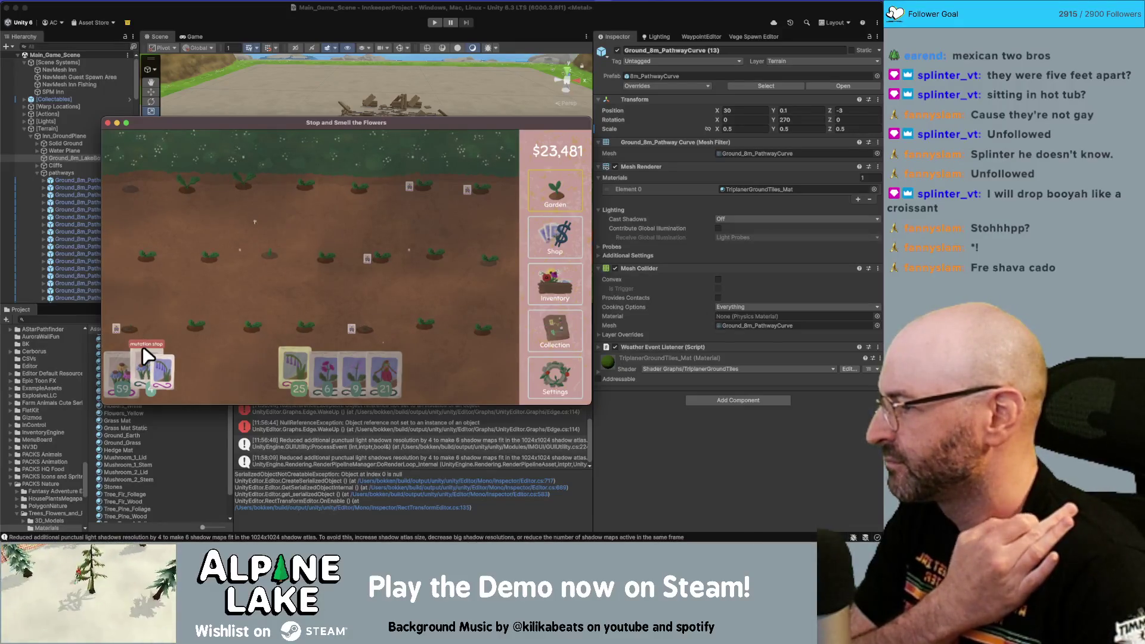
mouse_move(146, 357)
mouse_down()
mouse_move(157, 325)
mouse_move(286, 319)
mouse_move(296, 306)
mouse_move(165, 317)
mouse_move(424, 316)
mouse_move(431, 244)
mouse_move(122, 239)
mouse_move(492, 195)
mouse_move(143, 172)
mouse_move(452, 177)
mouse_move(306, 209)
mouse_up()
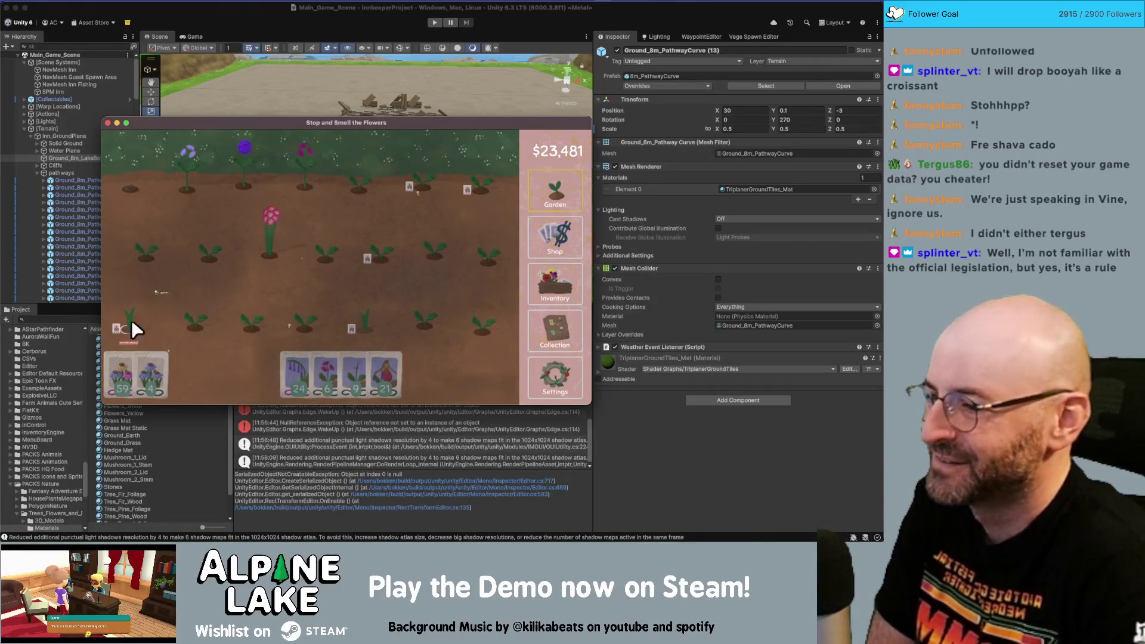
- Harvest the blooming rhododendron and turn it into seeds
click(262, 231)
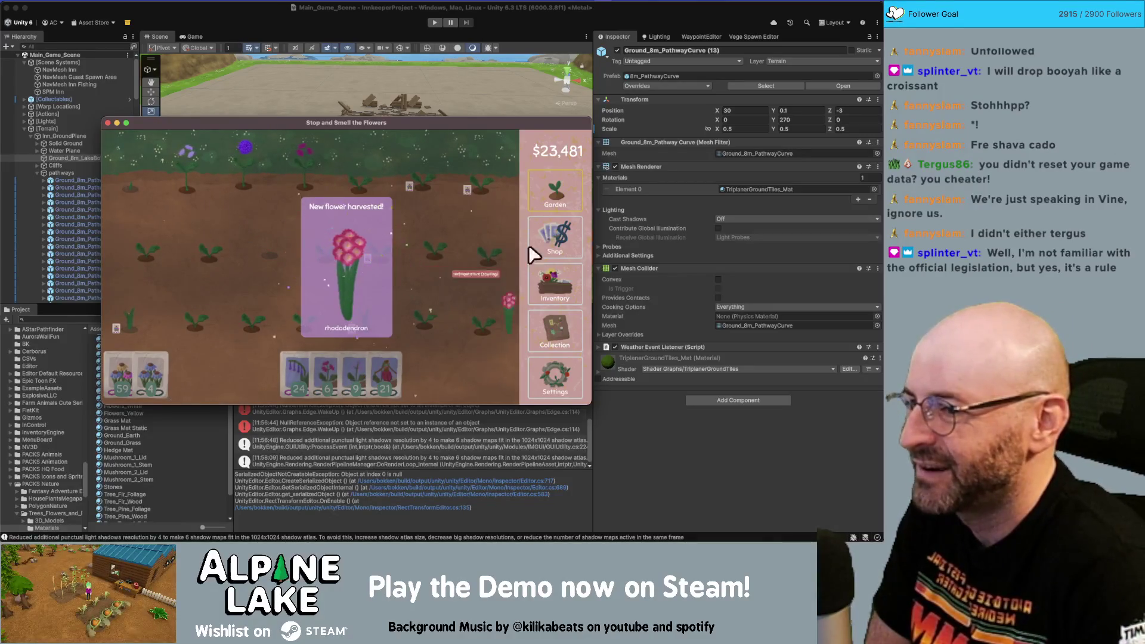
click(561, 316)
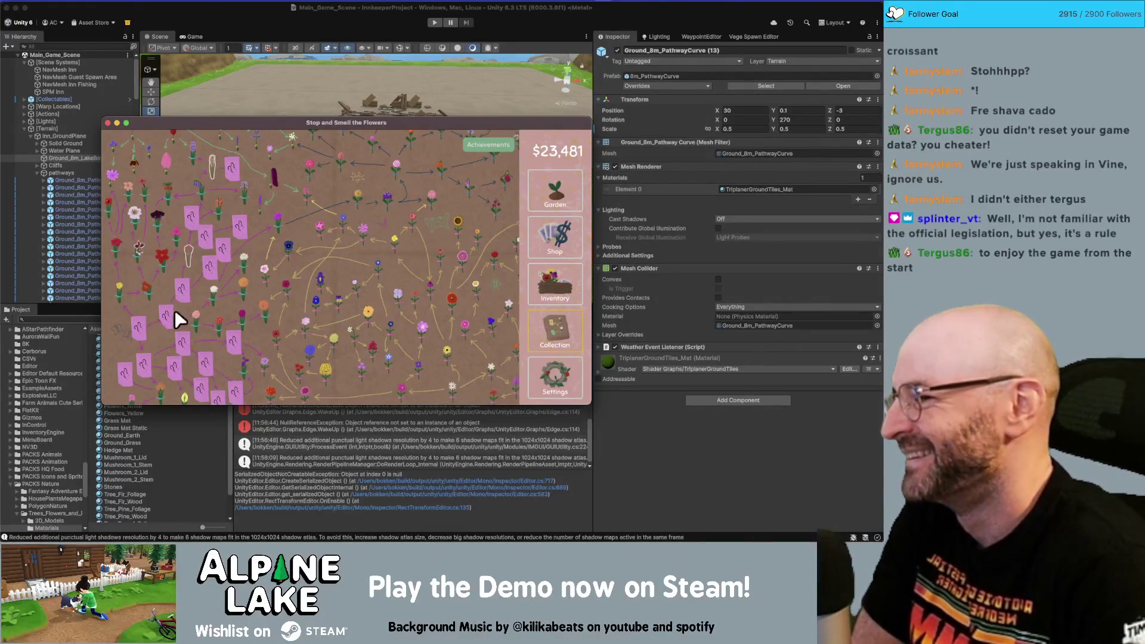
click(551, 238)
click(548, 281)
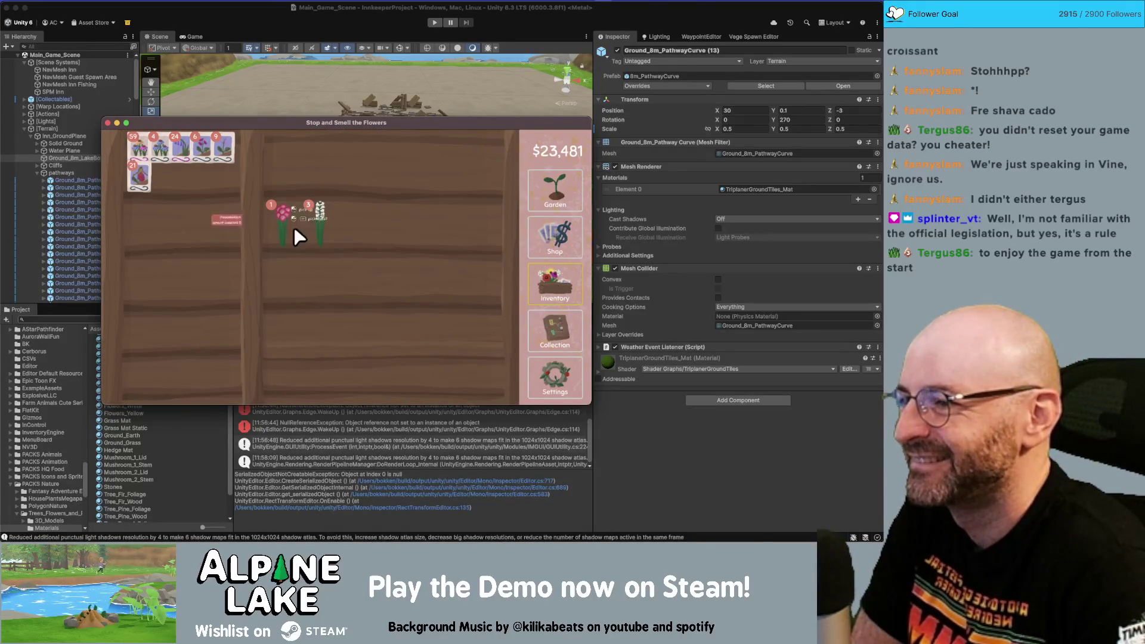
drag(287, 227, 192, 258)
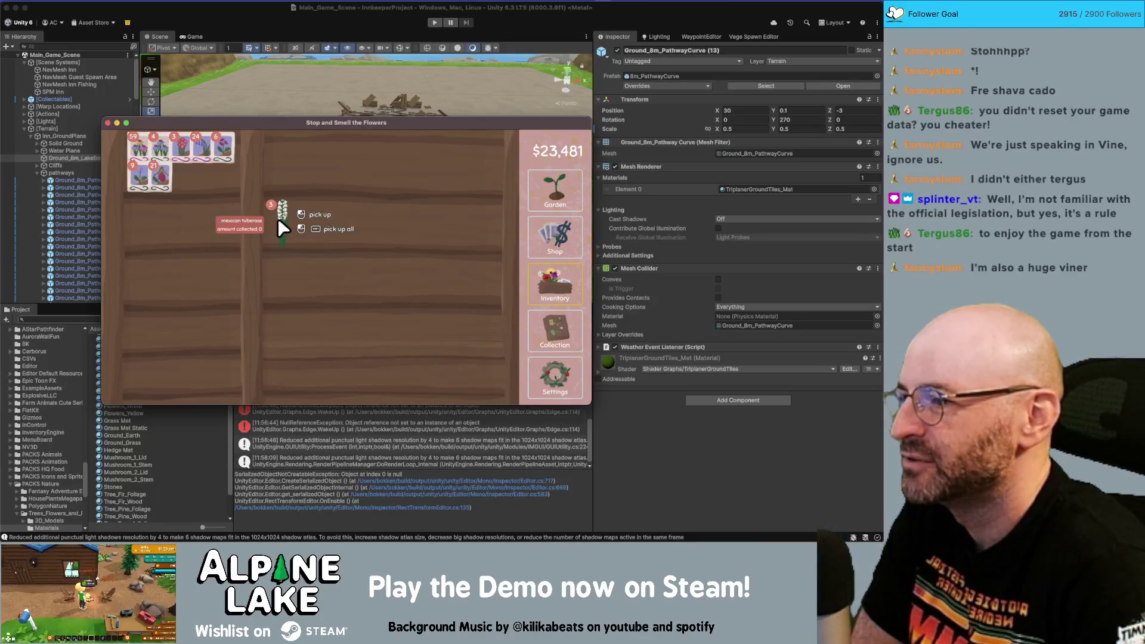
- Turn the tuberose from the shelf into seeds and return to the garden
click(550, 267)
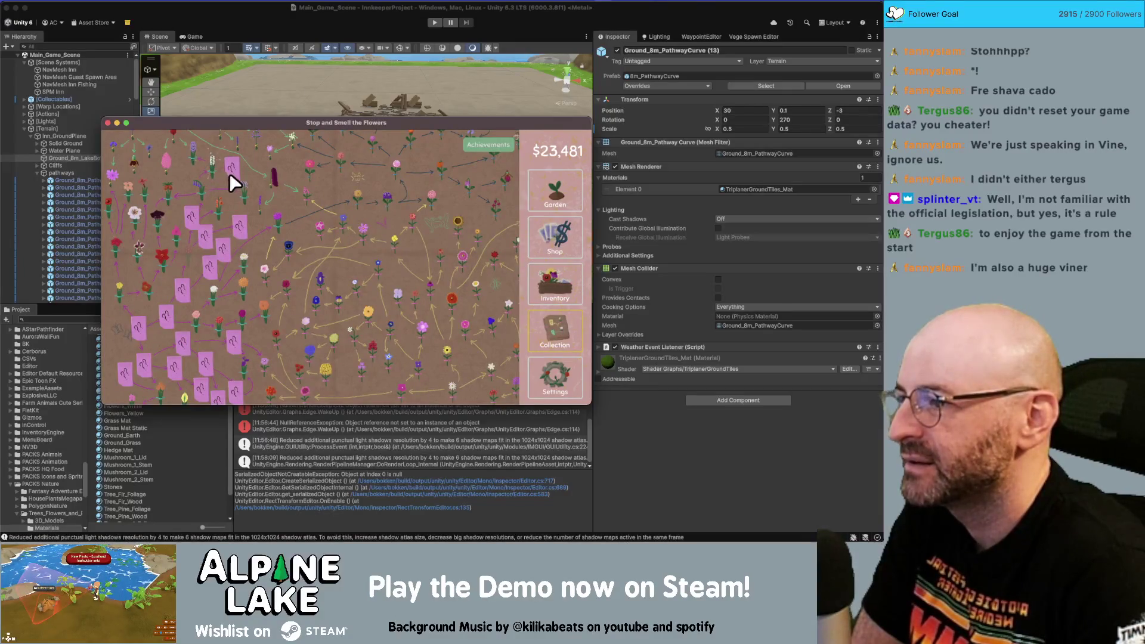
click(562, 186)
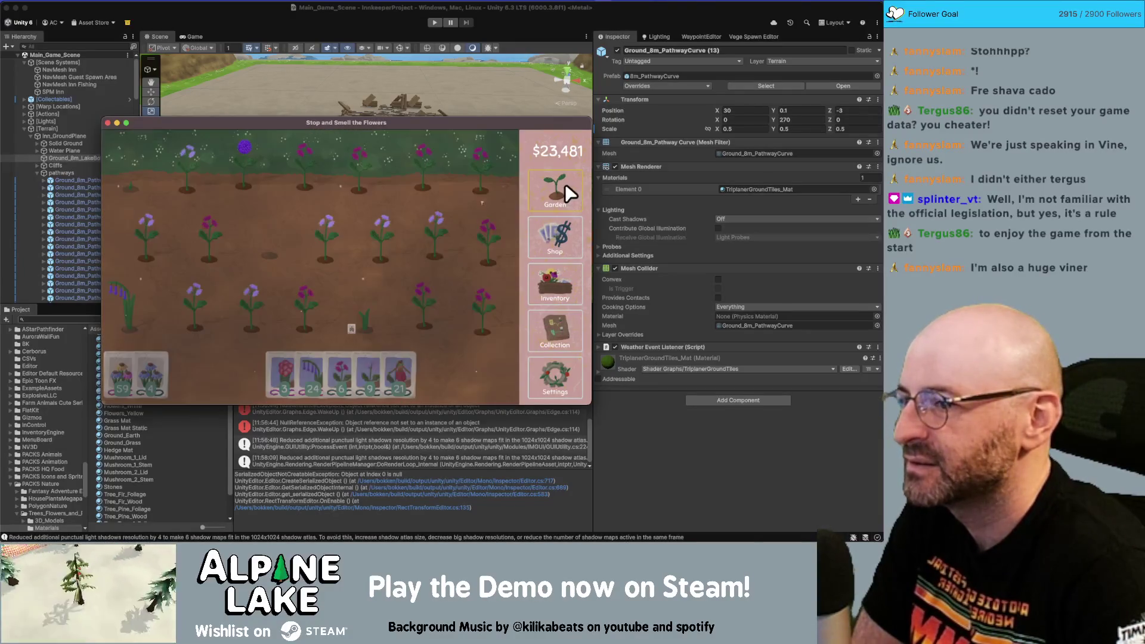
click(559, 273)
click(281, 221)
click(192, 225)
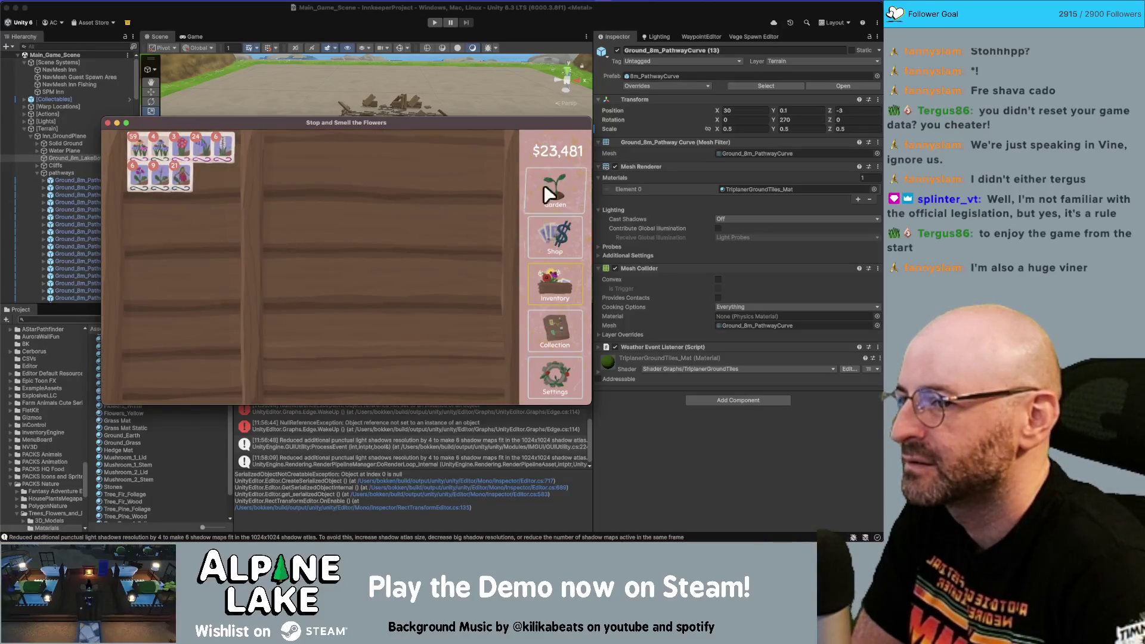
click(553, 190)
- Plant tuberose seeds in the empty plots, then sow bluebell seeds across the garden
mouse_move(333, 365)
mouse_down()
mouse_move(233, 299)
mouse_move(278, 311)
mouse_move(225, 318)
mouse_move(363, 323)
mouse_move(331, 309)
mouse_up()
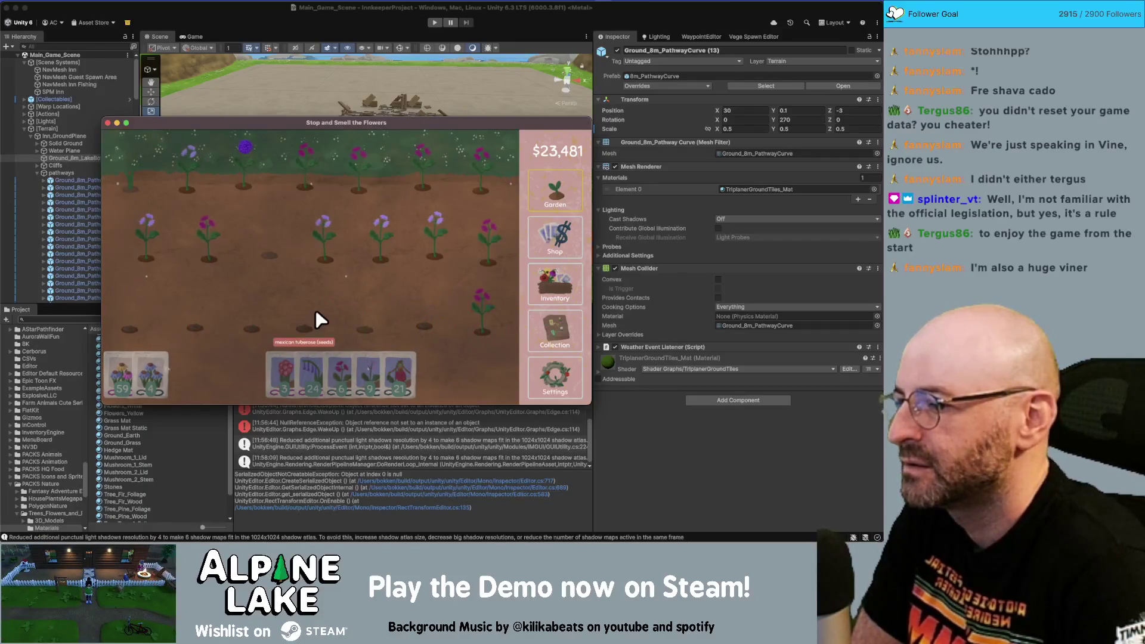
click(546, 316)
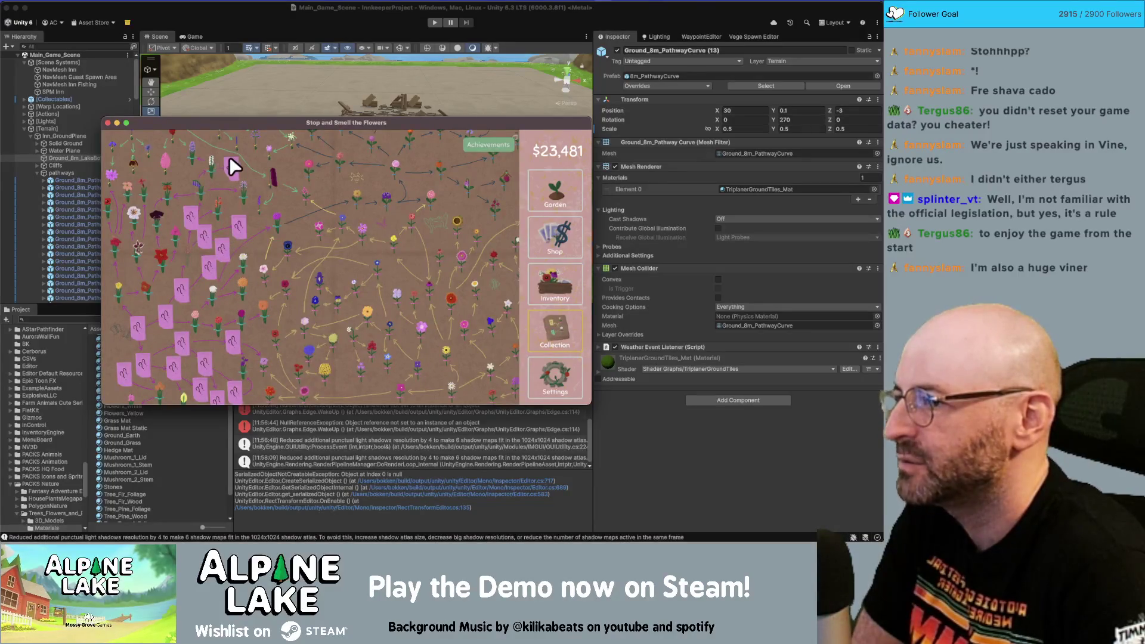
click(563, 223)
click(554, 271)
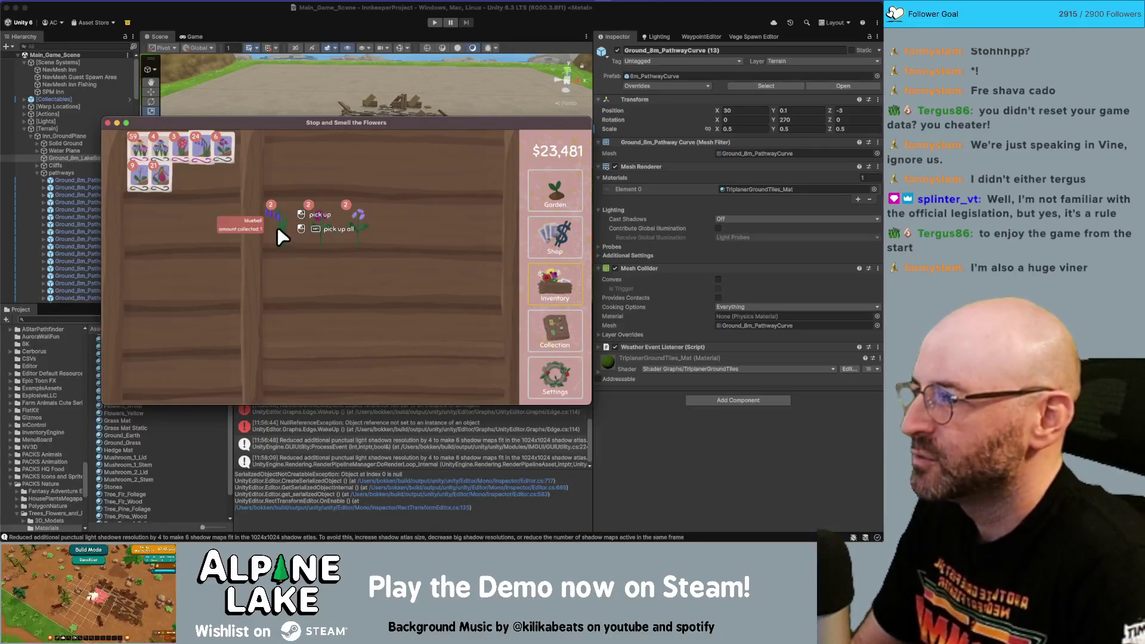
click(555, 191)
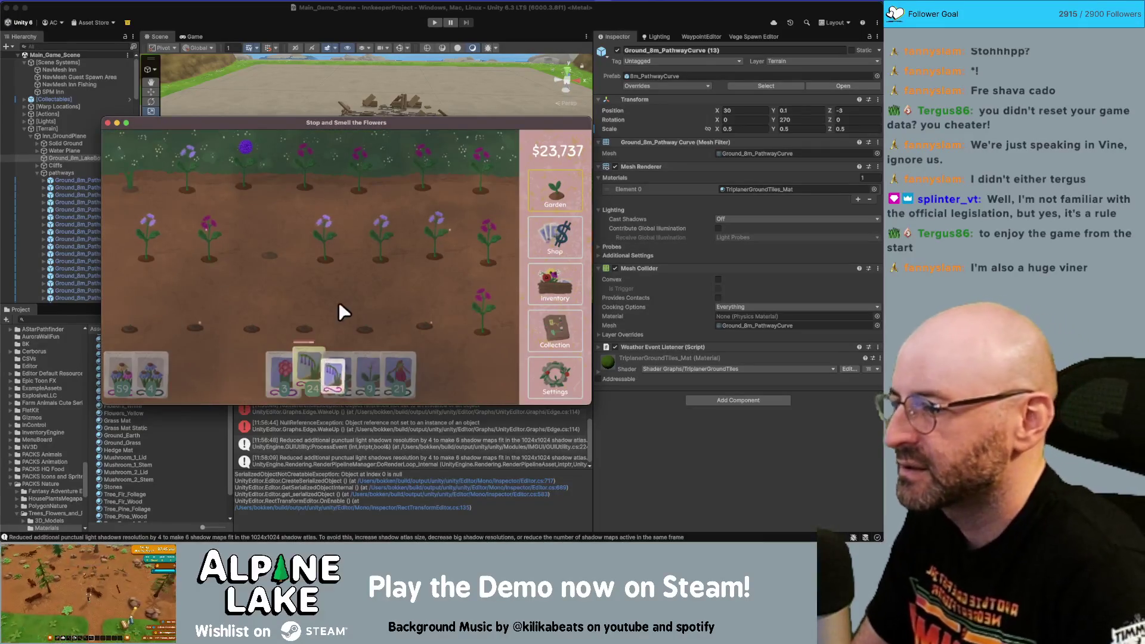
mouse_move(338, 301)
mouse_down()
mouse_move(376, 247)
mouse_move(291, 179)
mouse_move(103, 180)
mouse_move(553, 248)
mouse_move(523, 289)
mouse_move(408, 182)
mouse_move(322, 189)
mouse_move(301, 217)
mouse_move(269, 210)
mouse_up()
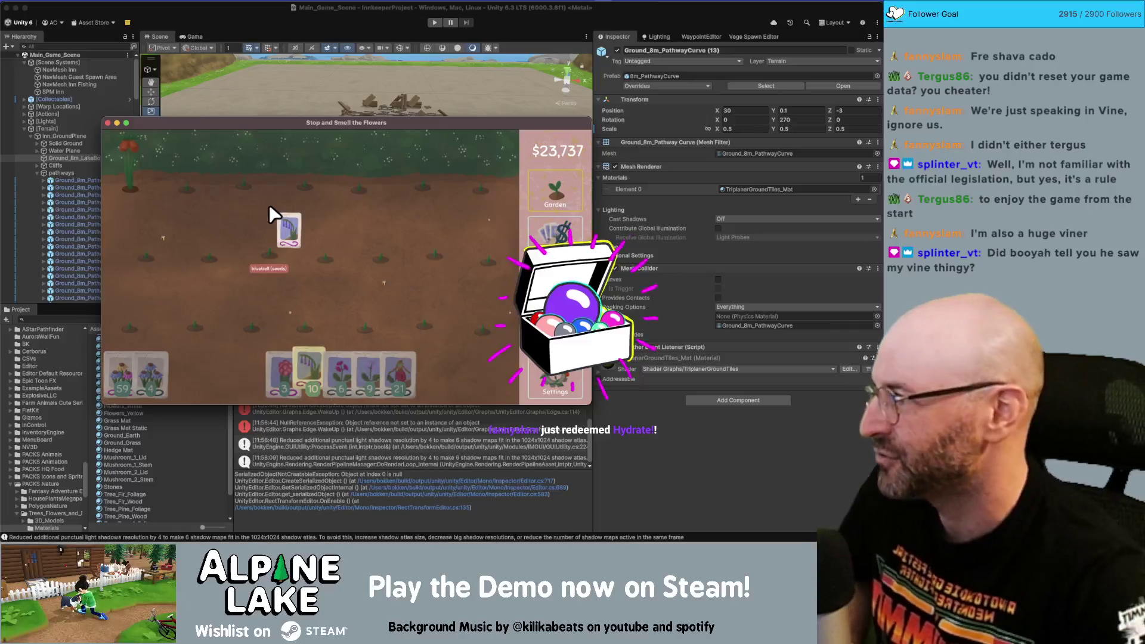
- Put the bluebell seeds back, then reposition and refocus the game window
mouse_move(272, 213)
mouse_down()
mouse_move(263, 218)
mouse_move(285, 181)
mouse_move(198, 201)
mouse_move(107, 245)
mouse_up()
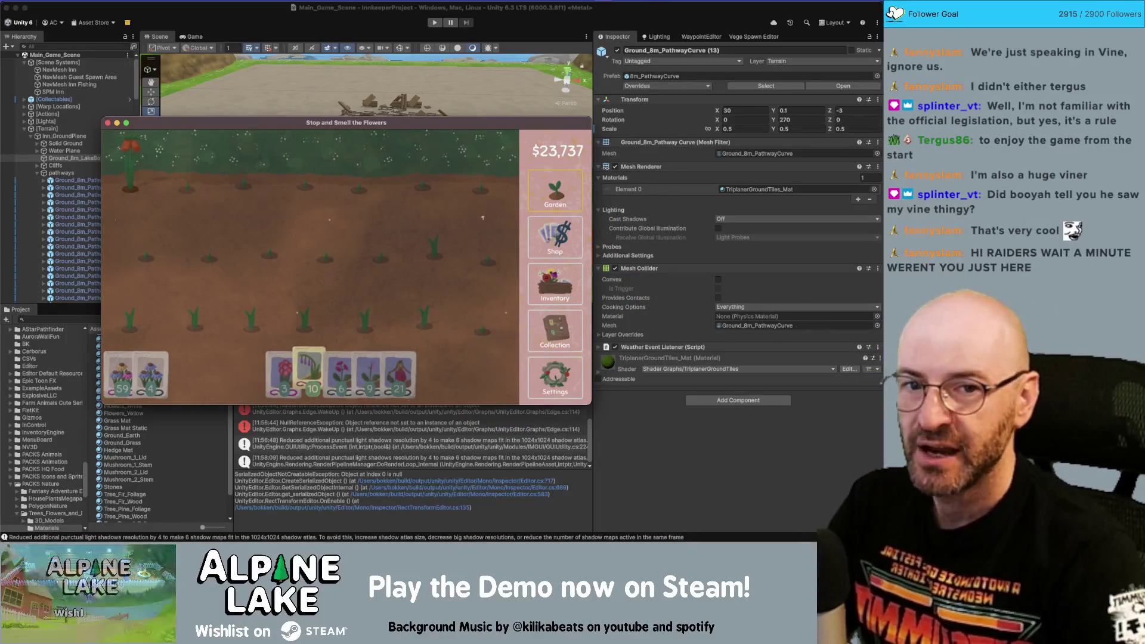
drag(319, 122, 326, 108)
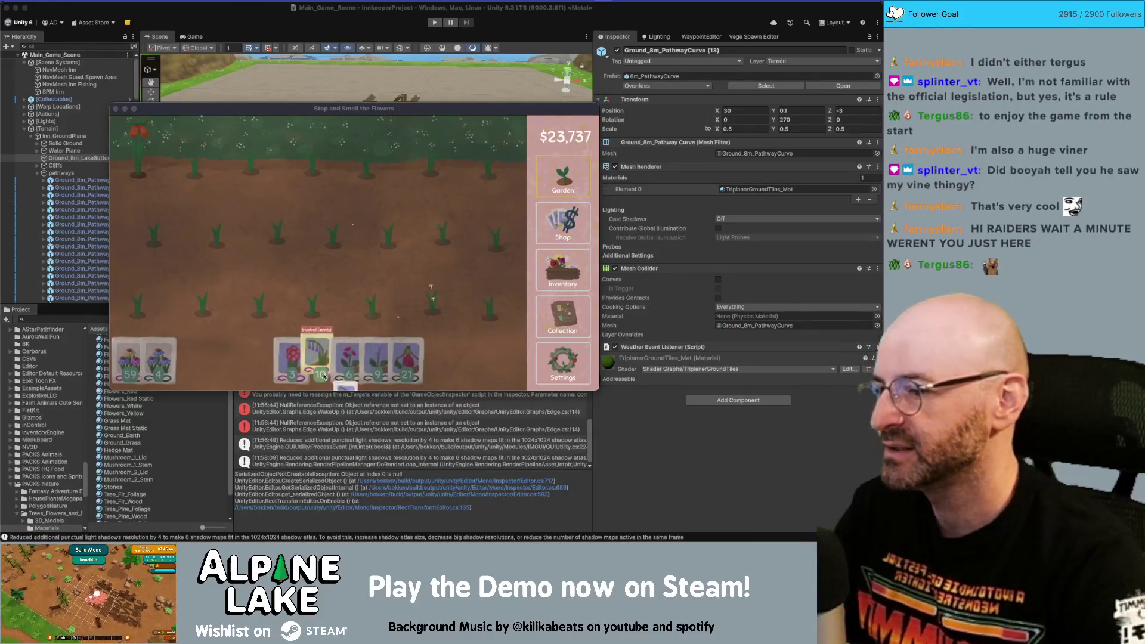
click(311, 351)
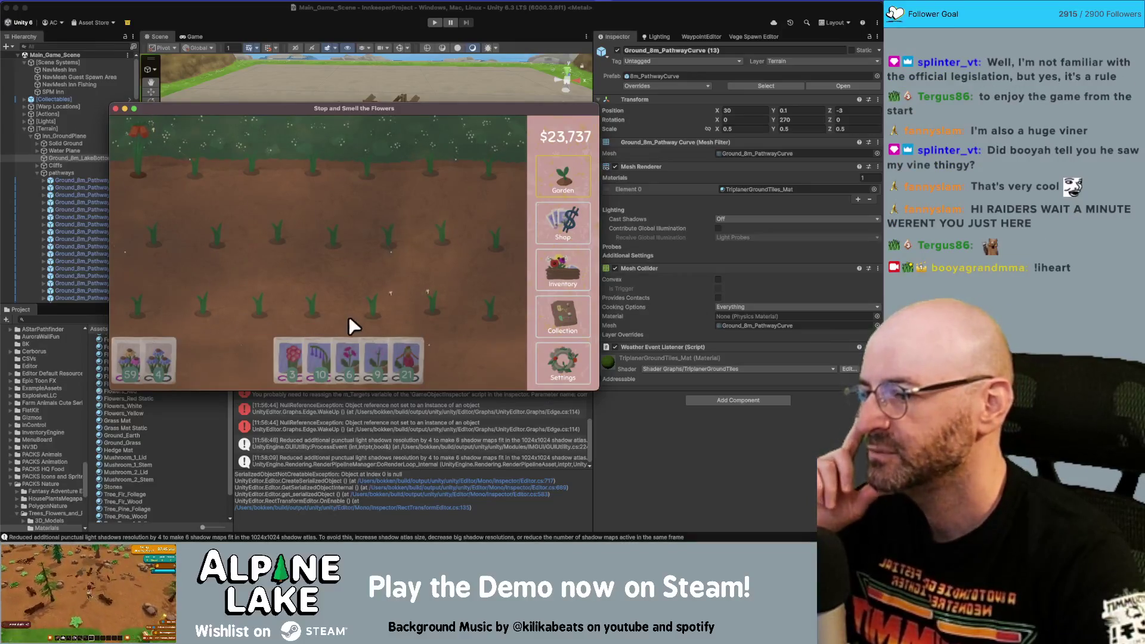
- Grow the bluebell into bloom, then sow bluebells on the bottom row and rhododendrons on top
click(436, 218)
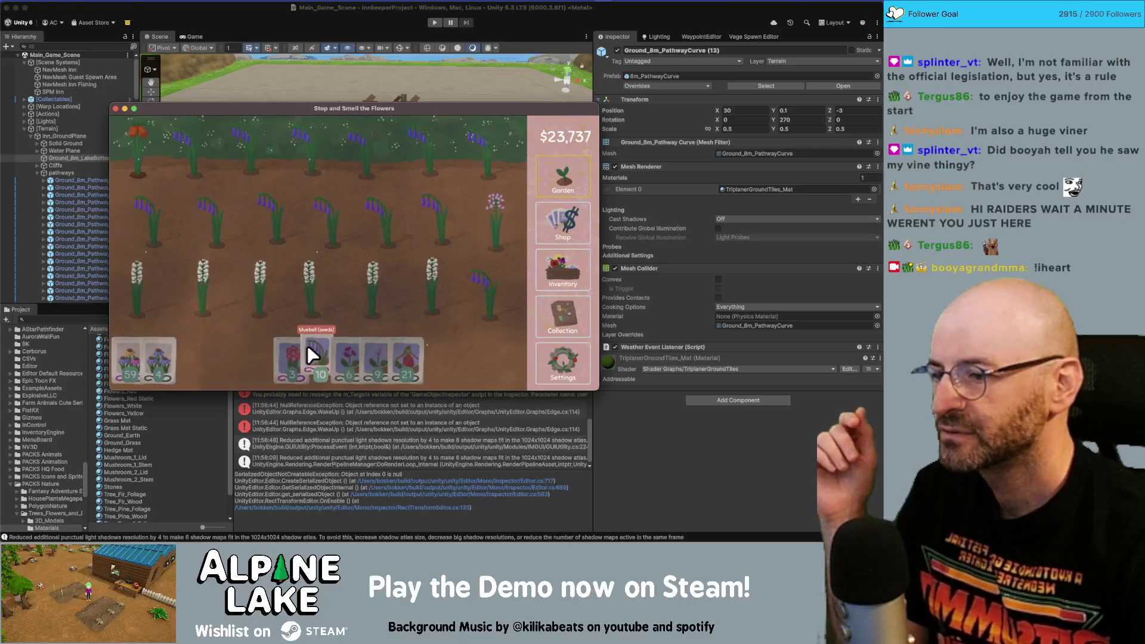
mouse_move(311, 351)
mouse_down()
mouse_move(188, 293)
mouse_move(513, 294)
mouse_move(320, 238)
mouse_move(152, 151)
mouse_move(310, 155)
mouse_up()
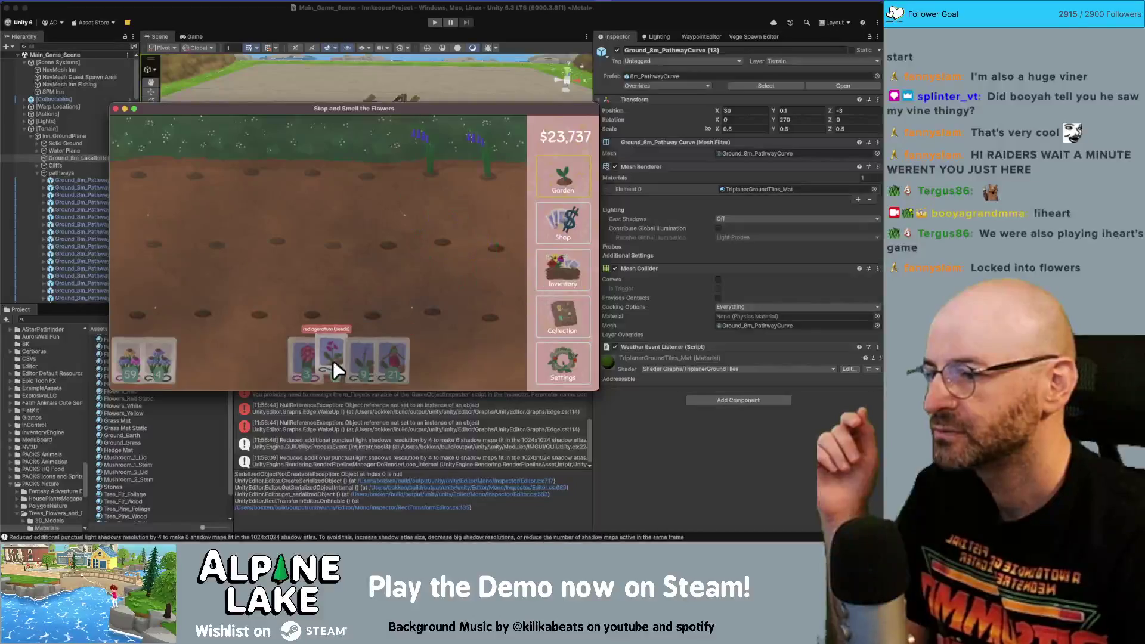
mouse_move(307, 359)
mouse_down()
mouse_move(194, 164)
mouse_move(251, 166)
mouse_up()
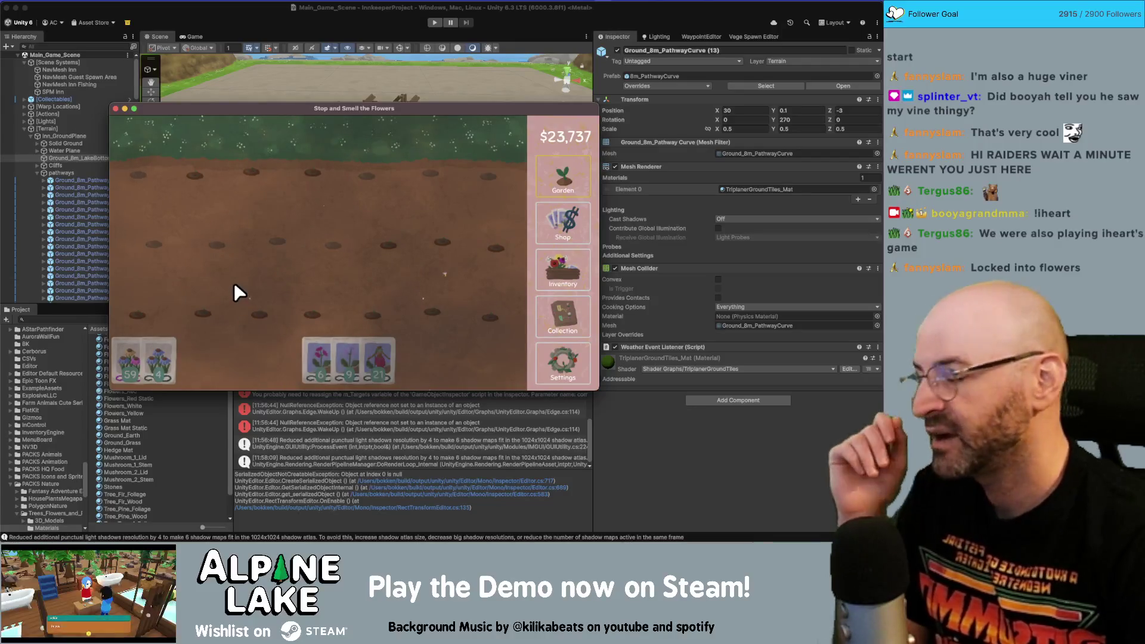
- On the inventory shelves, sell the 13 bluebells and turn the tuberoses into seeds
click(566, 269)
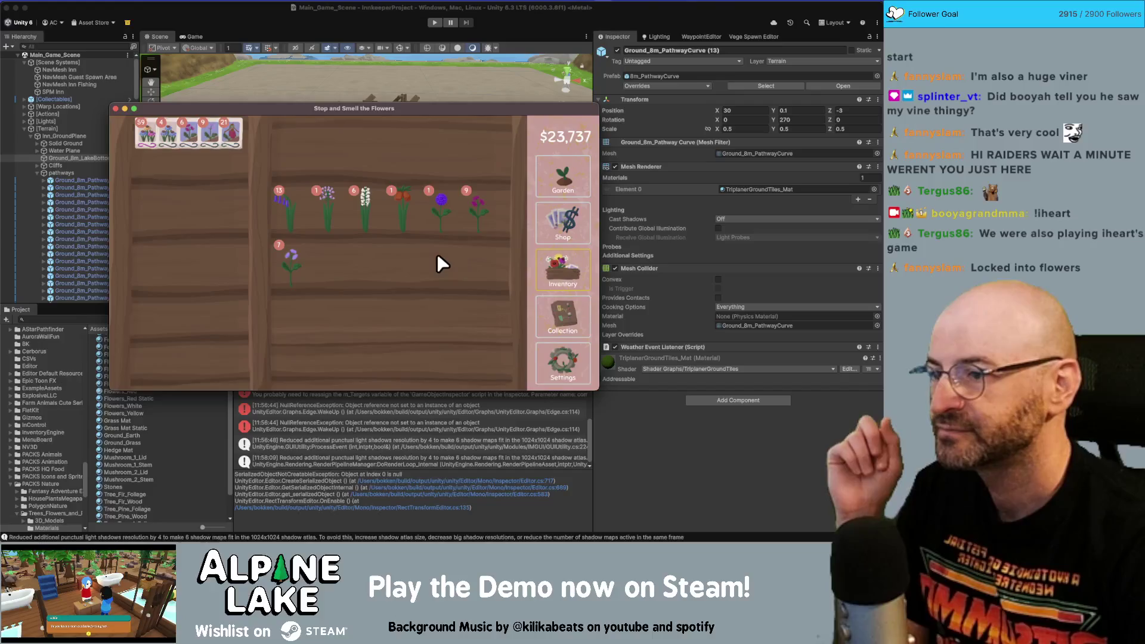
shift+click(292, 217)
click(310, 137)
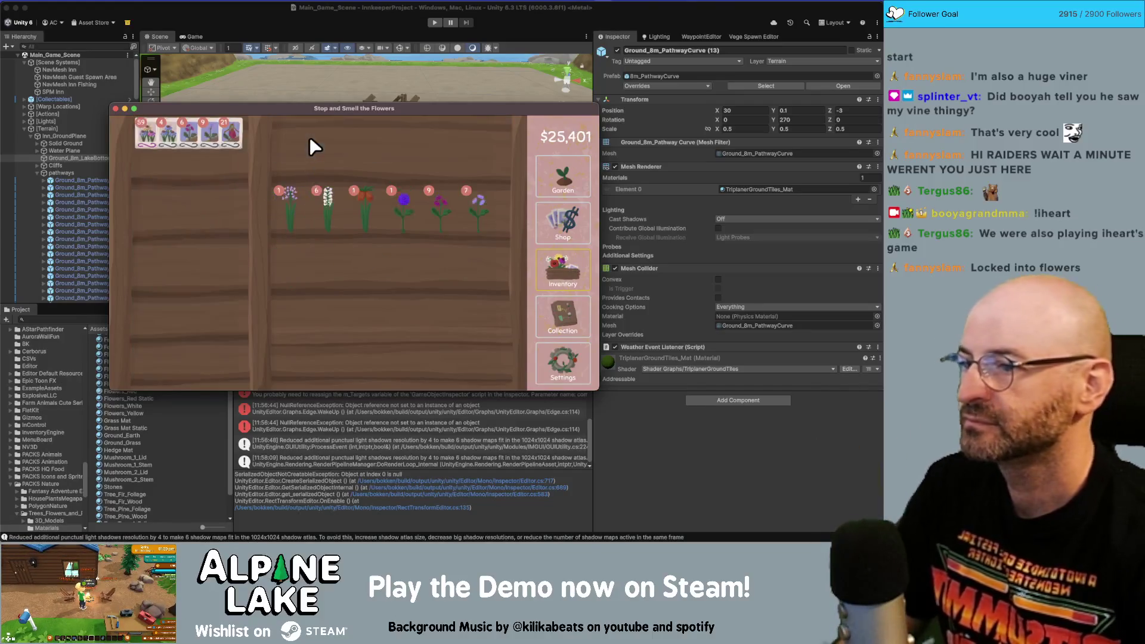
click(324, 213)
click(324, 213)
click(299, 202)
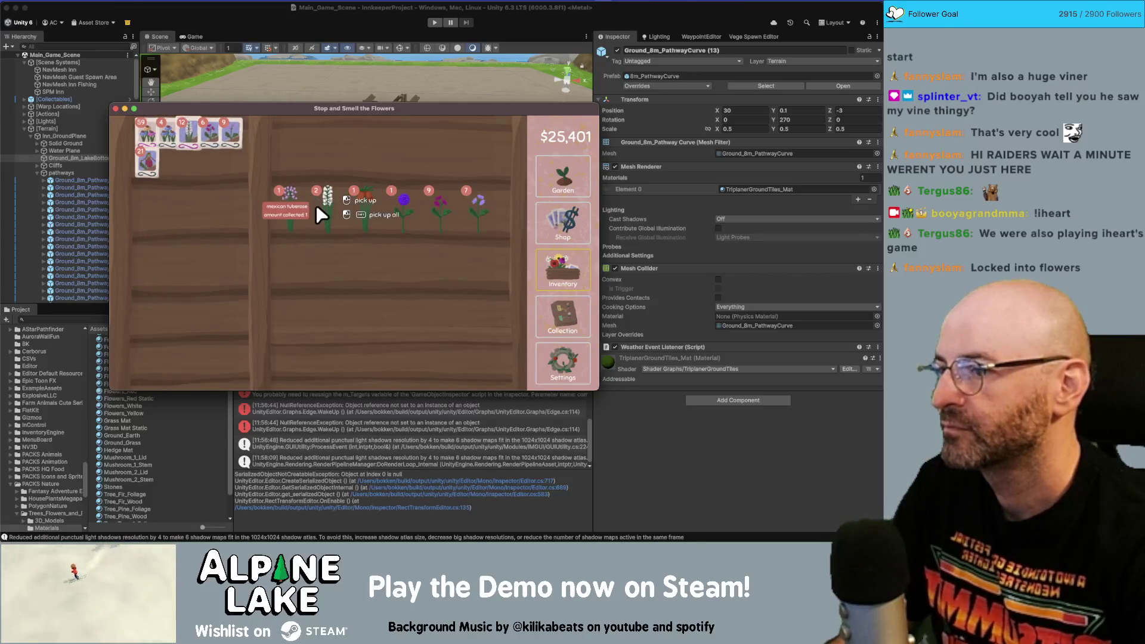
click(318, 204)
click(180, 211)
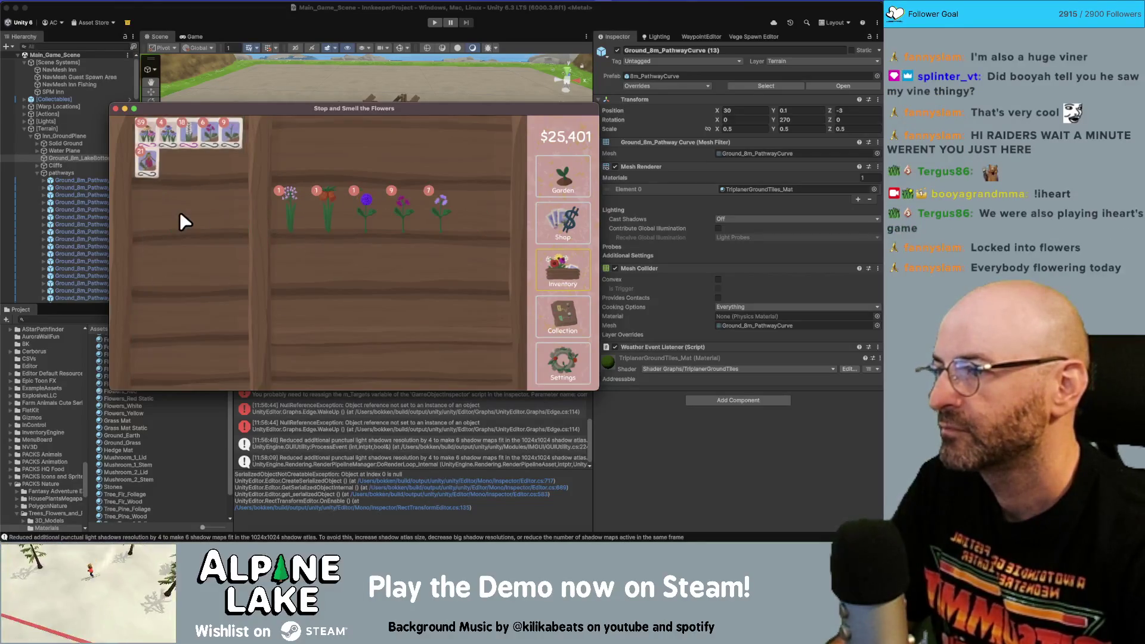
- Sell the red flower for $256, the cleome, and the purple flowers for $8,192
click(328, 216)
click(328, 140)
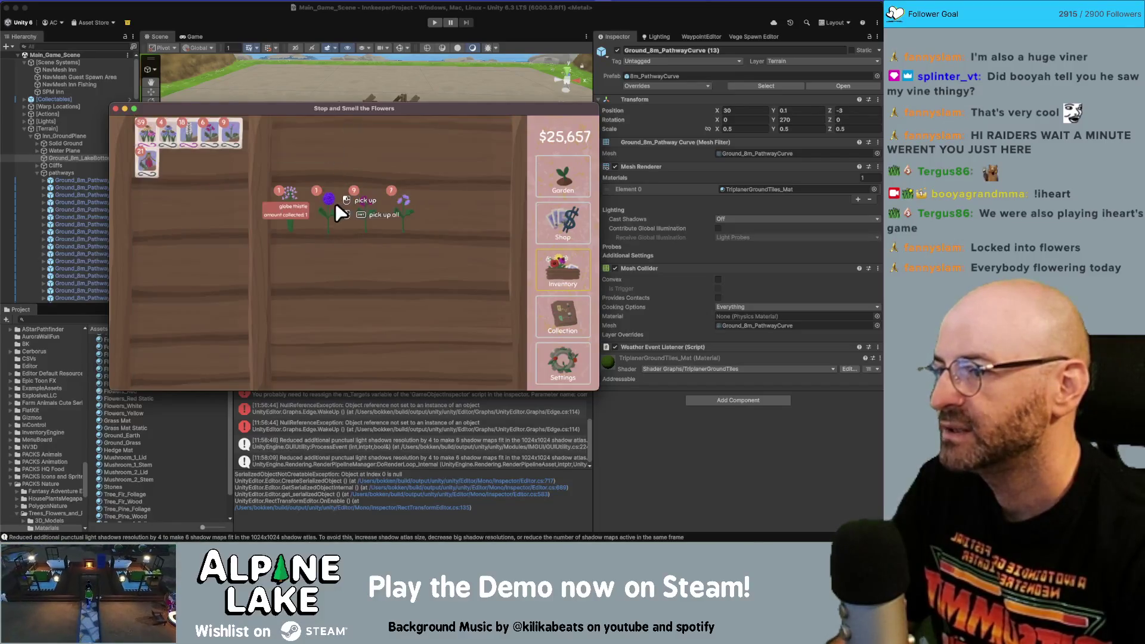
click(290, 213)
click(301, 152)
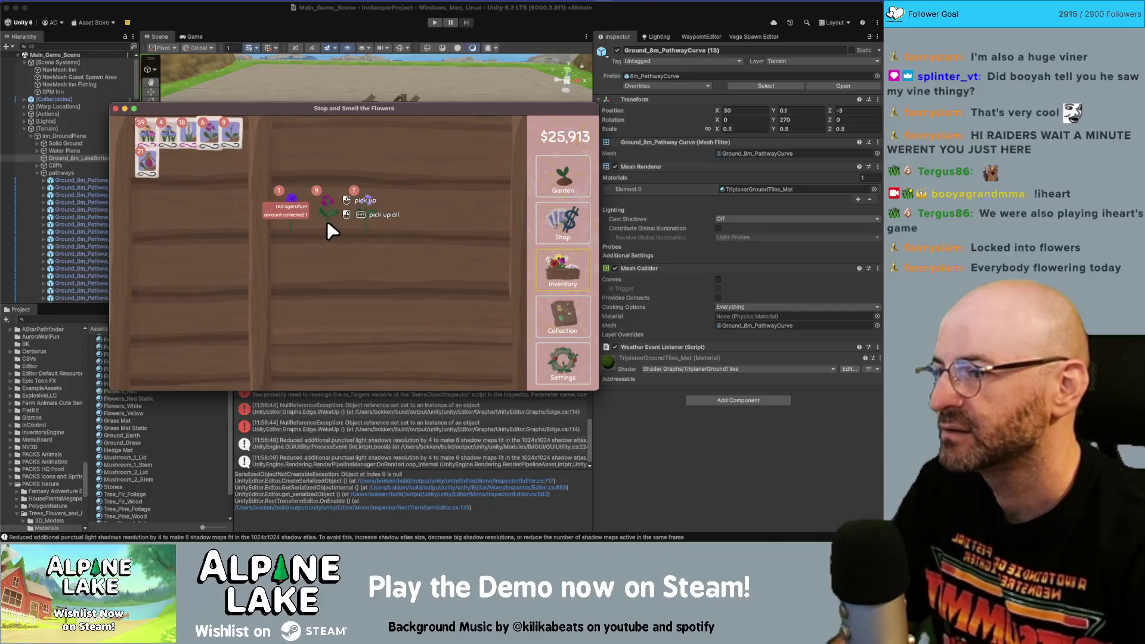
click(371, 210)
click(371, 208)
click(371, 209)
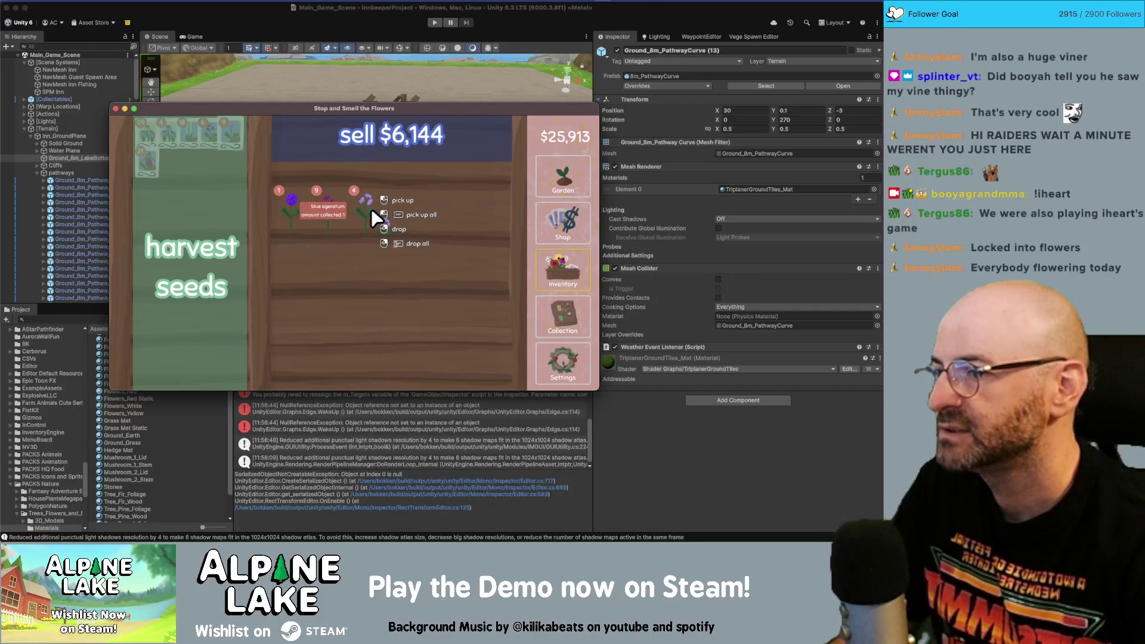
click(357, 202)
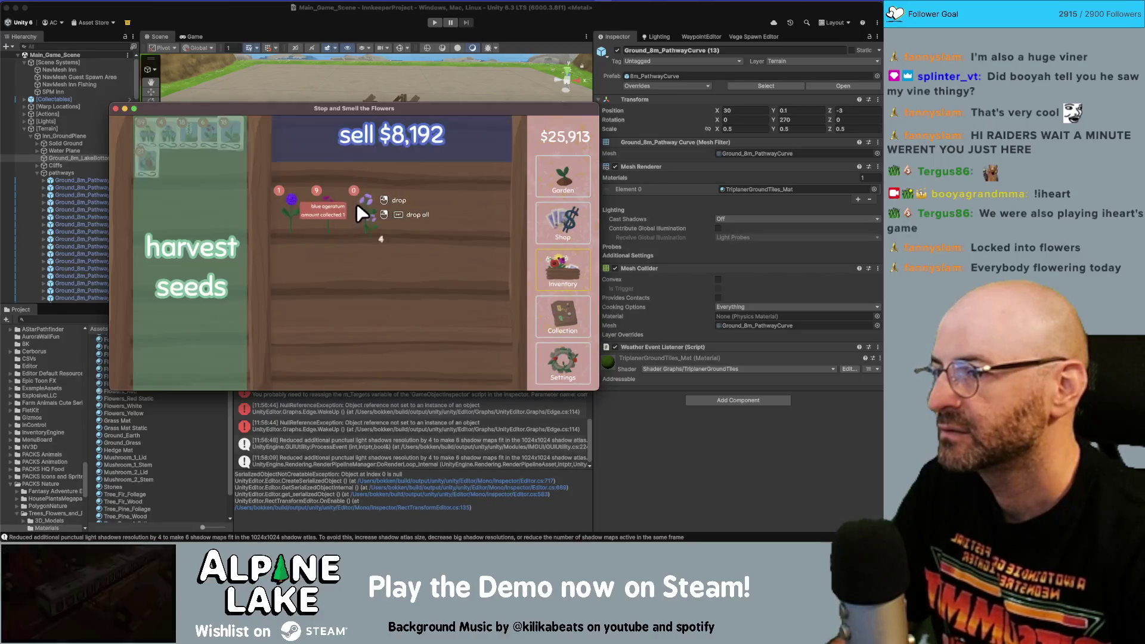
click(364, 128)
- Sell four more purple flowers, seed the rest, and sell the globe thistle
mouse_move(142, 136)
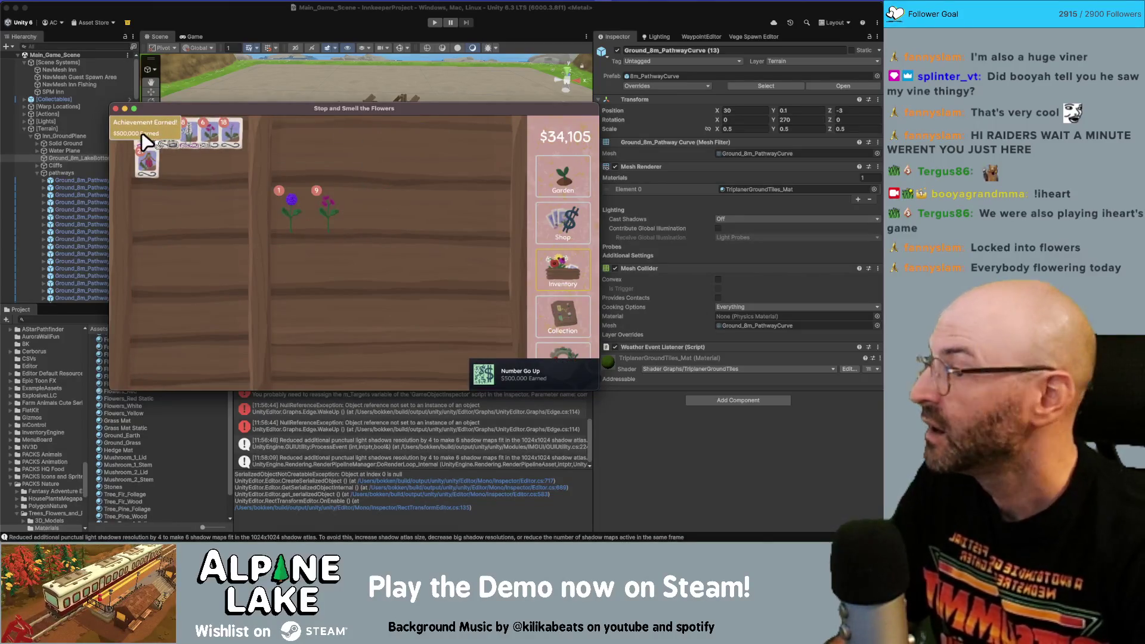
click(327, 217)
click(327, 217)
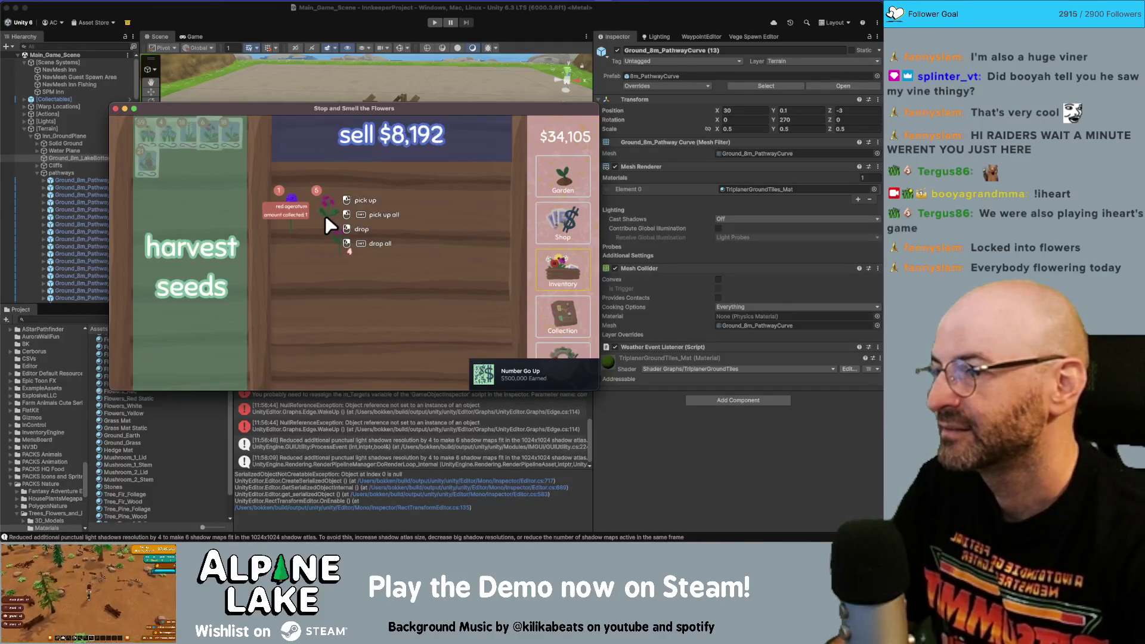
click(325, 216)
click(332, 139)
click(325, 210)
click(192, 238)
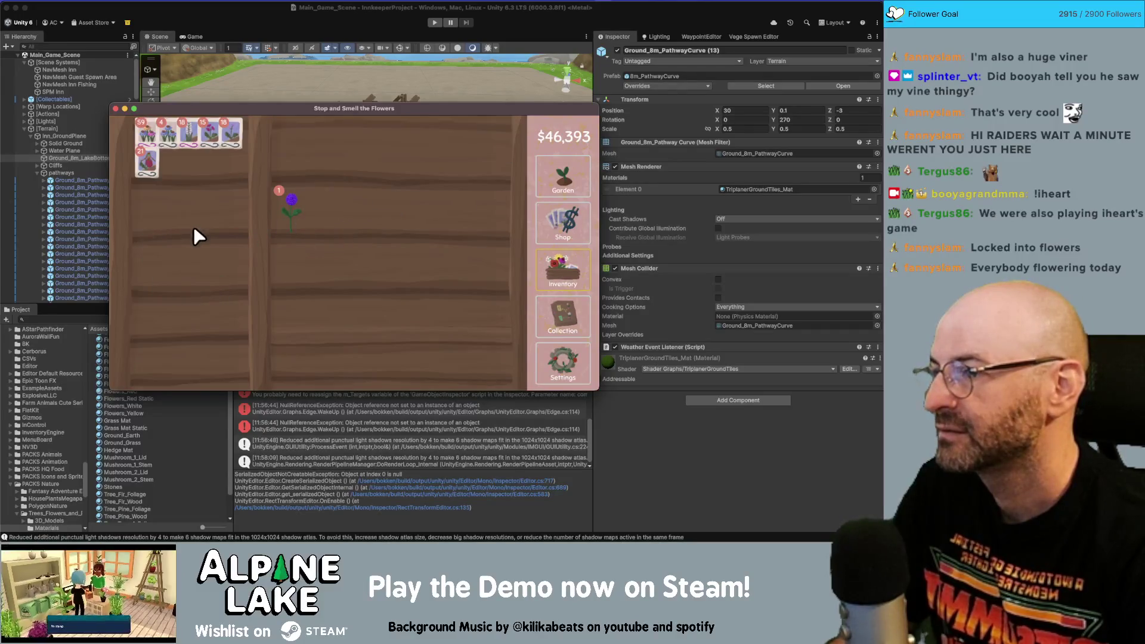
click(284, 209)
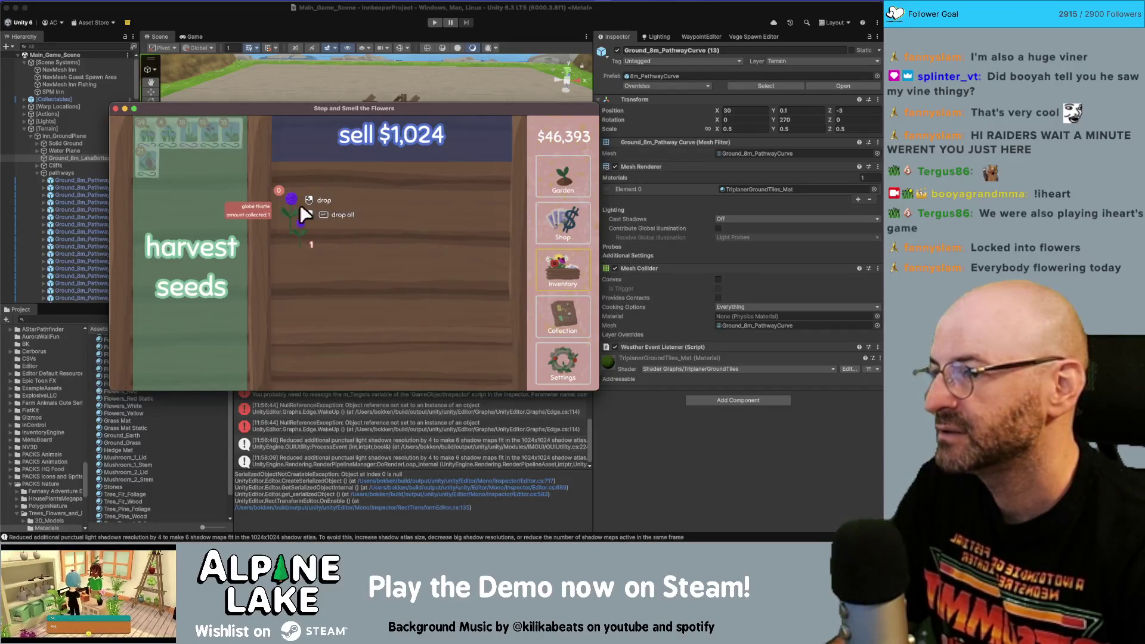
click(341, 124)
- Try the lady's slipper seeds, then plant seeds along a soil row in the garden
click(561, 182)
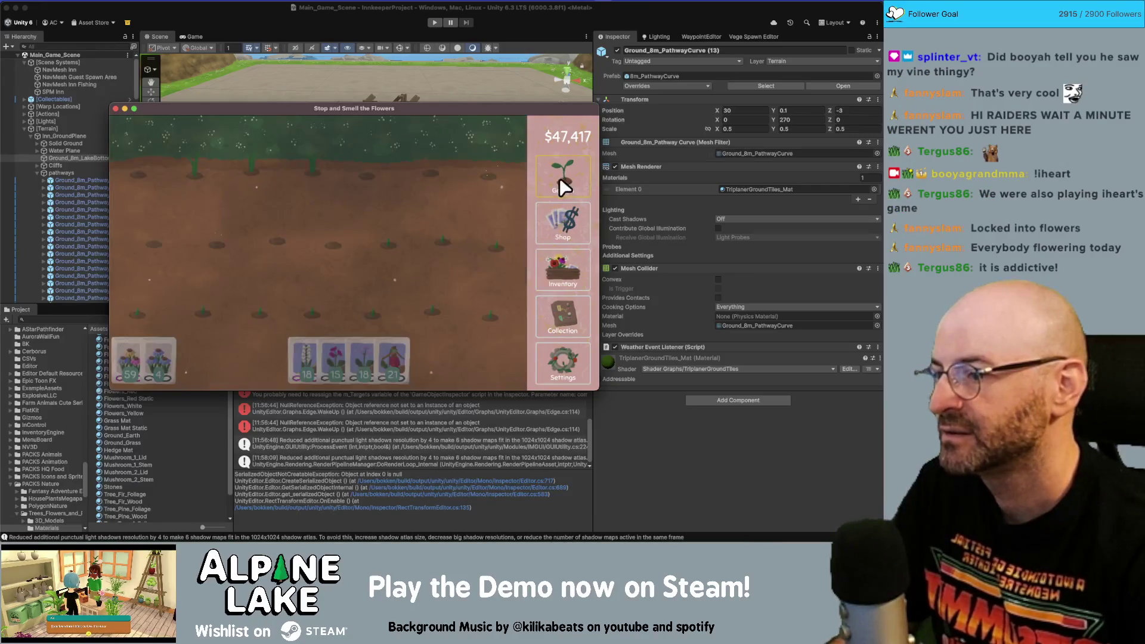
mouse_move(368, 276)
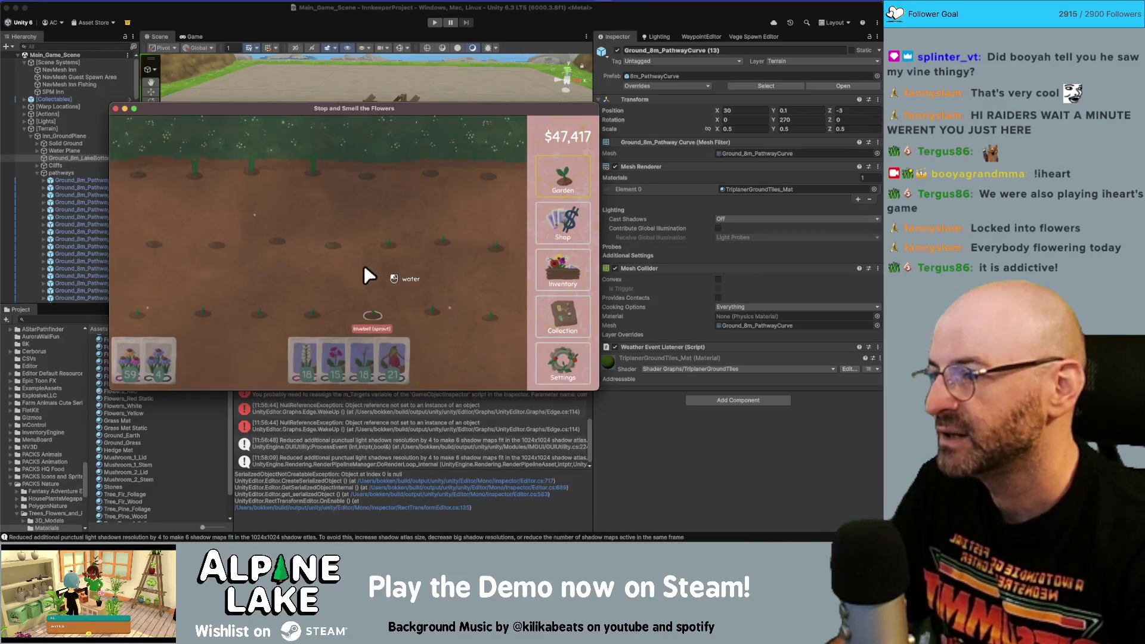
mouse_move(391, 361)
mouse_down()
mouse_move(333, 301)
mouse_move(253, 284)
mouse_move(316, 339)
mouse_up()
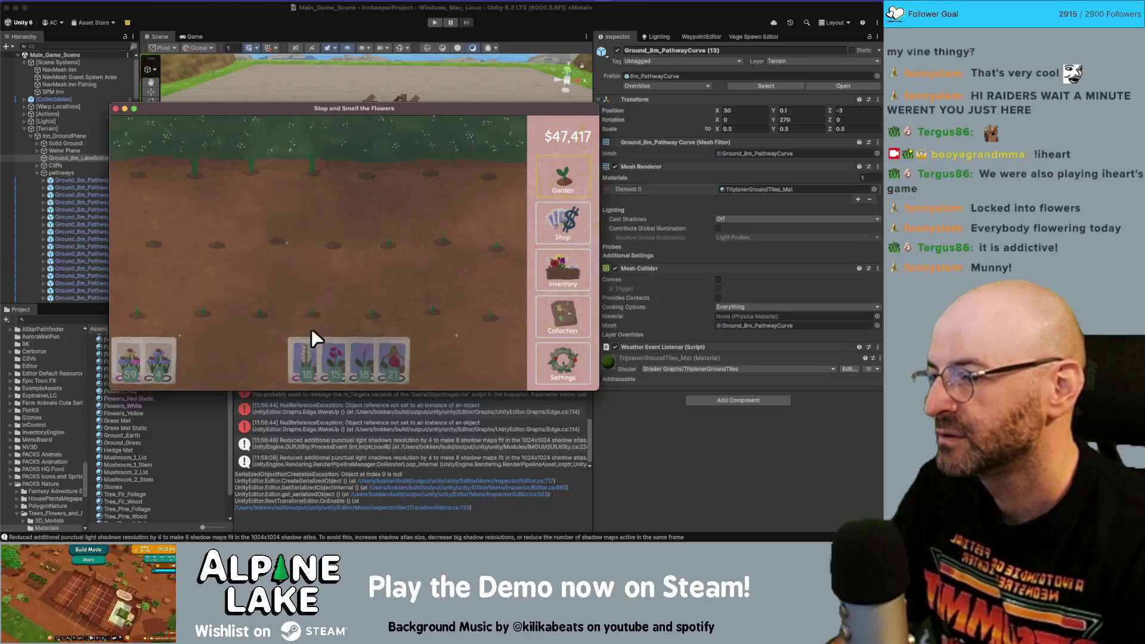
click(564, 316)
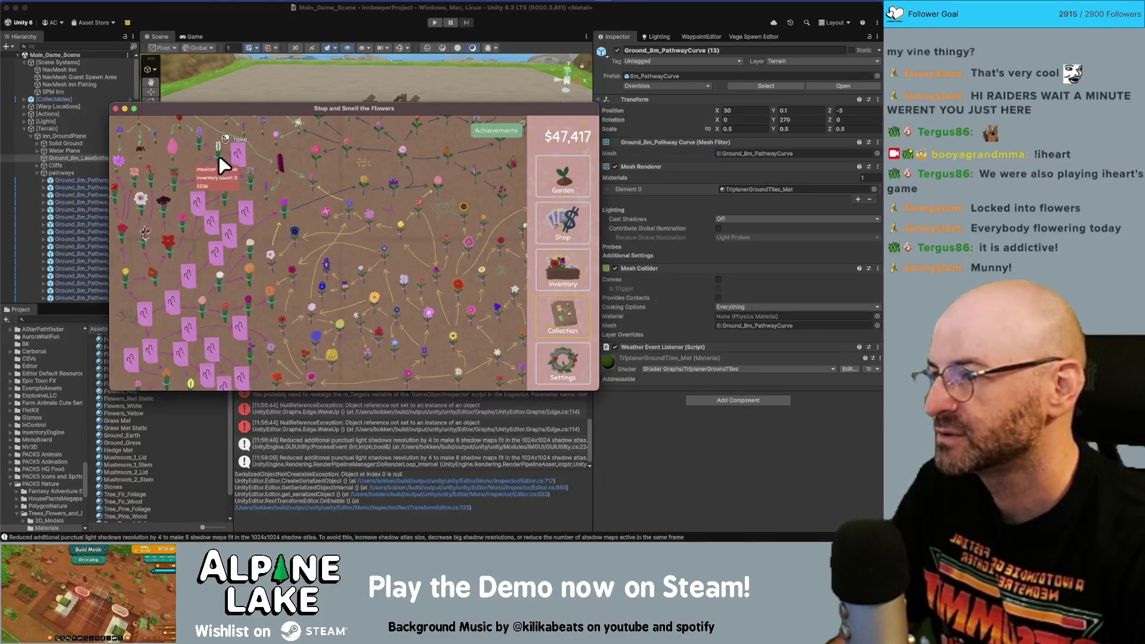
click(563, 182)
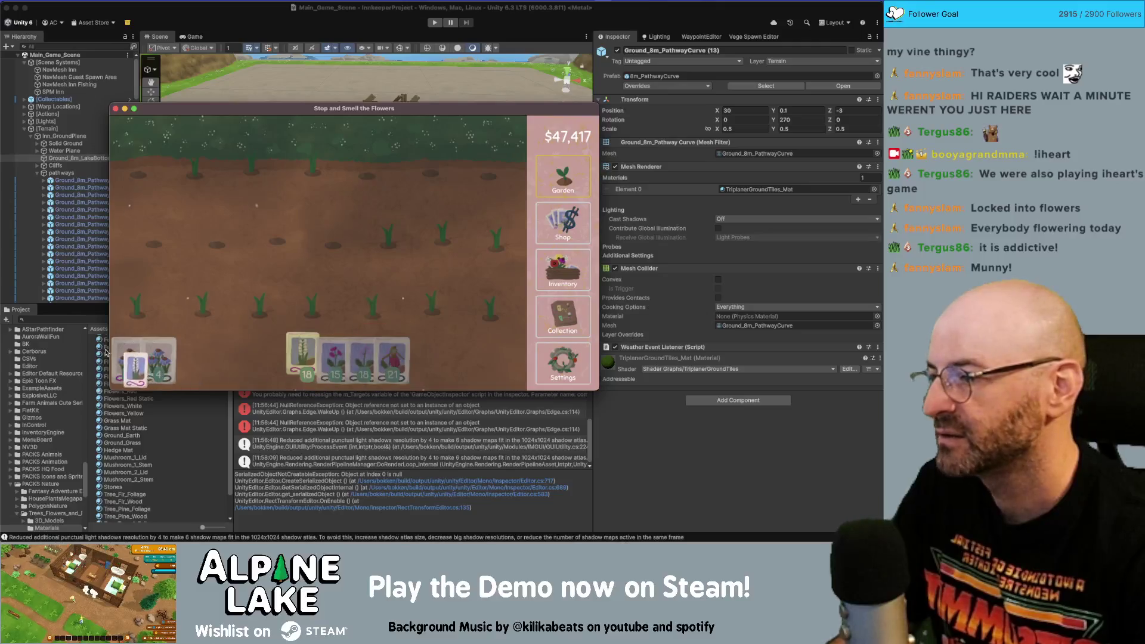
mouse_move(128, 352)
mouse_down()
mouse_move(307, 242)
mouse_move(371, 179)
mouse_move(483, 179)
mouse_move(127, 163)
mouse_move(340, 173)
mouse_move(220, 170)
mouse_move(287, 170)
mouse_move(399, 243)
mouse_move(467, 238)
mouse_move(286, 236)
mouse_up()
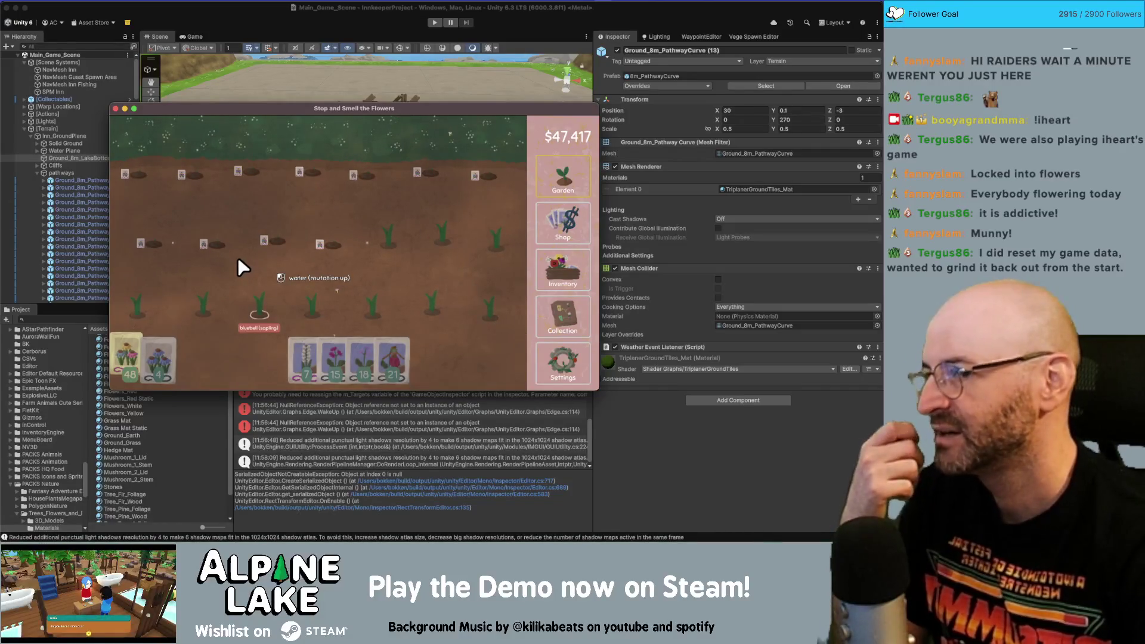
- Reveal the newly grown flower in the collection and sell the flower on the shelf
click(542, 314)
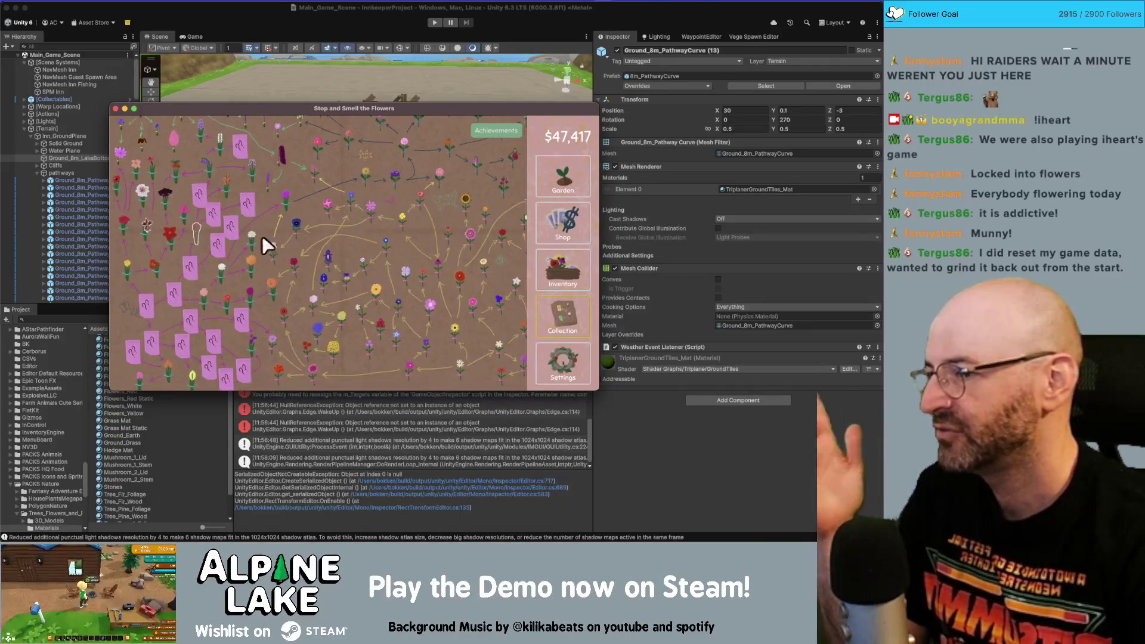
click(206, 225)
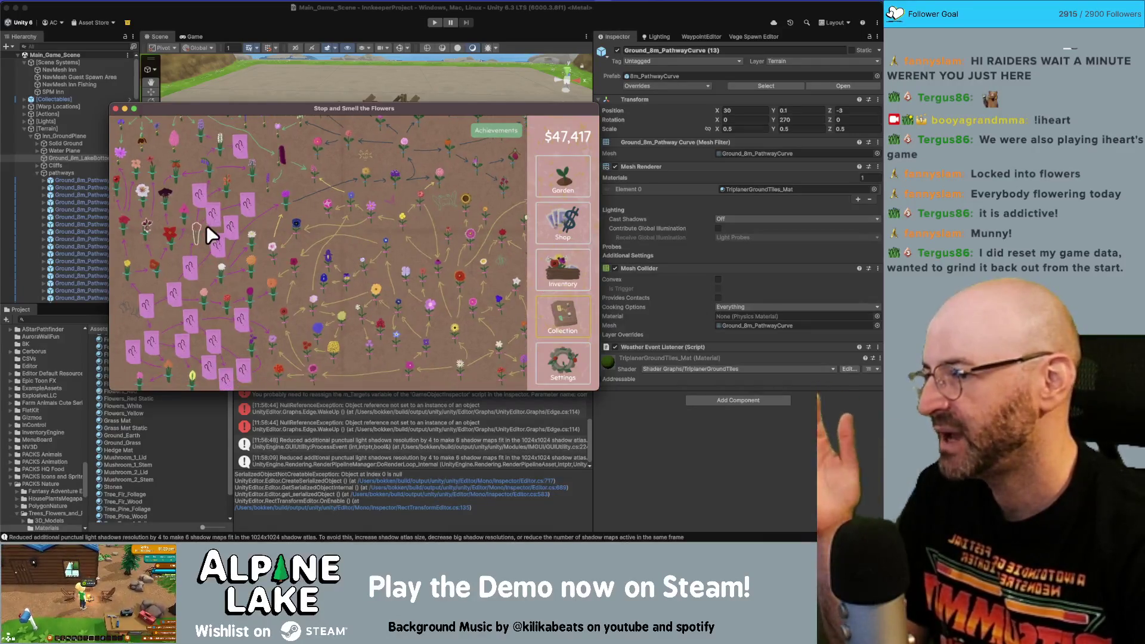
click(537, 198)
click(557, 272)
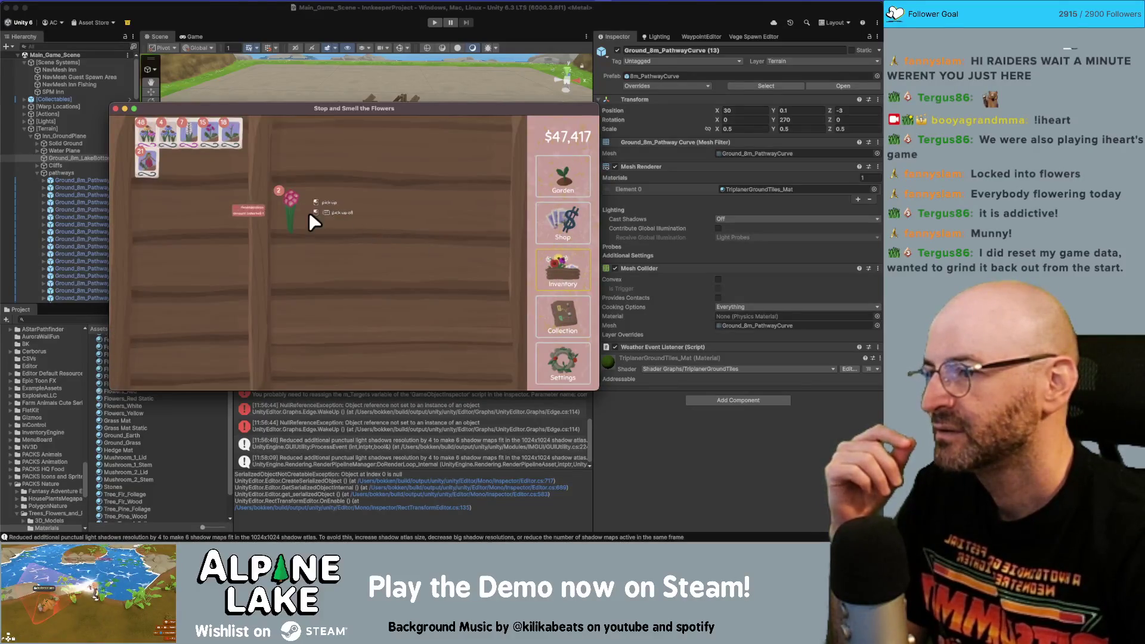
click(309, 215)
click(217, 209)
click(537, 185)
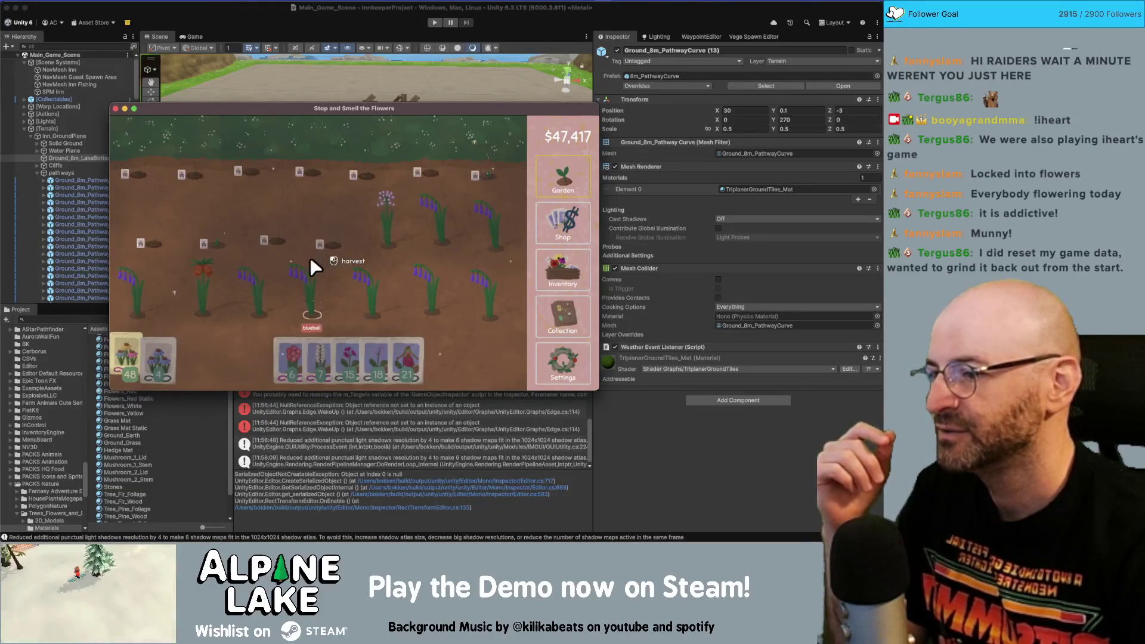
- Plant rhododendron seeds across a row and Mexican tuberose seeds in the empty plots
mouse_move(292, 349)
mouse_down()
mouse_move(310, 357)
mouse_move(155, 302)
mouse_move(538, 306)
mouse_up()
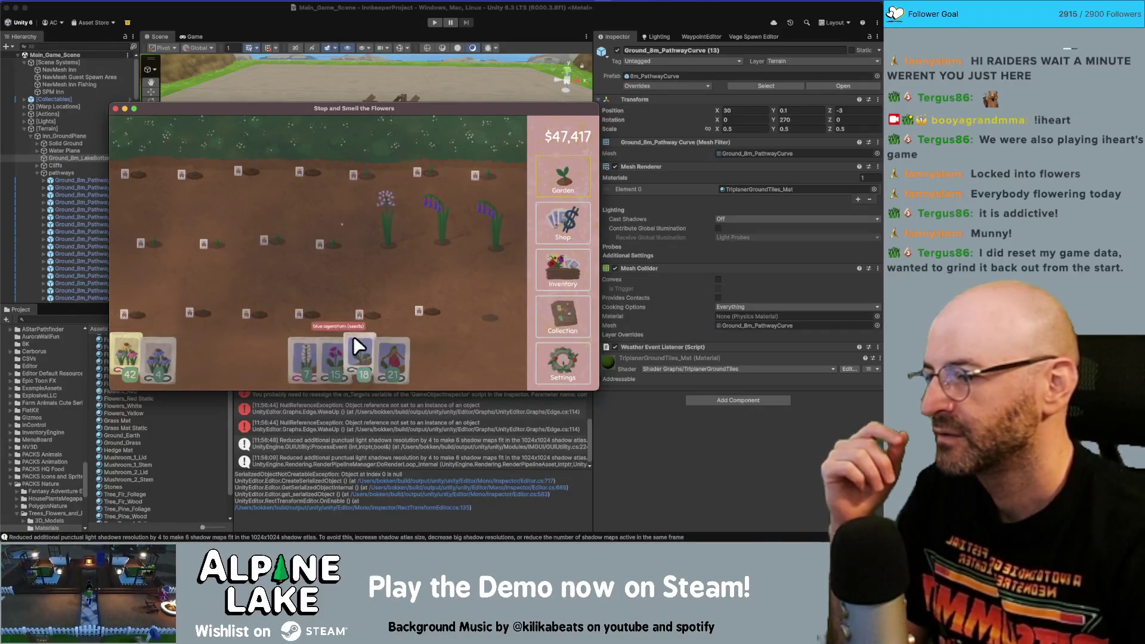
mouse_move(310, 357)
mouse_down()
mouse_move(384, 331)
mouse_move(495, 262)
mouse_move(412, 239)
mouse_move(123, 238)
mouse_move(359, 170)
mouse_move(493, 266)
mouse_move(141, 277)
mouse_move(528, 297)
mouse_move(414, 302)
mouse_move(377, 346)
mouse_up()
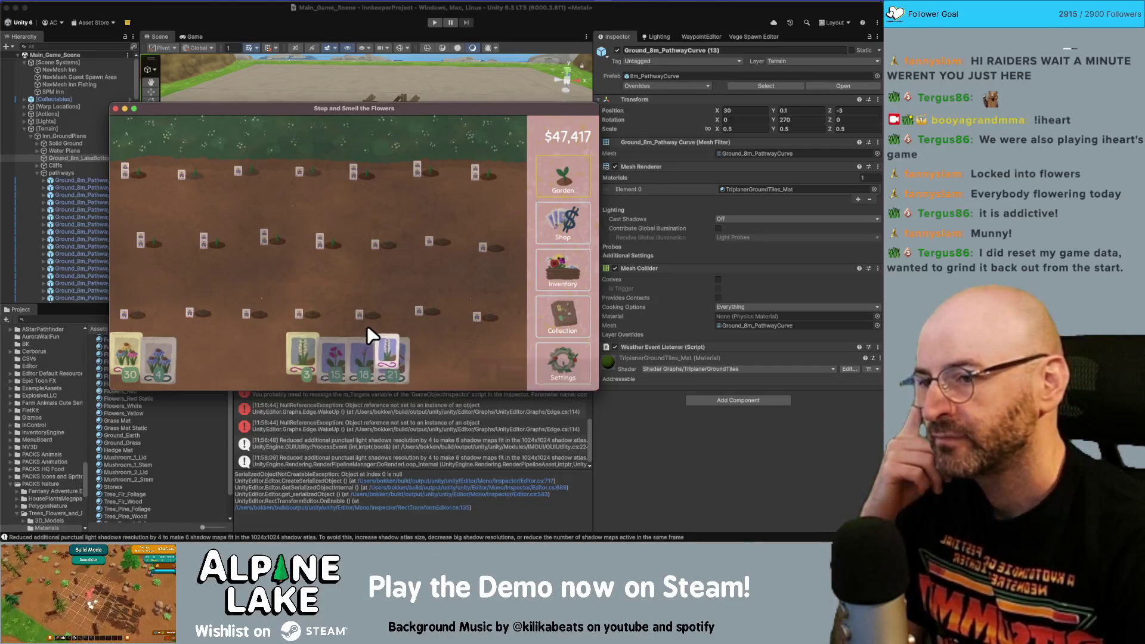
mouse_move(372, 334)
mouse_down()
mouse_move(503, 296)
mouse_move(524, 311)
mouse_move(549, 261)
mouse_move(557, 265)
mouse_up()
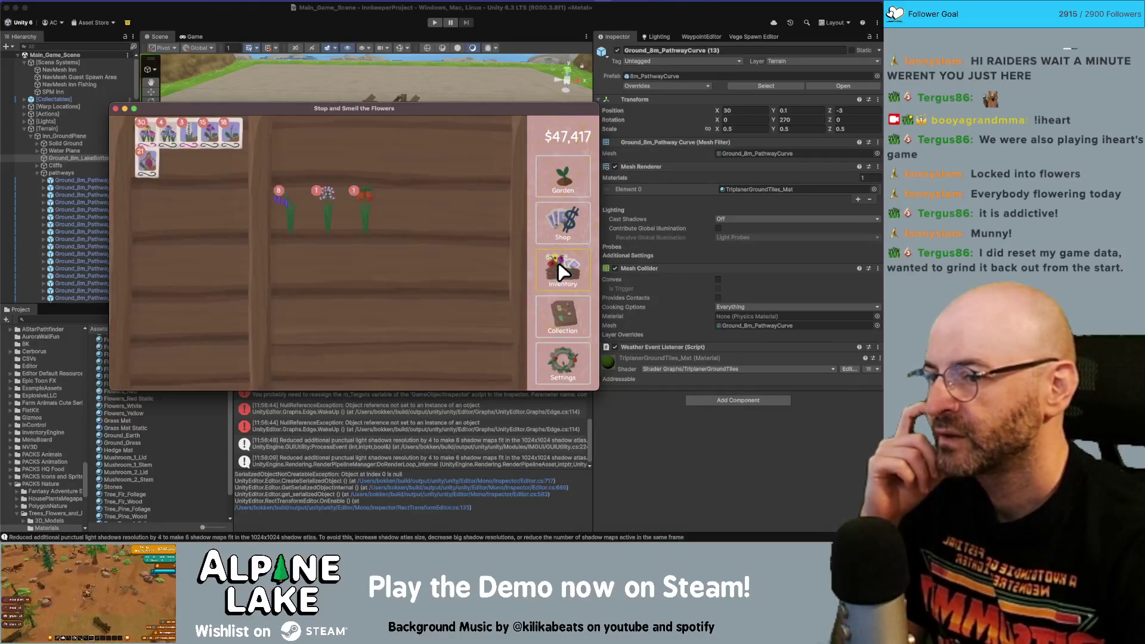
- Buy the shop upgrade that unlocks the $256 seed packet
click(557, 225)
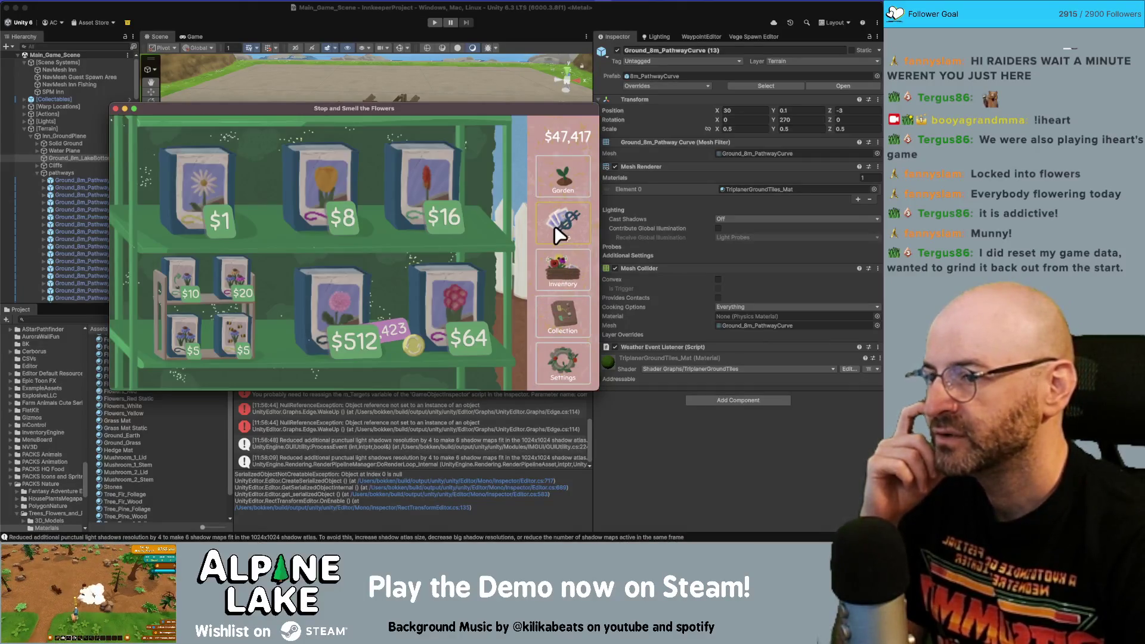
click(411, 344)
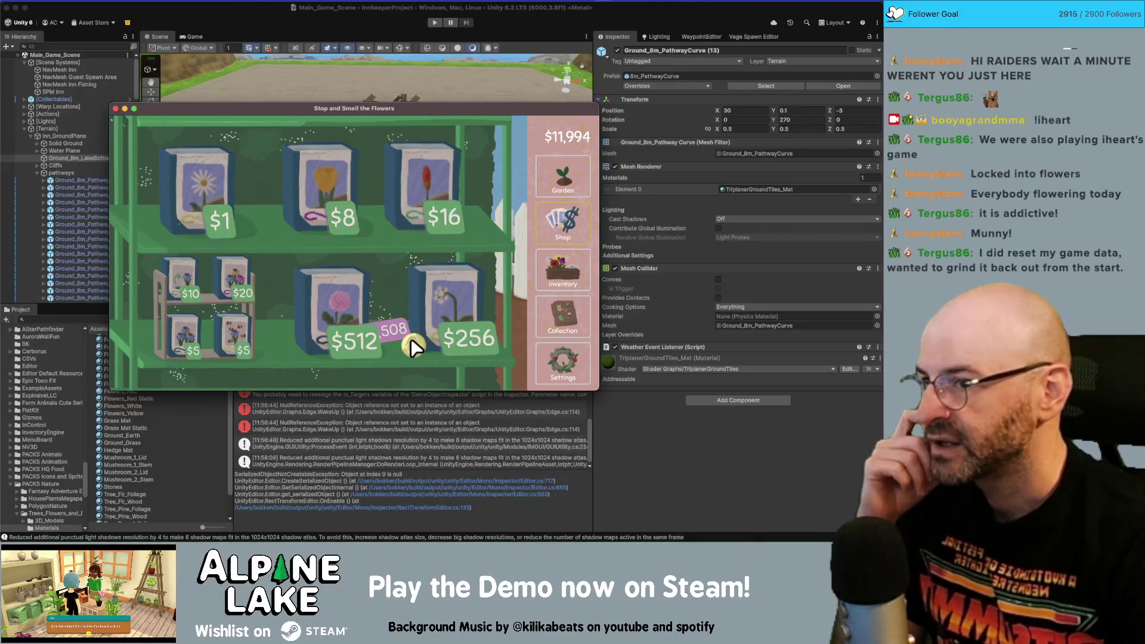
click(565, 181)
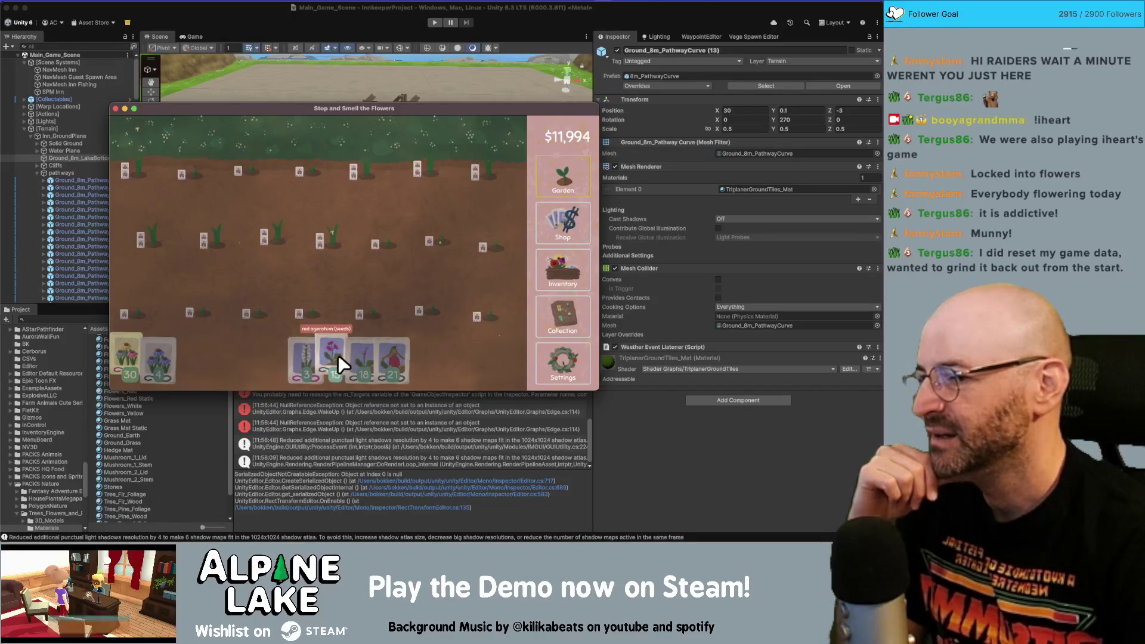
click(549, 275)
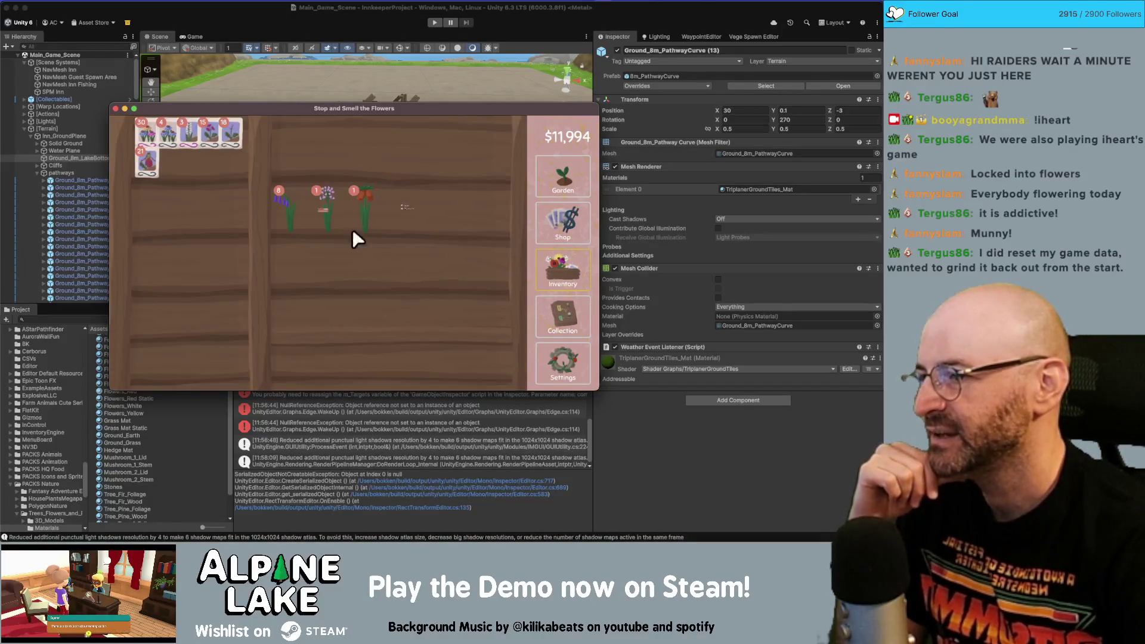
- Buy twenty-three $10 seed packs in the shop
click(574, 219)
click(182, 275)
click(182, 274)
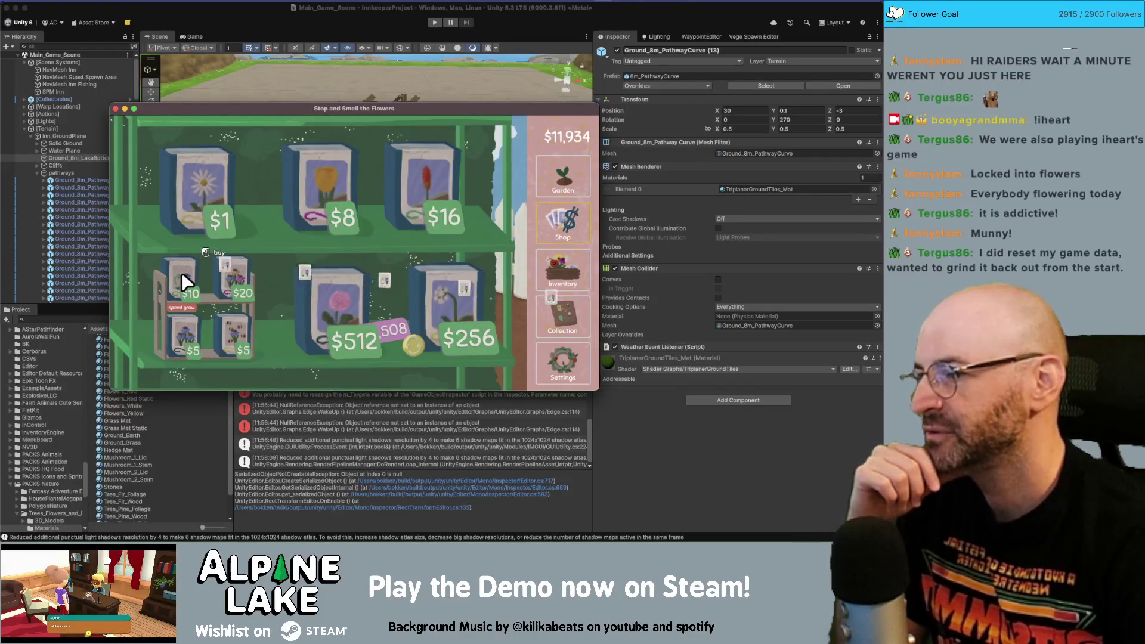
click(181, 274)
click(181, 274)
click(181, 274)
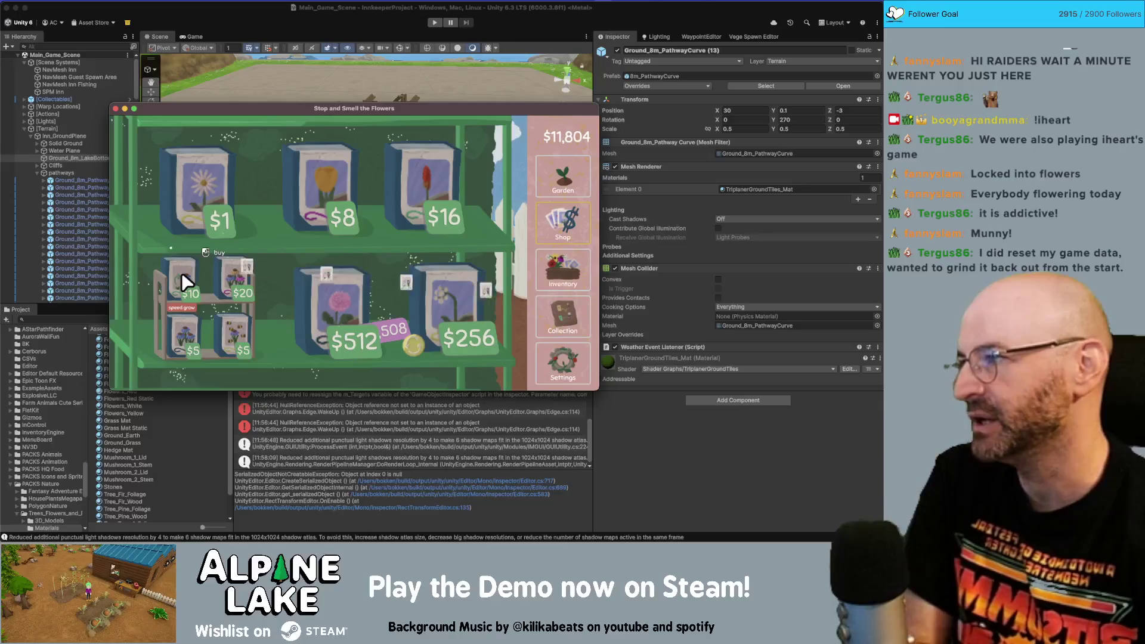
click(181, 273)
click(182, 273)
click(182, 273)
click(181, 274)
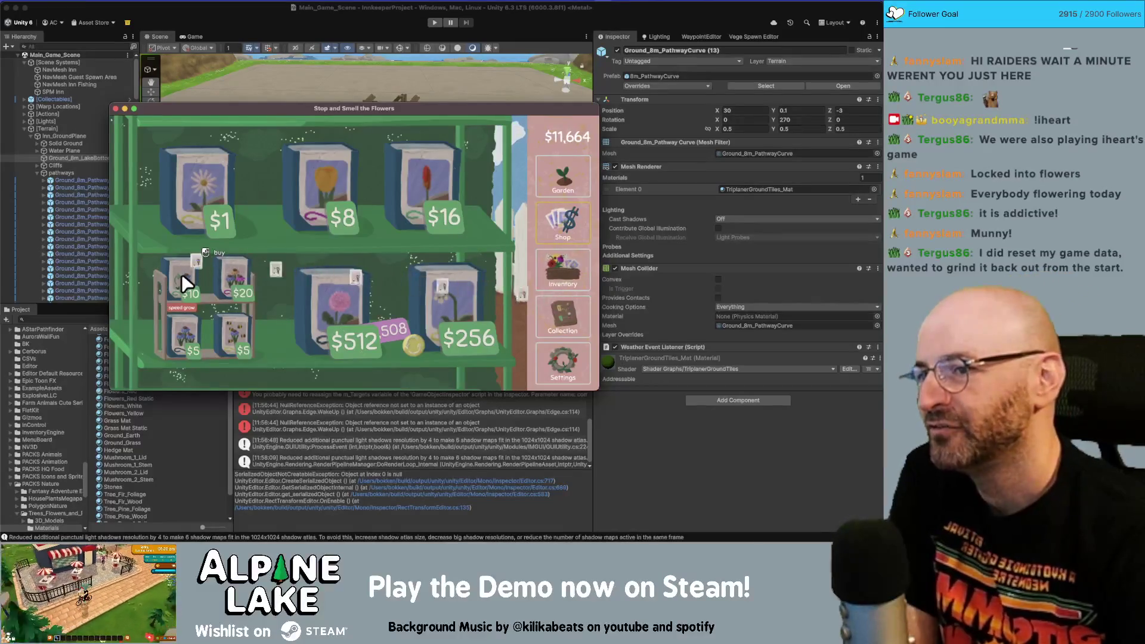
click(182, 274)
click(181, 273)
click(181, 274)
click(181, 274)
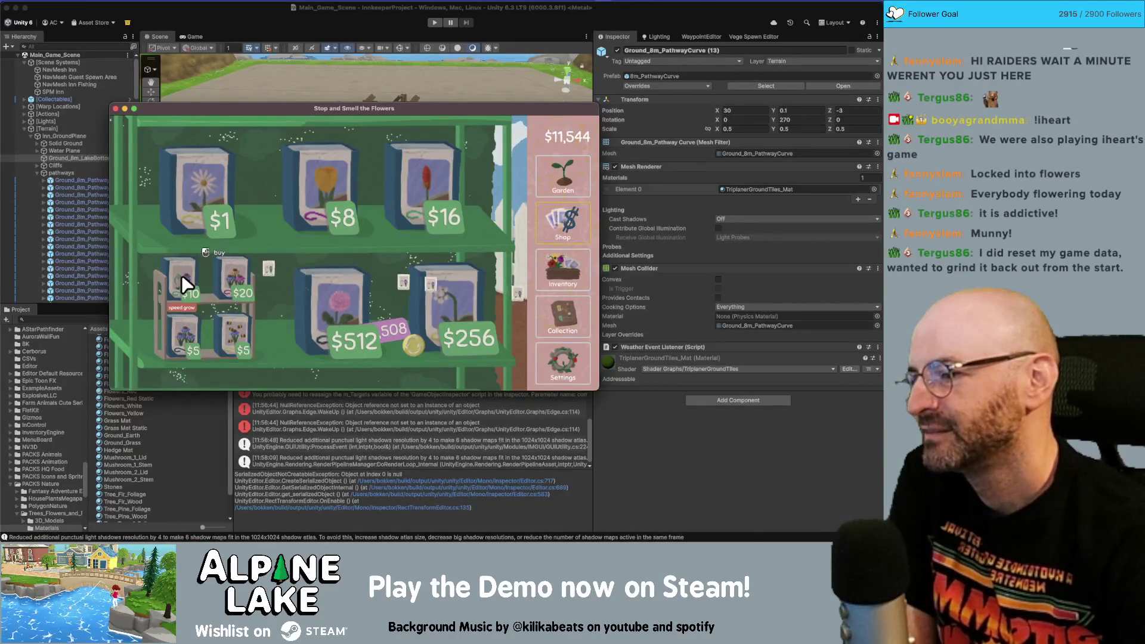
click(181, 275)
click(182, 276)
click(181, 277)
click(182, 277)
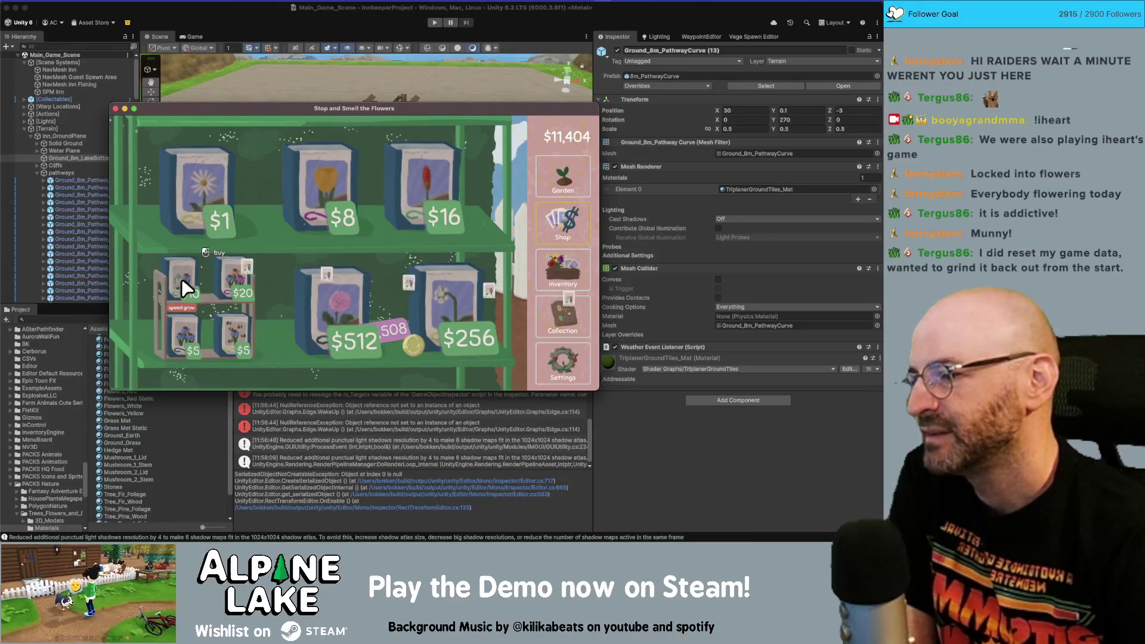
click(181, 278)
click(181, 278)
click(180, 278)
click(181, 280)
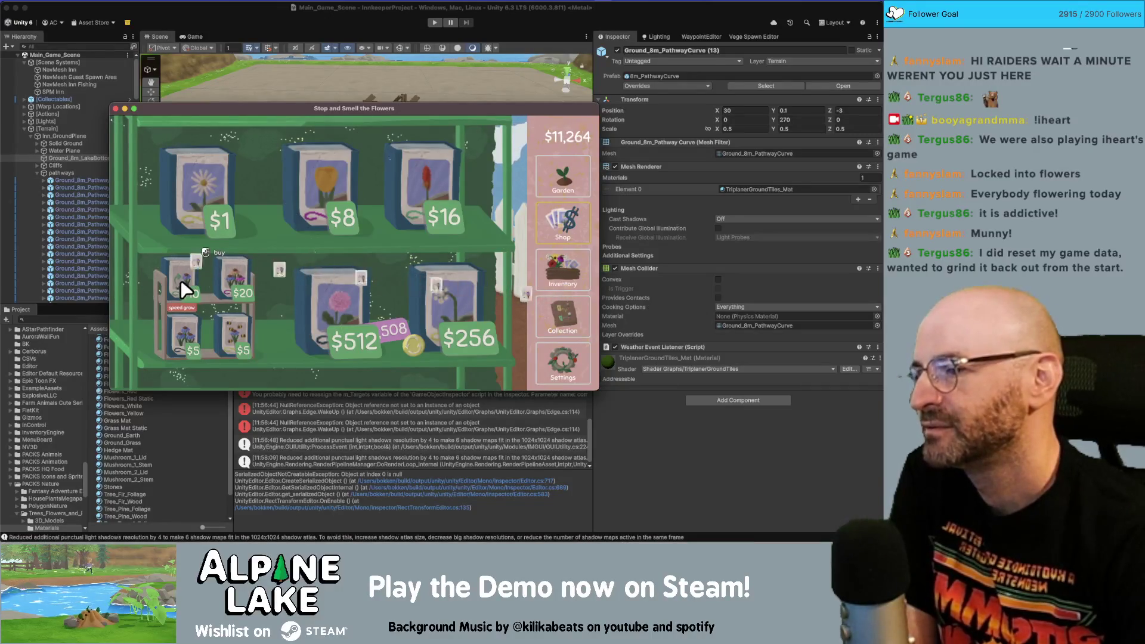
click(181, 280)
click(180, 280)
- Buy fifteen $20 seed packs and go back to the garden
click(224, 277)
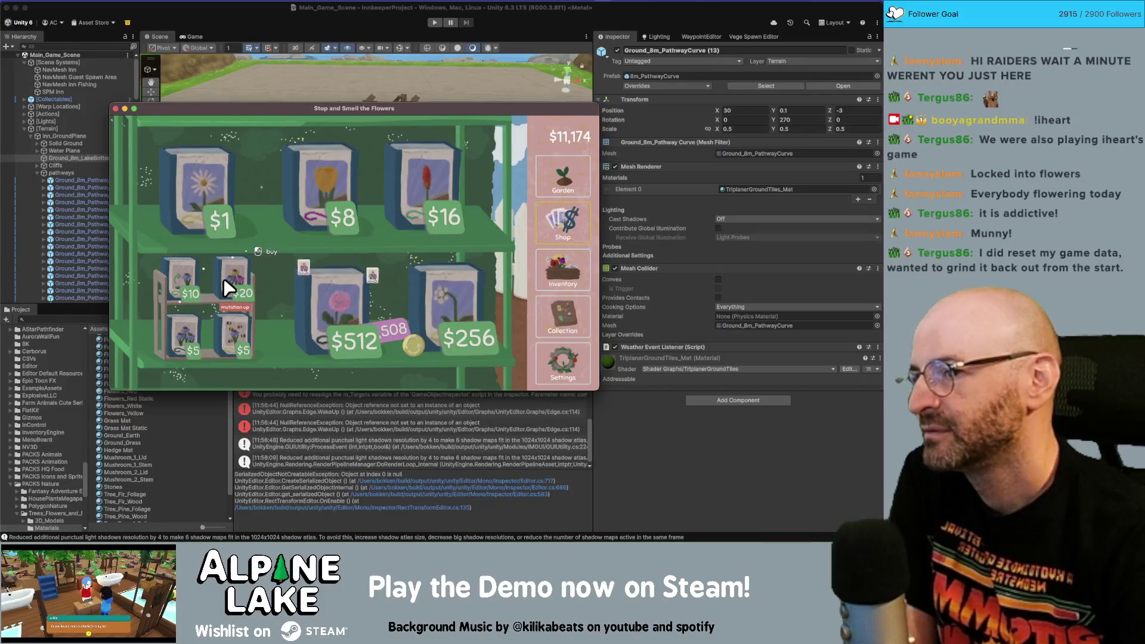
click(224, 278)
click(224, 278)
click(224, 278)
click(223, 278)
click(224, 278)
click(224, 278)
click(223, 278)
click(223, 278)
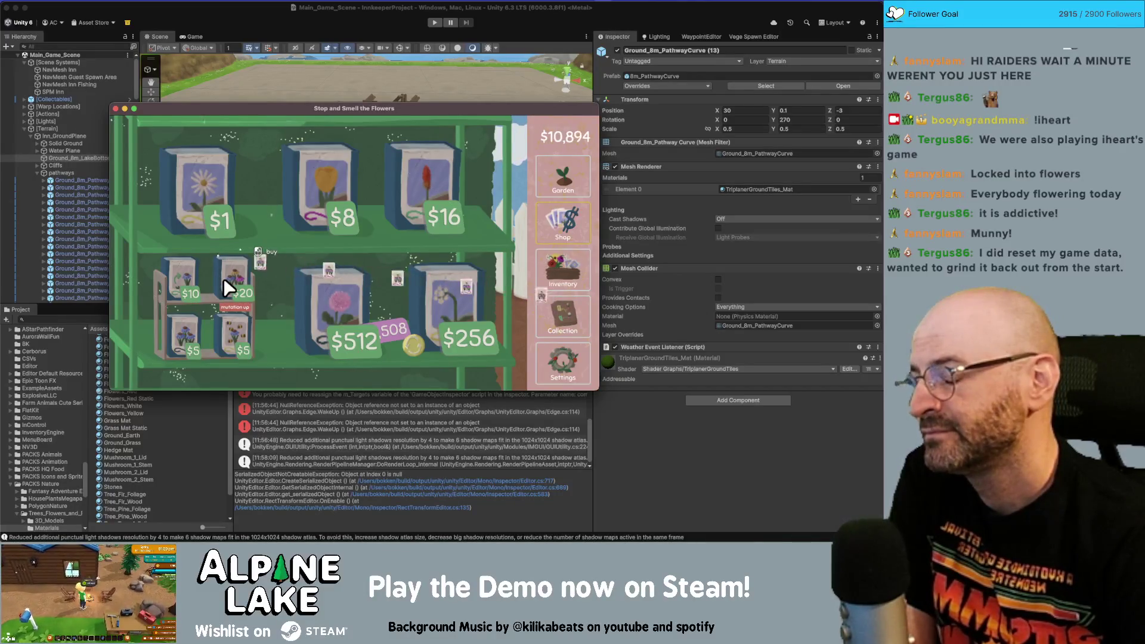
click(223, 278)
click(223, 278)
click(224, 278)
click(223, 278)
click(223, 277)
click(224, 277)
click(227, 278)
click(229, 278)
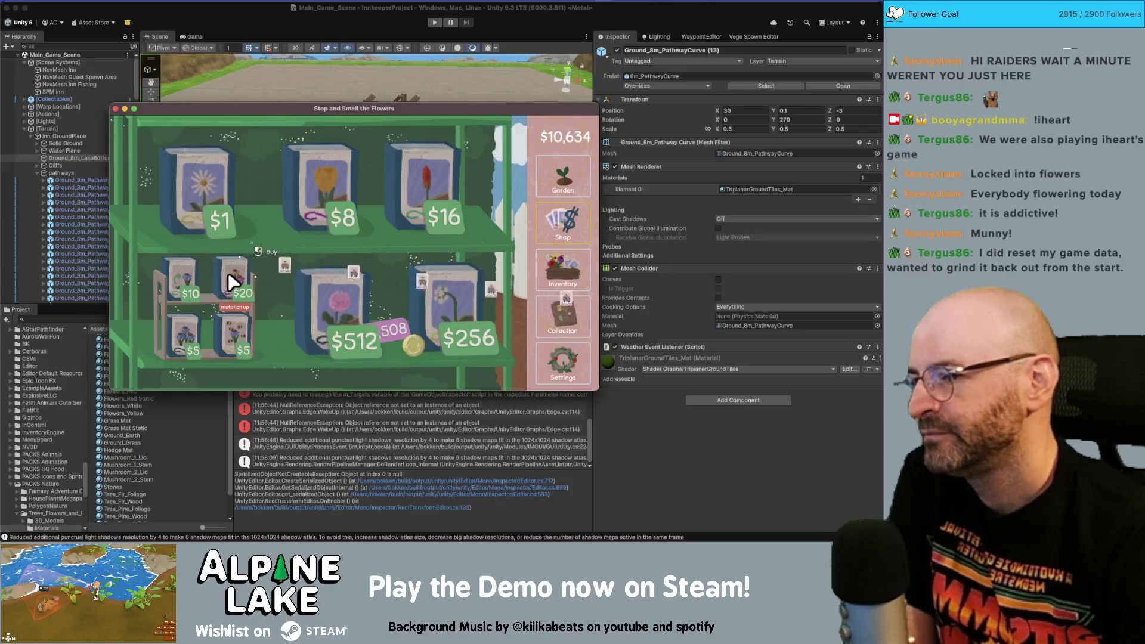
click(230, 278)
click(230, 278)
click(229, 277)
click(229, 278)
click(229, 277)
click(229, 277)
click(230, 278)
click(231, 279)
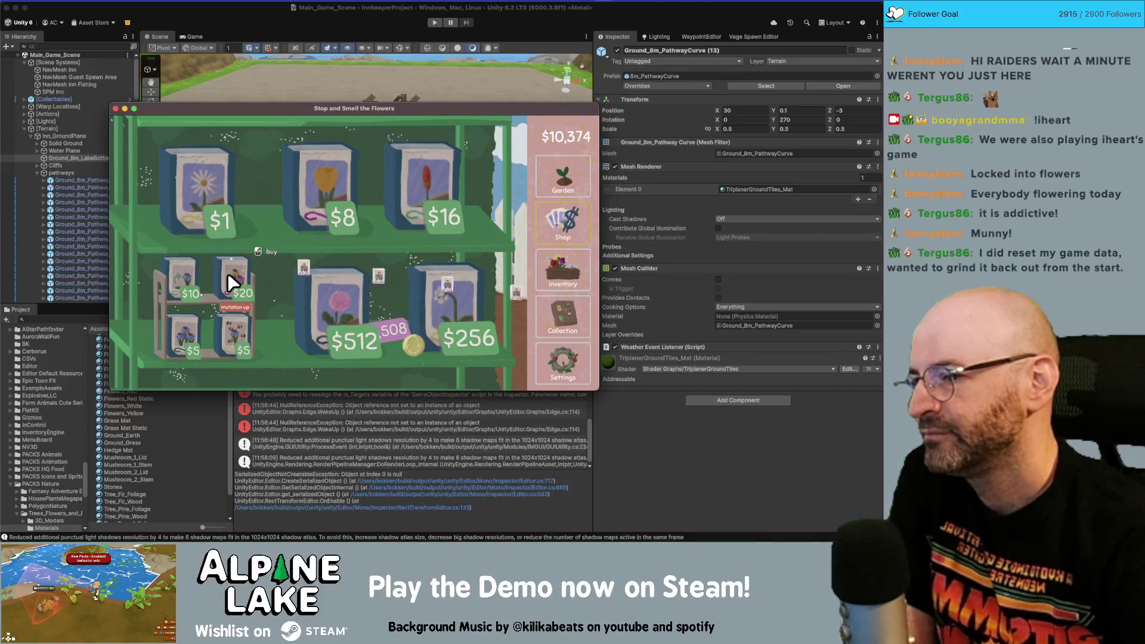
click(230, 277)
click(230, 278)
click(230, 278)
click(555, 181)
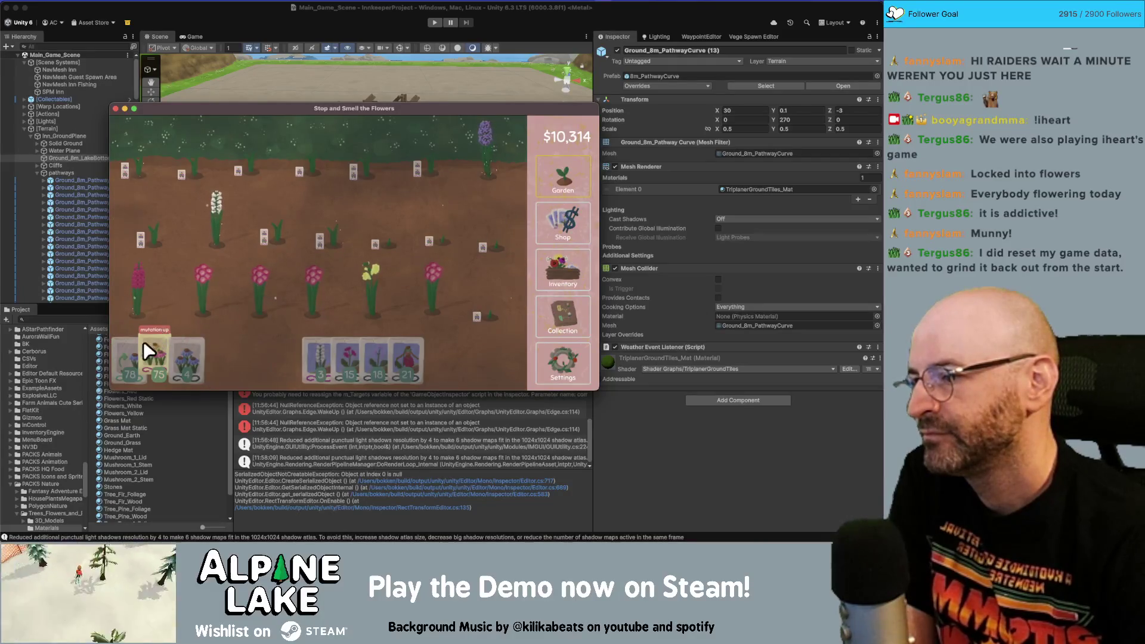
- Harvest the ripe foxglove and plant three seeds in the lower row
click(147, 298)
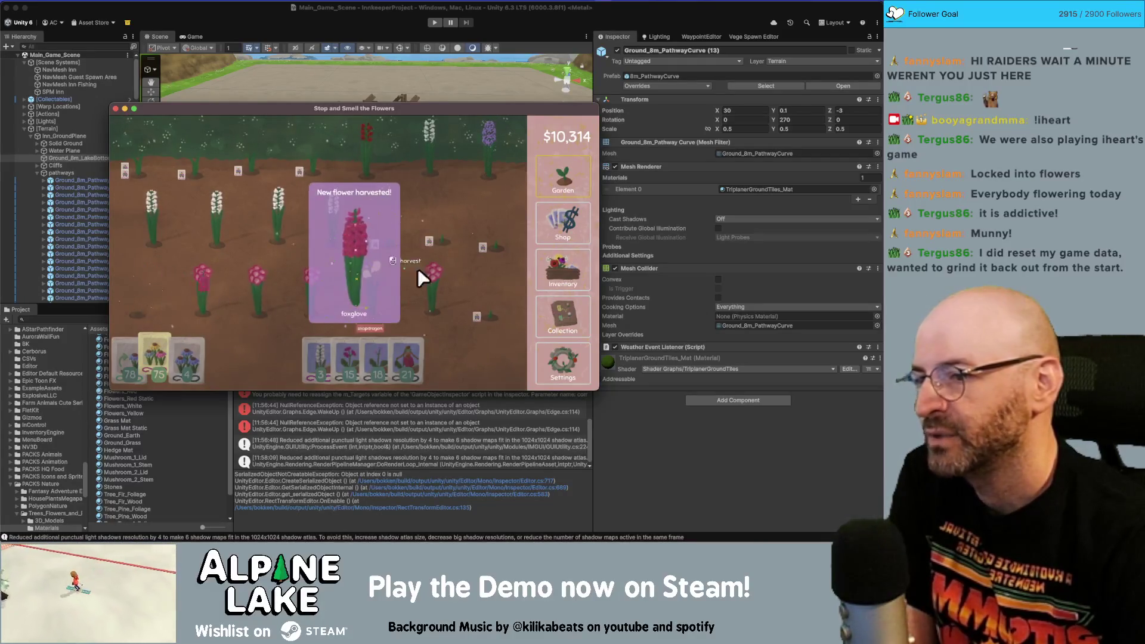
click(559, 266)
click(553, 317)
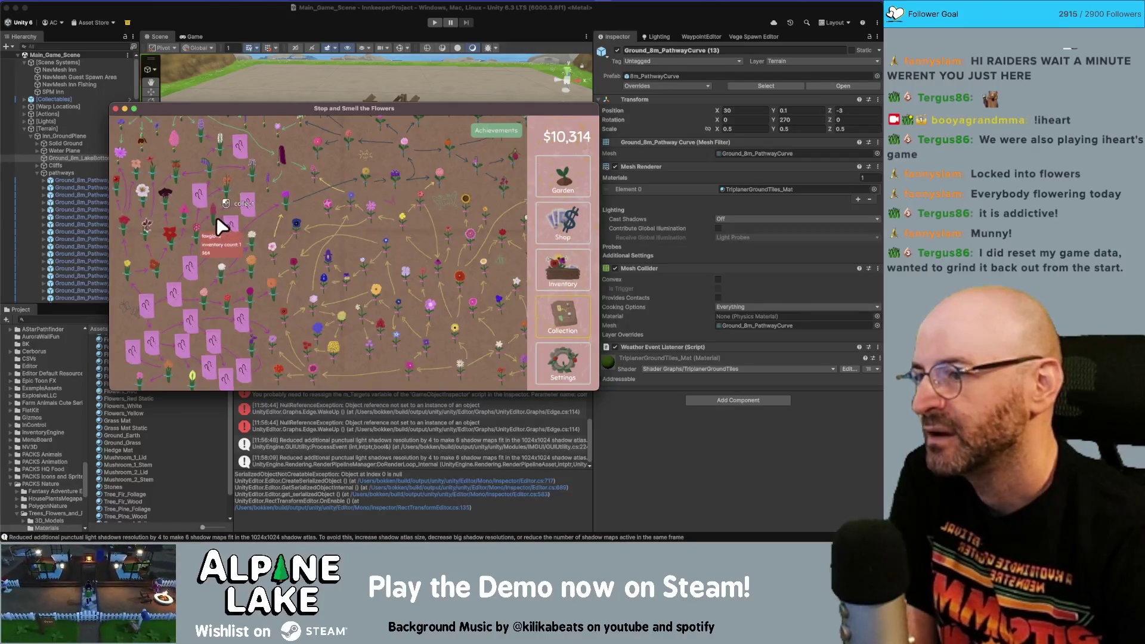
click(575, 180)
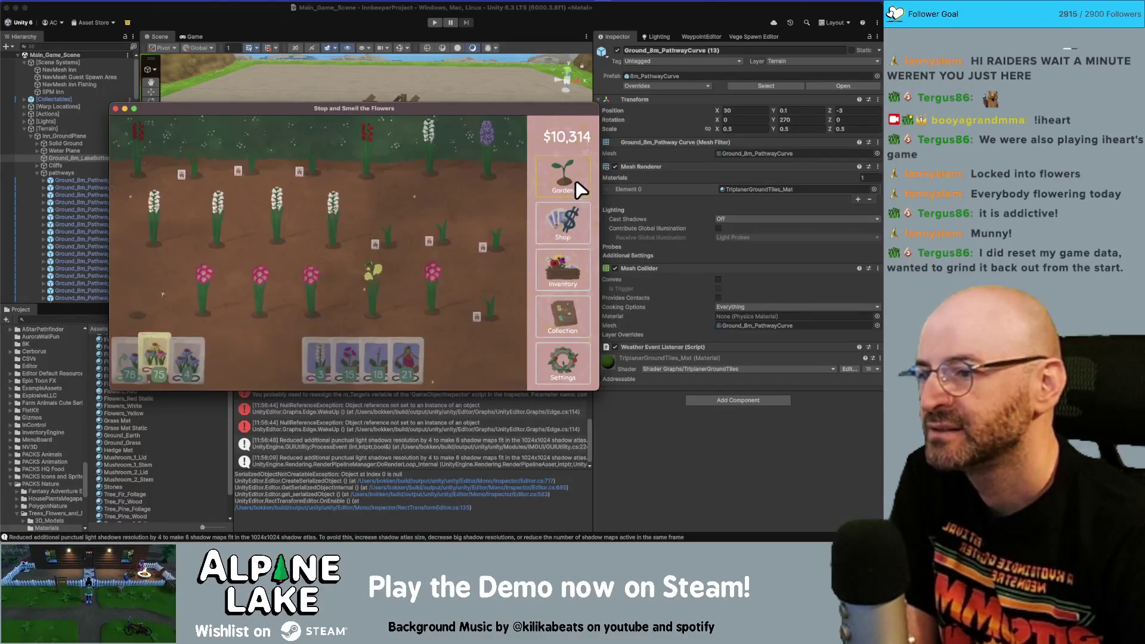
click(565, 266)
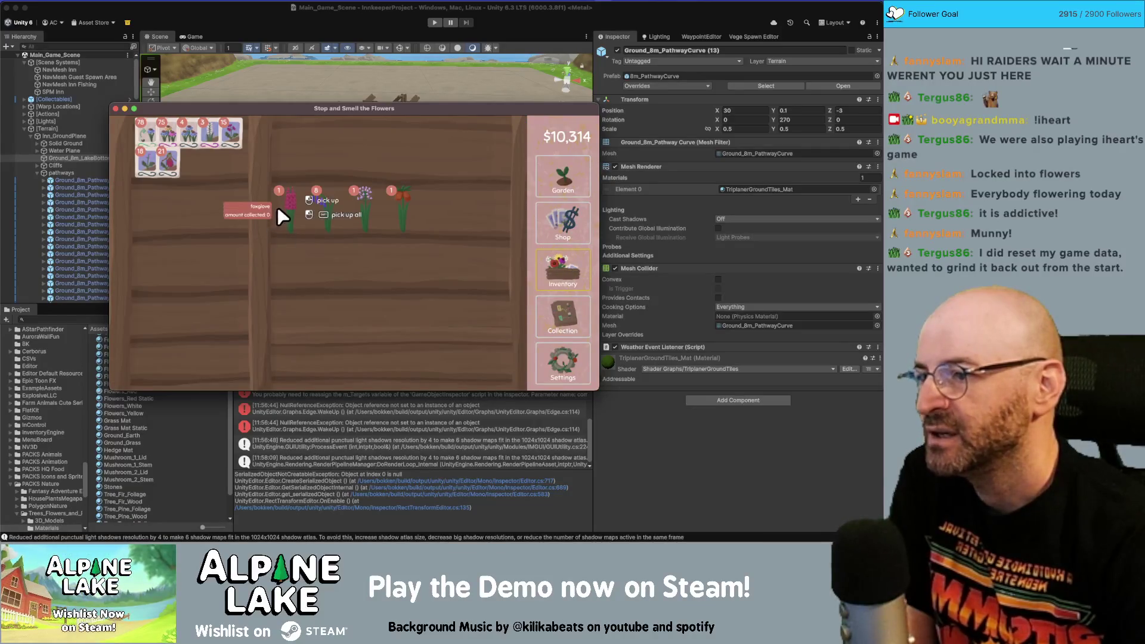
click(542, 177)
click(302, 353)
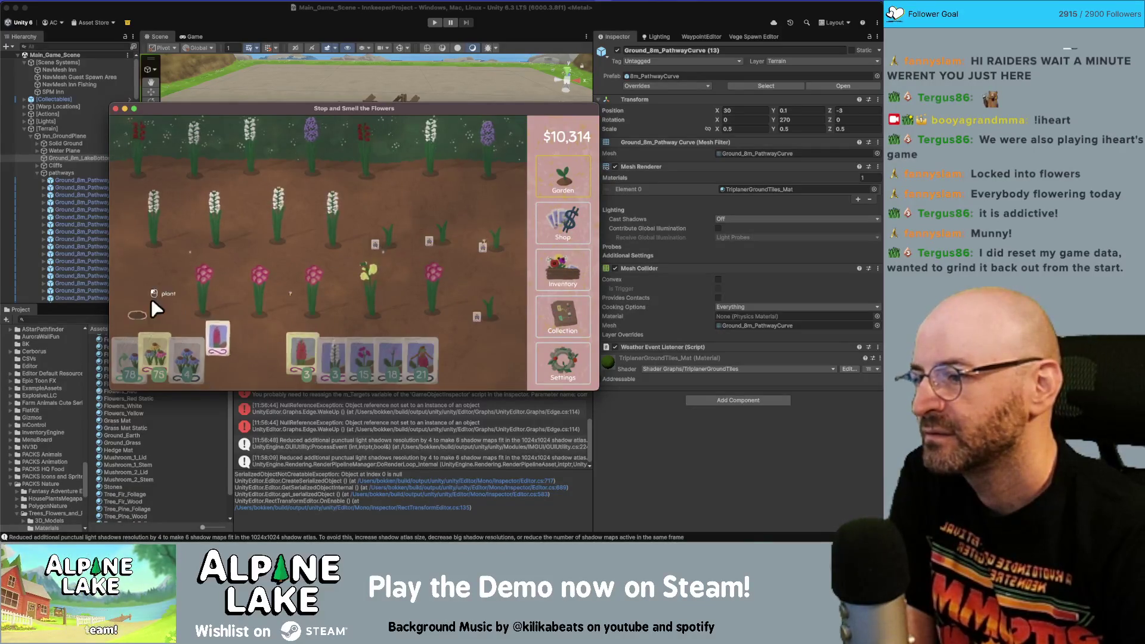
click(152, 302)
click(205, 300)
click(260, 296)
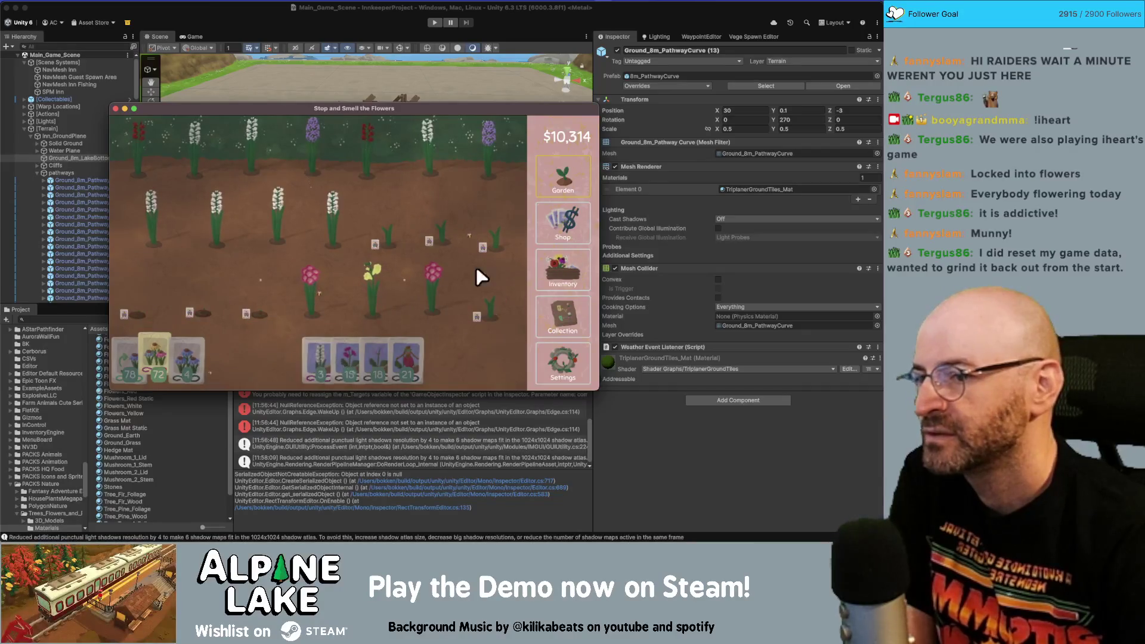
- Sell the bluebell, pasqueflower and fritillaria stacks from the inventory shelves
click(563, 274)
click(559, 224)
click(558, 179)
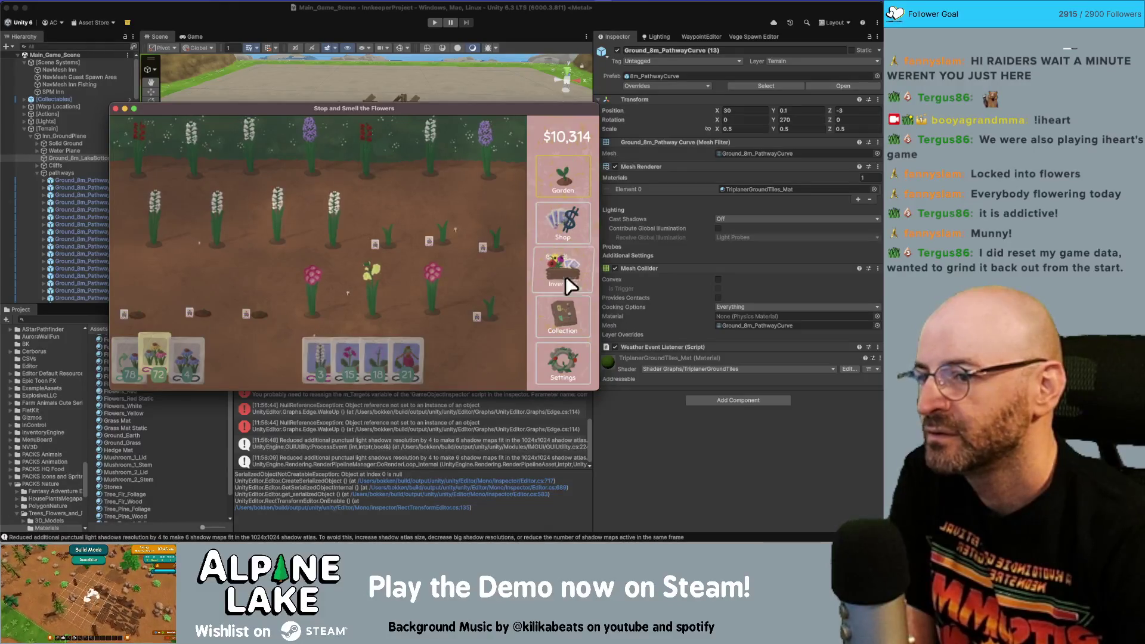
click(561, 310)
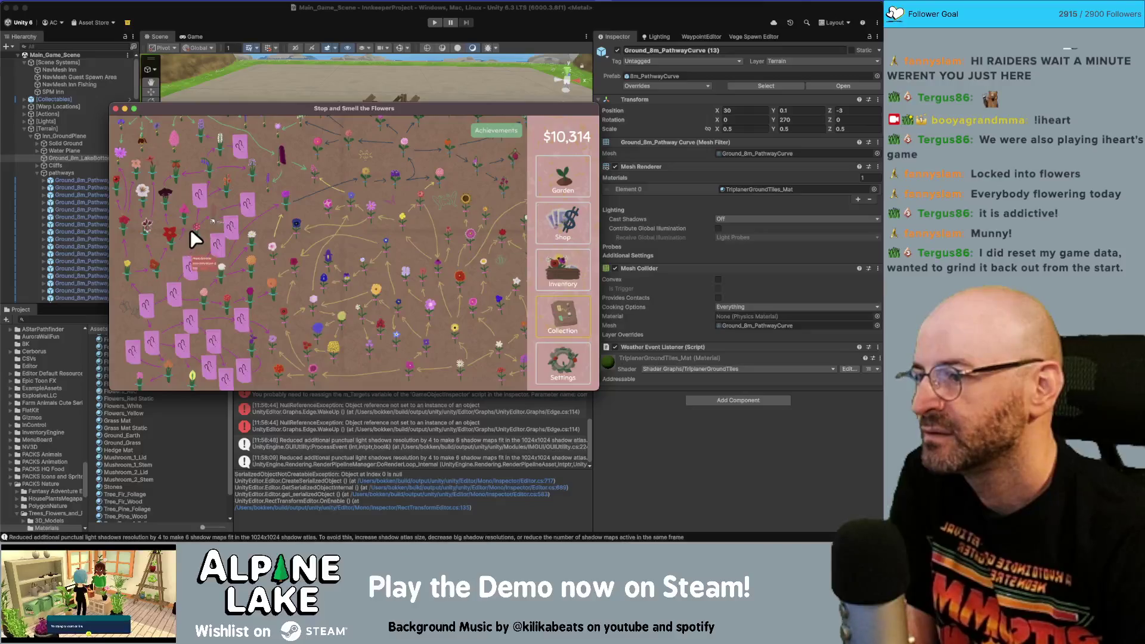
mouse_move(191, 229)
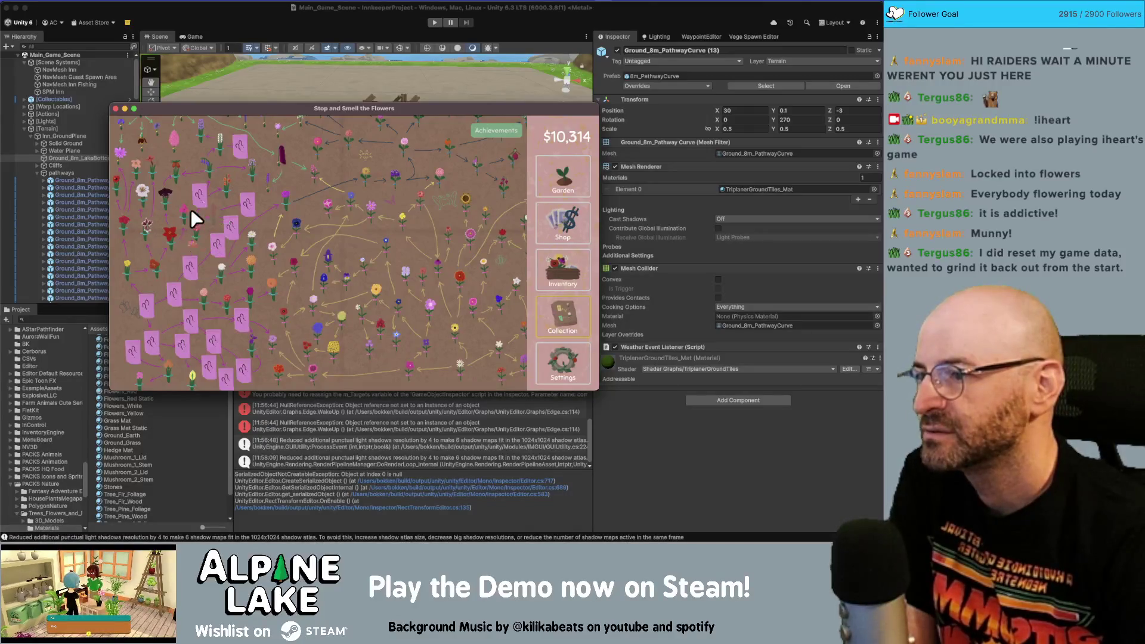
click(566, 275)
mouse_move(287, 226)
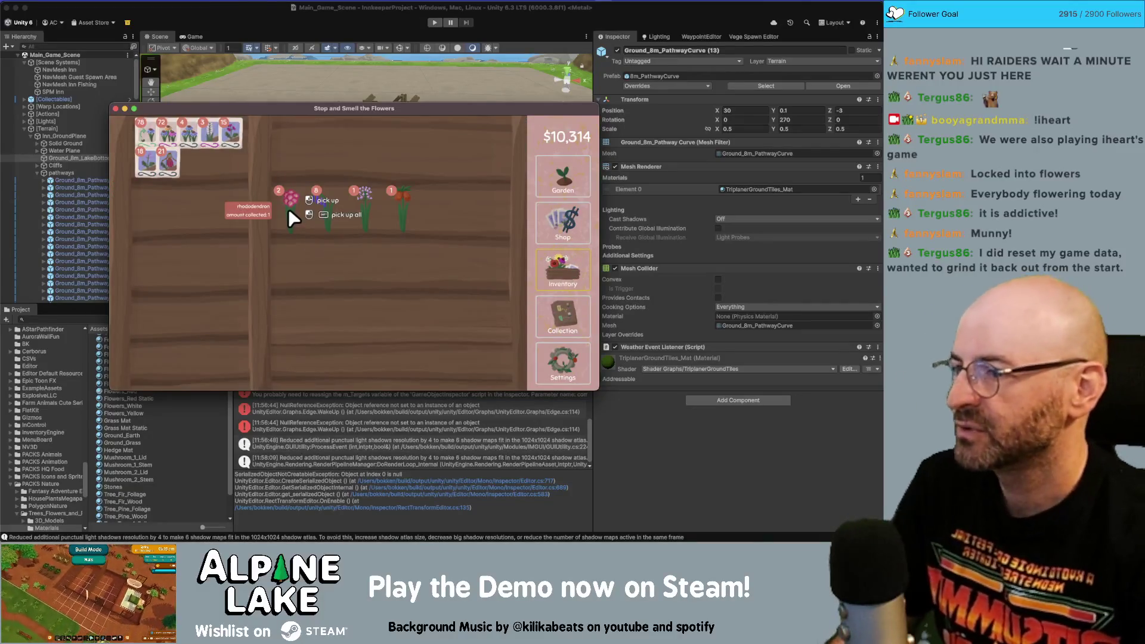
click(289, 206)
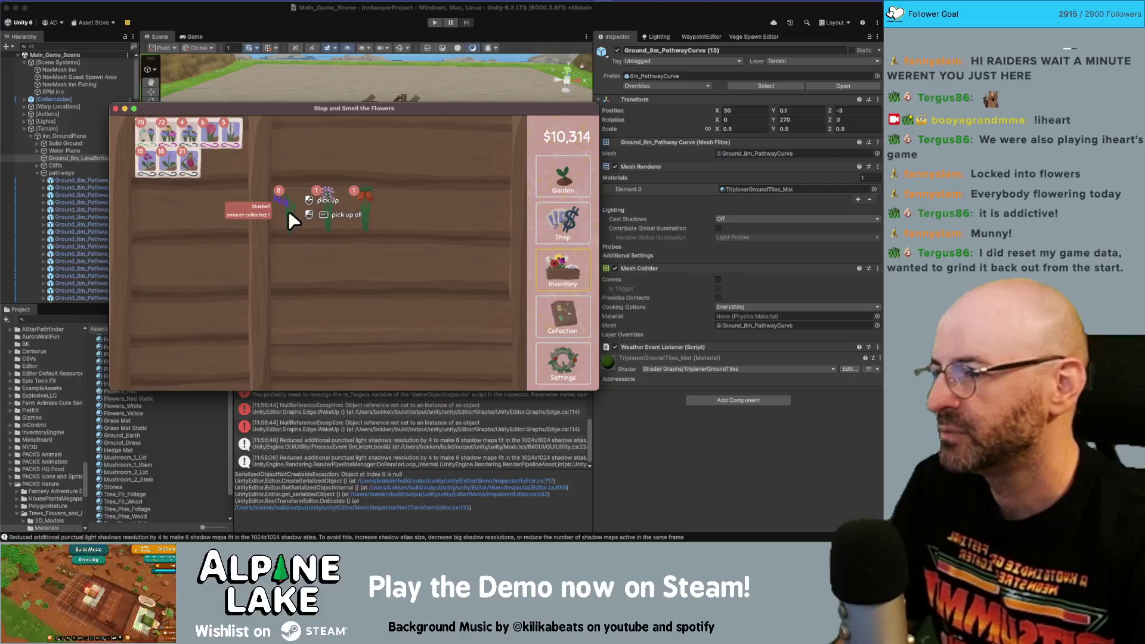
drag(288, 210, 313, 137)
mouse_move(288, 197)
mouse_down()
mouse_move(302, 134)
mouse_move(370, 136)
mouse_up()
click(563, 220)
click(562, 176)
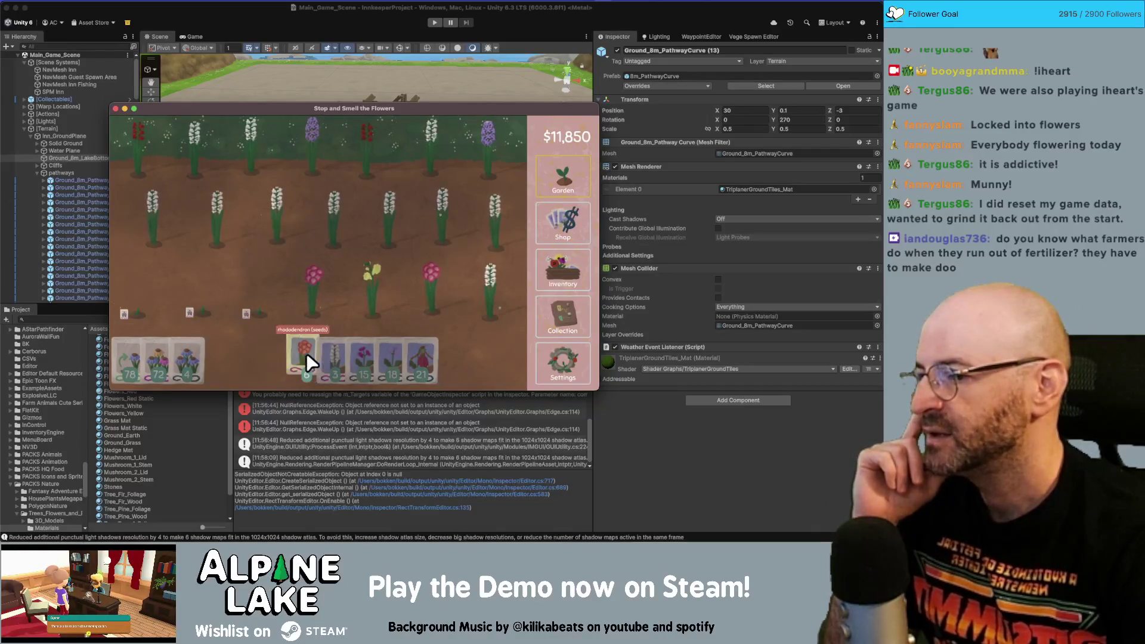
- Harvest the white flowers along the middle garden row
mouse_move(306, 352)
mouse_down()
mouse_move(139, 228)
mouse_move(332, 245)
mouse_move(485, 227)
mouse_up()
mouse_move(319, 353)
mouse_down()
mouse_move(168, 307)
mouse_move(138, 317)
mouse_move(152, 350)
mouse_move(141, 162)
mouse_move(504, 163)
mouse_move(509, 182)
mouse_up()
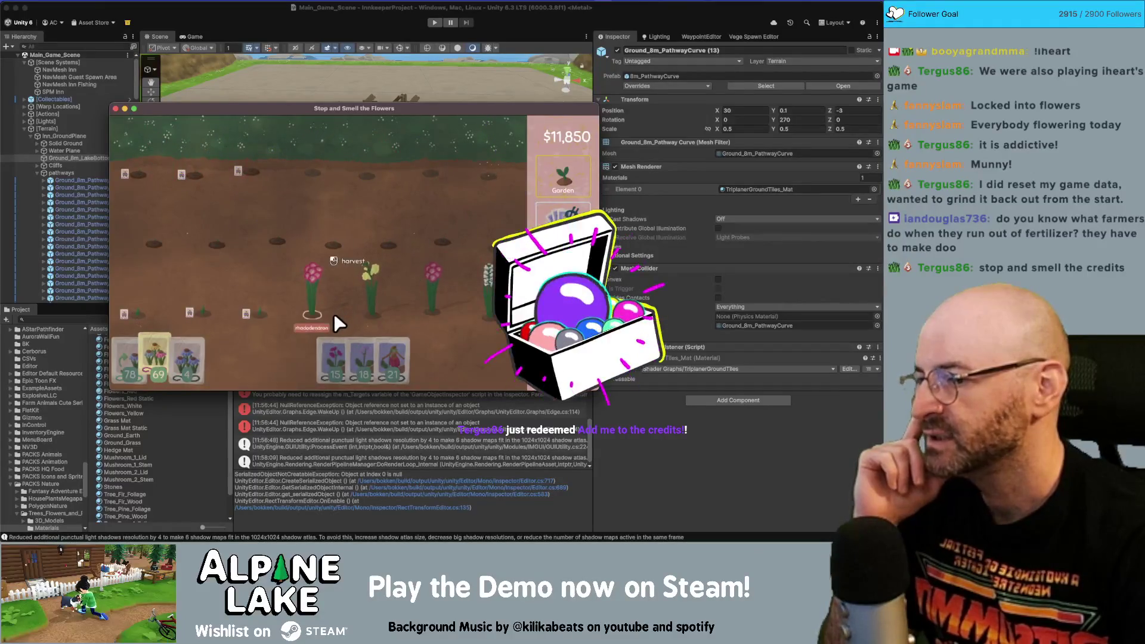
click(563, 216)
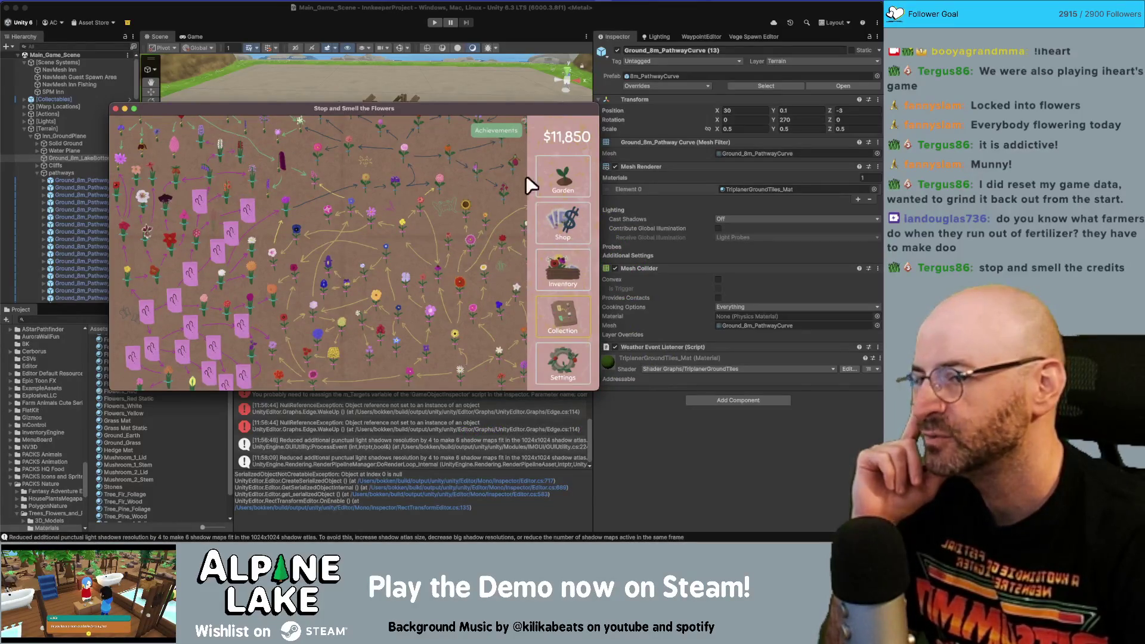
- Sell the stack of ten flowers and the standing cypress for $512
click(560, 272)
shift+click(321, 203)
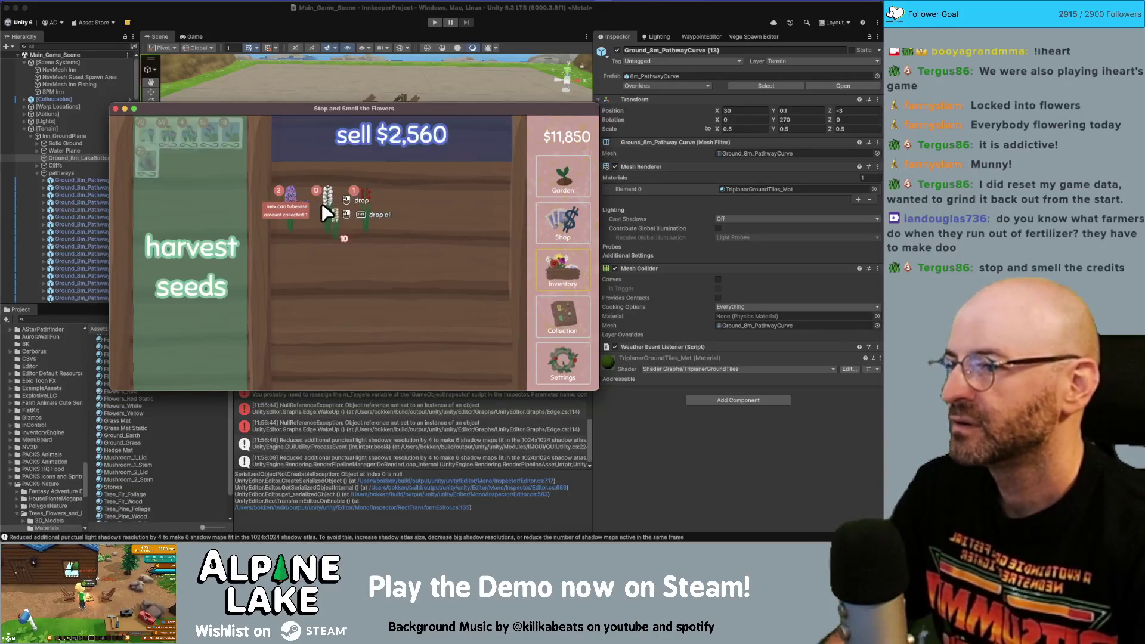
click(328, 149)
click(326, 193)
click(322, 140)
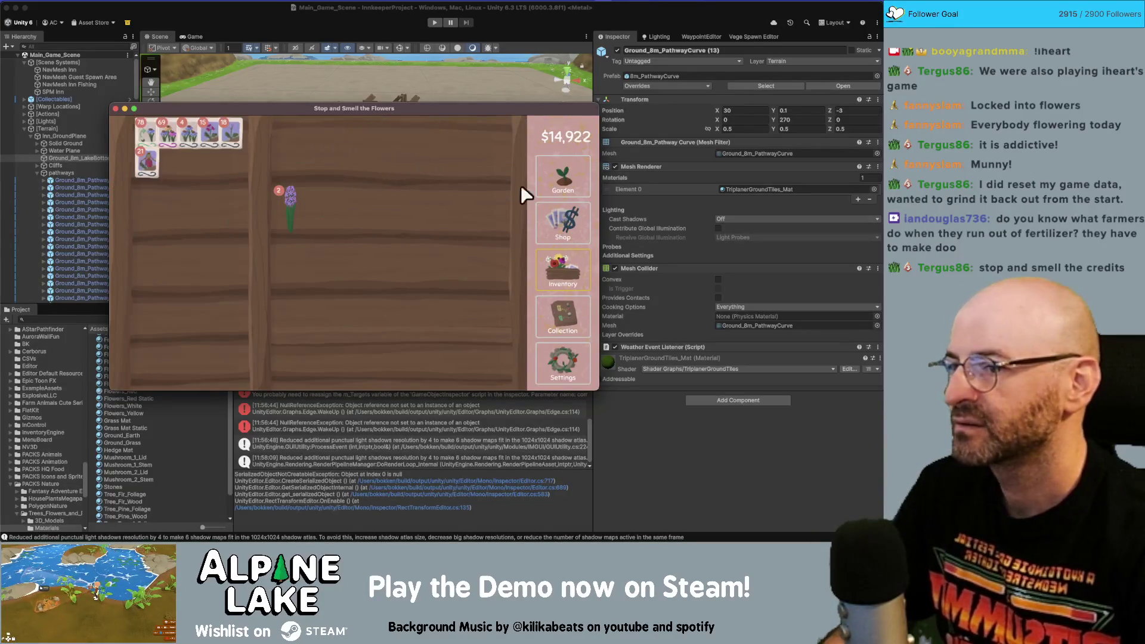
click(557, 217)
click(573, 275)
click(558, 224)
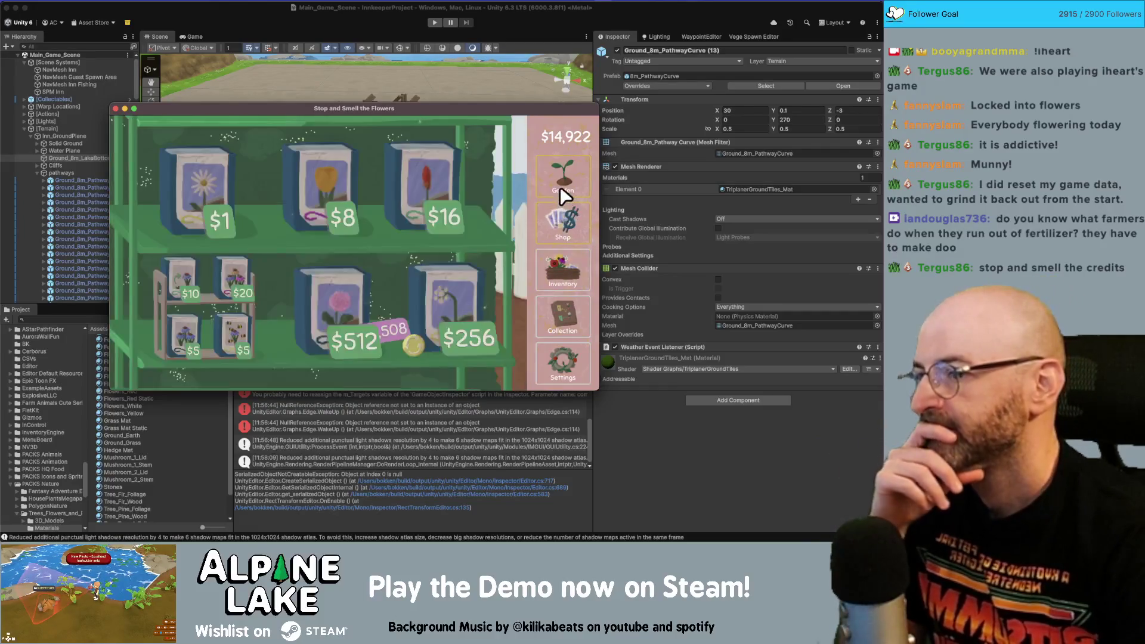
click(572, 311)
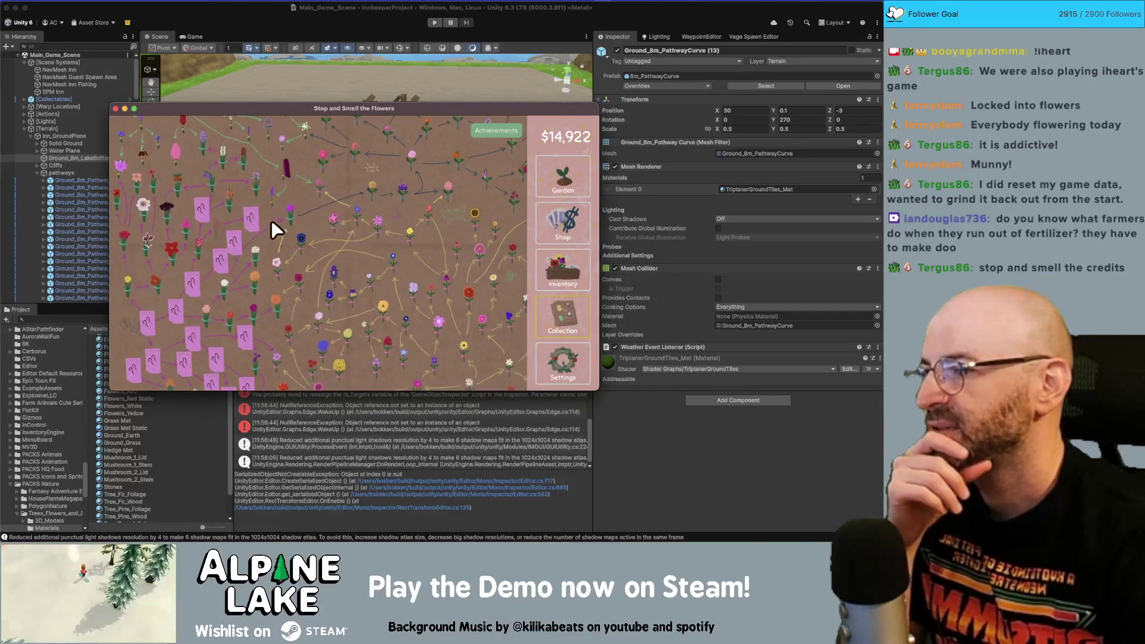
click(510, 223)
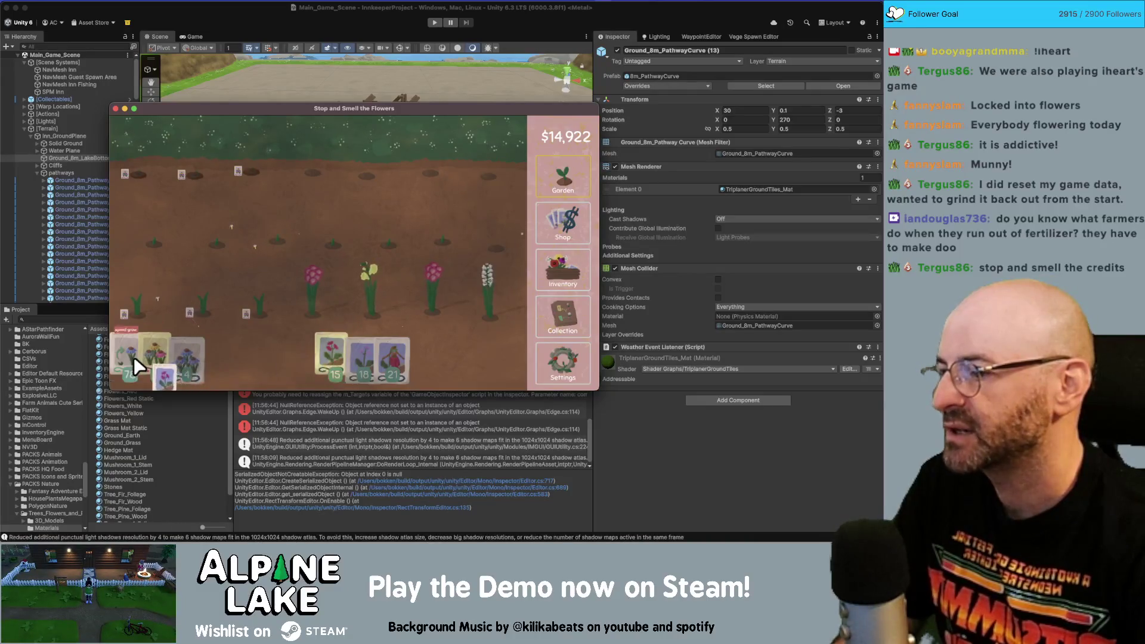
- Plant seeds across the top-row plots and water the rhododendron sprout with the watering can
drag(132, 358, 302, 188)
click(289, 238)
click(300, 173)
click(354, 175)
click(418, 173)
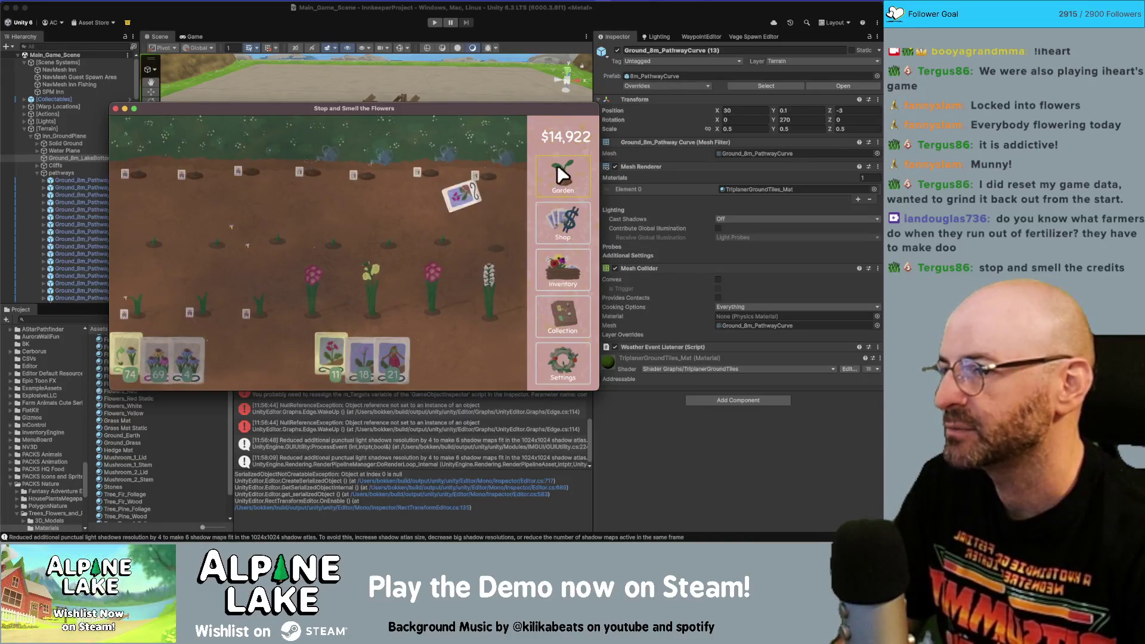
click(474, 175)
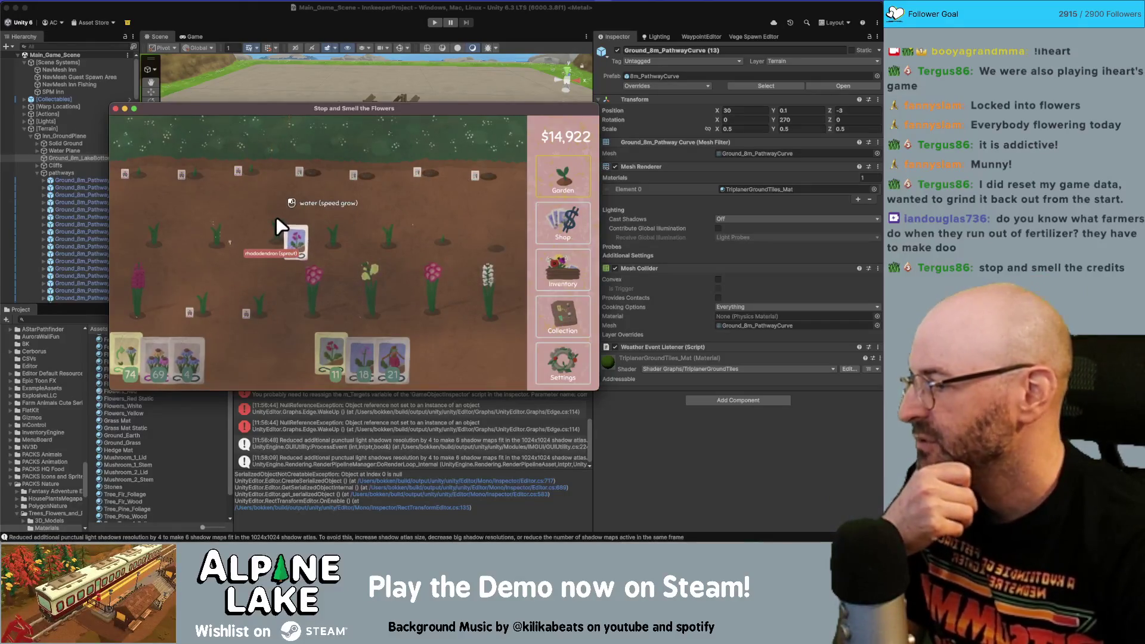
drag(276, 216, 261, 188)
- In the Credits note, change the supporter counts x45 to x46 and x16 to x17, then return to Unity
key(super+Tab)
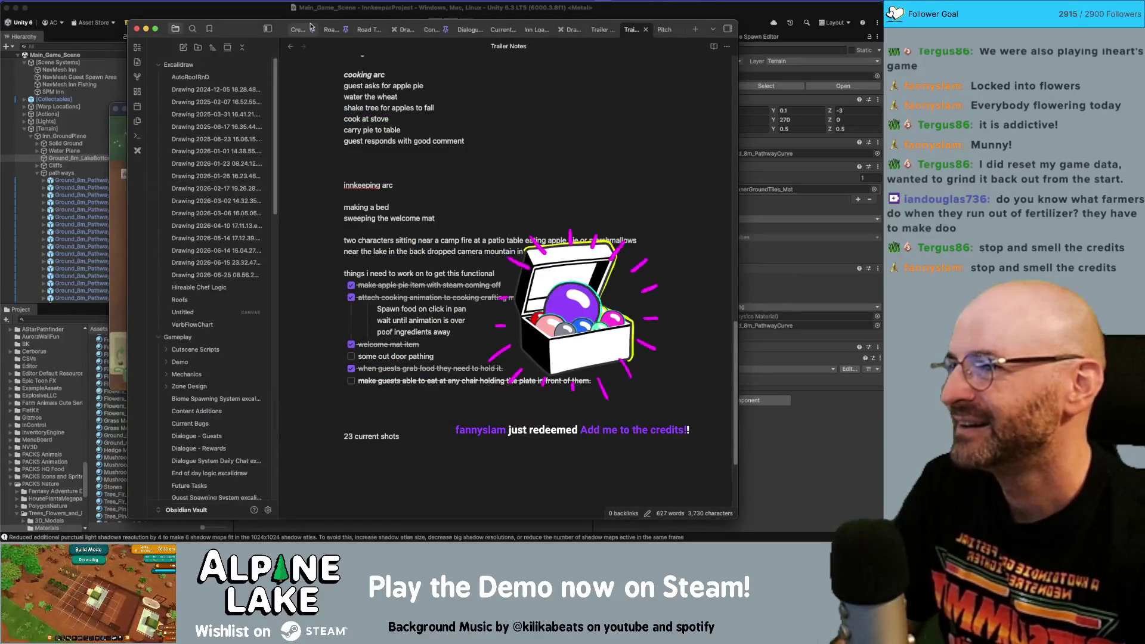
click(298, 29)
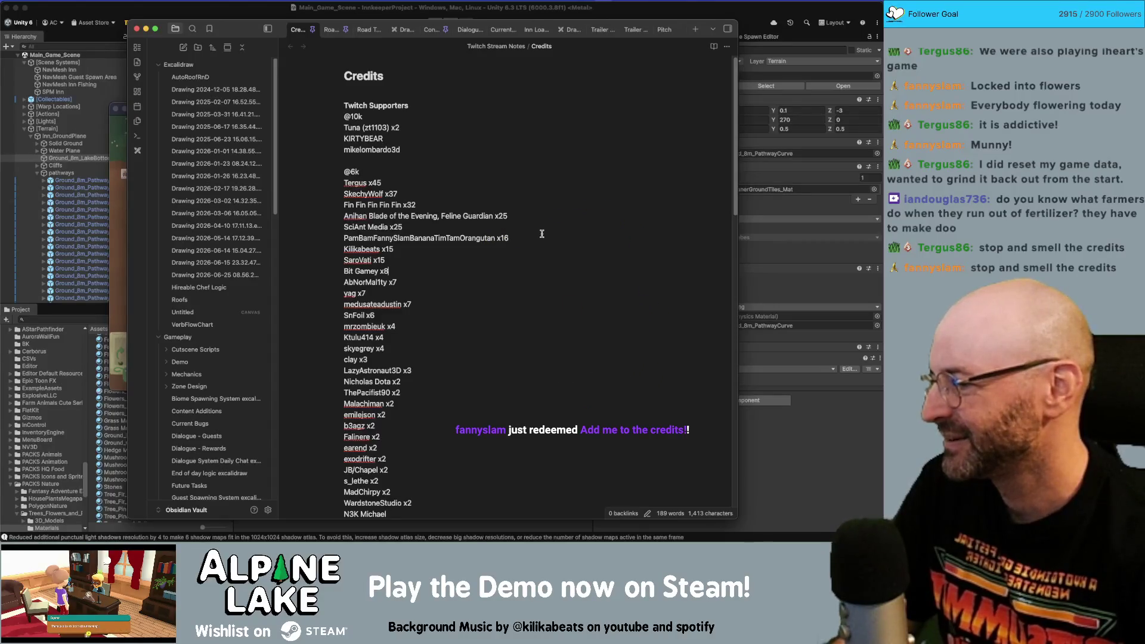
key(shift+Left)
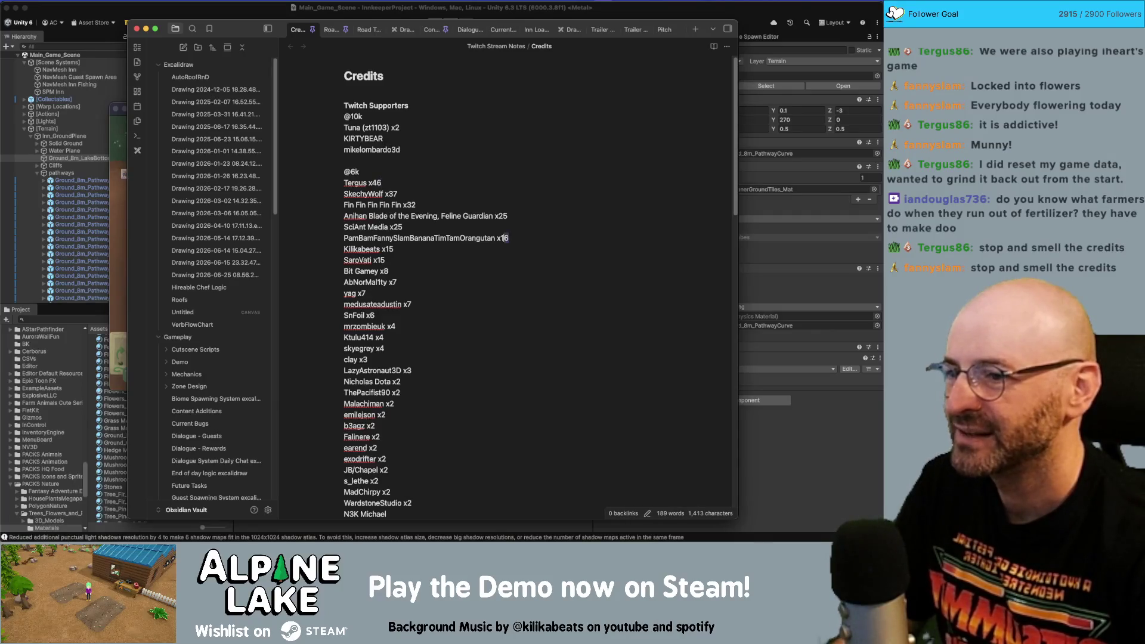
key(shift+Left)
text(7)
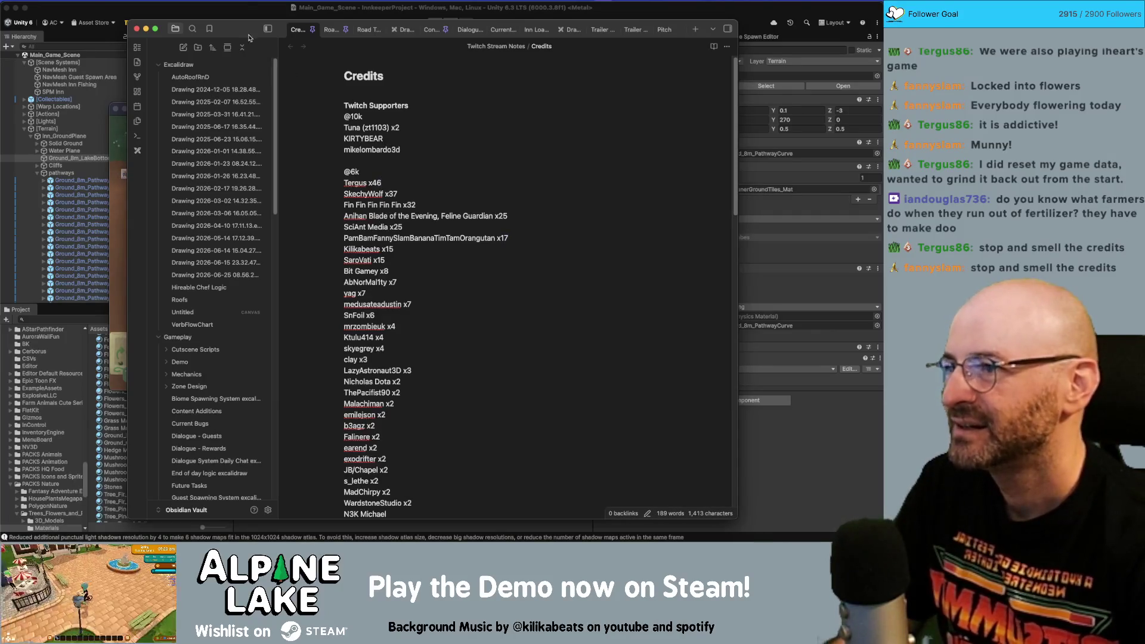
key(super+Tab)
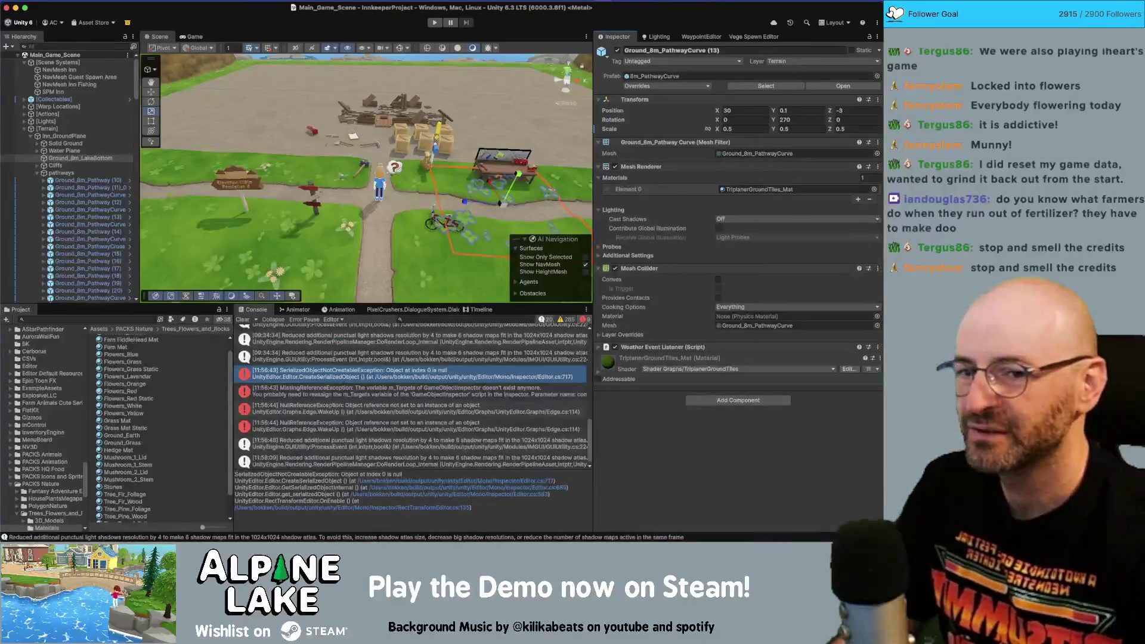
- Return to the flower game and harvest the ripe red hollyhock
key(super+Tab)
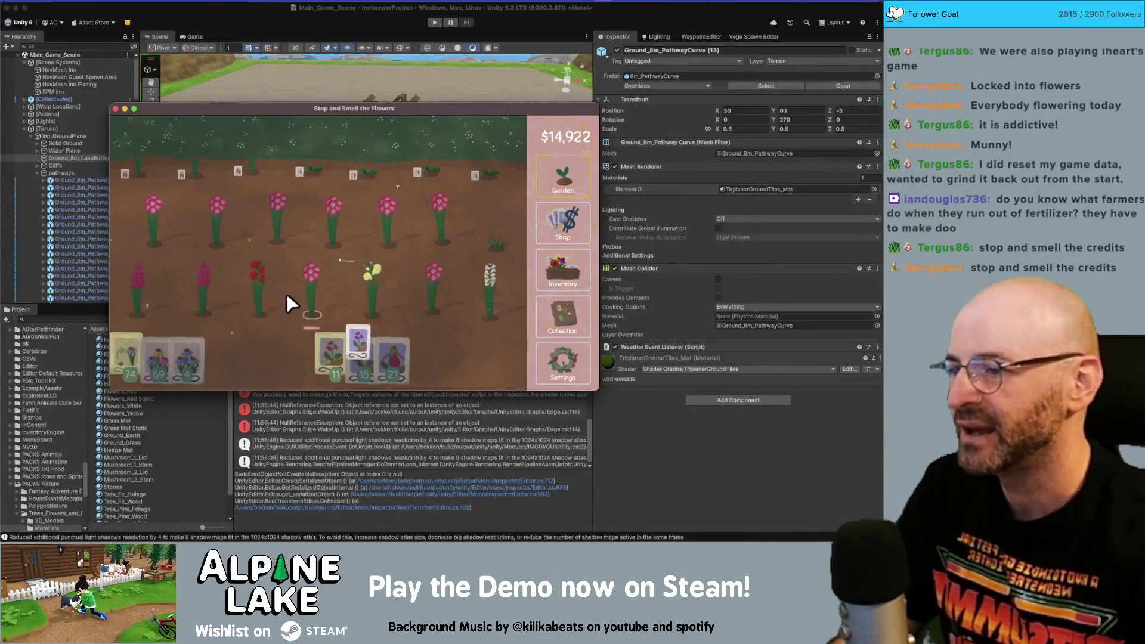
click(267, 297)
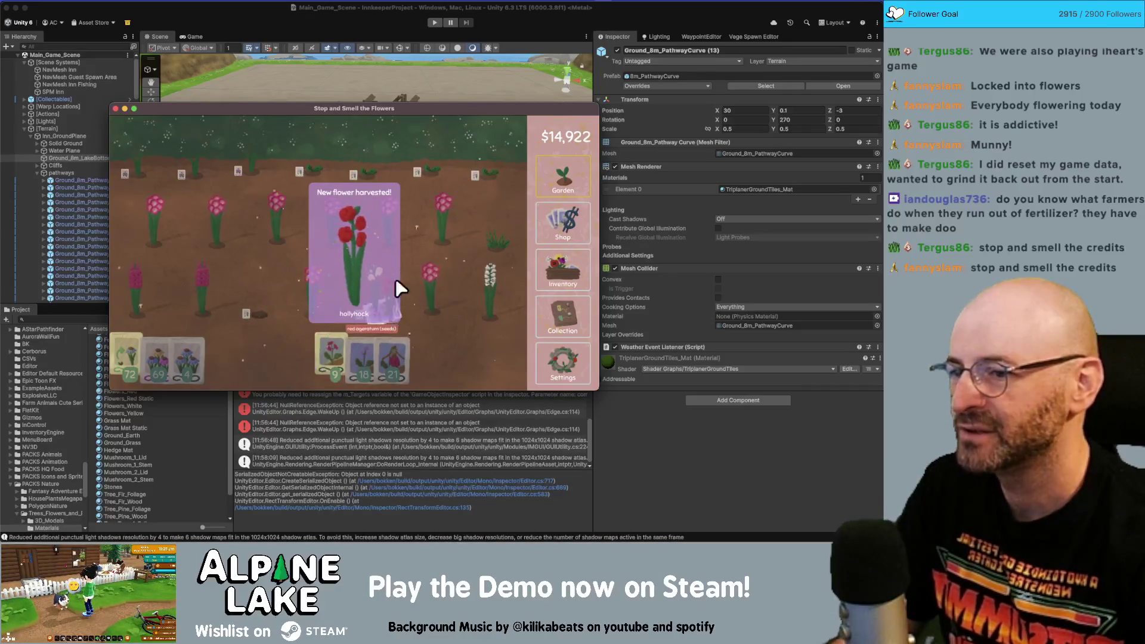
click(554, 312)
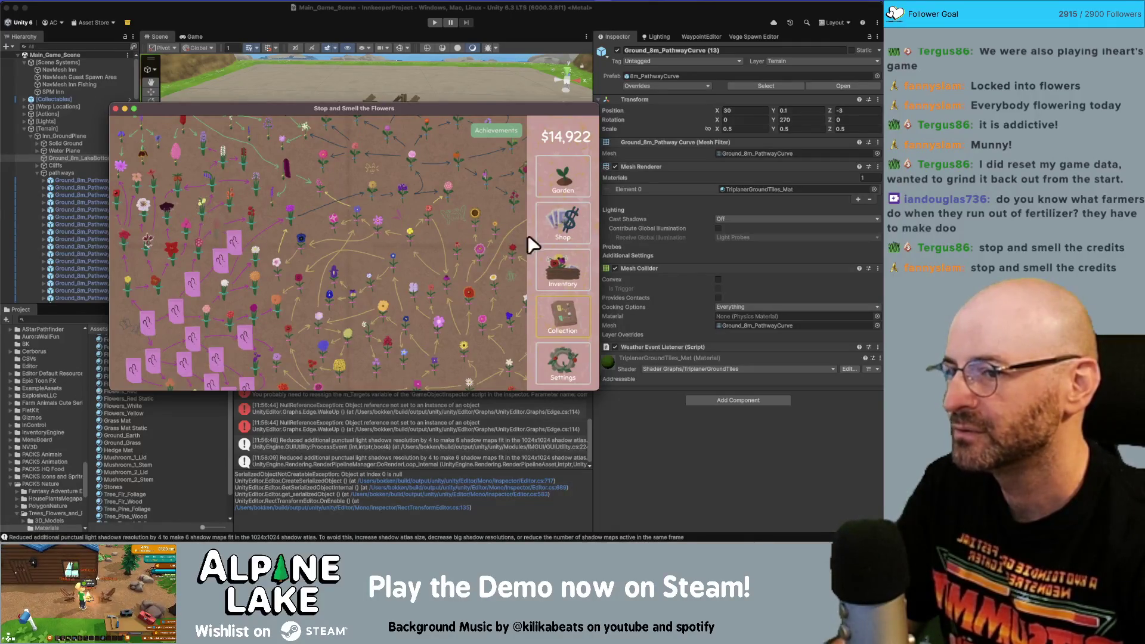
click(563, 230)
click(562, 194)
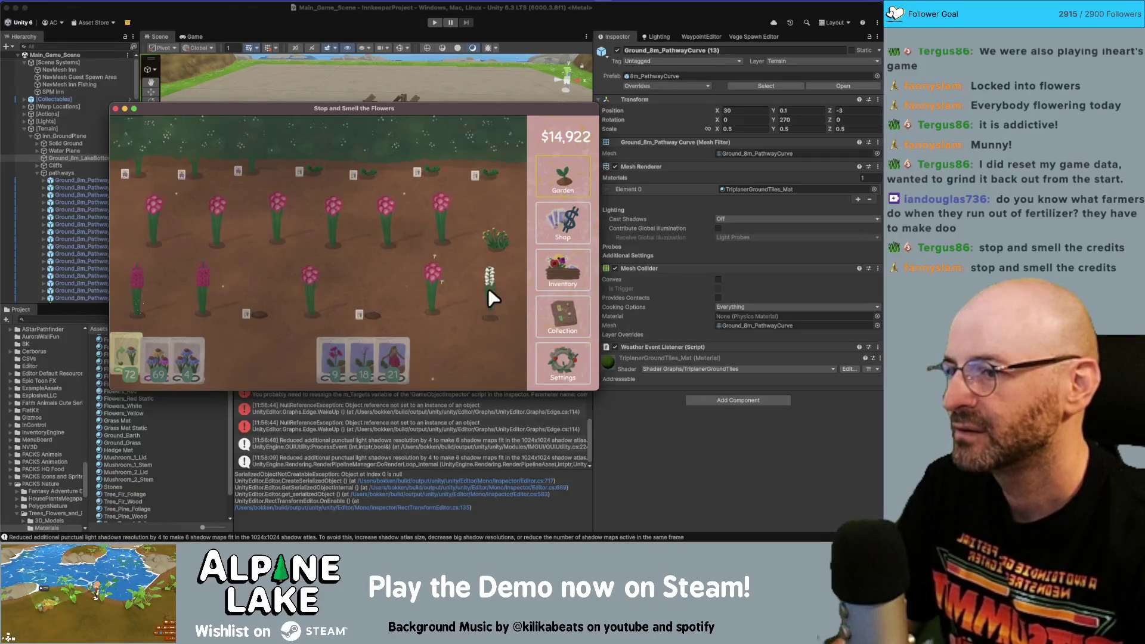
- Harvest the white and pink garden flowers, replant seeds, and show the inventory shelf
click(396, 354)
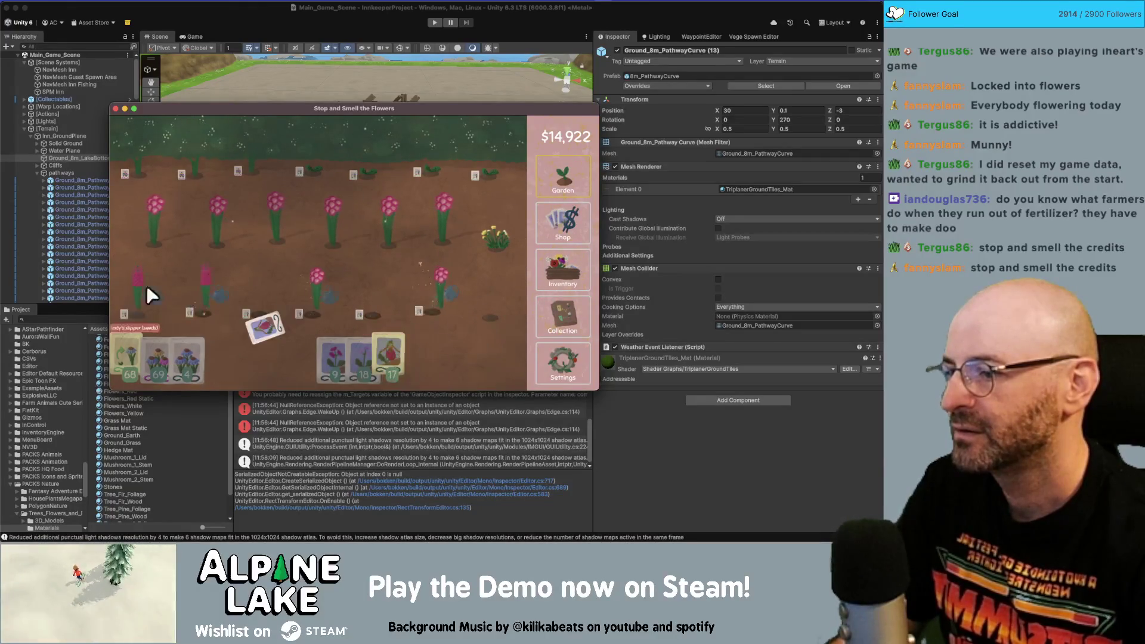
mouse_move(150, 294)
mouse_down()
mouse_move(120, 243)
mouse_move(179, 195)
mouse_move(509, 161)
mouse_move(269, 262)
mouse_move(484, 316)
mouse_move(190, 216)
mouse_move(484, 246)
mouse_move(482, 279)
mouse_up()
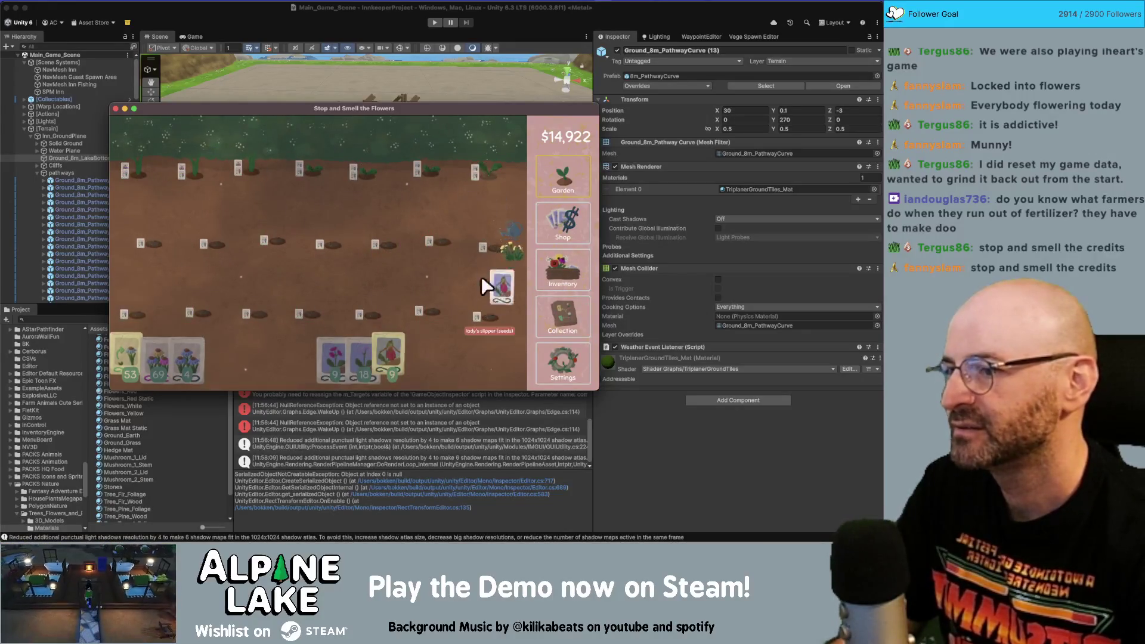
click(565, 268)
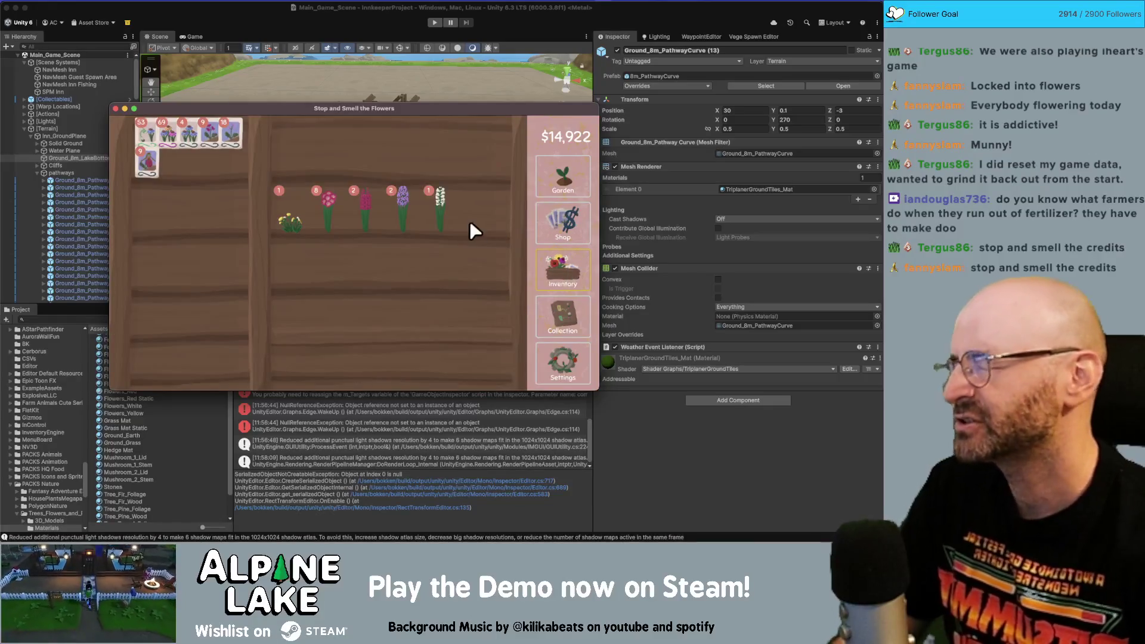
- Sell the yellow flower from the shelf and turn another shelf flower into seeds
drag(292, 216, 313, 138)
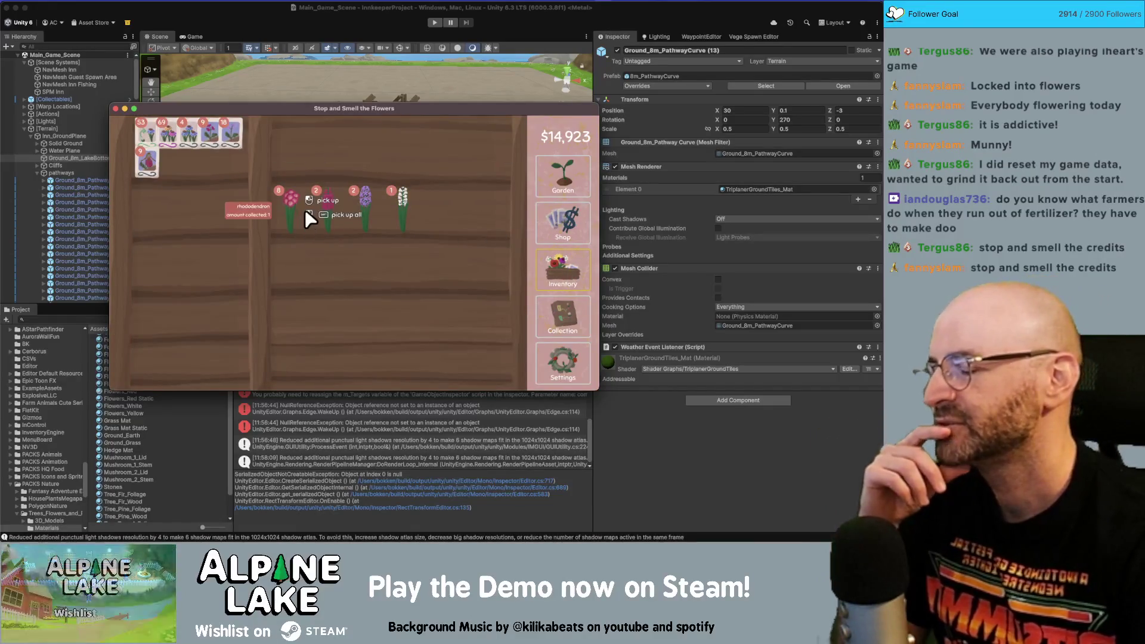
click(562, 186)
click(568, 242)
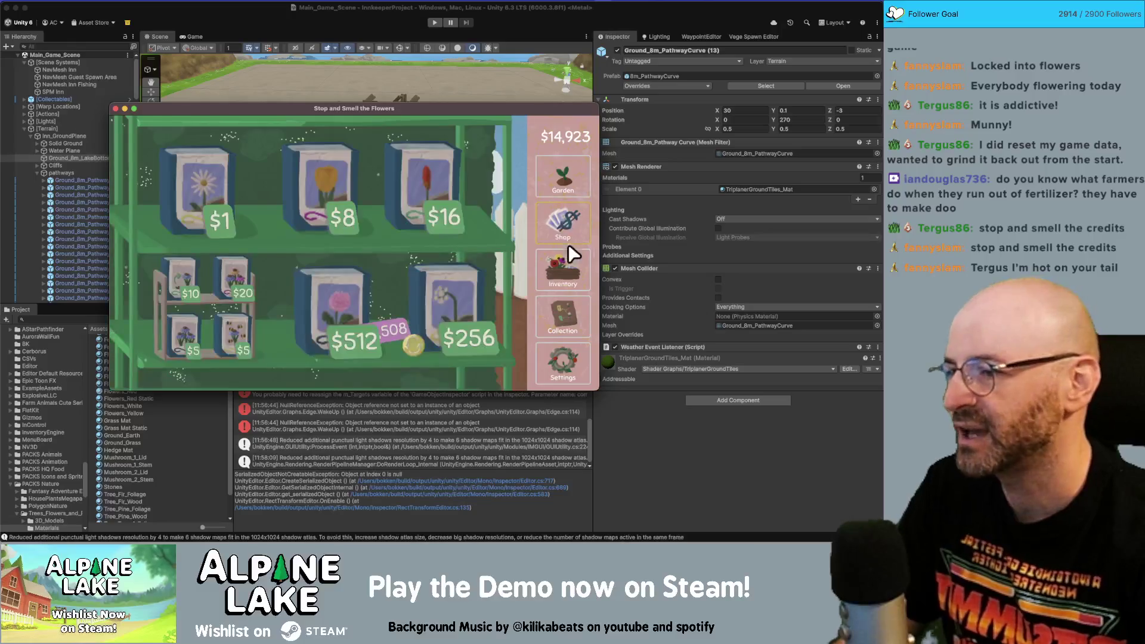
click(566, 284)
click(569, 317)
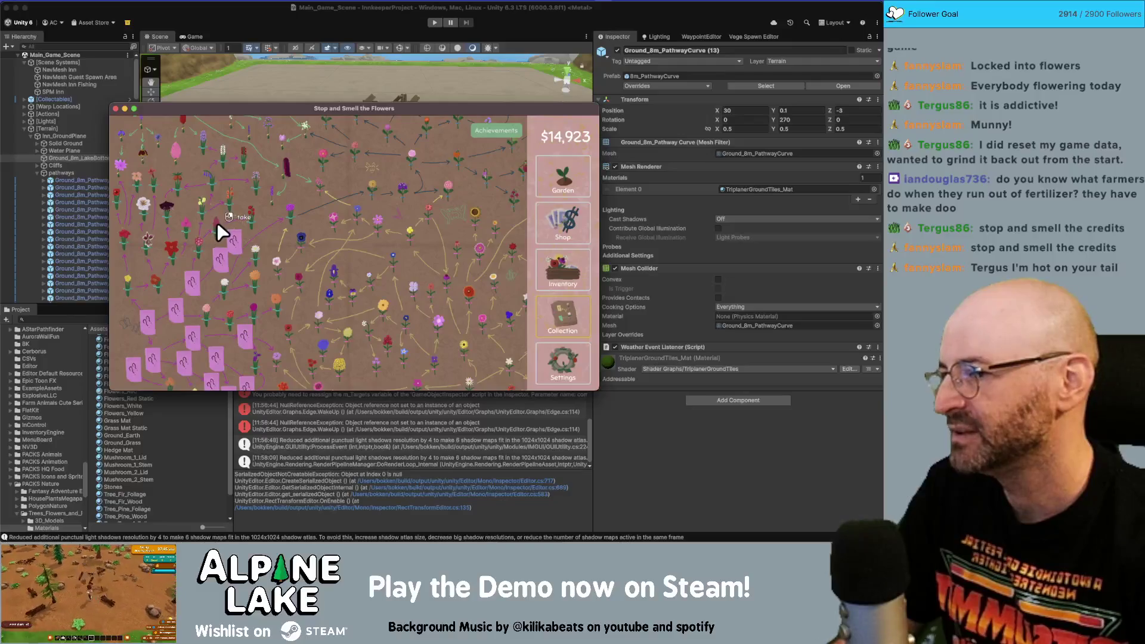
click(560, 229)
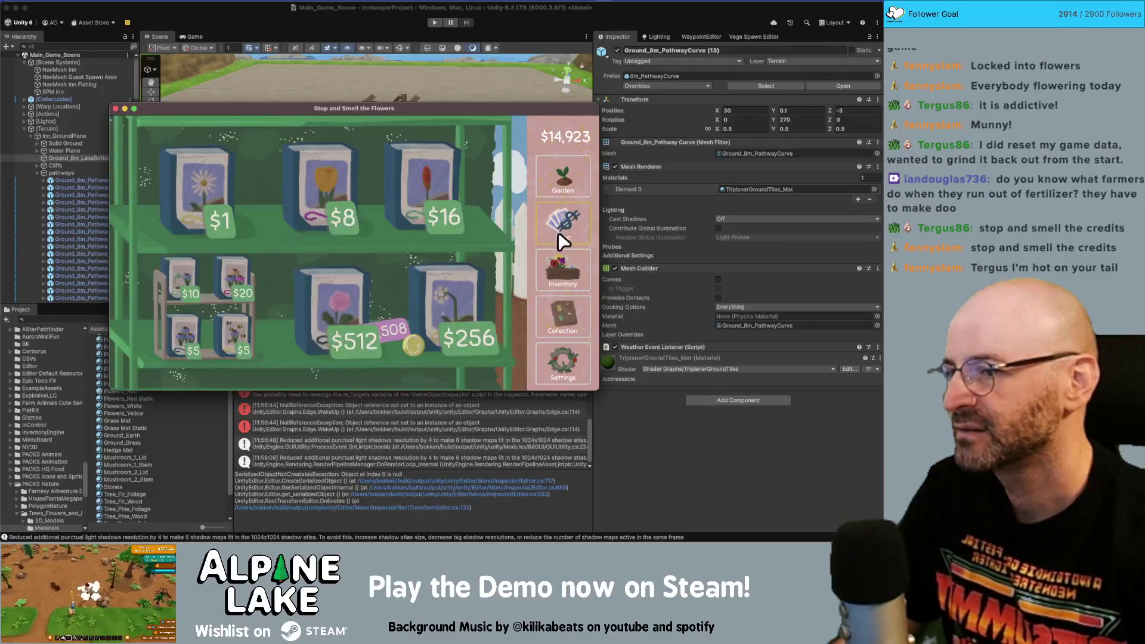
click(561, 266)
drag(330, 216, 218, 229)
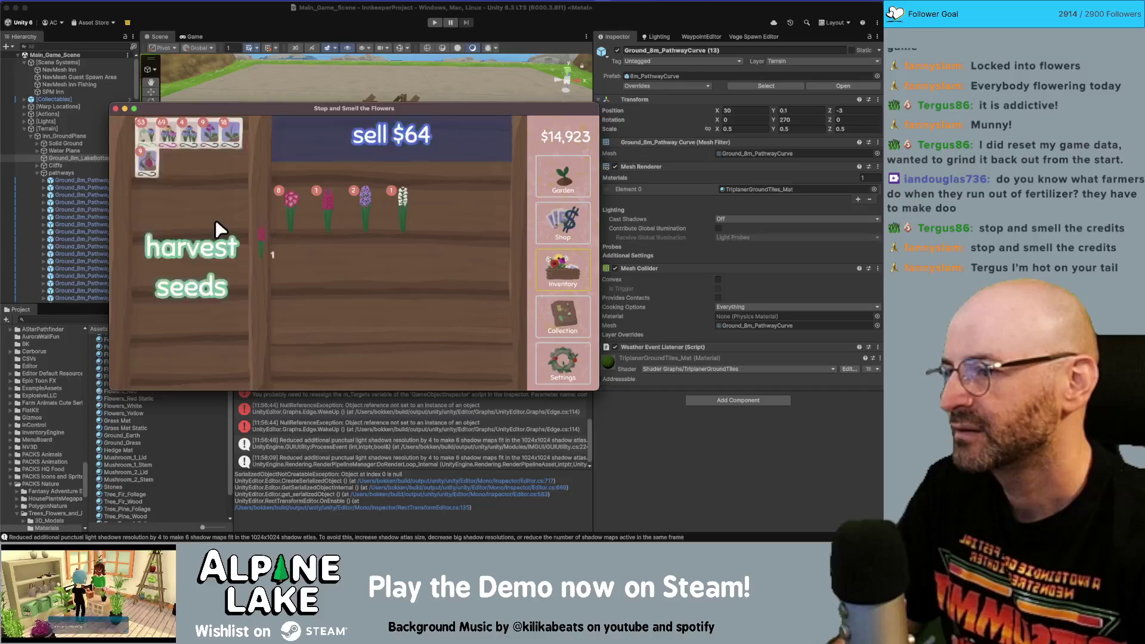
drag(337, 218, 199, 220)
- Sow ageratum and lady's slipper seeds across the empty garden plots
click(566, 190)
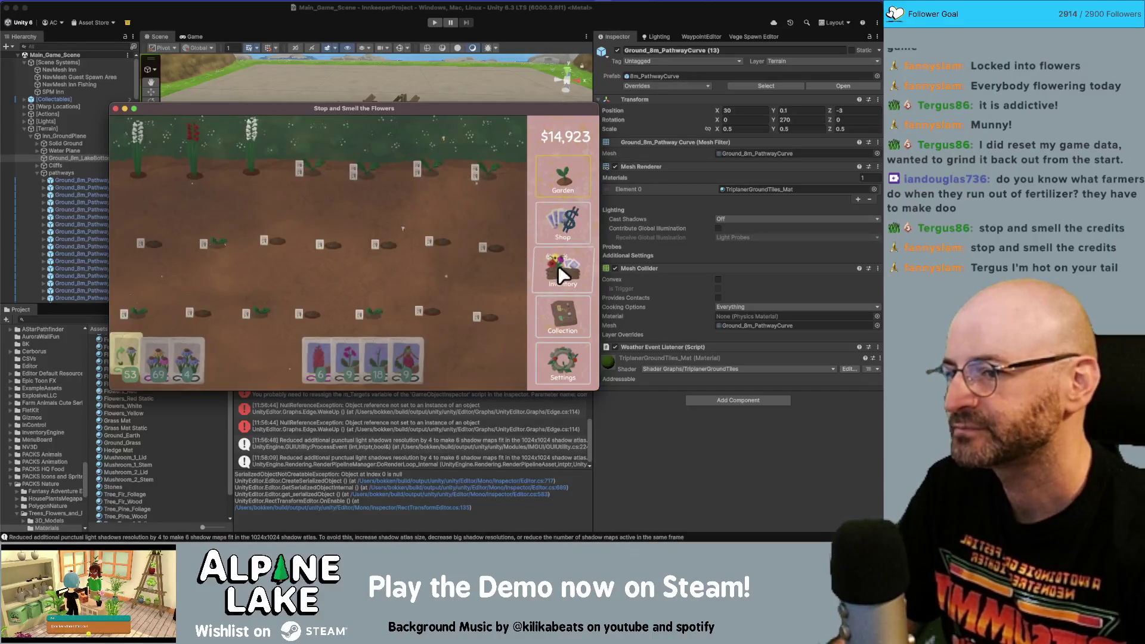
mouse_move(327, 353)
mouse_down()
mouse_move(258, 337)
mouse_move(237, 302)
mouse_move(248, 317)
mouse_up()
mouse_move(158, 294)
mouse_down()
mouse_move(184, 173)
mouse_move(207, 168)
mouse_up()
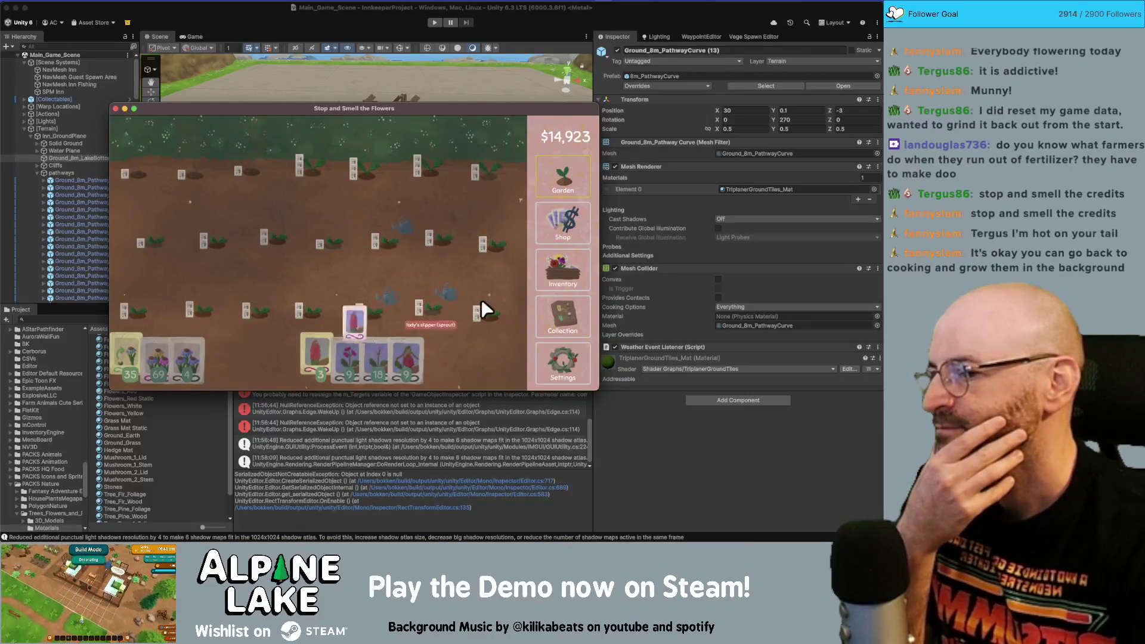
mouse_move(484, 309)
mouse_down()
mouse_move(461, 187)
mouse_move(260, 171)
mouse_move(132, 278)
mouse_move(540, 296)
mouse_move(570, 287)
mouse_move(573, 199)
mouse_move(583, 250)
mouse_move(493, 295)
mouse_move(557, 274)
mouse_up()
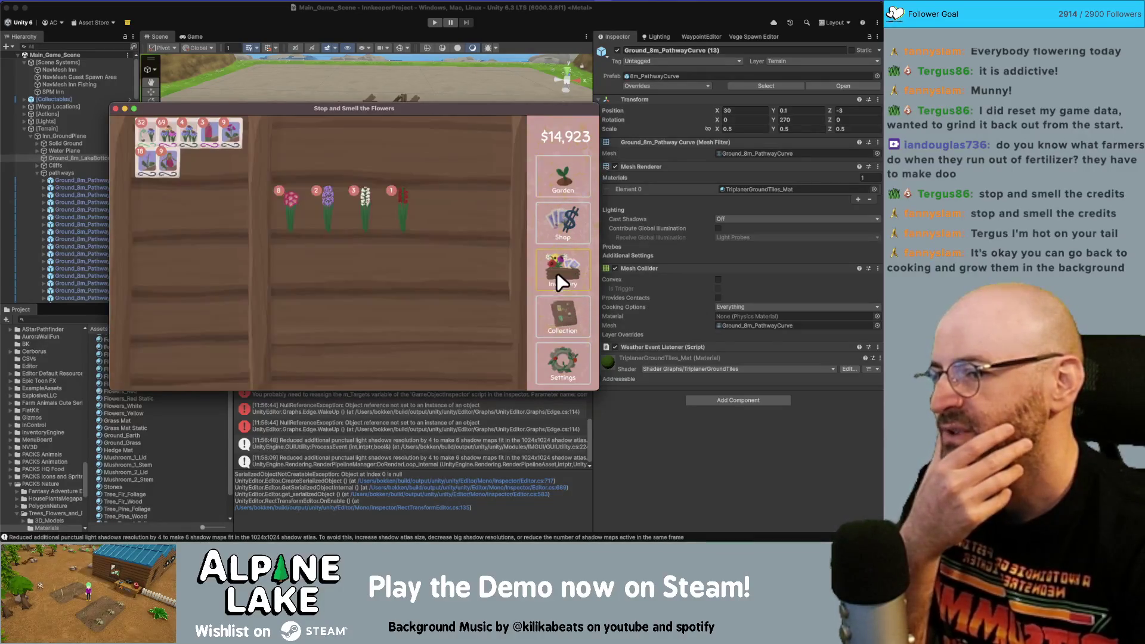
mouse_move(390, 214)
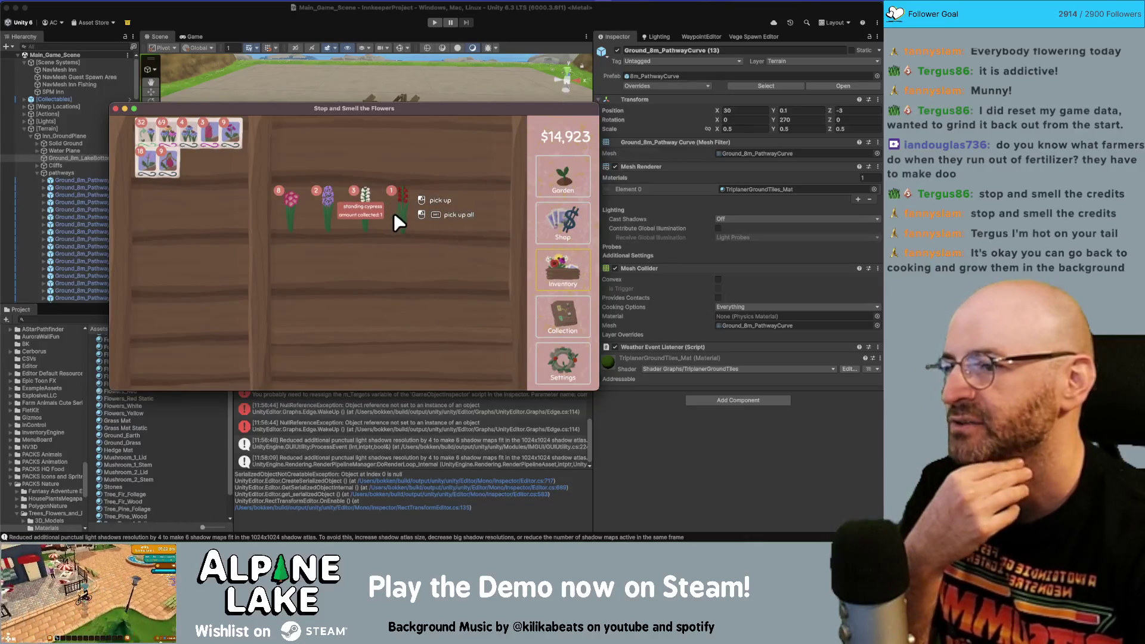
click(565, 307)
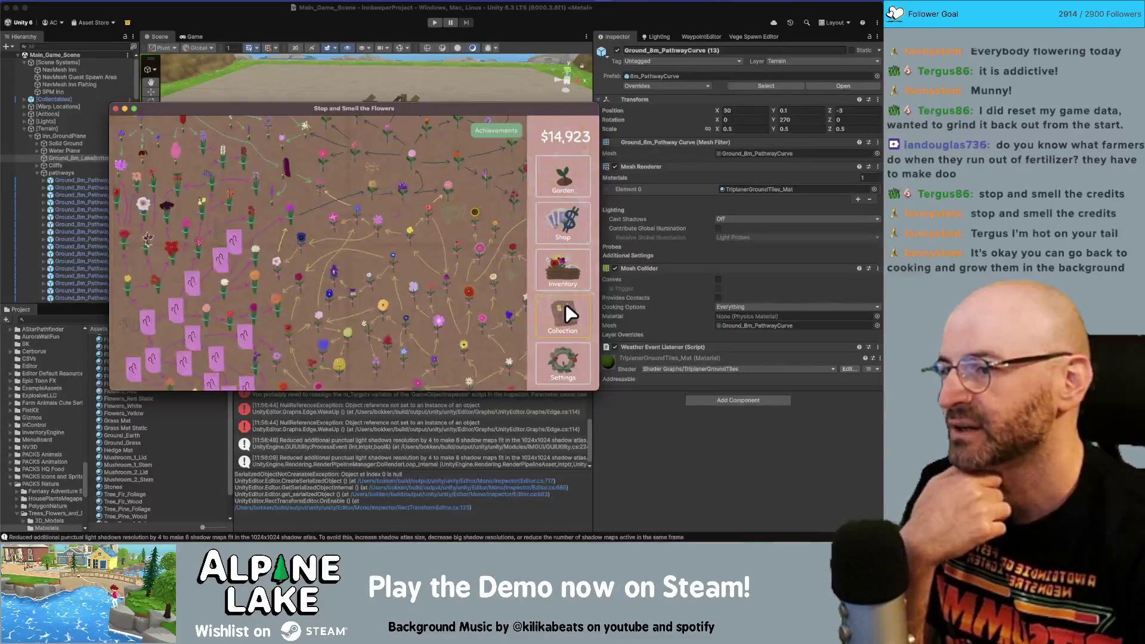
click(554, 179)
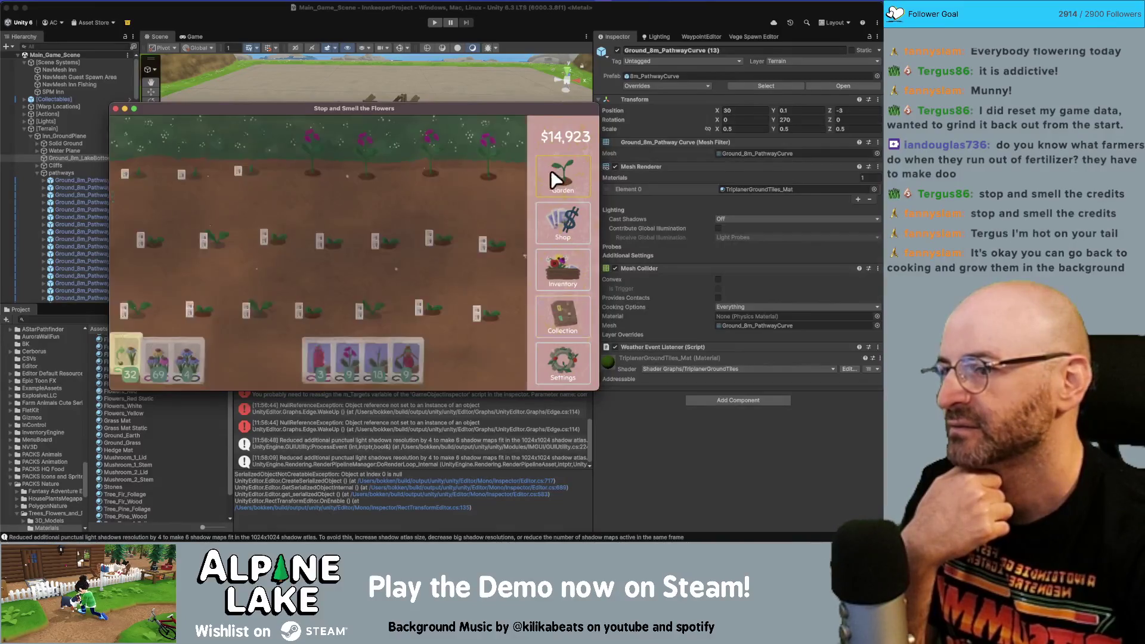
- Sell the stack of white flowers from the inventory shelf and browse the collection map
click(542, 241)
click(550, 257)
drag(409, 207, 368, 145)
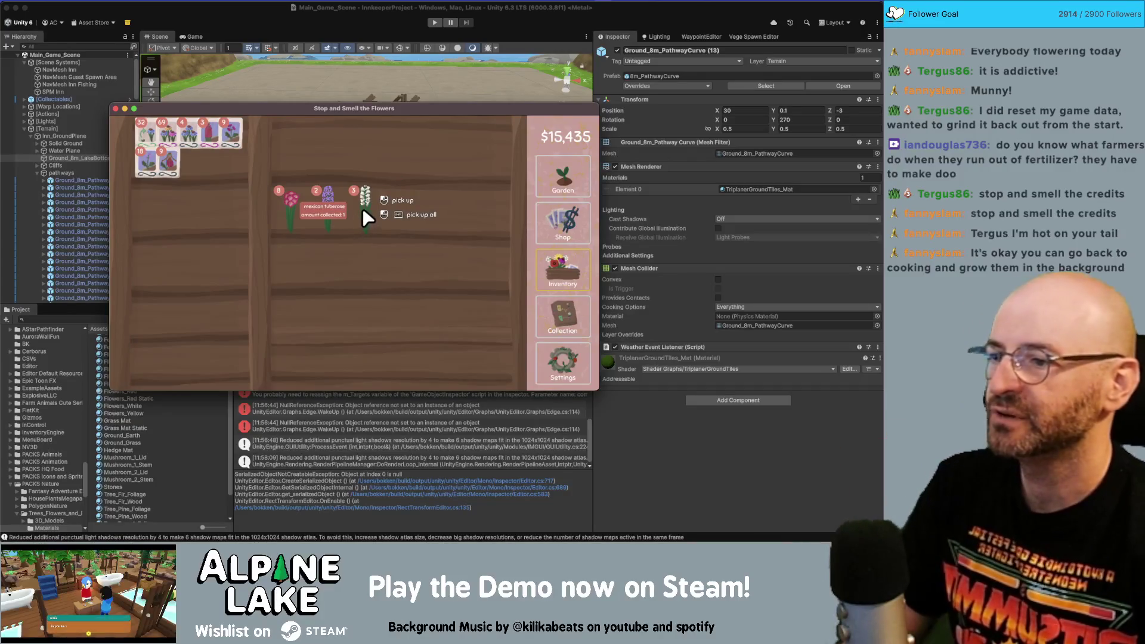
drag(363, 207, 370, 137)
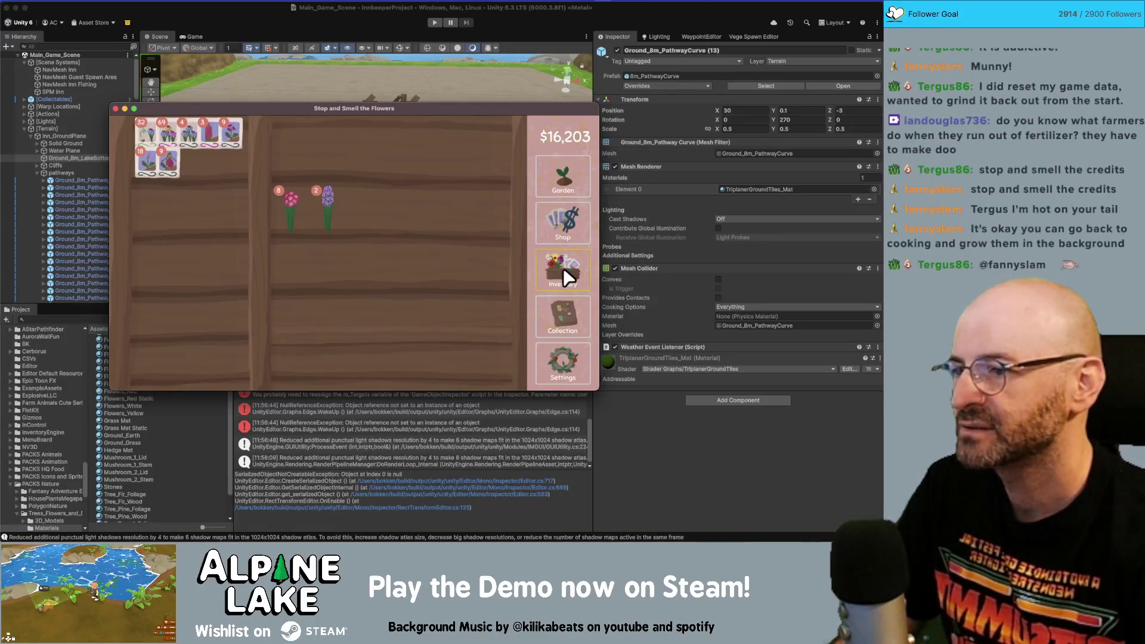
click(557, 228)
click(566, 316)
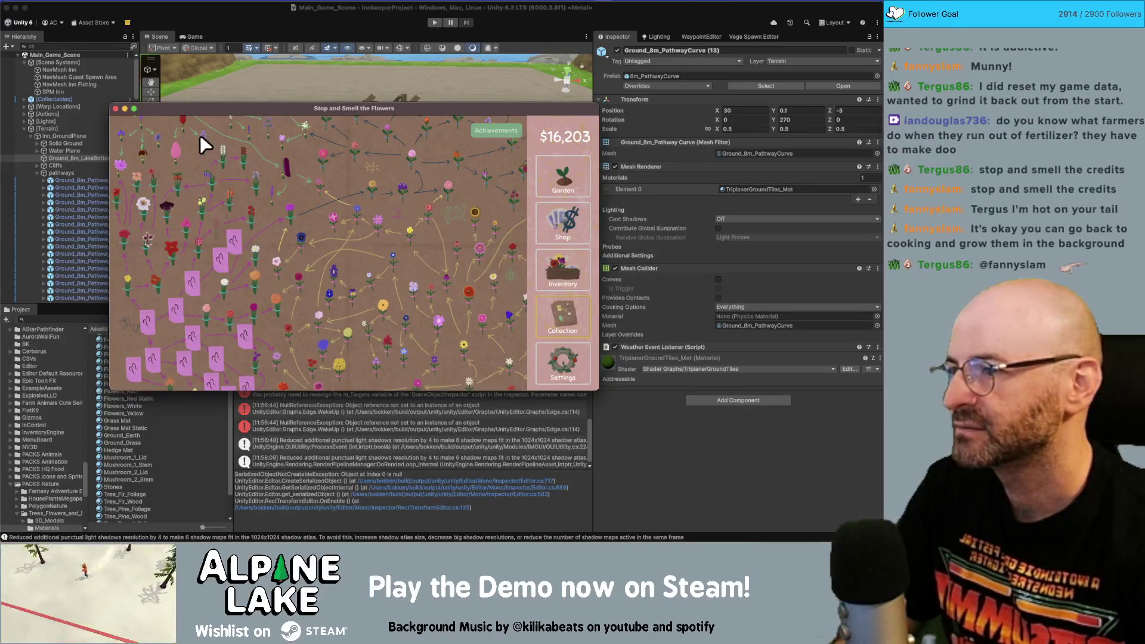
scroll(217, 163, up, 2)
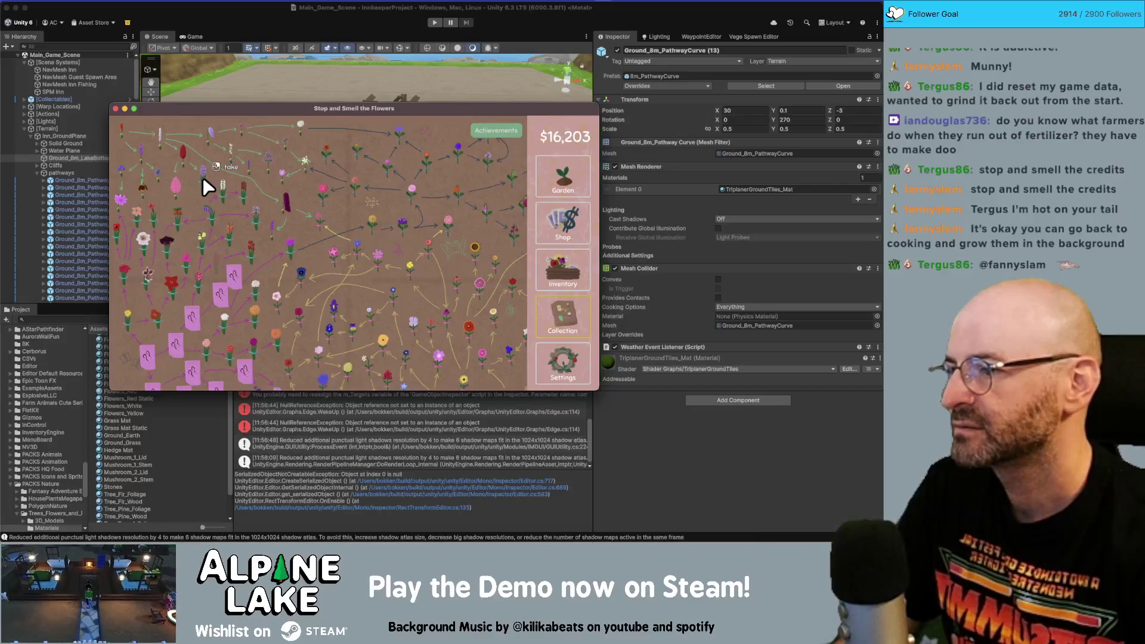
scroll(203, 181, up, 3)
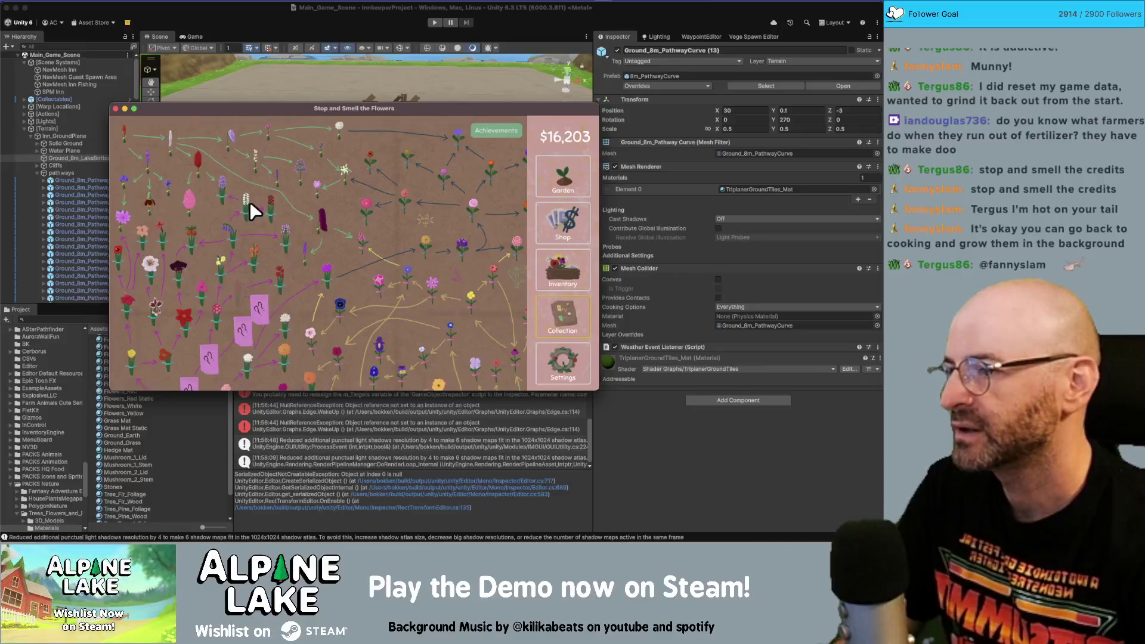
- Sell the purple flowers from the inventory shelf
click(557, 221)
click(559, 264)
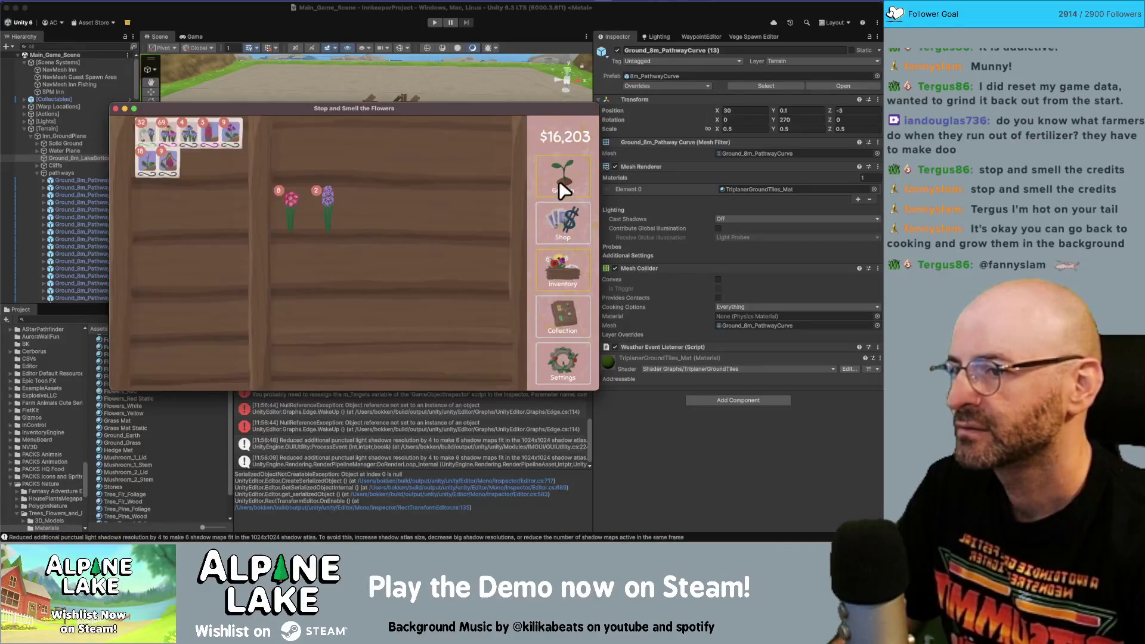
click(560, 181)
click(561, 238)
click(564, 274)
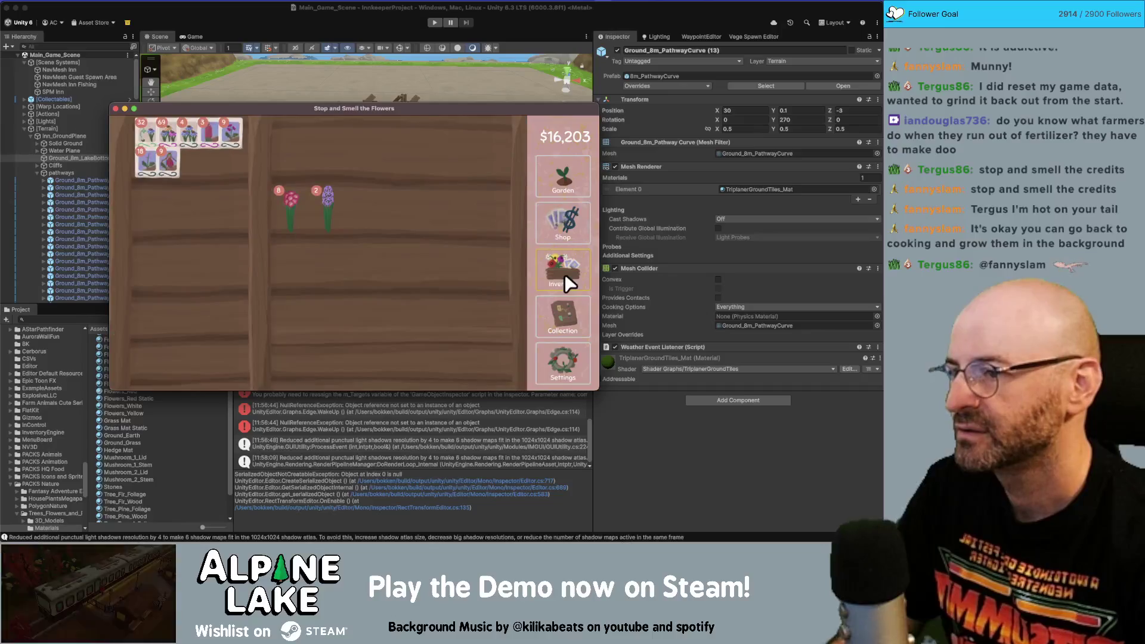
click(564, 301)
click(569, 235)
click(557, 252)
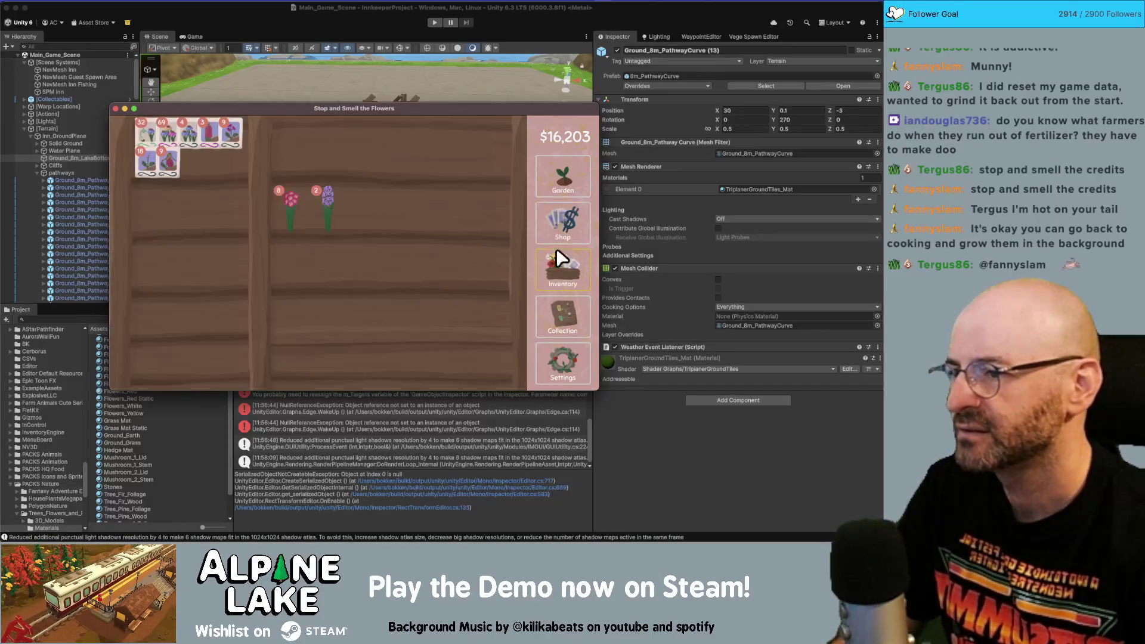
click(332, 206)
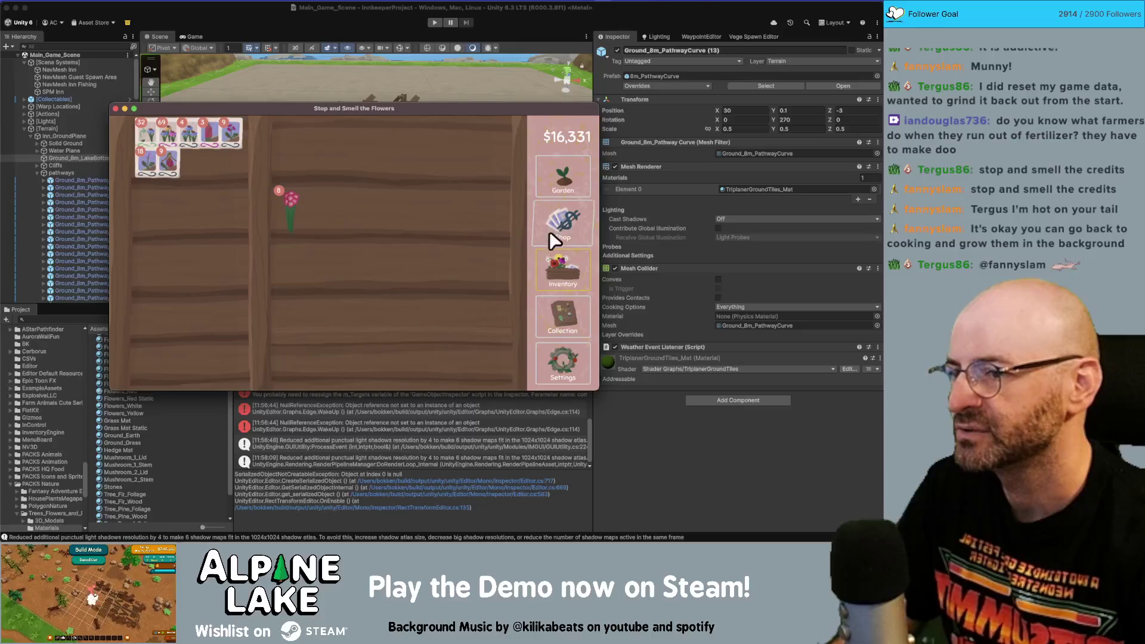
- Sell the rhododendron and plant seeds along the lower garden row
click(566, 308)
scroll(308, 240, down, 1)
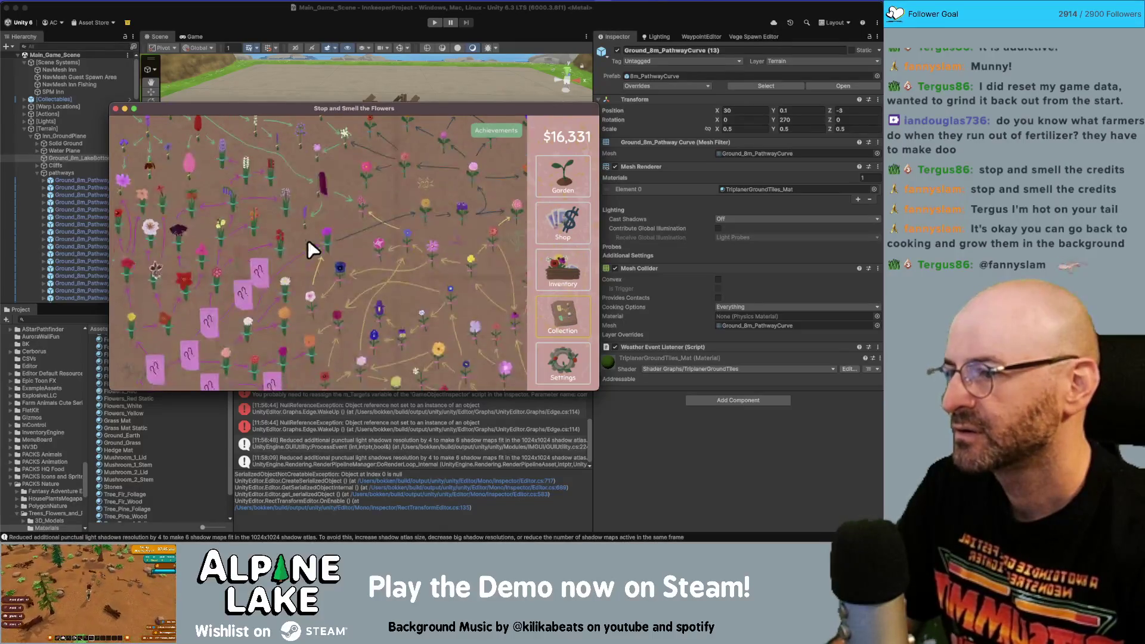
click(554, 193)
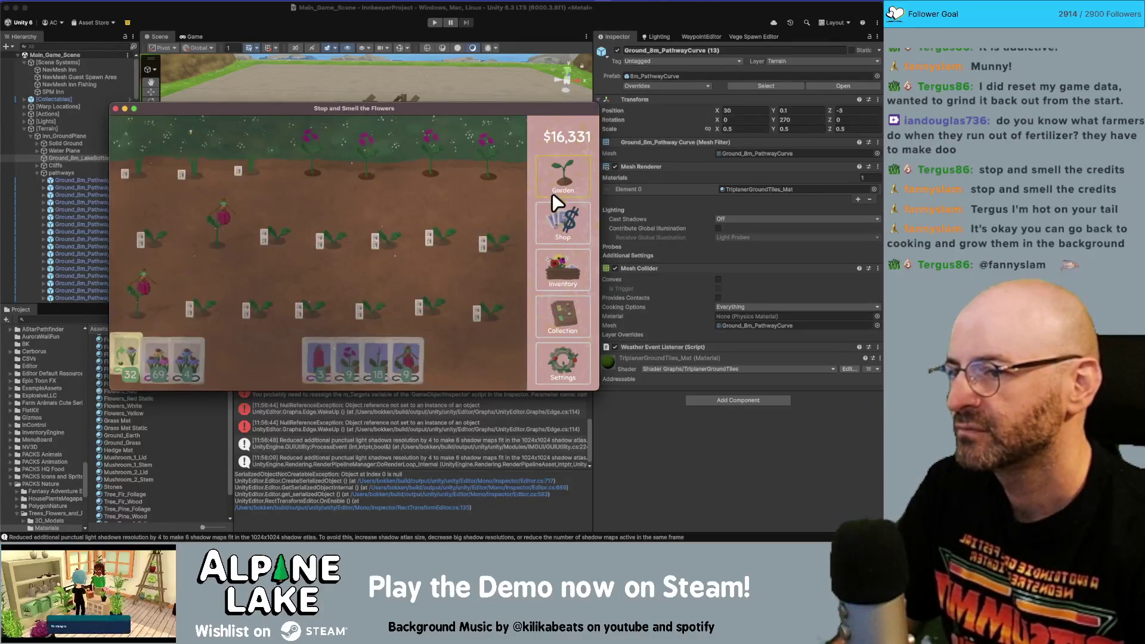
click(563, 266)
click(292, 206)
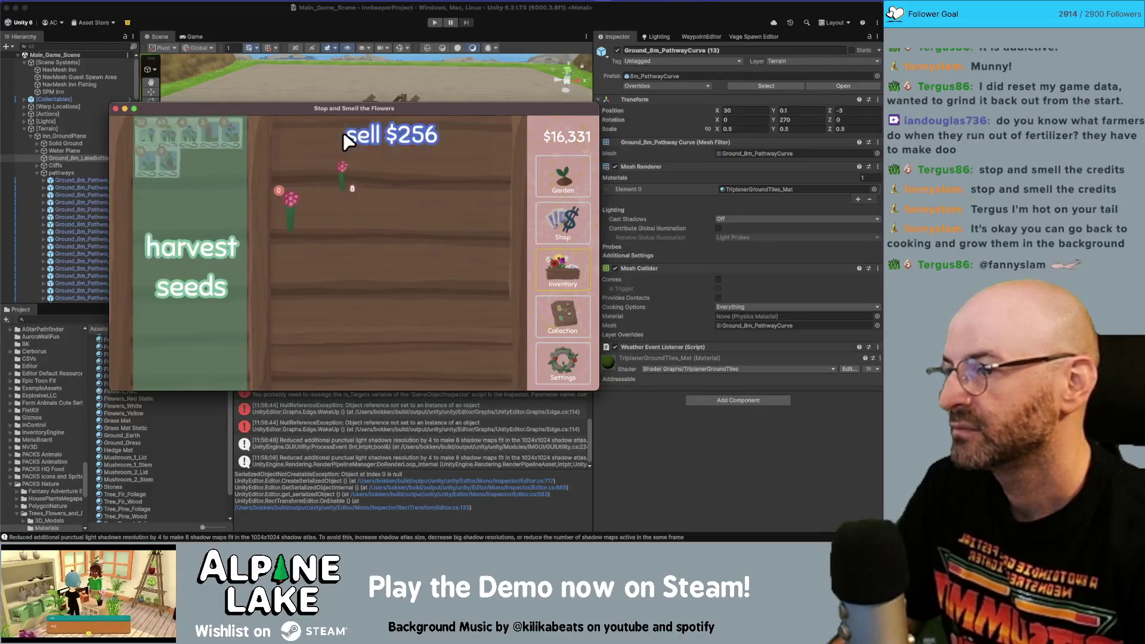
click(342, 131)
click(554, 185)
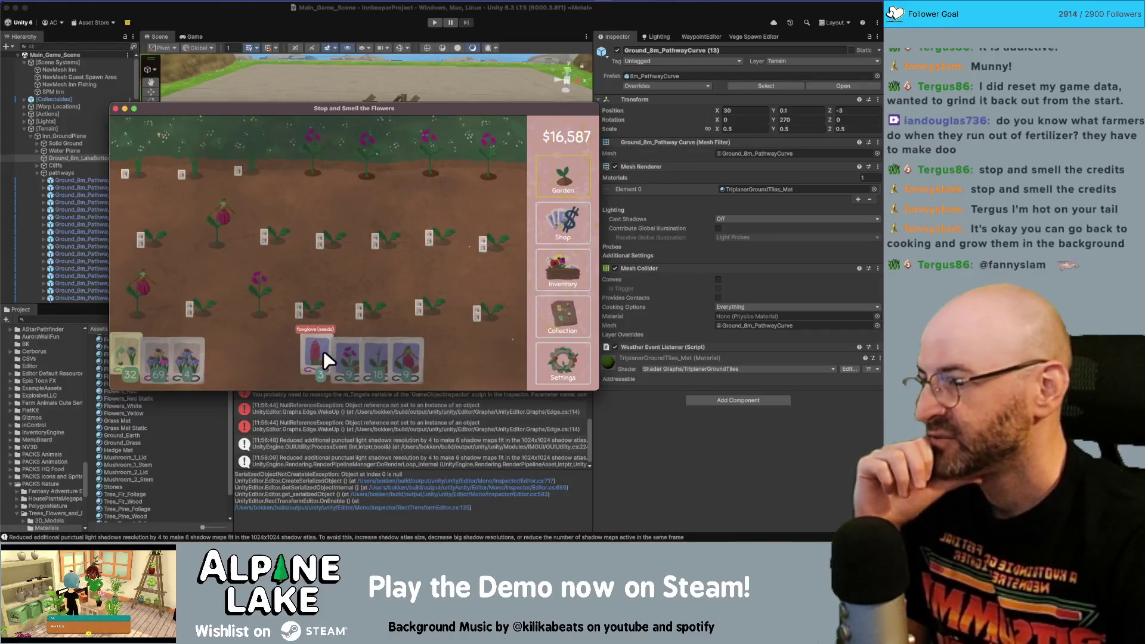
mouse_move(176, 359)
mouse_down()
mouse_move(147, 319)
mouse_move(452, 280)
mouse_move(164, 174)
mouse_move(514, 172)
mouse_move(205, 237)
mouse_move(389, 288)
mouse_move(287, 278)
mouse_move(383, 233)
mouse_move(353, 338)
mouse_move(310, 357)
mouse_move(129, 359)
mouse_move(295, 228)
mouse_move(305, 177)
mouse_move(544, 202)
mouse_move(455, 273)
mouse_move(200, 238)
mouse_move(446, 174)
mouse_move(267, 166)
mouse_move(151, 261)
mouse_up()
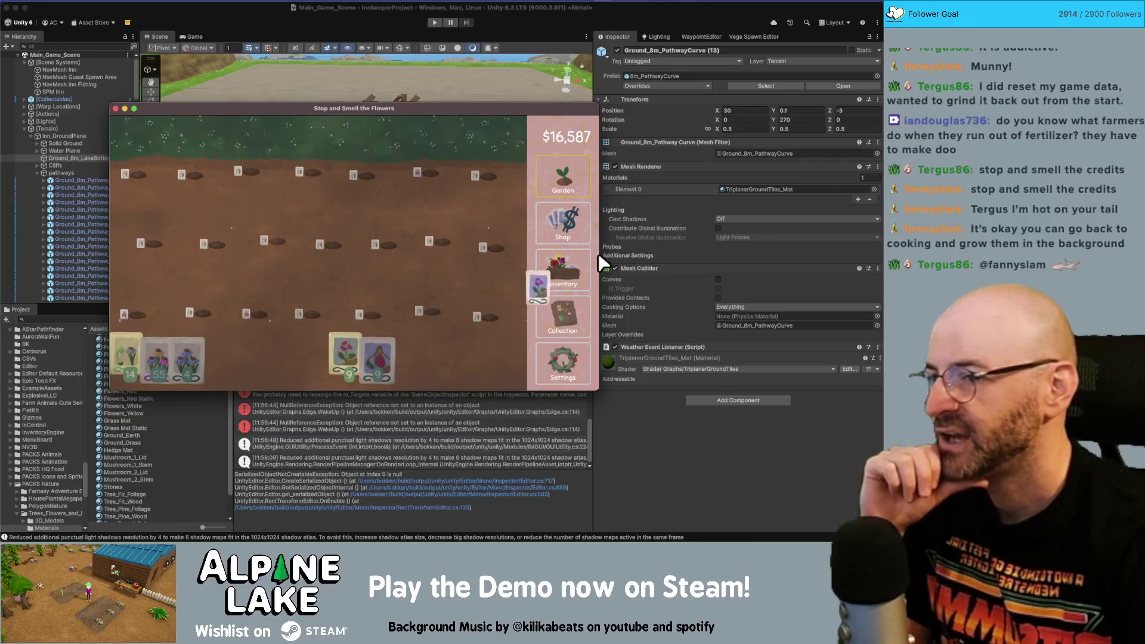
- Harvest seeds from the foxglove on the shelf, then bring the Unity editor forward
click(563, 271)
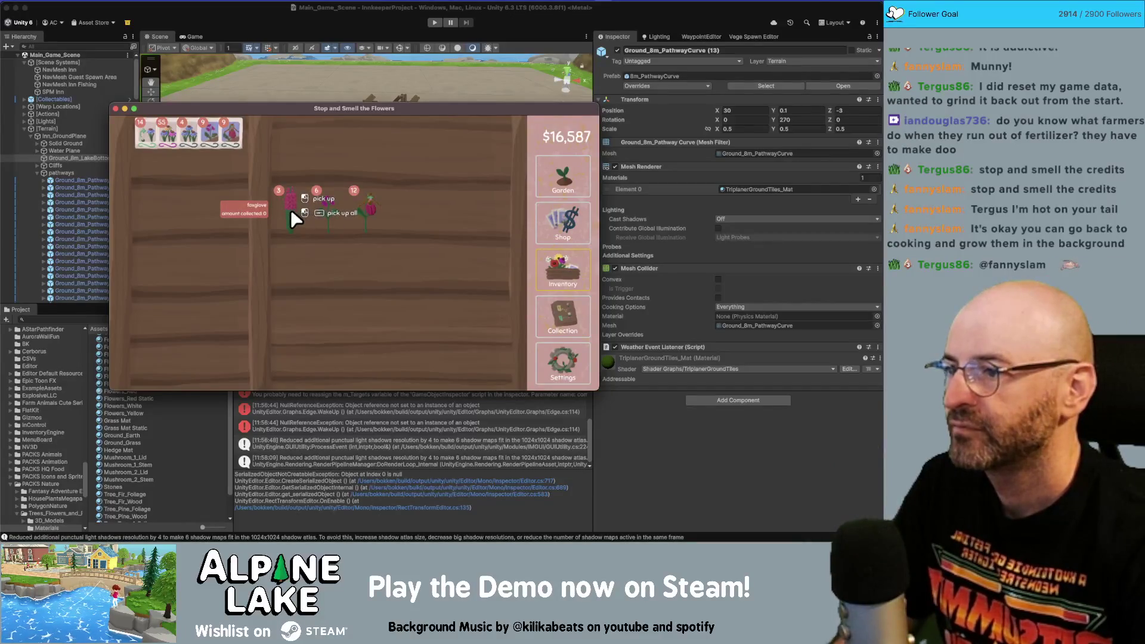
drag(291, 209, 203, 196)
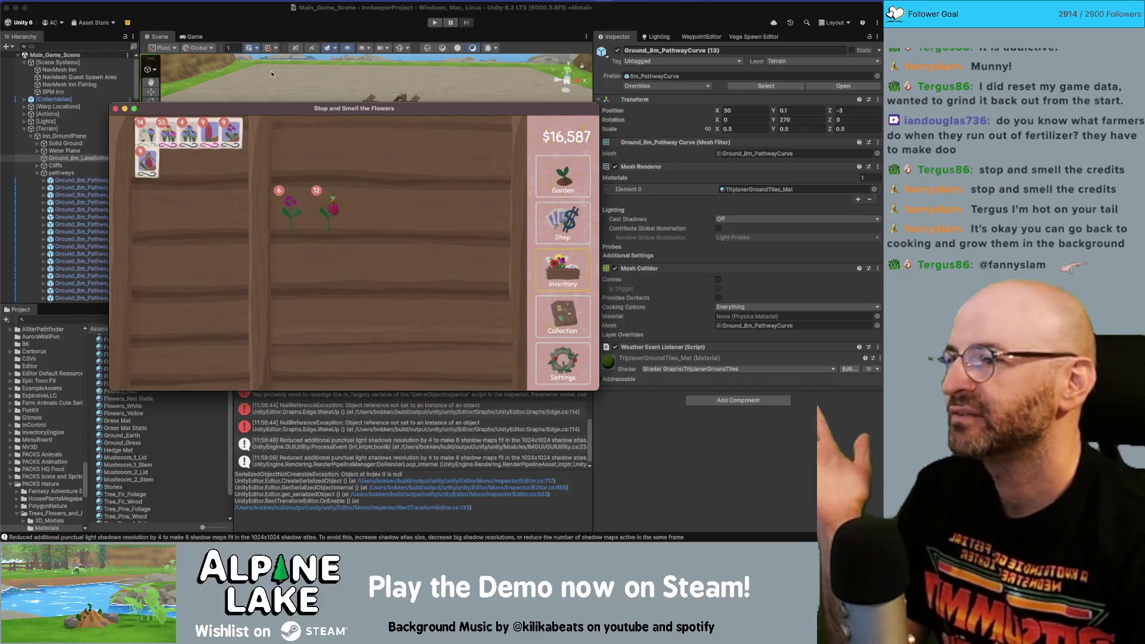
click(302, 8)
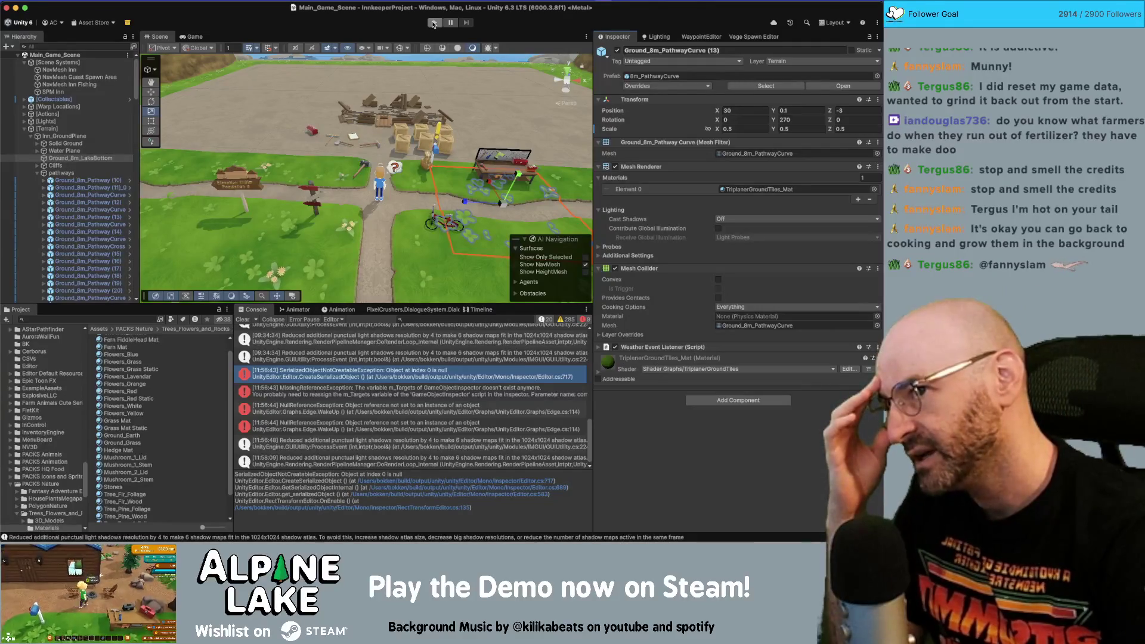
- Enter play mode for the Innkeeper game and give the Game view input focus
click(433, 23)
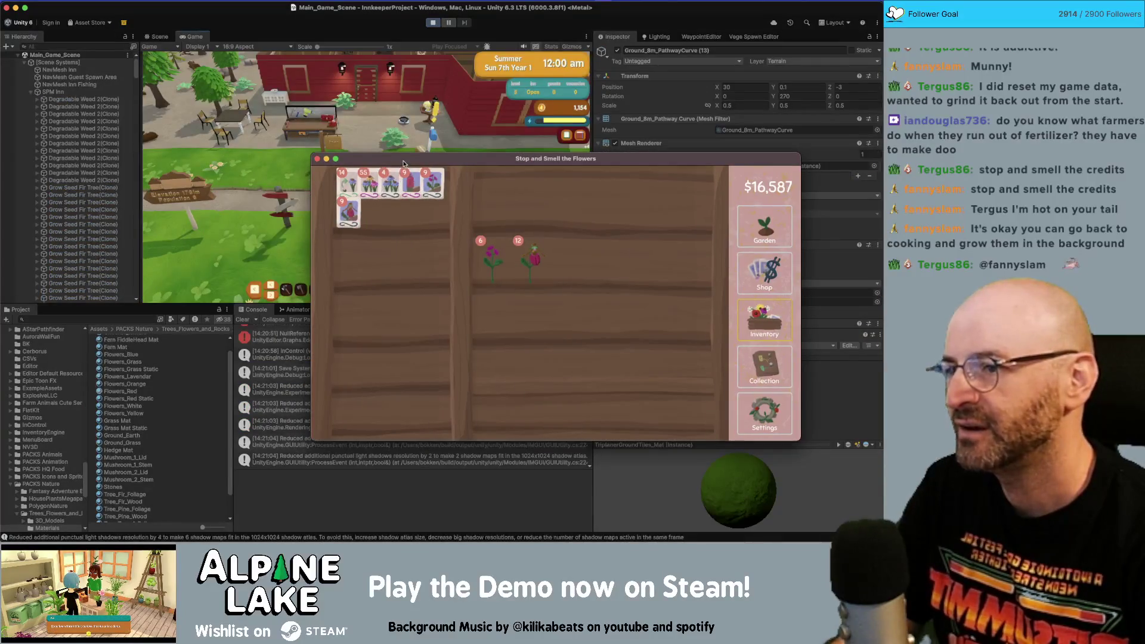
click(373, 150)
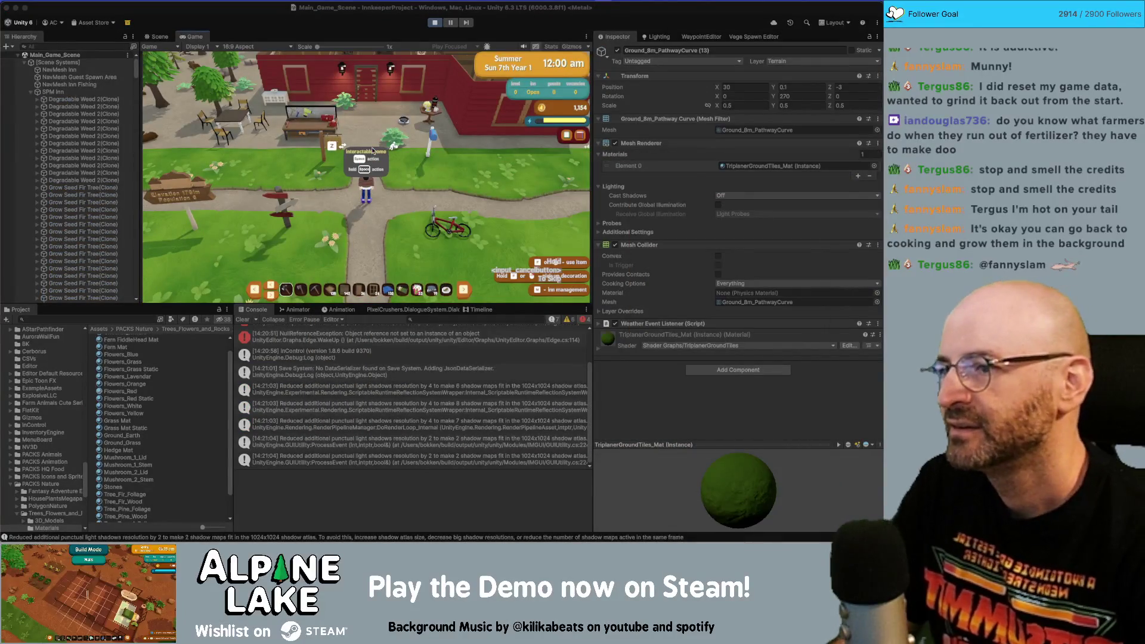
click(374, 151)
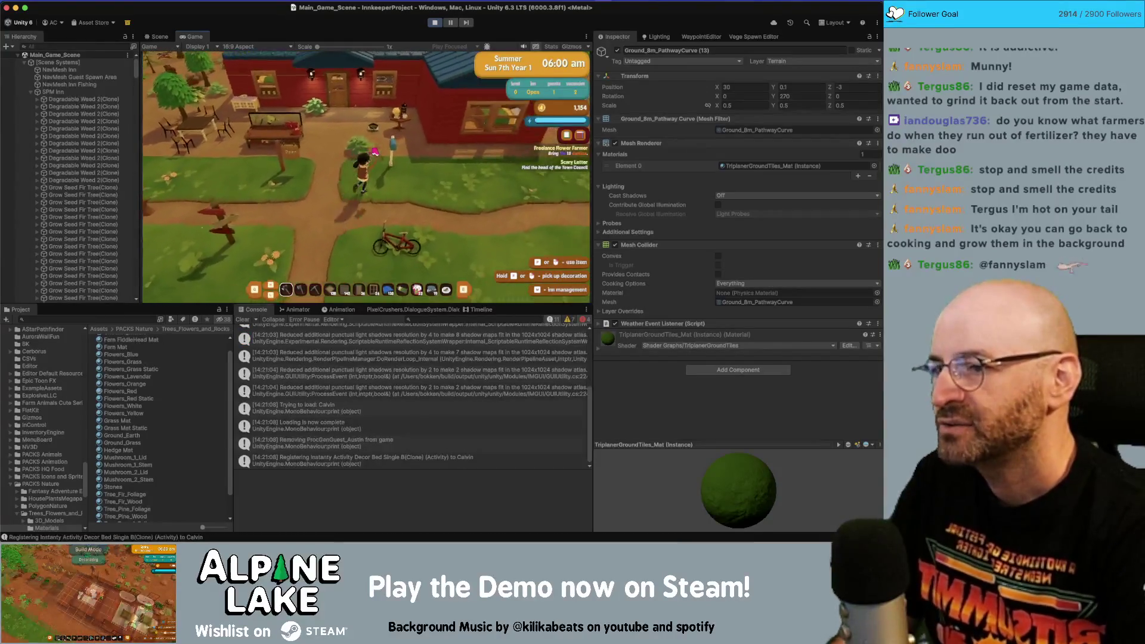
- Open the Recipes panel at the cooking station and cook a batch of french omelette
click(374, 151)
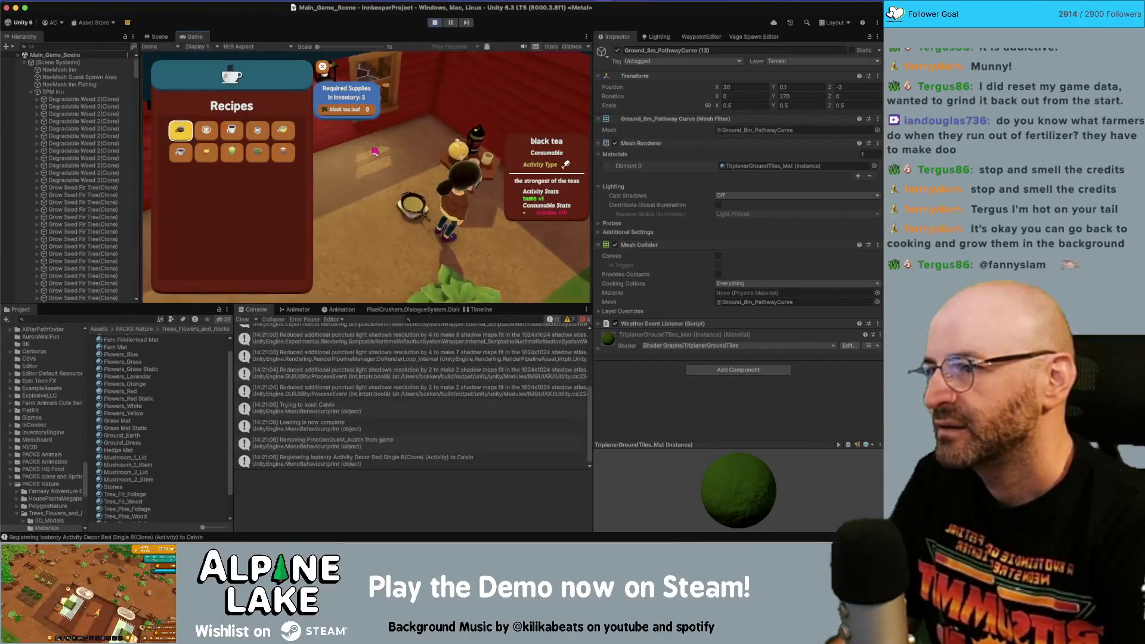
key(Escape)
click(375, 152)
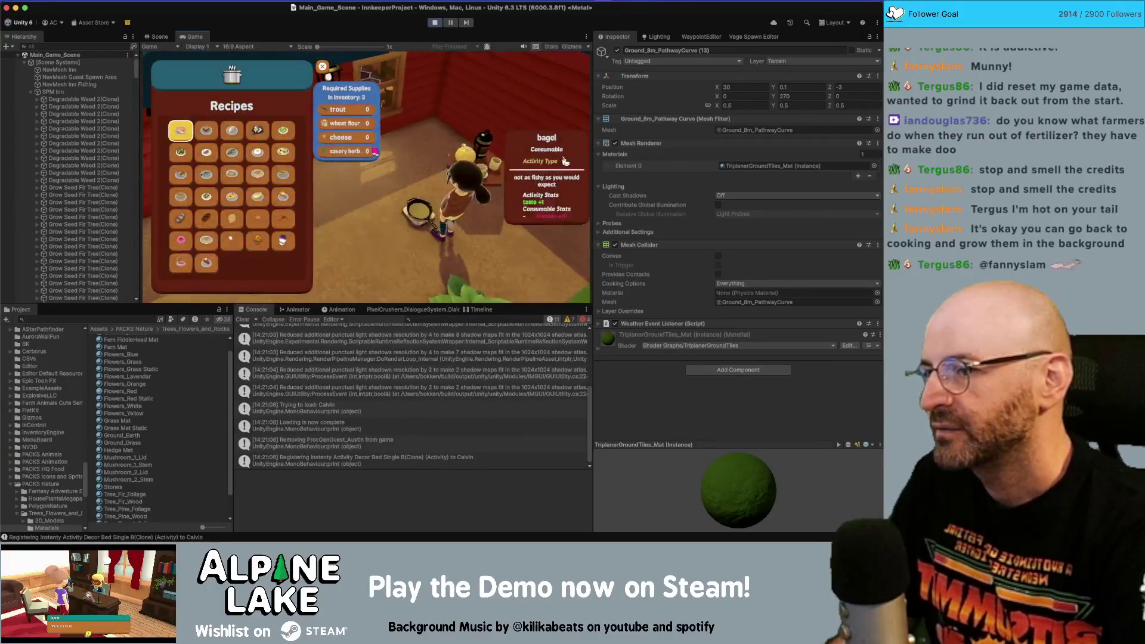
key(Down)
key(Right)
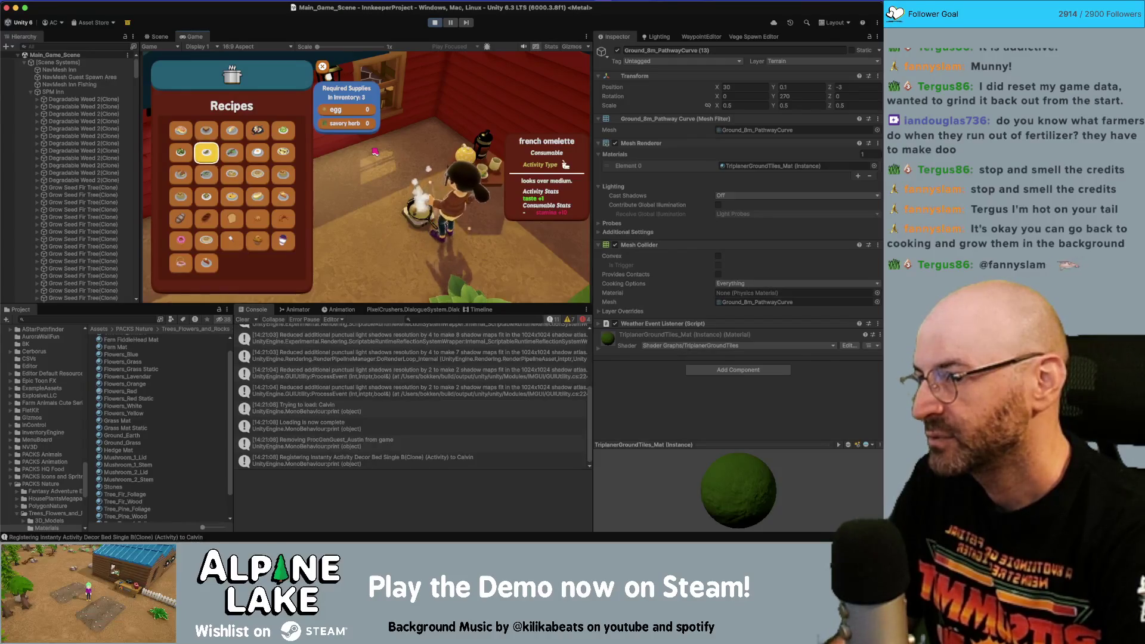
key(Down)
- Cook mushroom carbonara, perch tacos and blueberry bacon pancakes
key(Right)
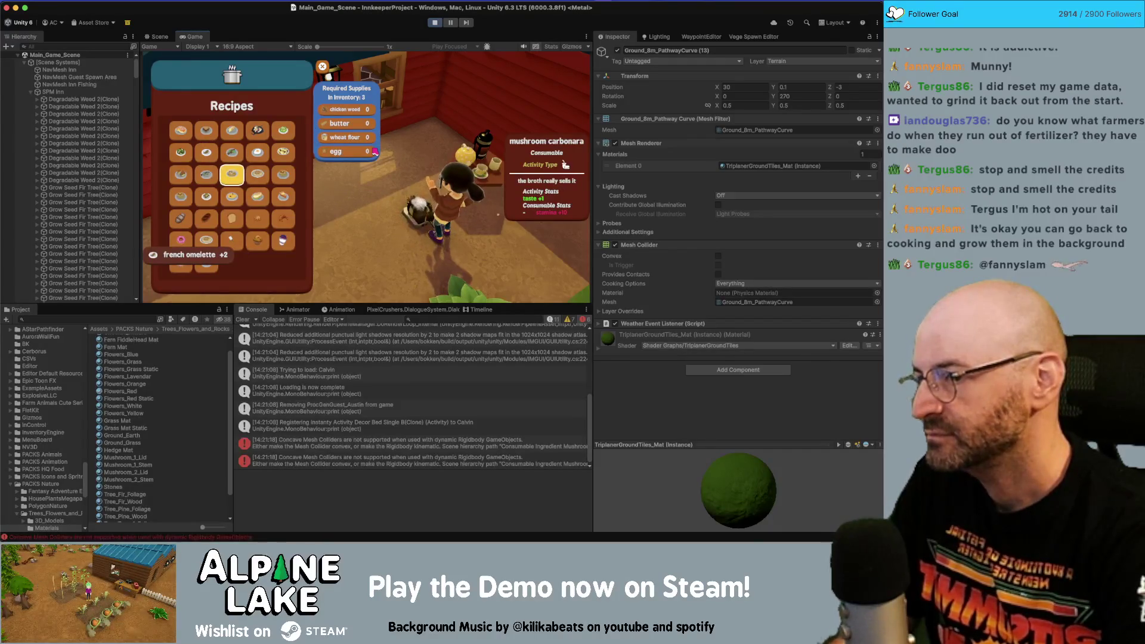
key(Down)
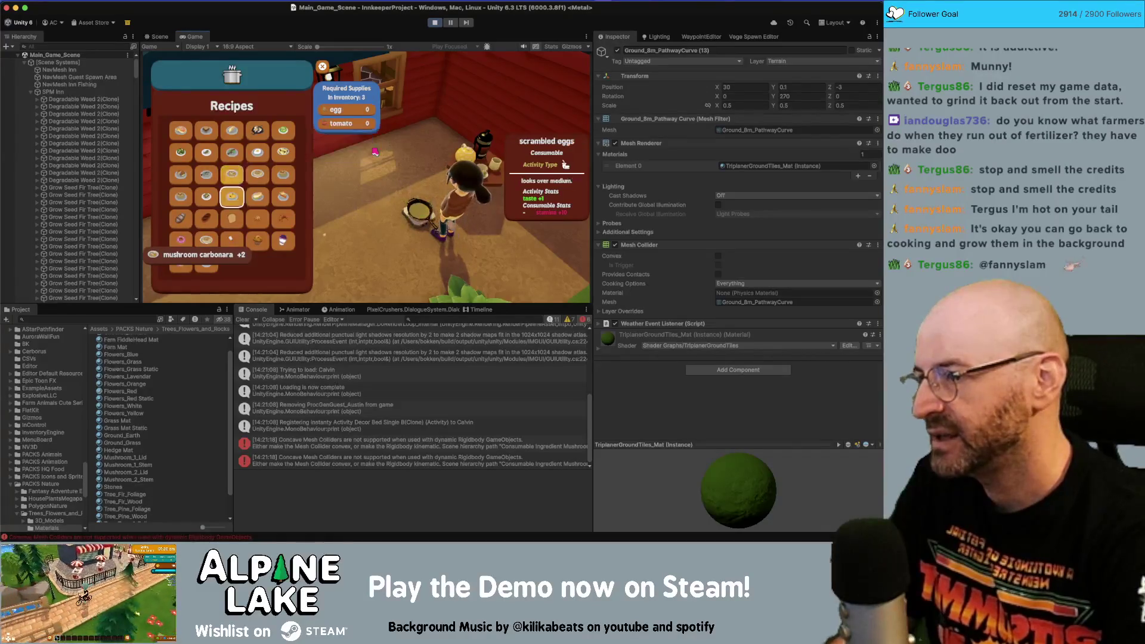
key(Left)
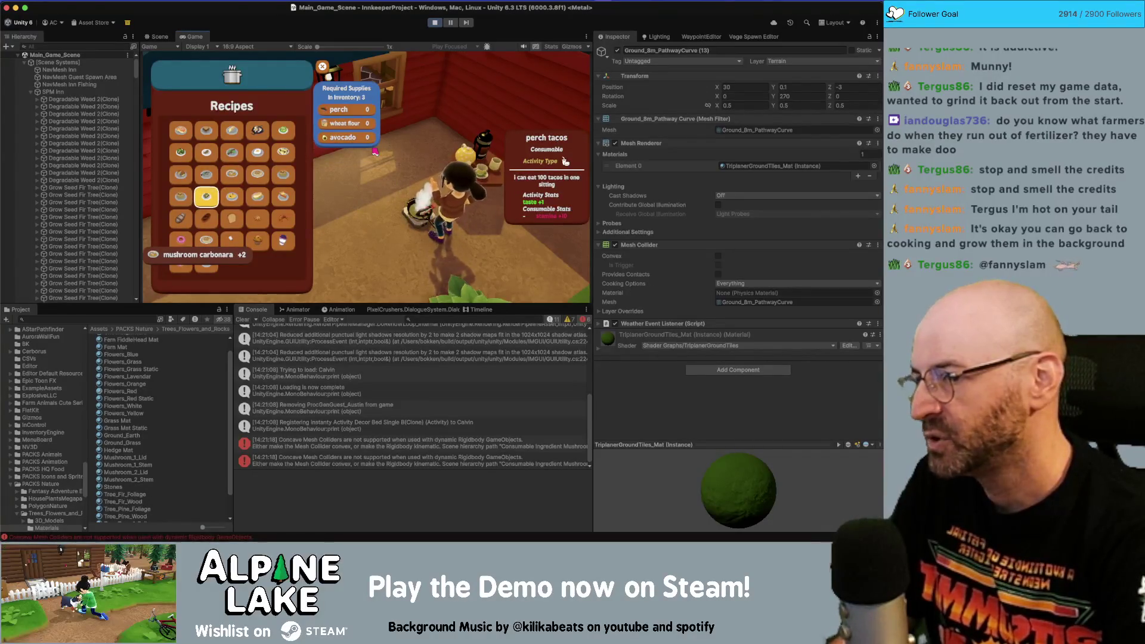
key(Left)
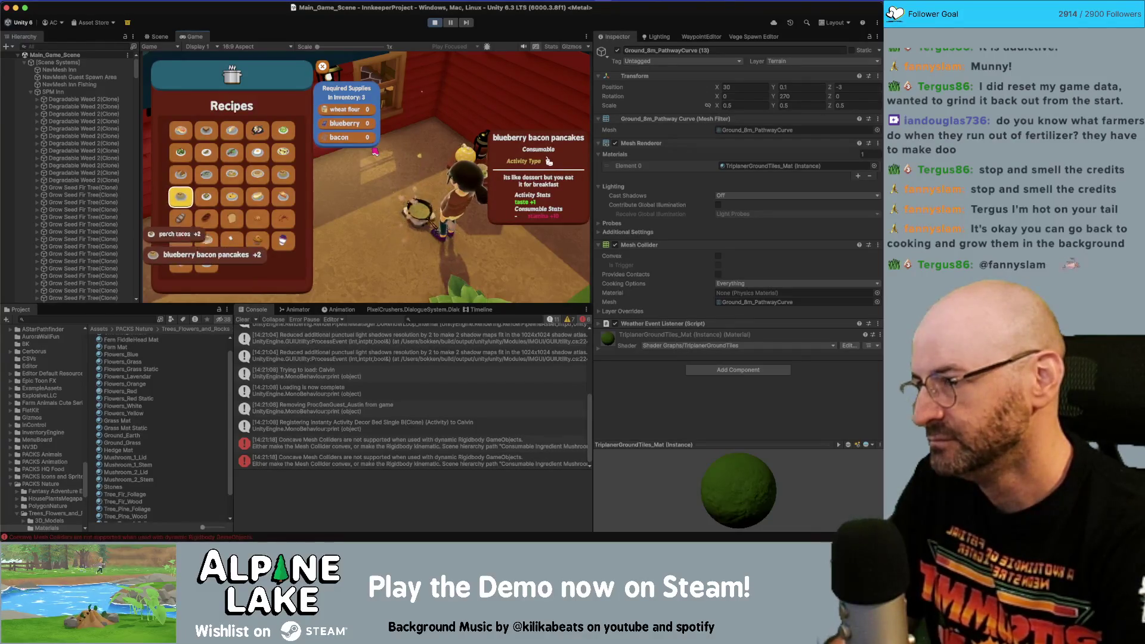
key(Down)
key(Down)
- Cook more french omelettes, then stop play mode
key(Left)
key(Left)
key(Up)
key(Up)
key(Up)
key(Right)
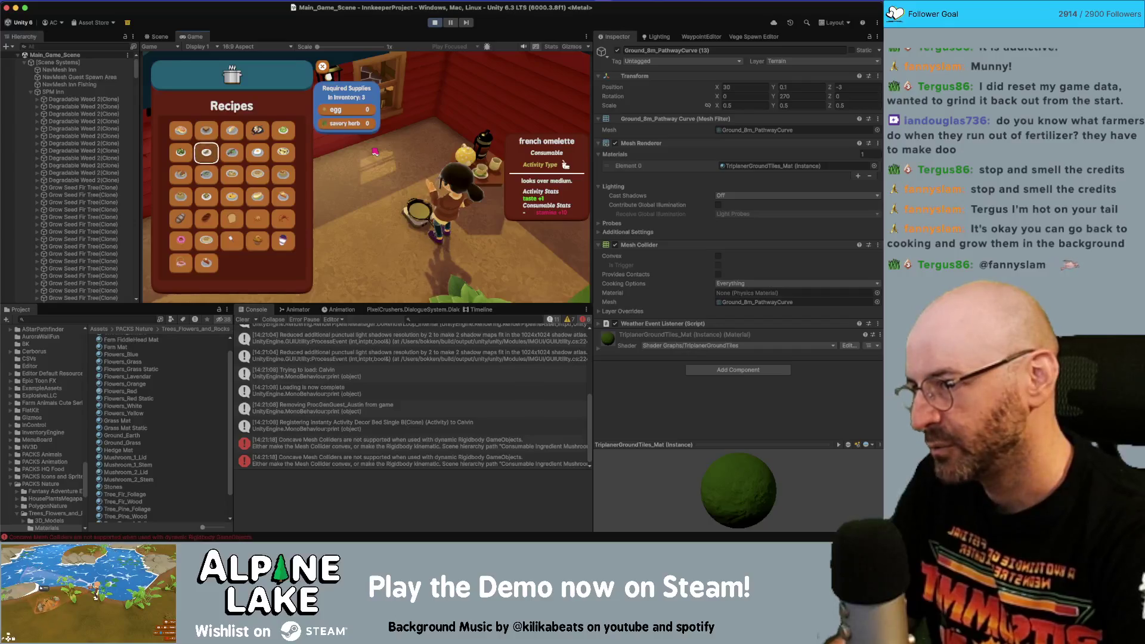
key(Return)
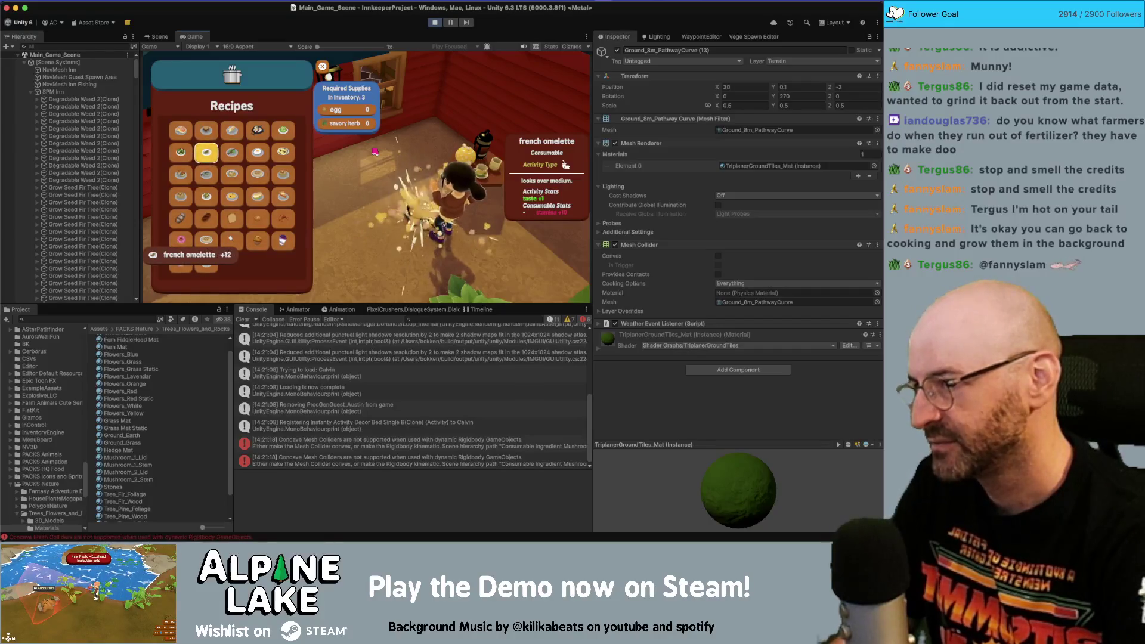
key(Left)
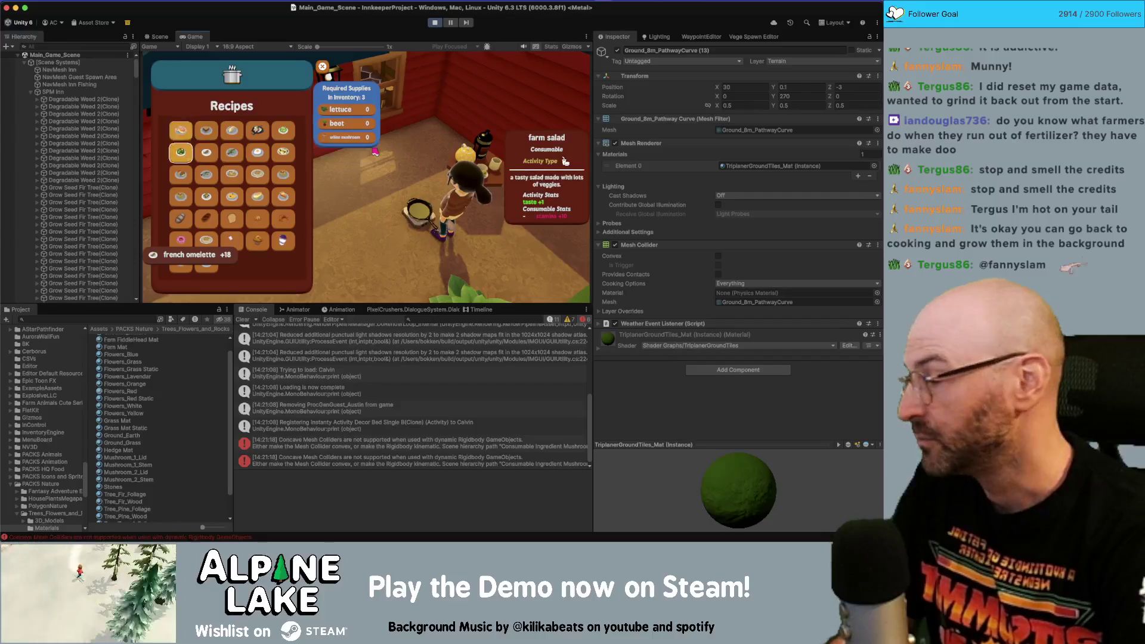
key(Right)
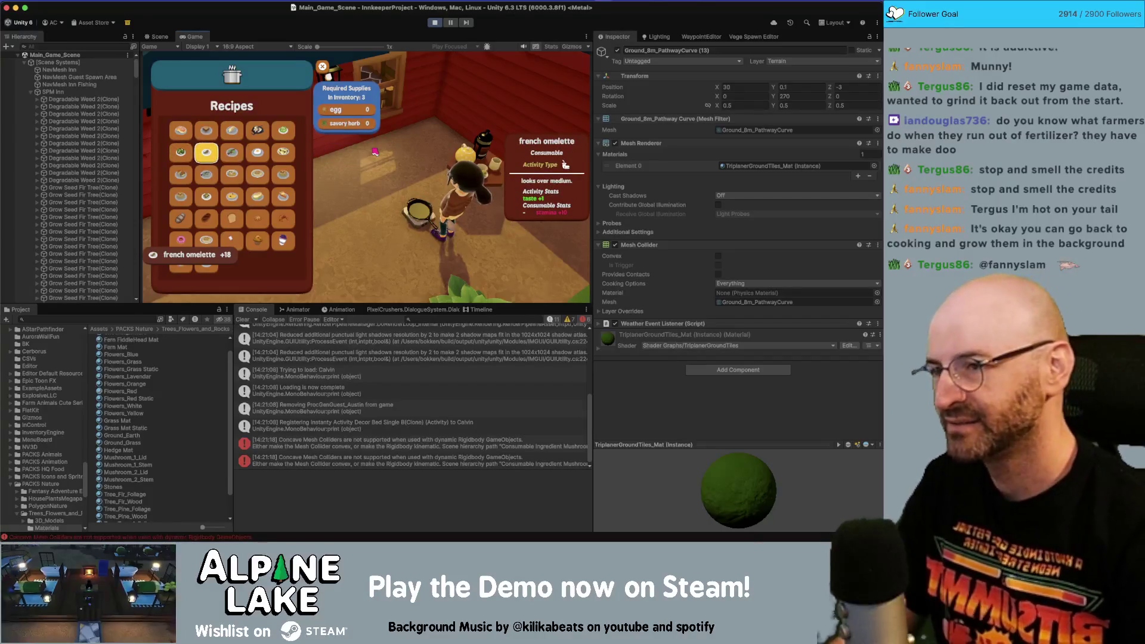
click(435, 22)
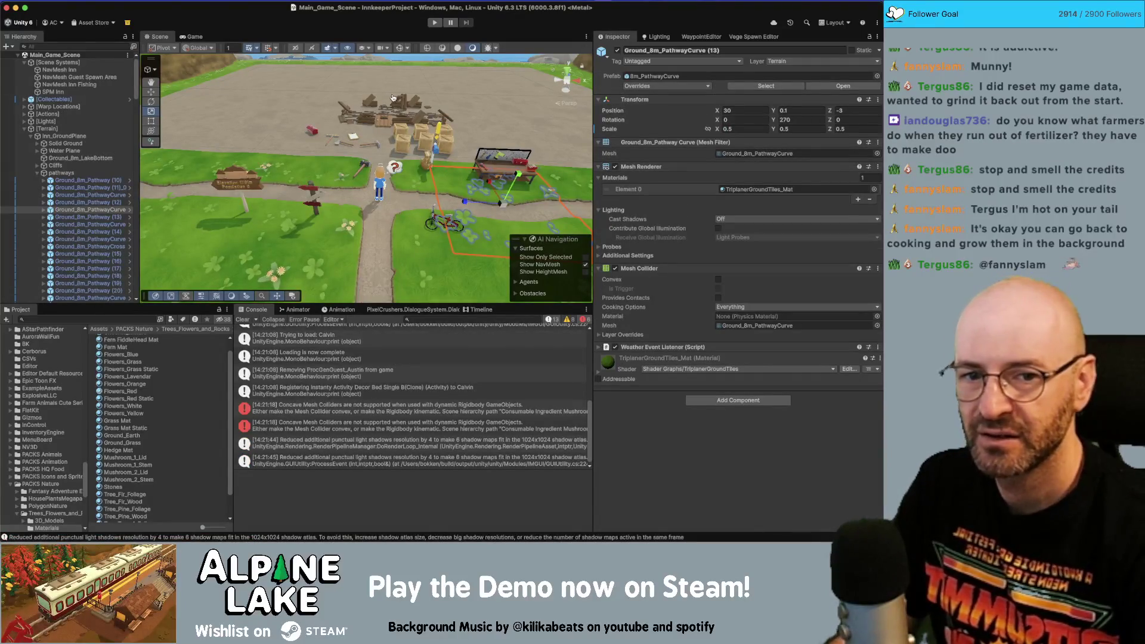
key(super+Tab)
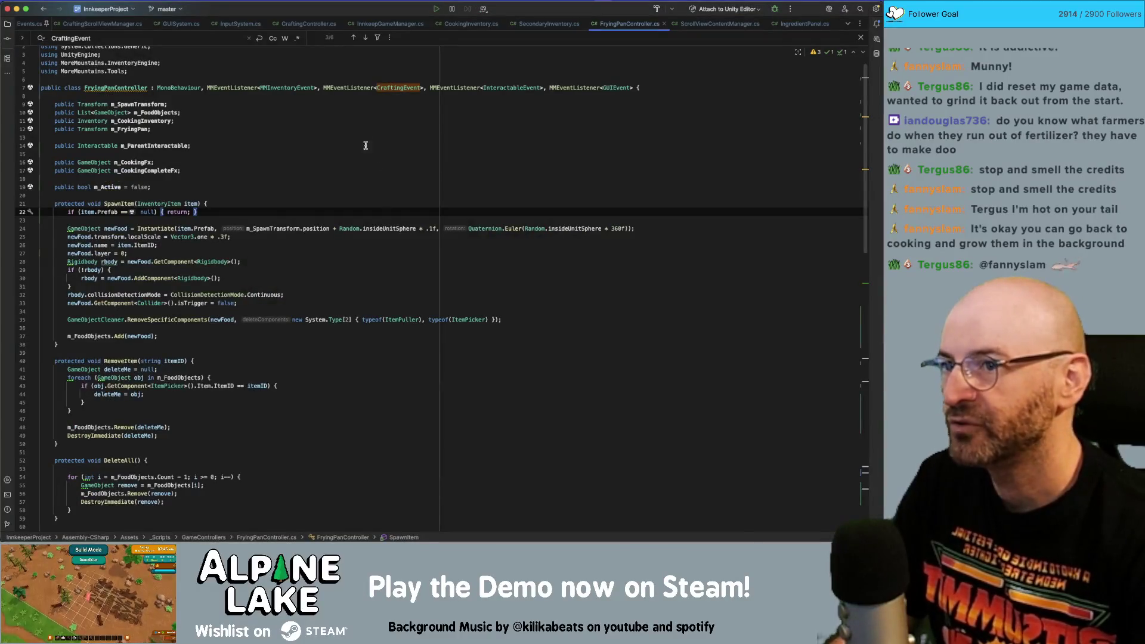
- Open CraftingController.cs and add a new line at the top of CraftingSequence
scroll(358, 180, down, 5)
scroll(357, 180, up, 5)
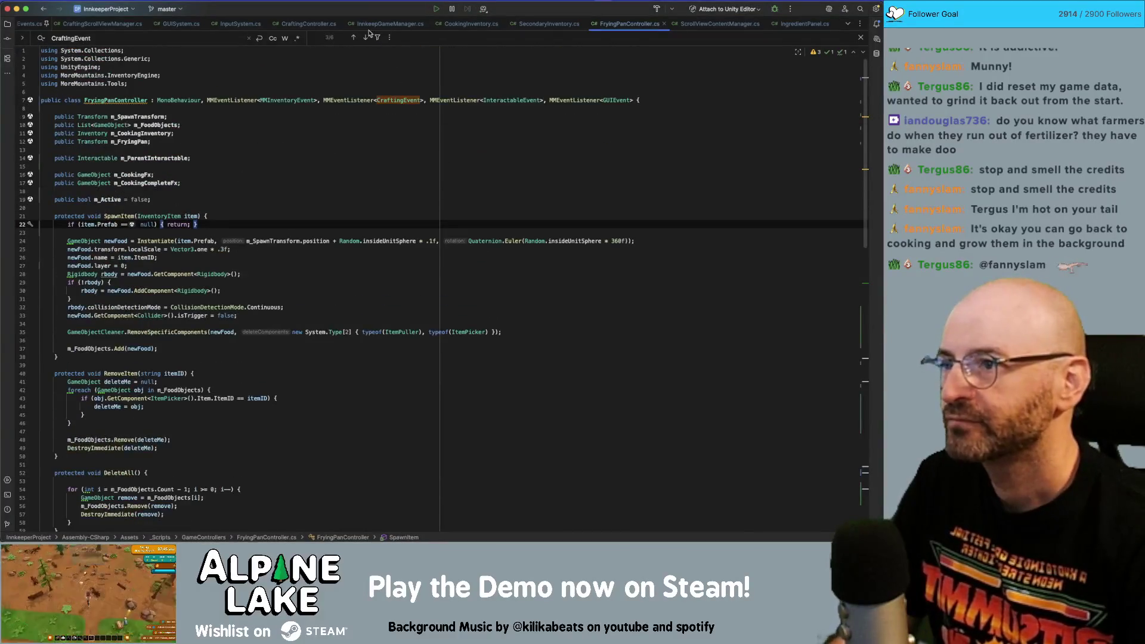
click(309, 25)
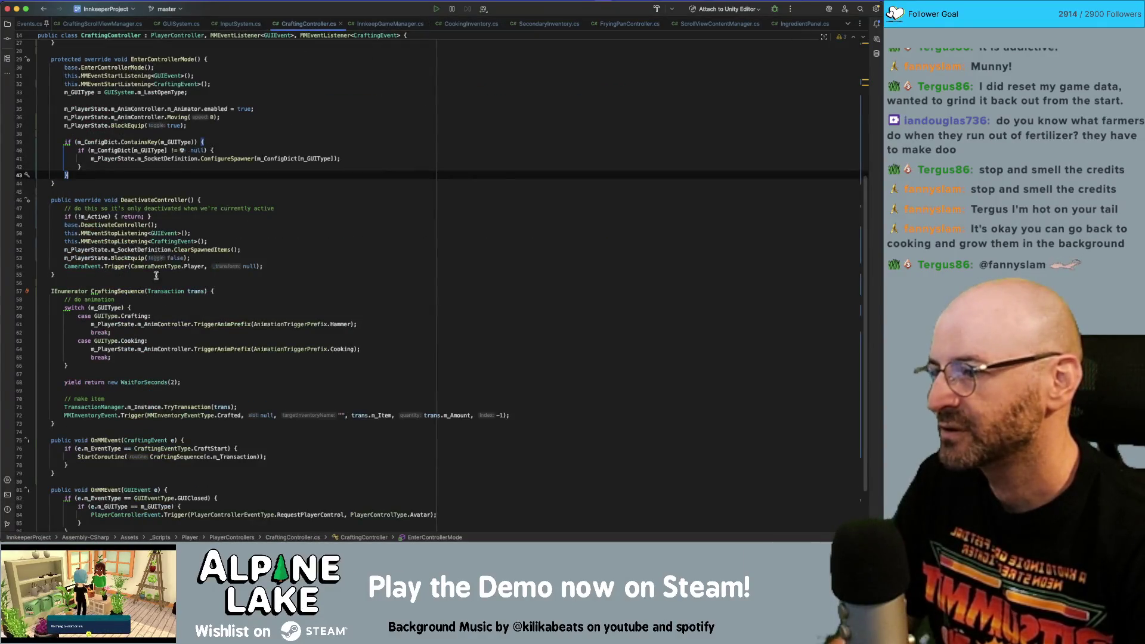
click(131, 292)
click(256, 291)
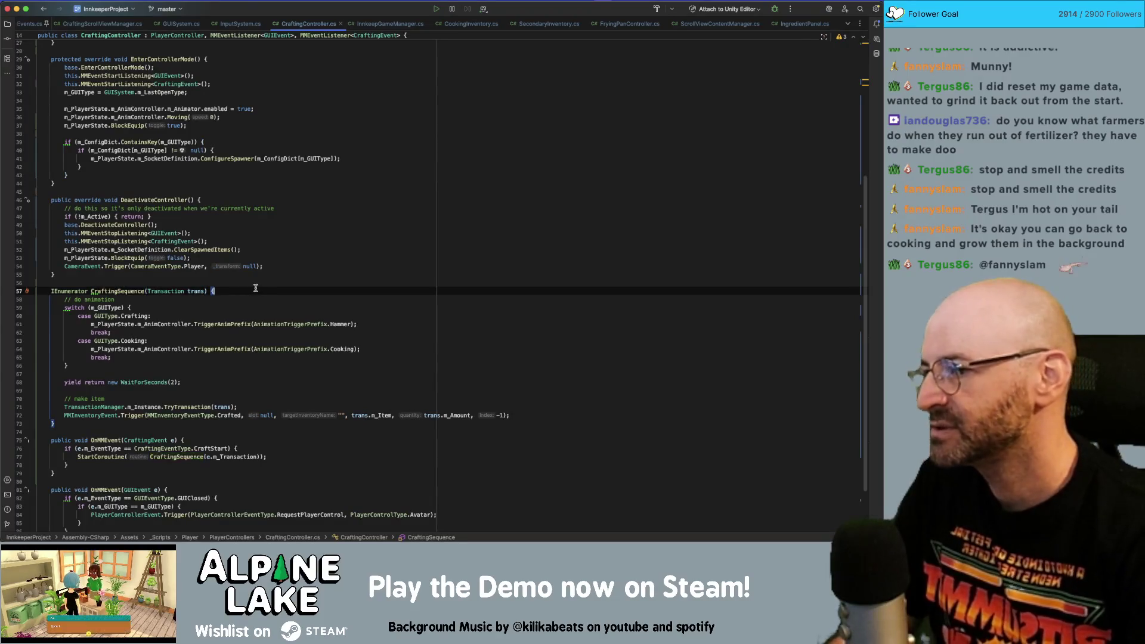
key(Return)
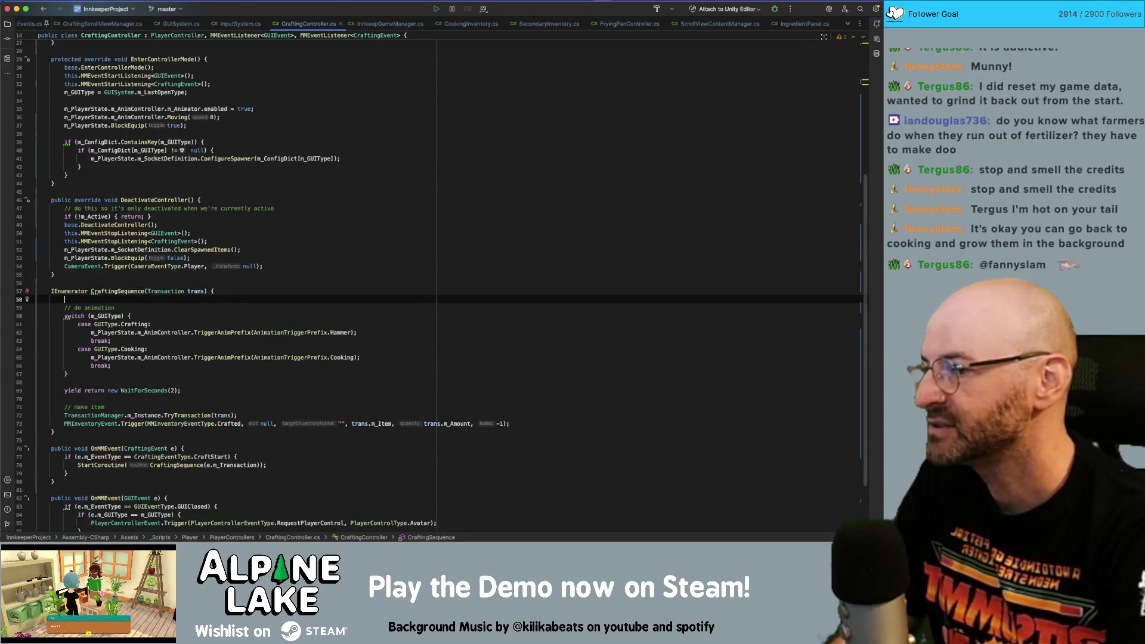
text(GUIT)
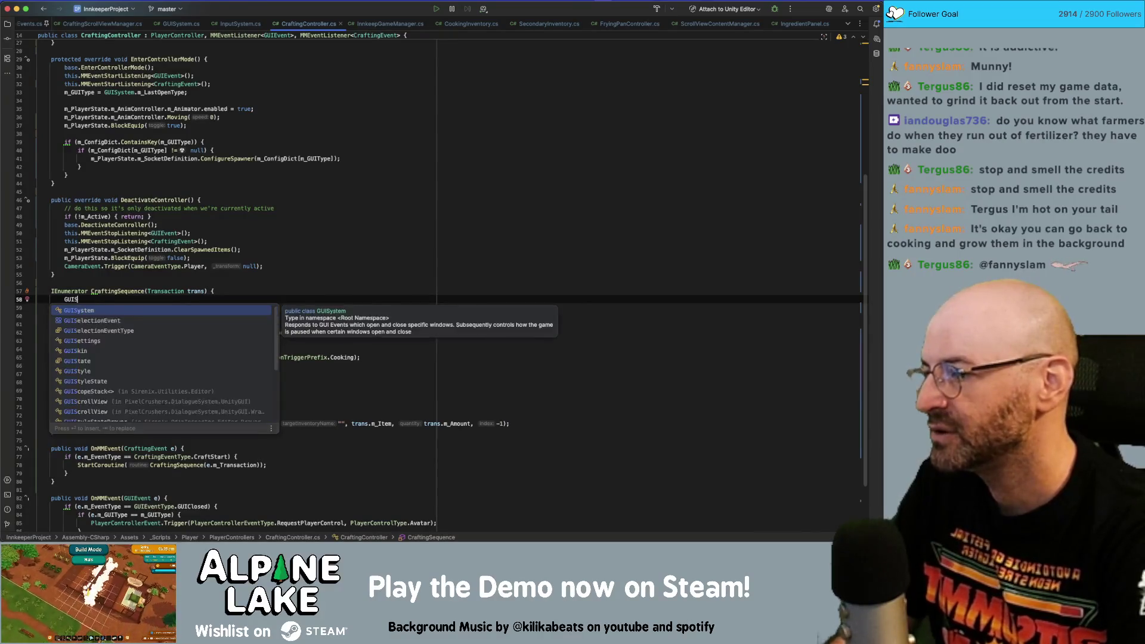
key(Return)
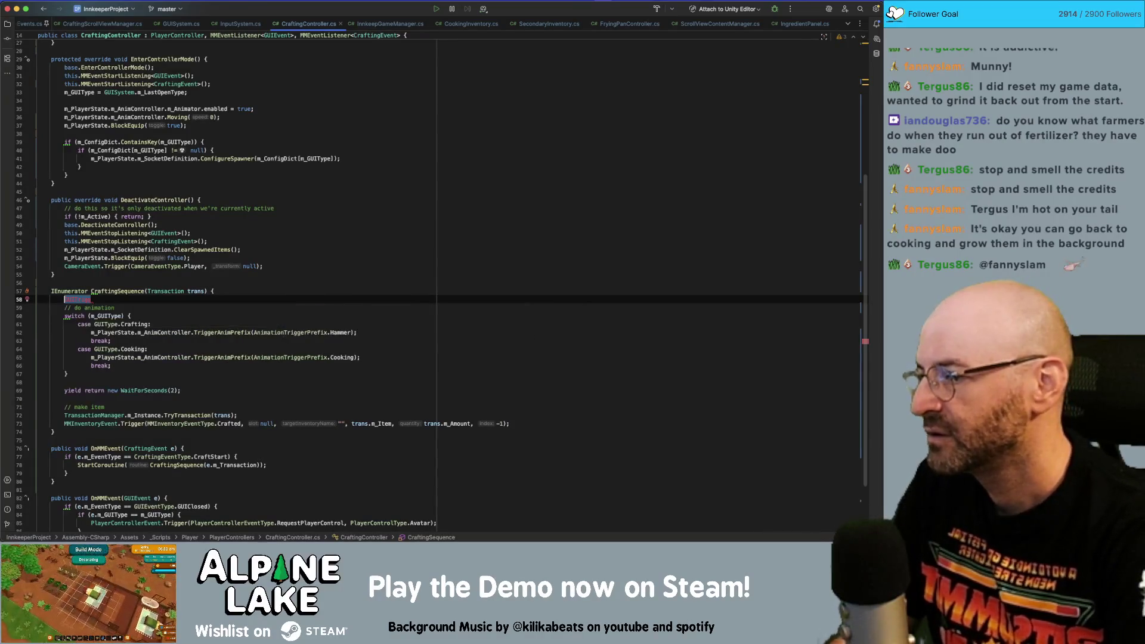
key(BackSpace)
key(BackSpace)
key(BackSpace)
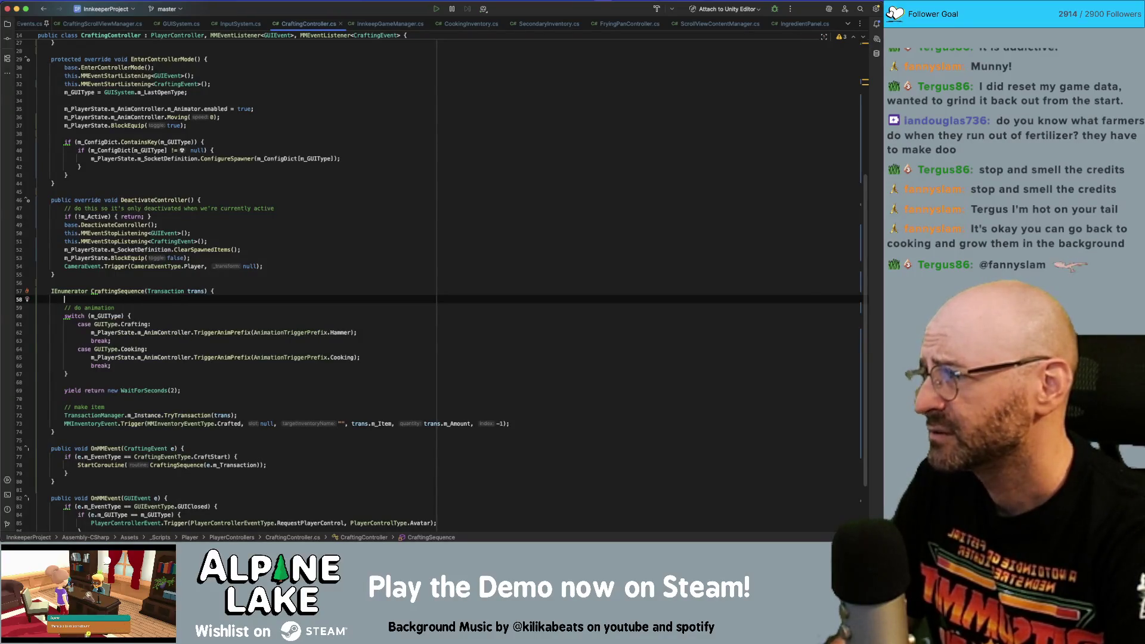
text(GUI)
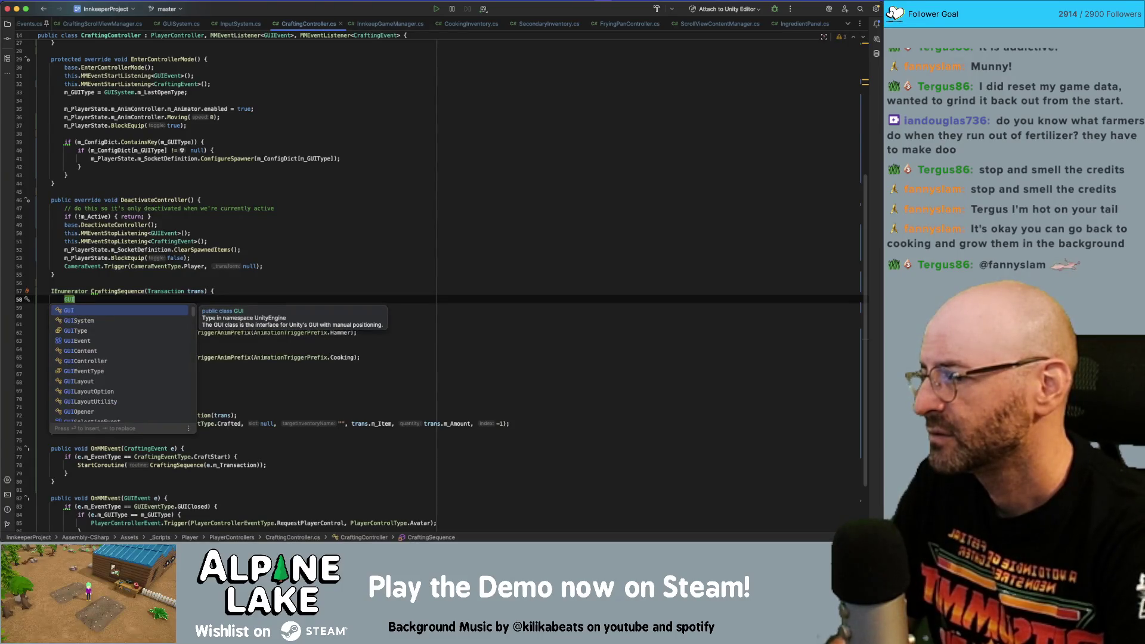
key(BackSpace)
key(BackSpace)
key(BackSpace)
text(U)
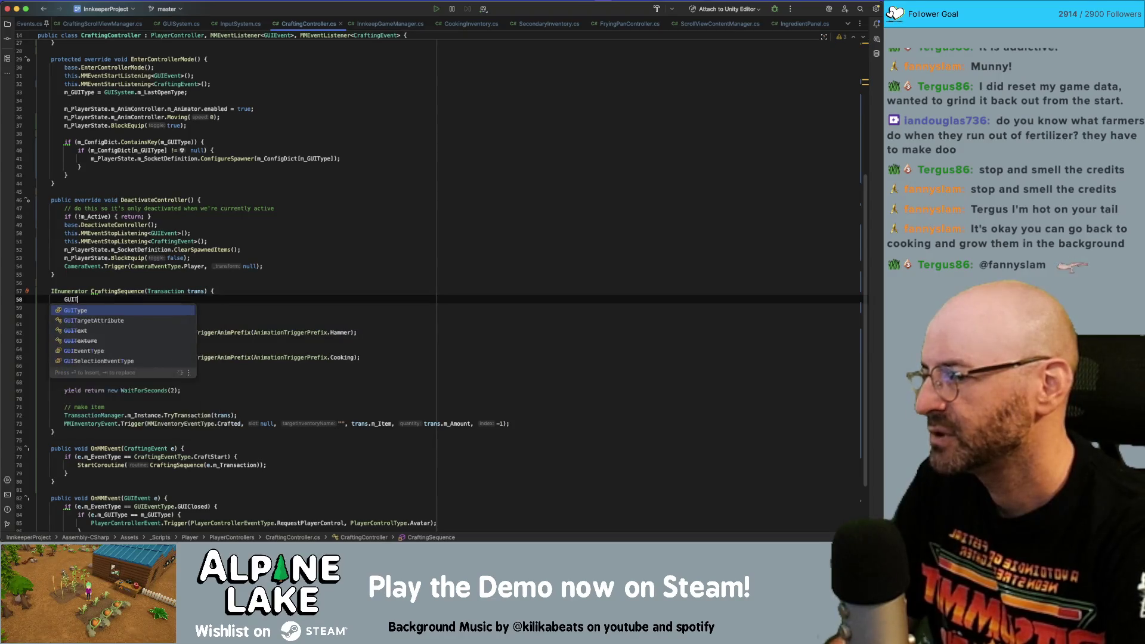
key(BackSpace)
- Write GUIEvent.Trigger(RequestOpenGUIUnfocused, m_GUIType); on line 58
text(GUI)
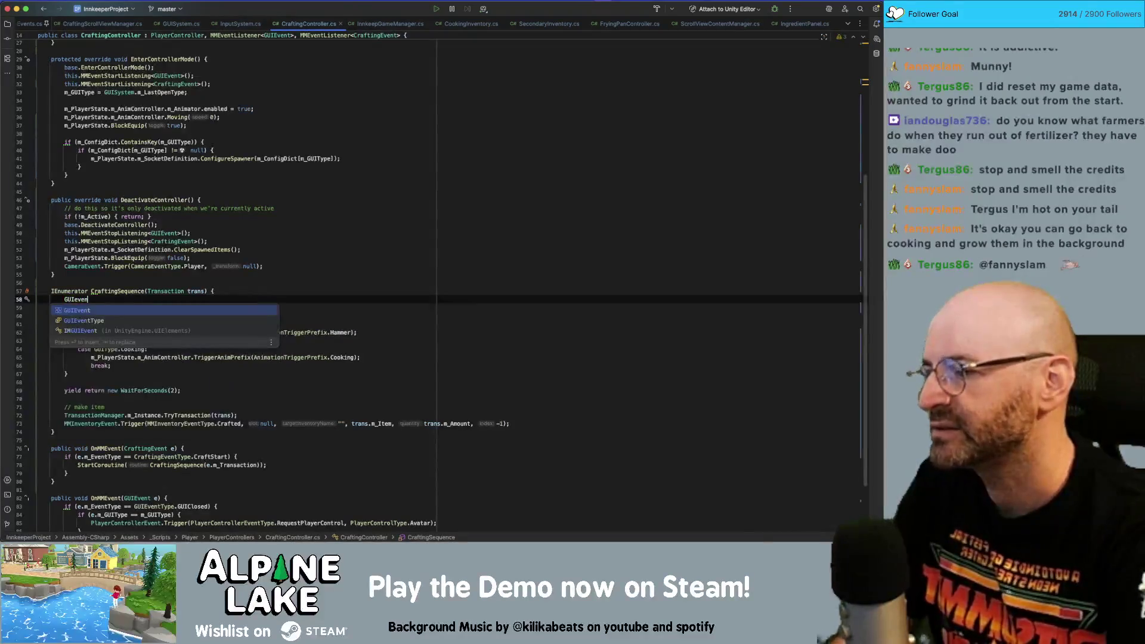
key(Return)
text(.trig)
key(Return)
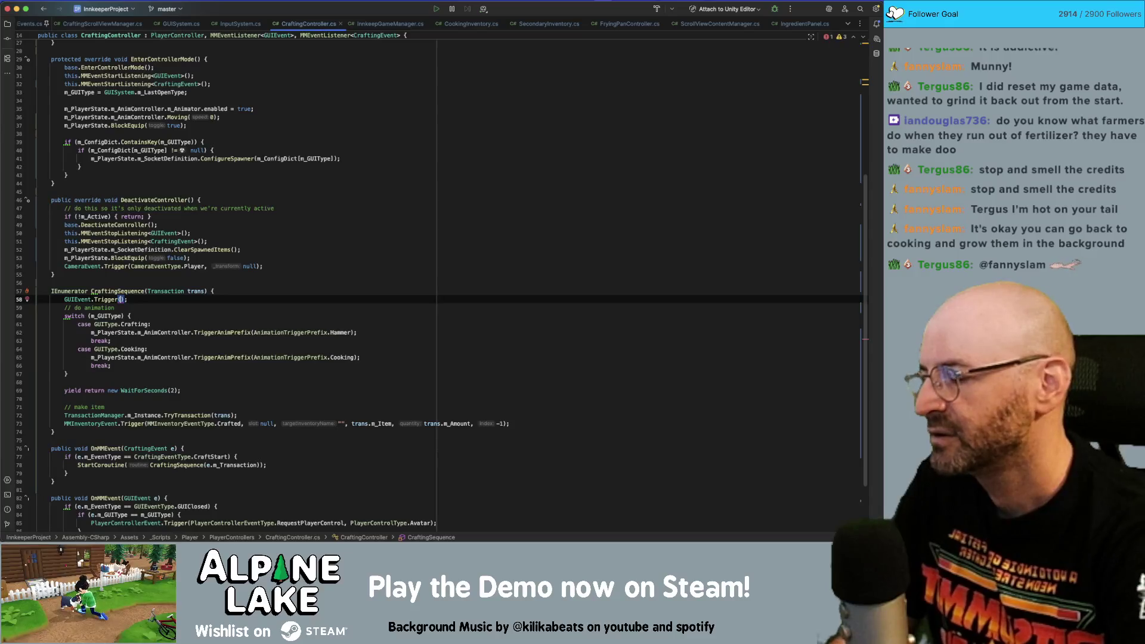
text(unfocu)
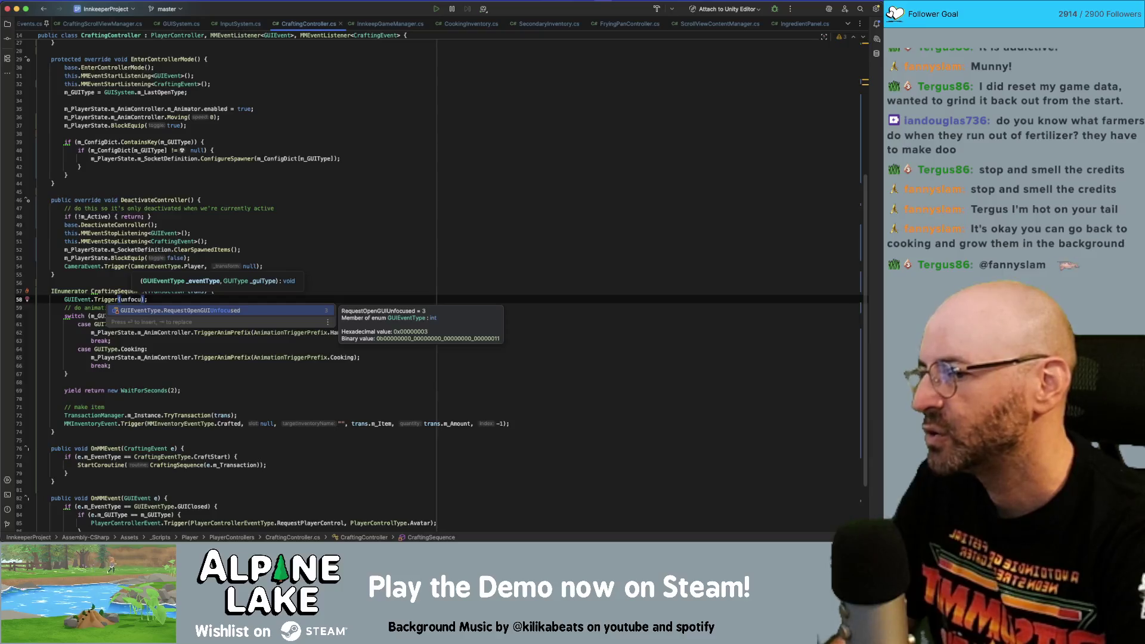
key(Return)
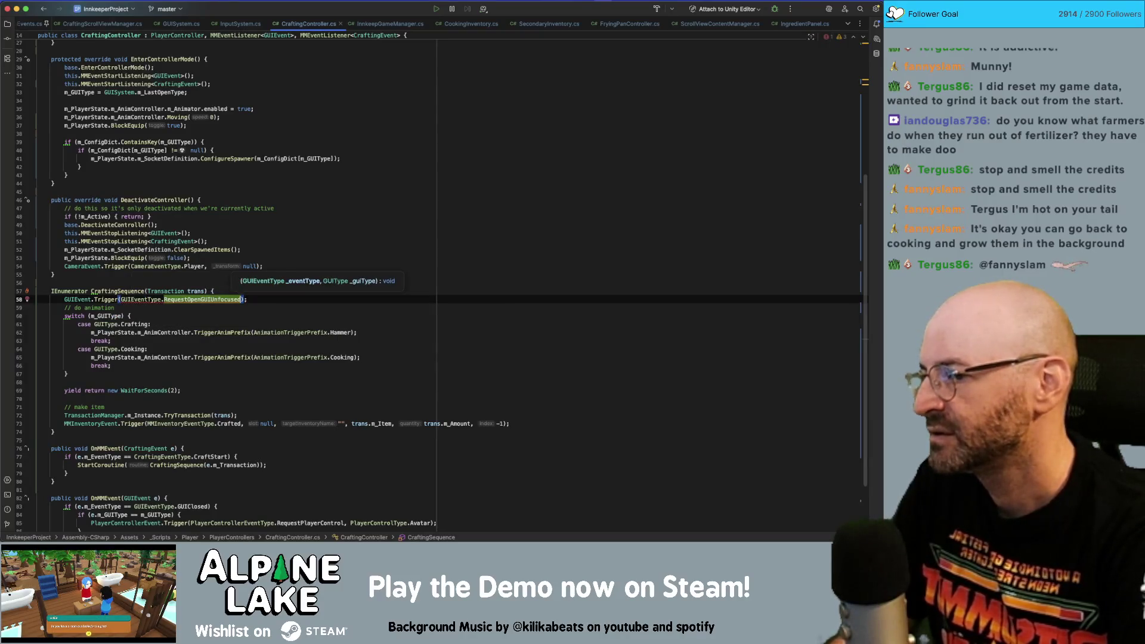
text(, m_L)
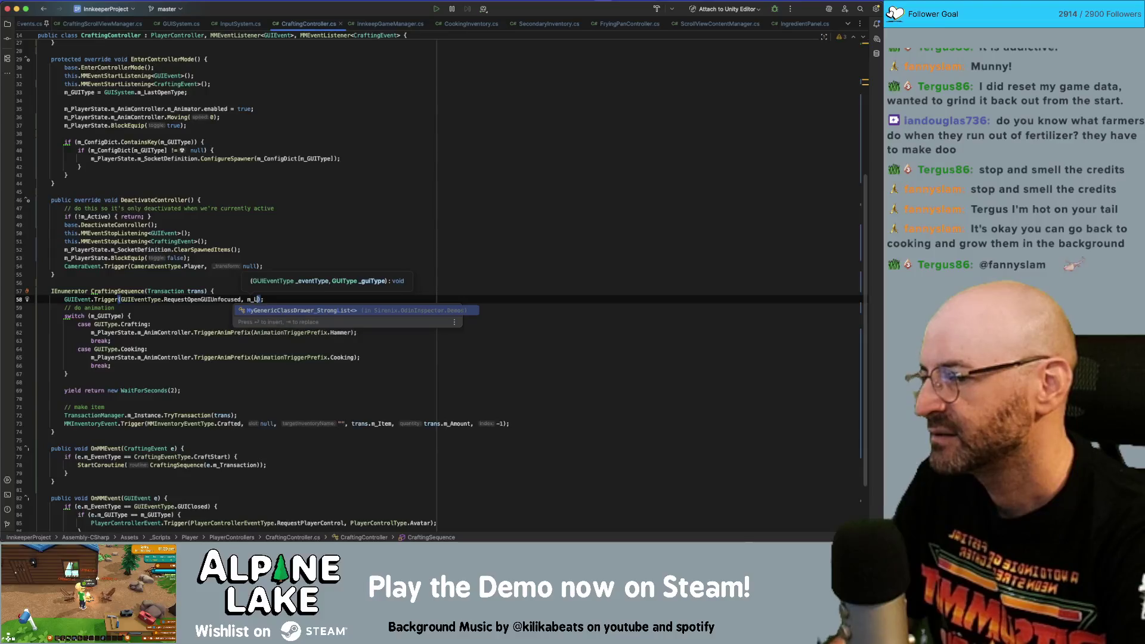
key(BackSpace)
text(GUI)
key(Return)
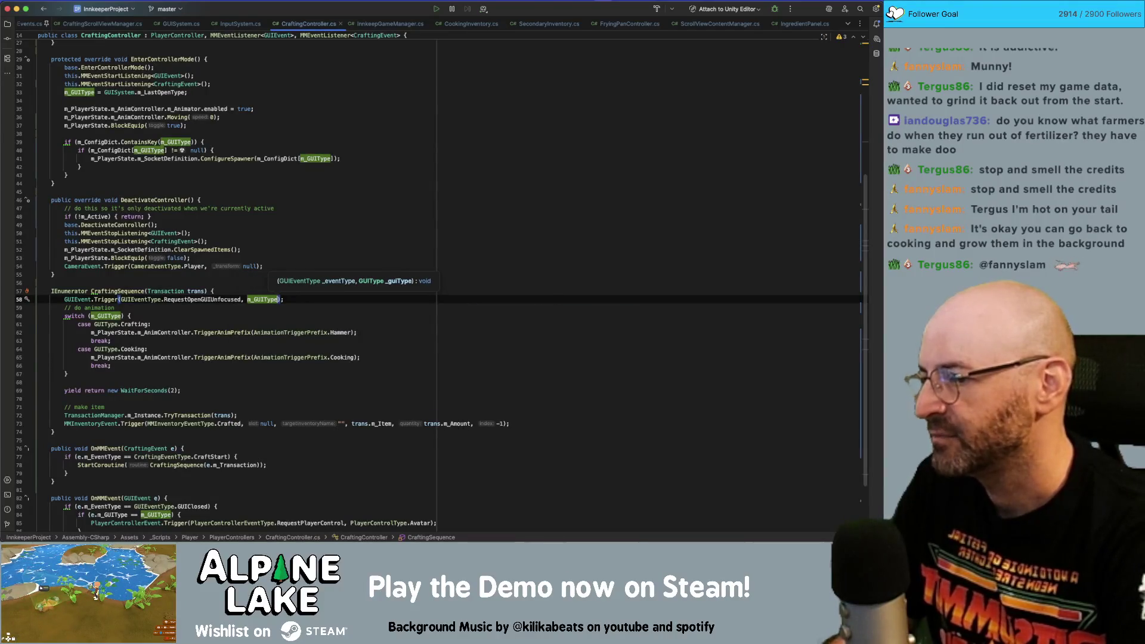
text();)
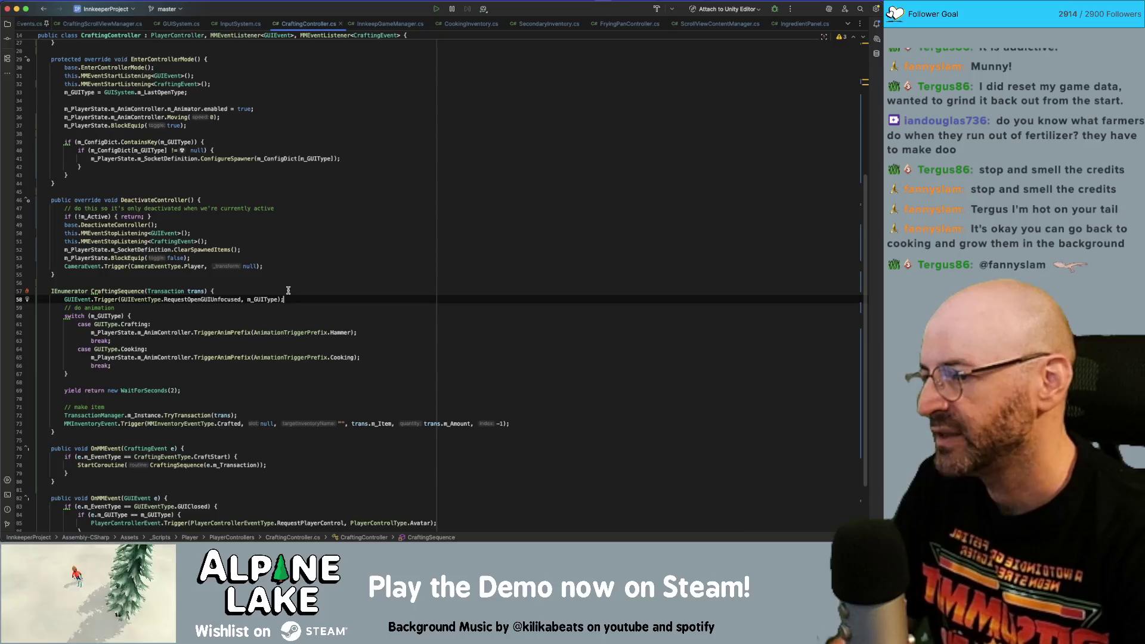
- Copy the Trigger call to line 70 after the wait, changing its event type to FocusPrevious
key(shift+super+Left)
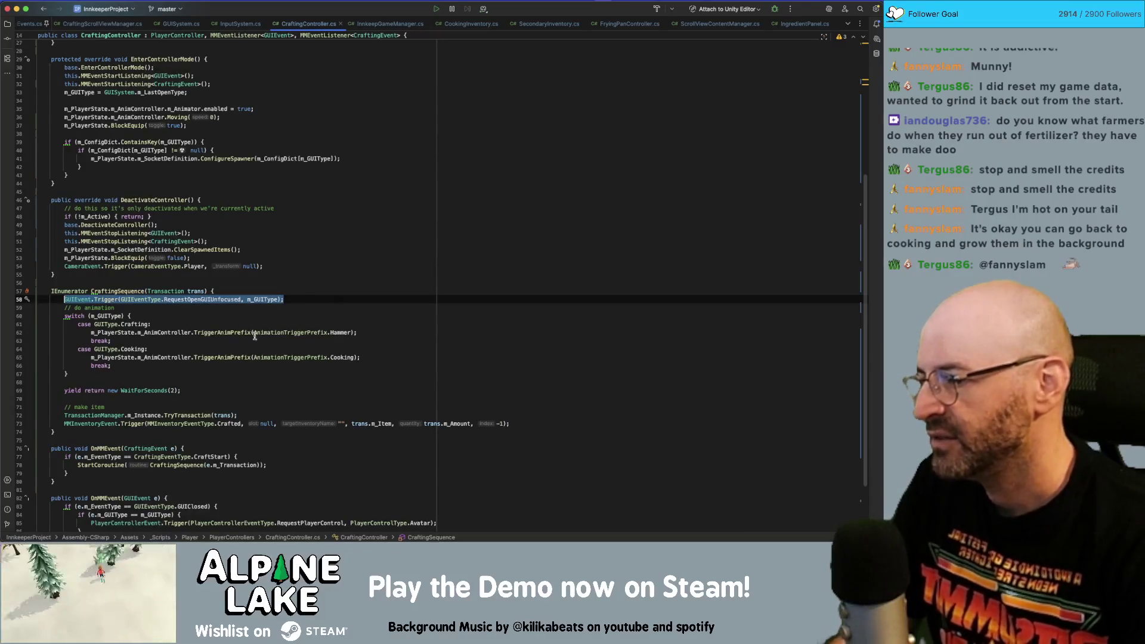
click(248, 398)
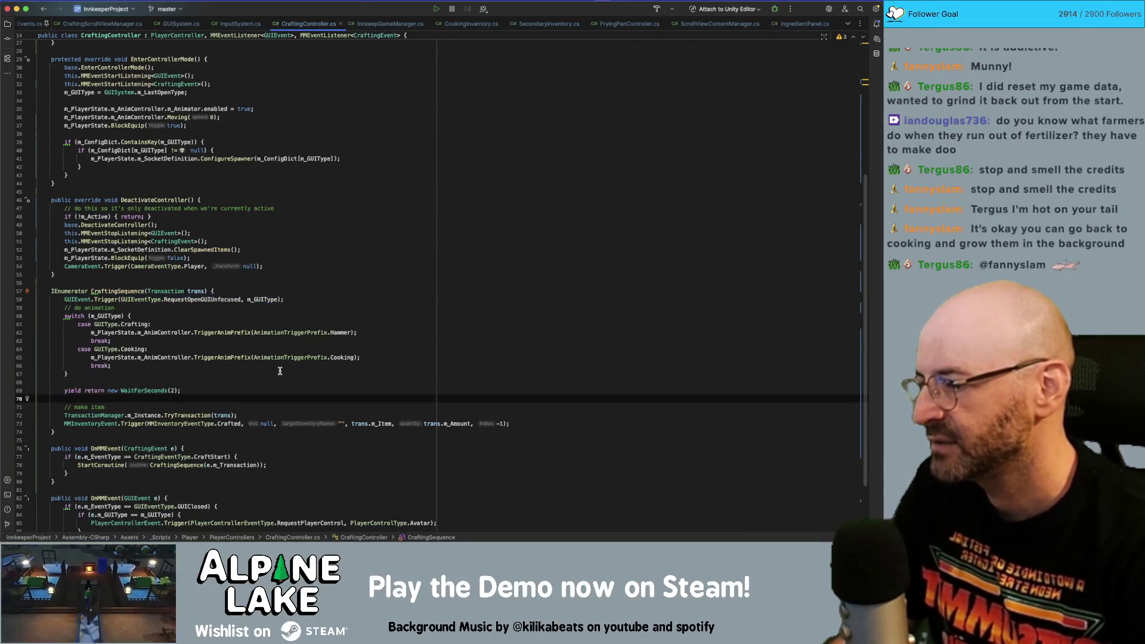
text(GUIEvent.Trigger(GUIEventType.RequestOpenGUIUnfocused, m_GUIType);)
key(alt+Left)
key(alt+Left)
key(alt+Left)
key(alt+shift+Left)
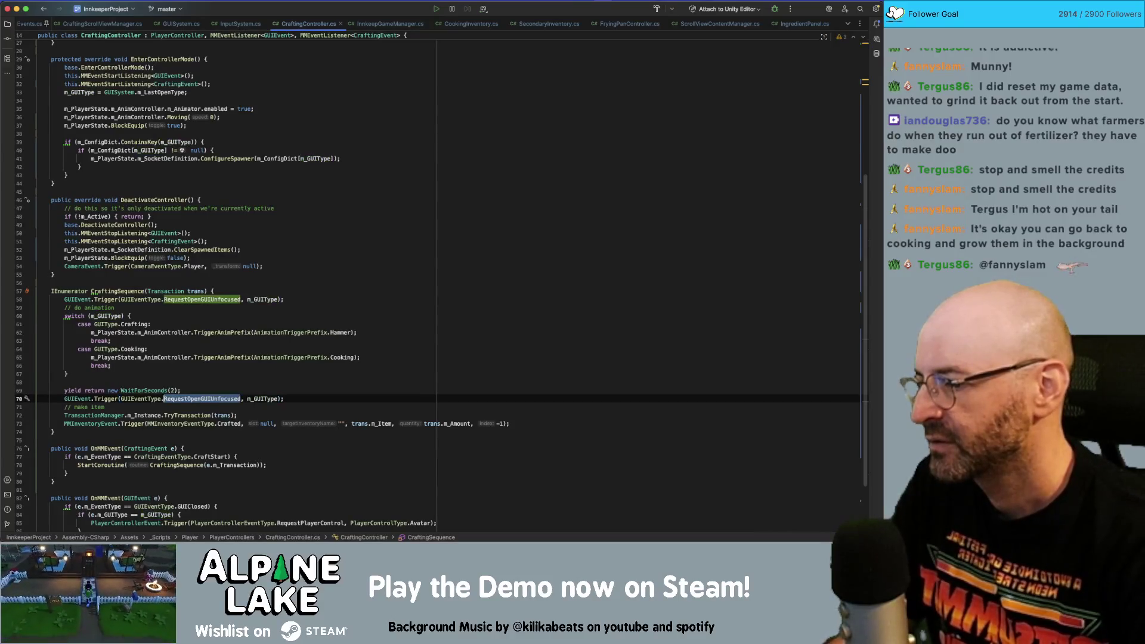
text(u)
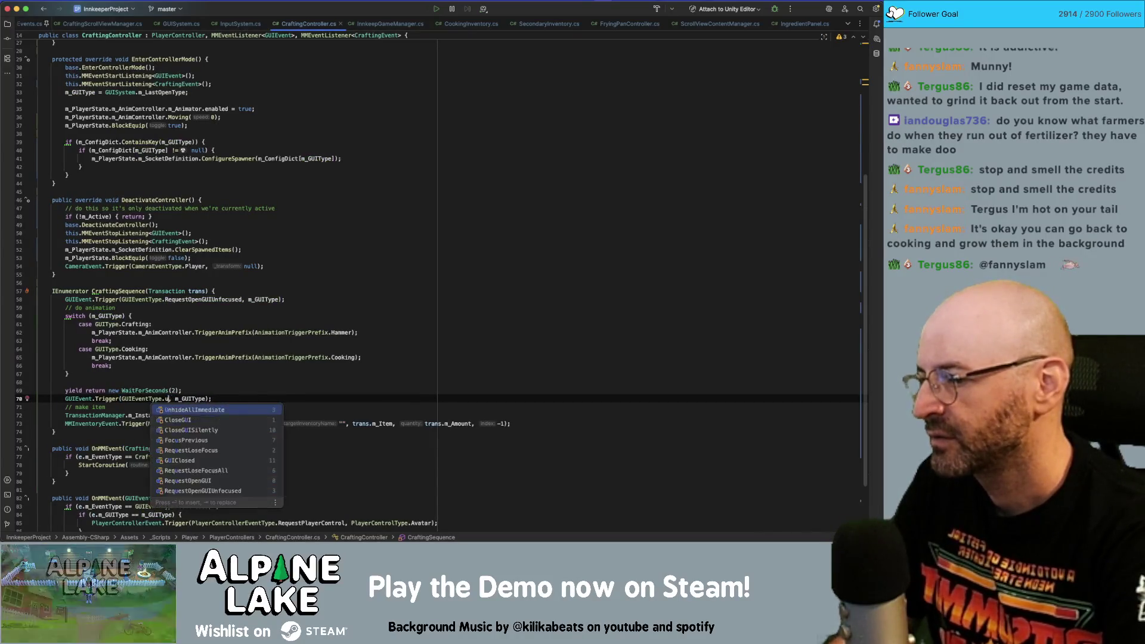
key(BackSpace)
text(focu)
key(Return)
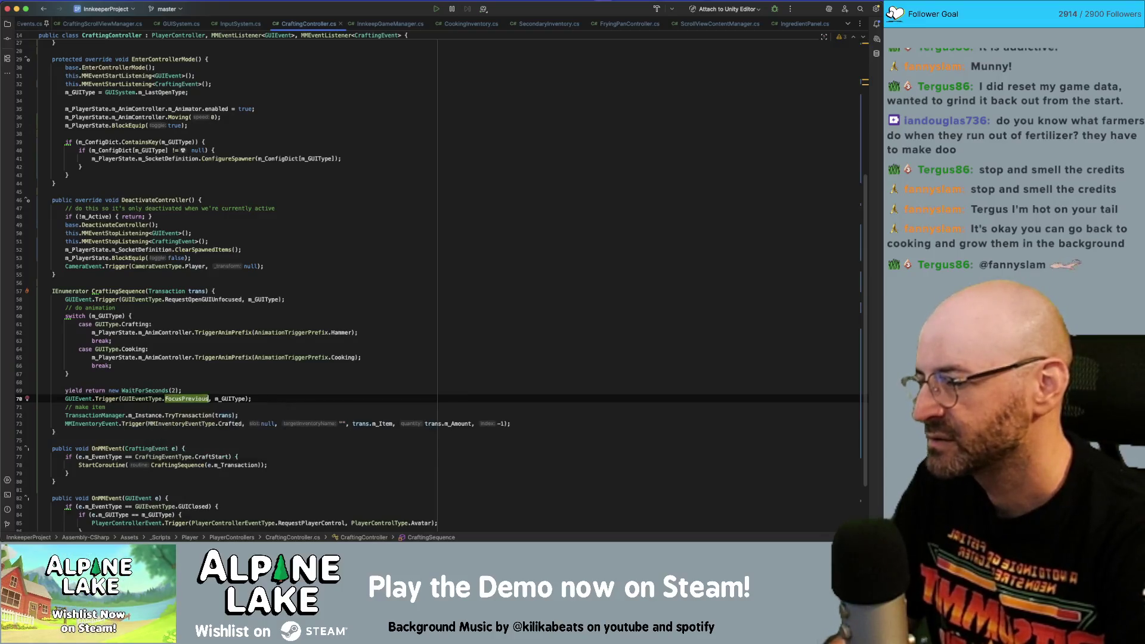
click(252, 399)
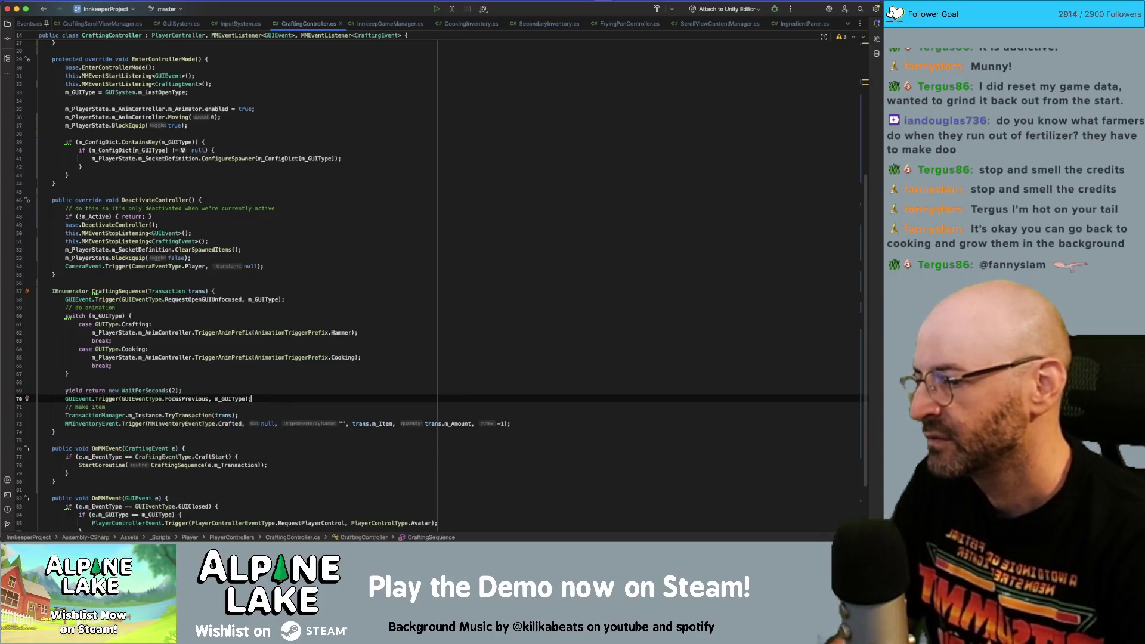
- Review RequestOpenGUIUnfocused, the m_GUIType usages and the switch block's brace
double_click(197, 300)
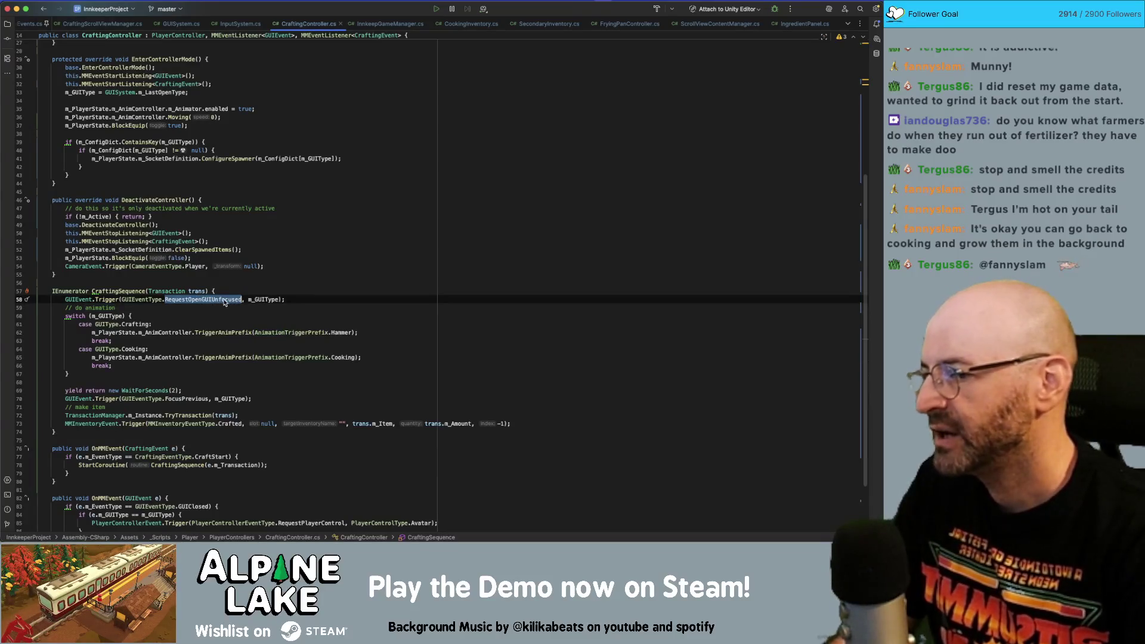
double_click(253, 299)
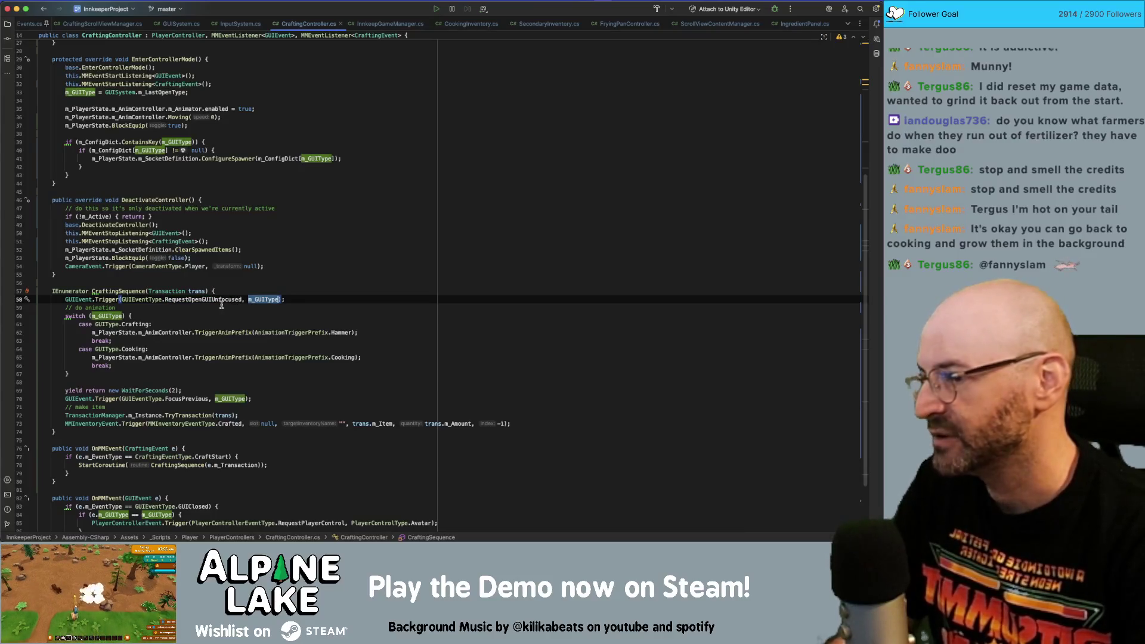
double_click(191, 399)
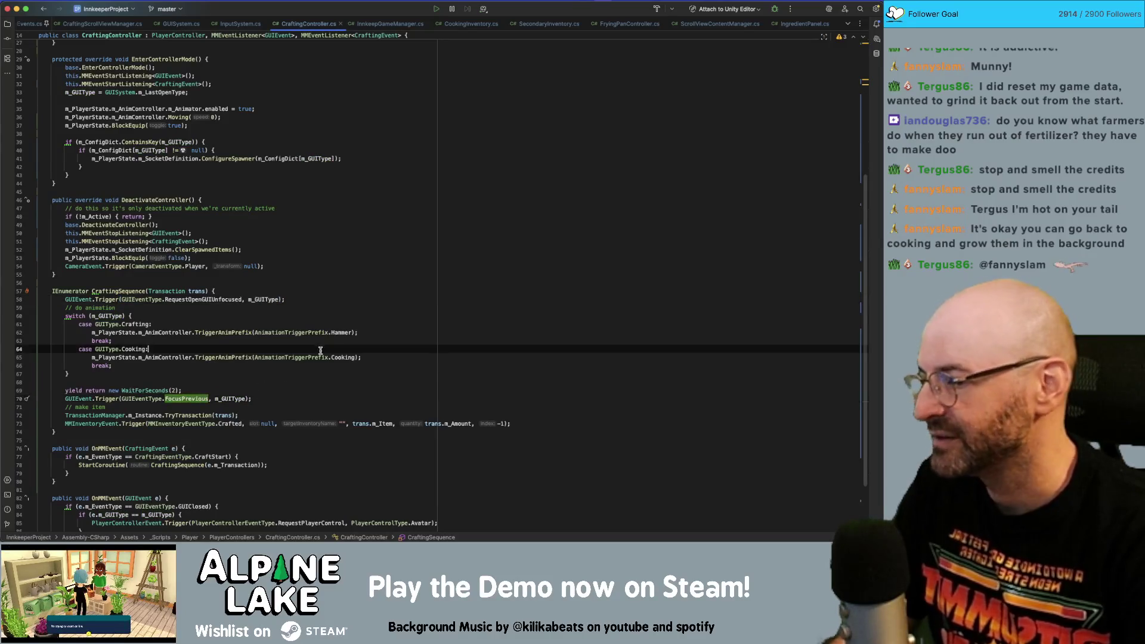
click(328, 316)
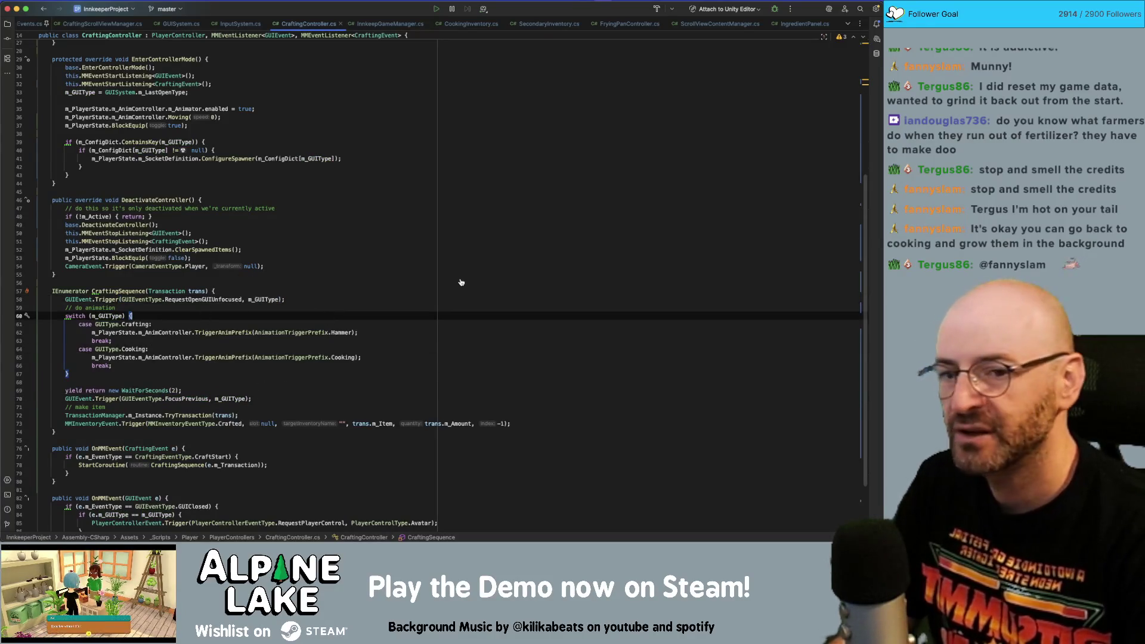
key(super+Tab)
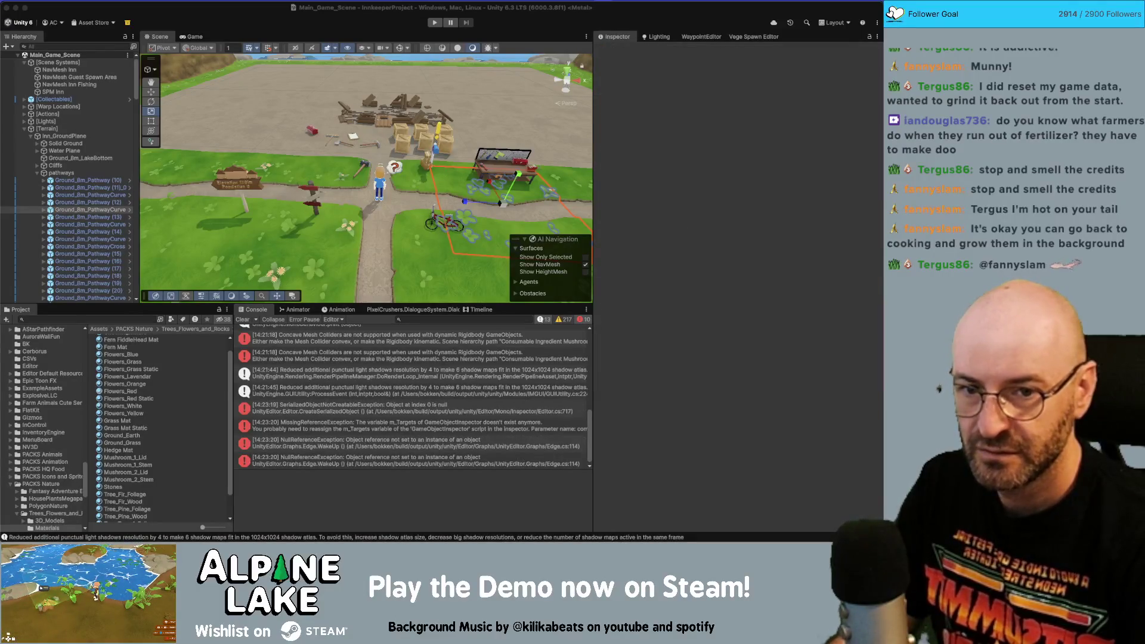
- Select Ground_8m_PathwayCurve (13) in the Hierarchy to show its properties
click(411, 460)
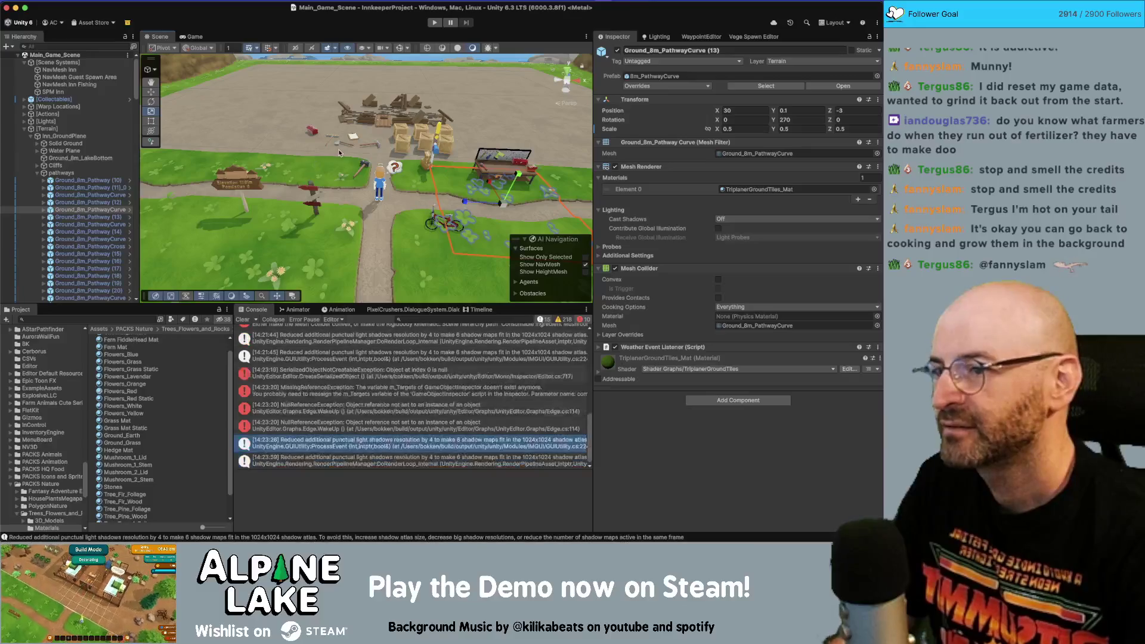
- Zoom out the Scene view and enter play mode with the Play button
scroll(371, 155, down, 4)
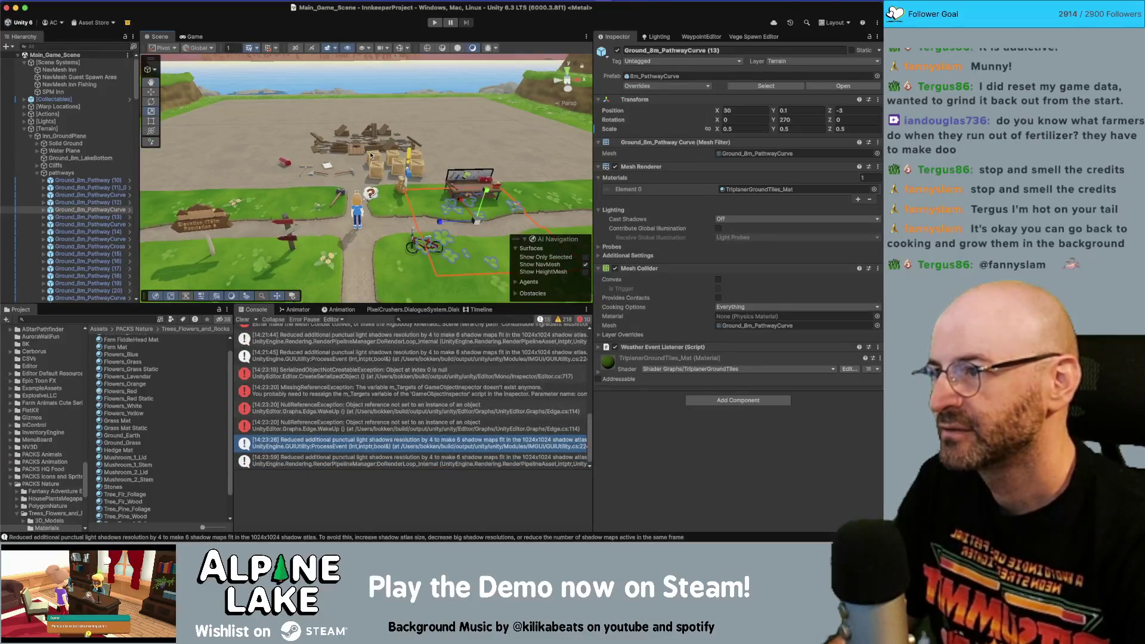
click(433, 24)
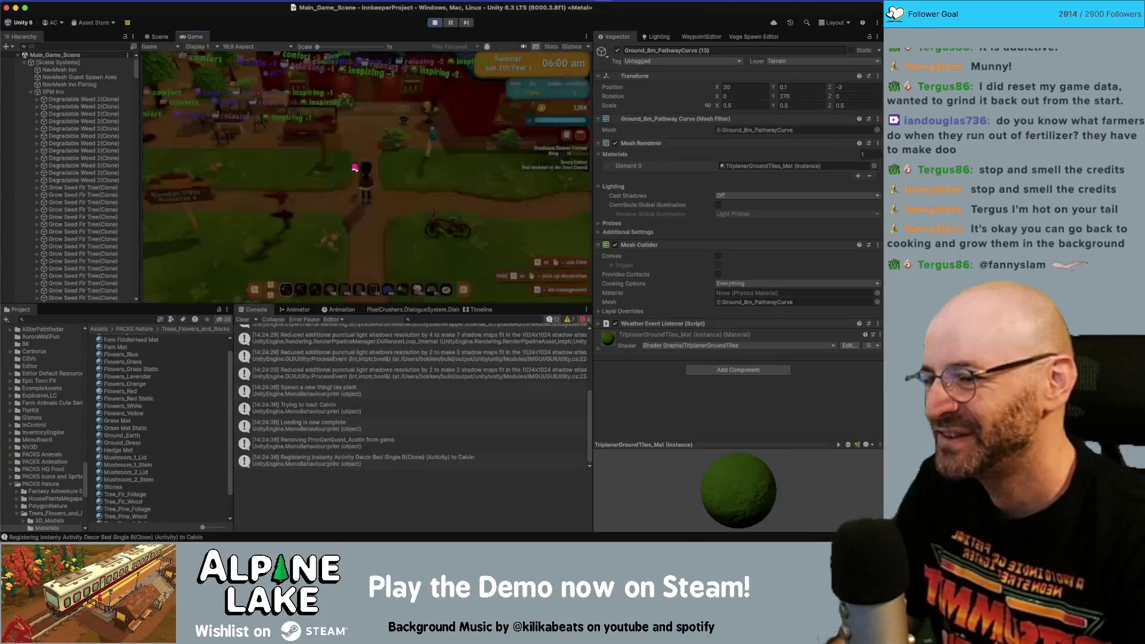
- Walk to the cooking station, cook another french omelette and move to fried catfish
key(w)
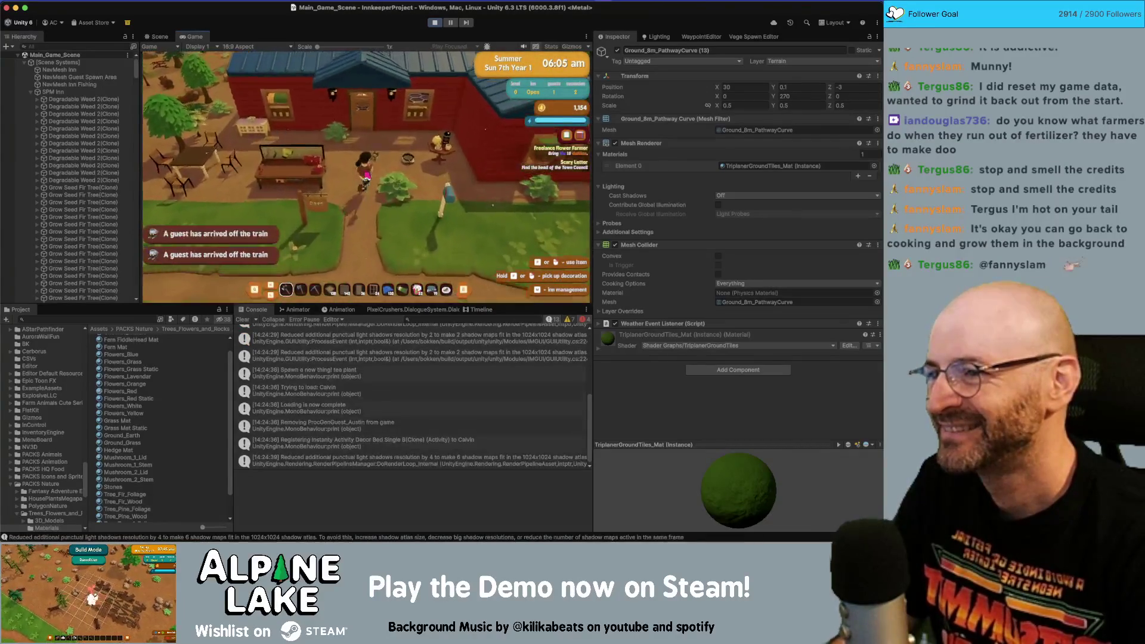
key(e)
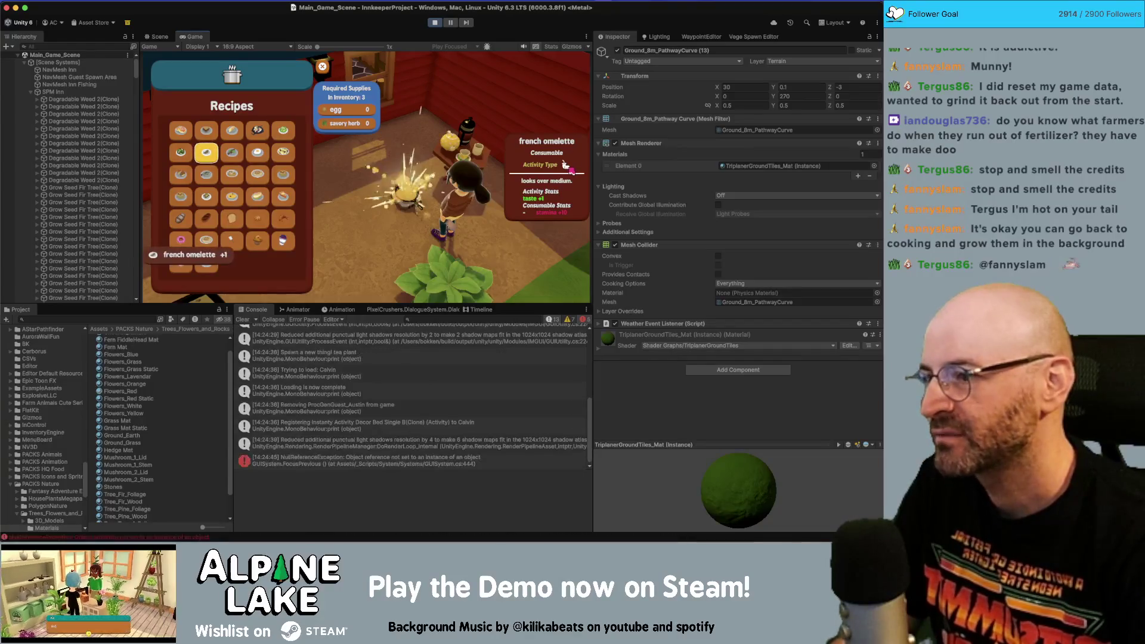
key(Right)
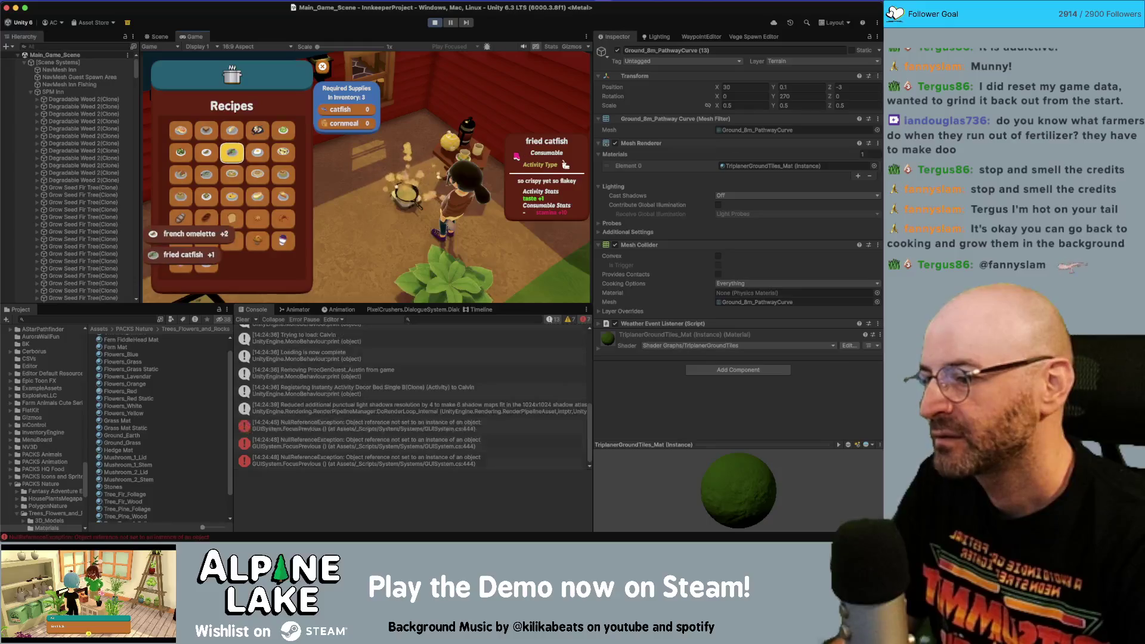
- Inspect the NullReferenceException stack trace in the Console and stop play mode
click(382, 427)
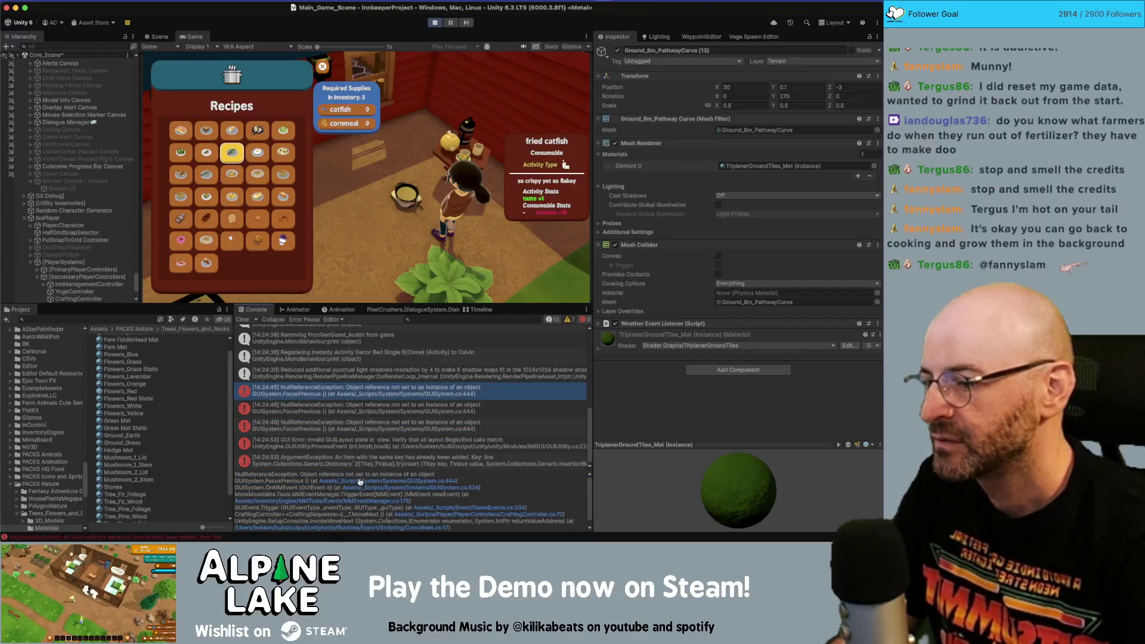
click(434, 22)
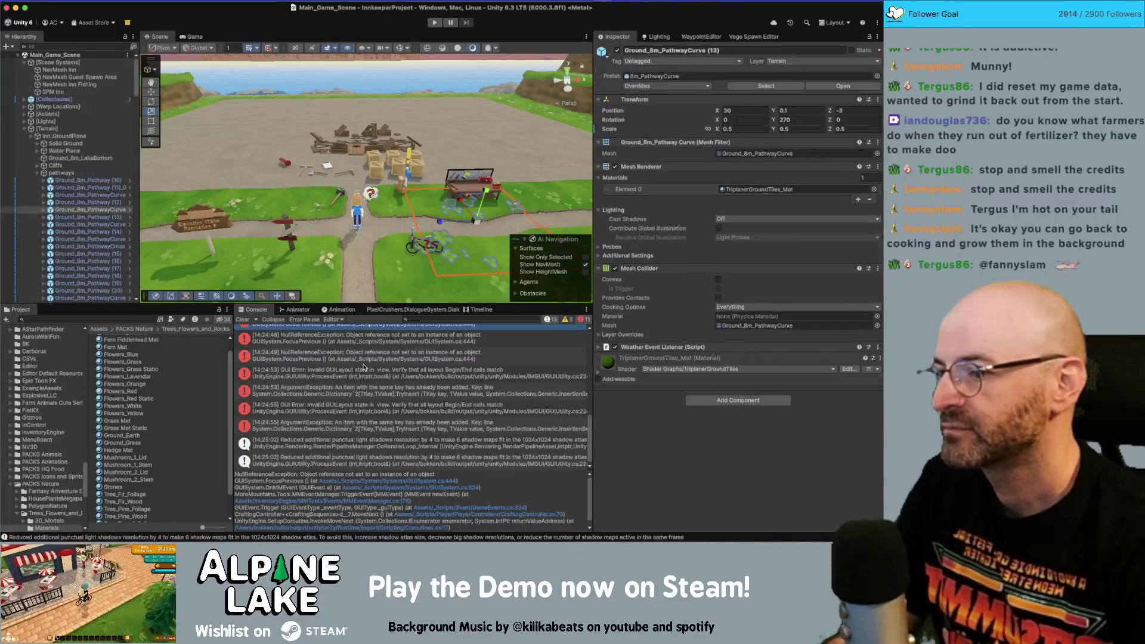
scroll(346, 390, up, 3)
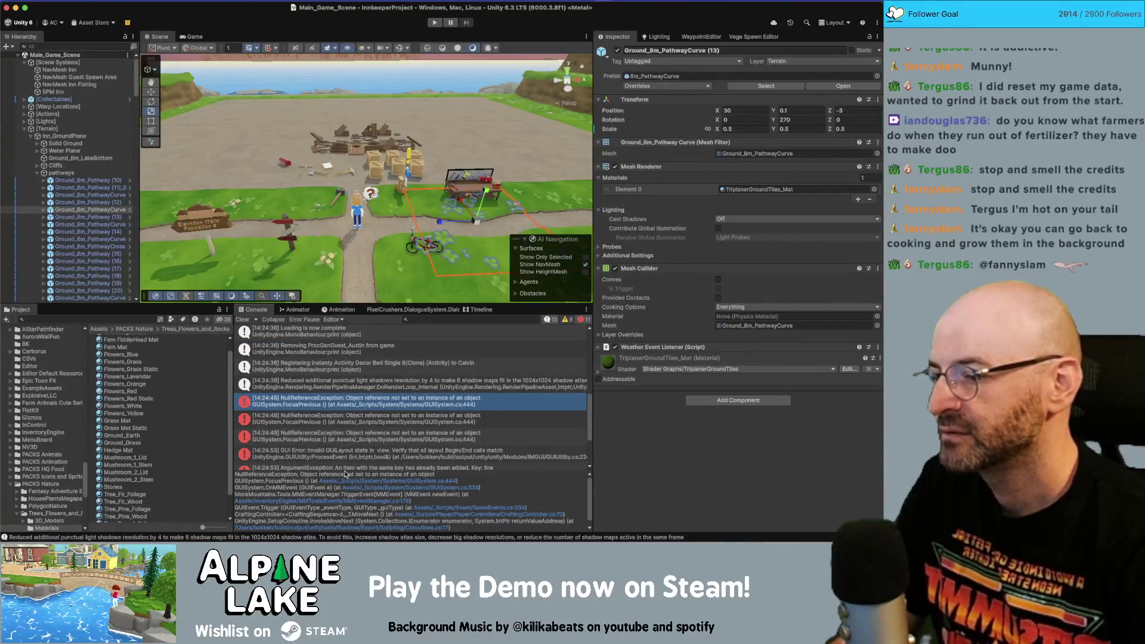
- Open the FocusPrevious method in GUISystem.cs from the Unity error trace
click(345, 481)
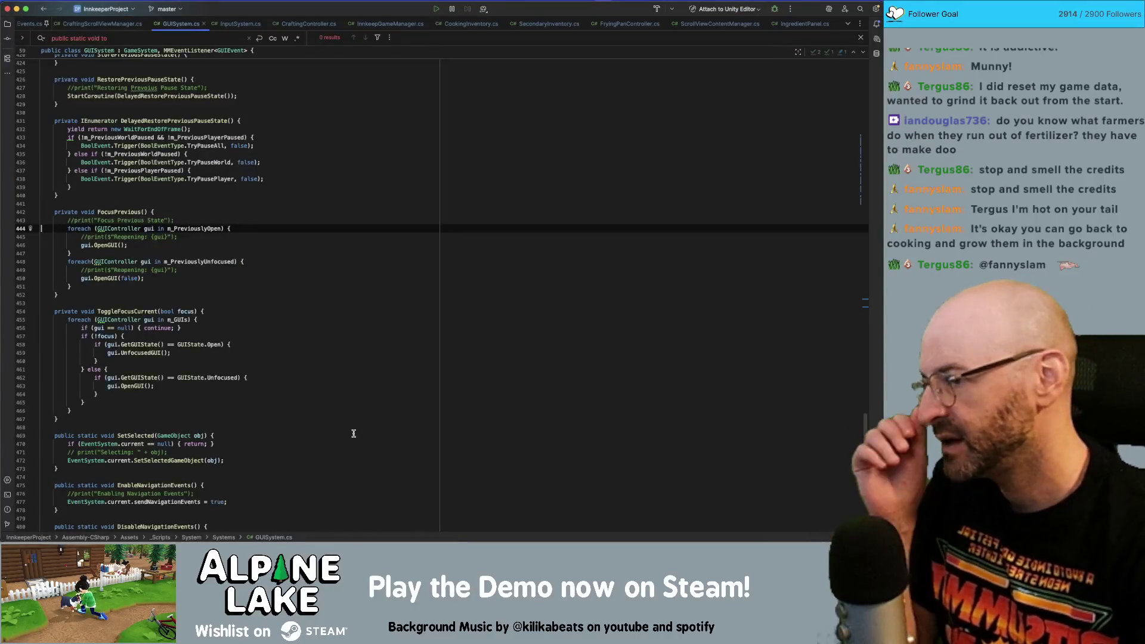
double_click(202, 229)
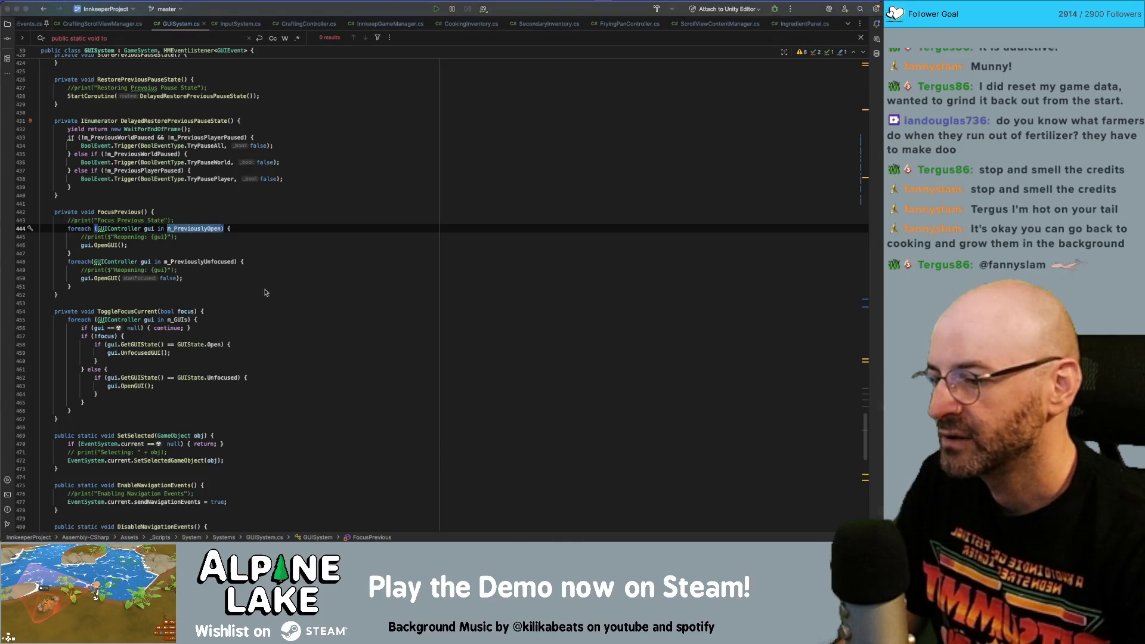
key(super+Tab)
click(449, 482)
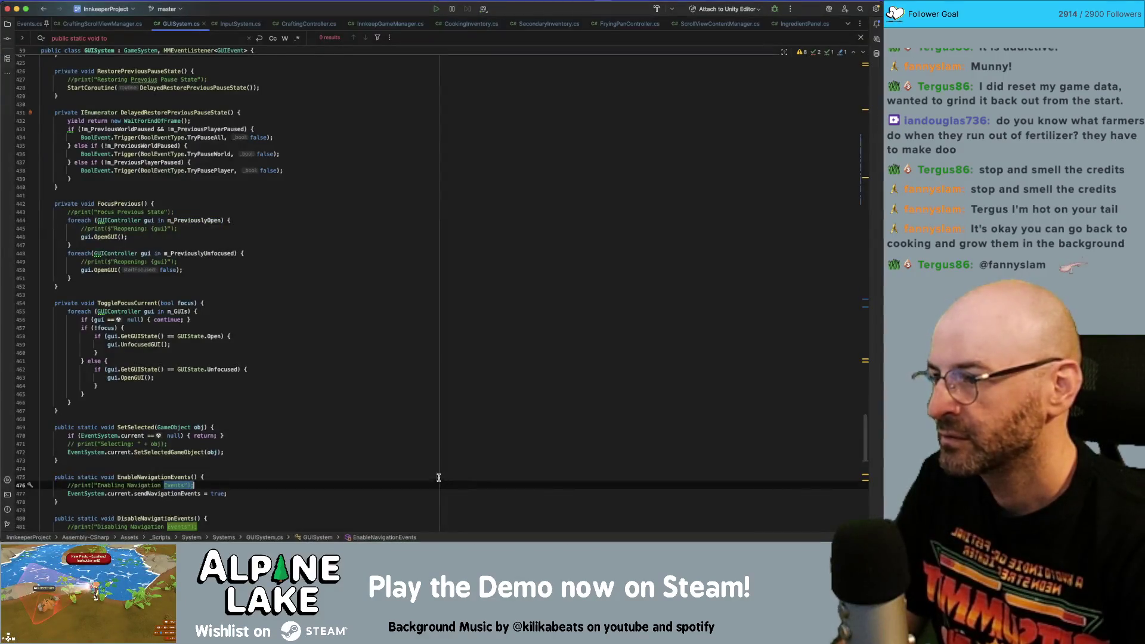
- Search GUISystem.cs for m_PreviouslyOpen and step through each match
double_click(197, 220)
key(super+f)
key(Return)
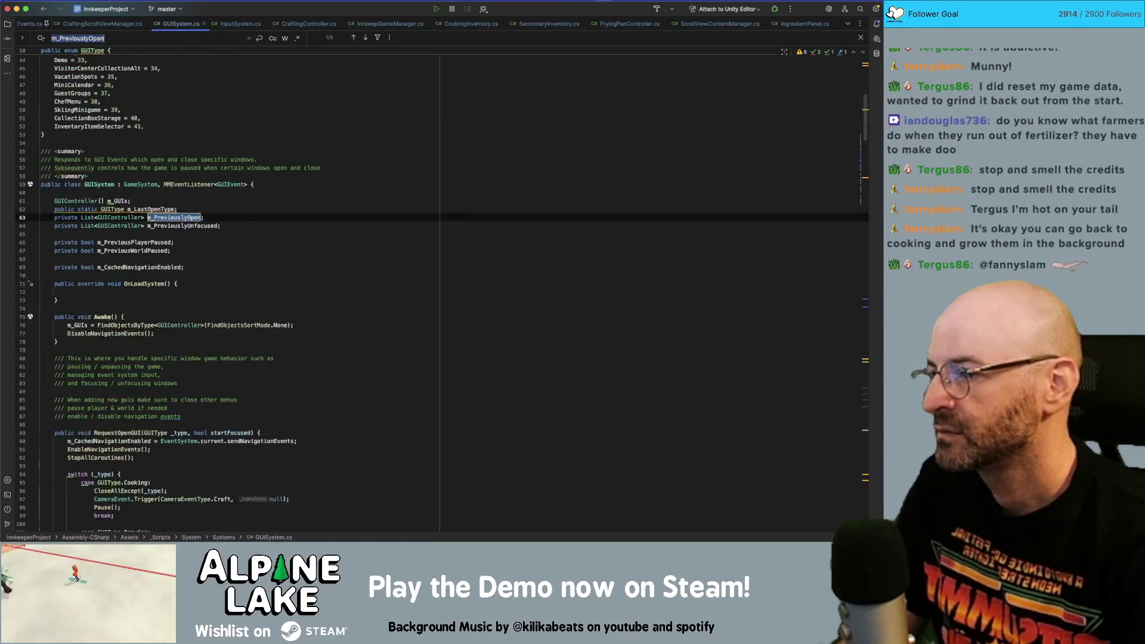
key(Return)
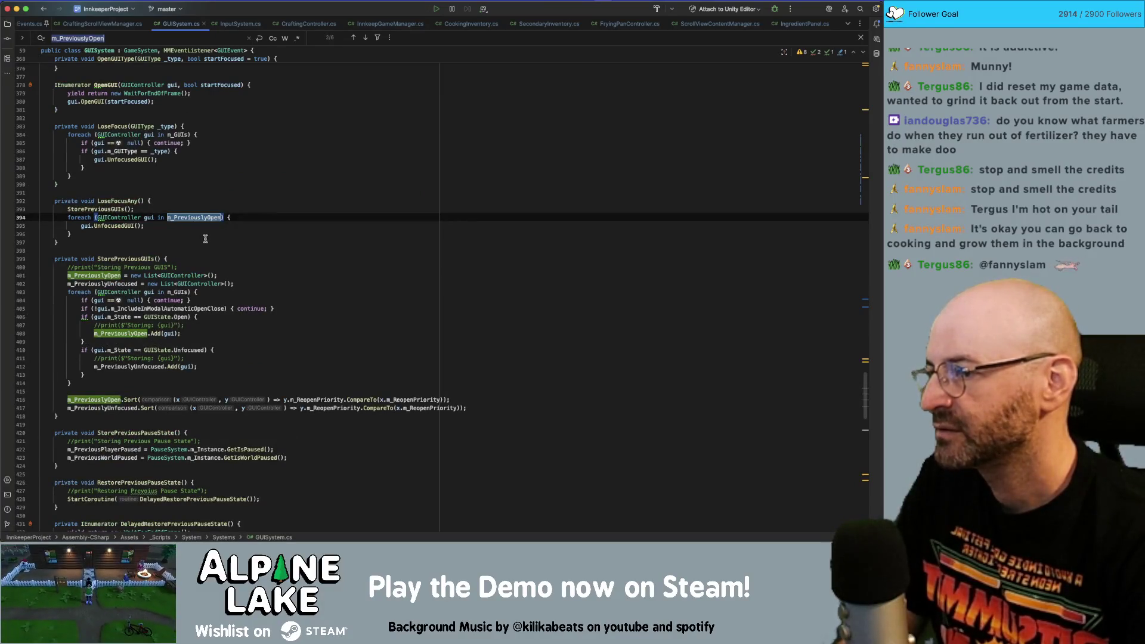
key(Return)
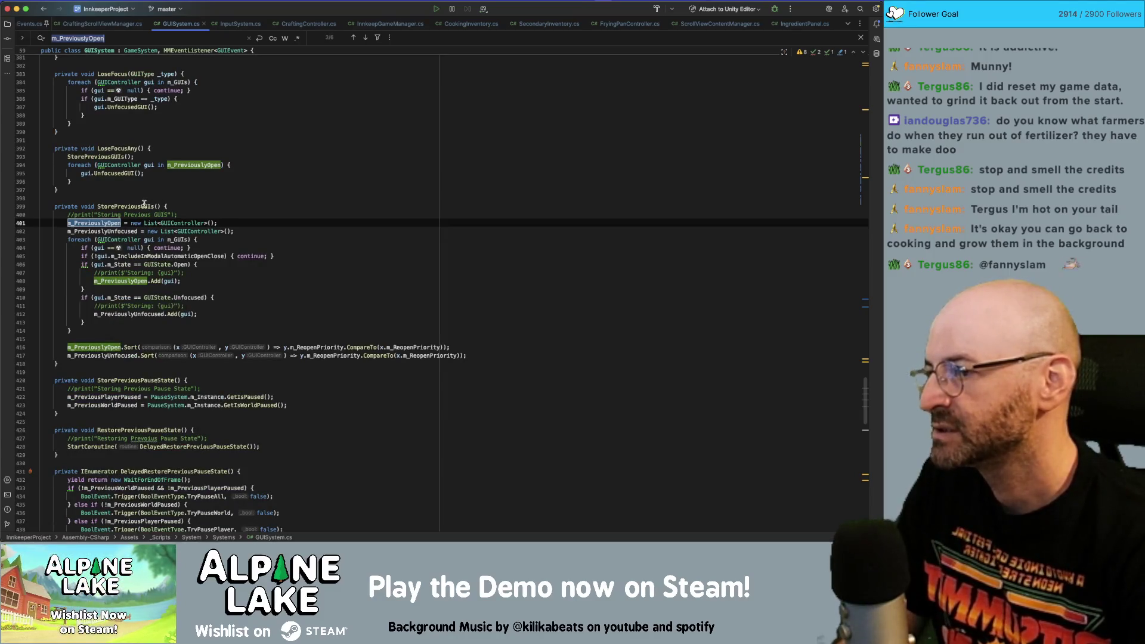
- Search for StorePreviousGUIs and step through its calls
double_click(141, 206)
key(super+f)
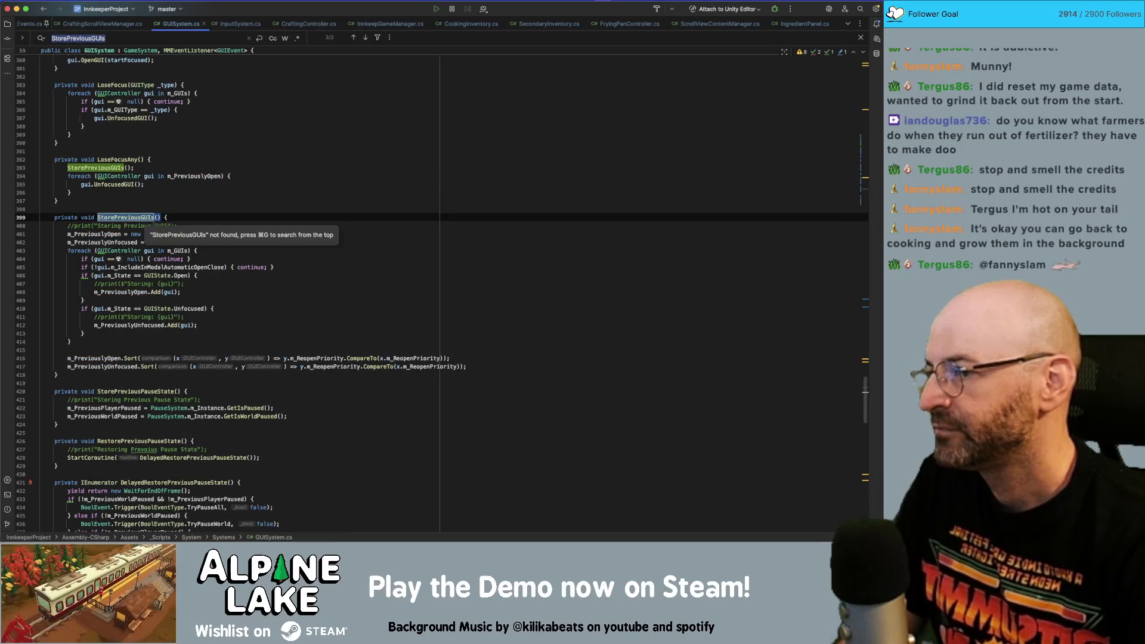
key(Return)
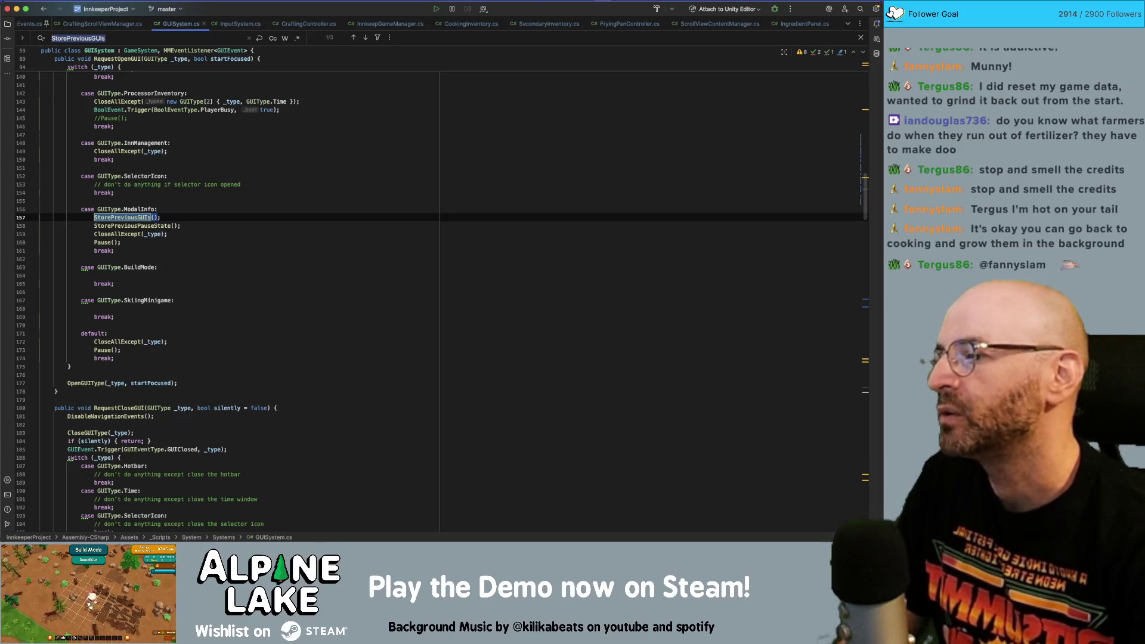
key(Return)
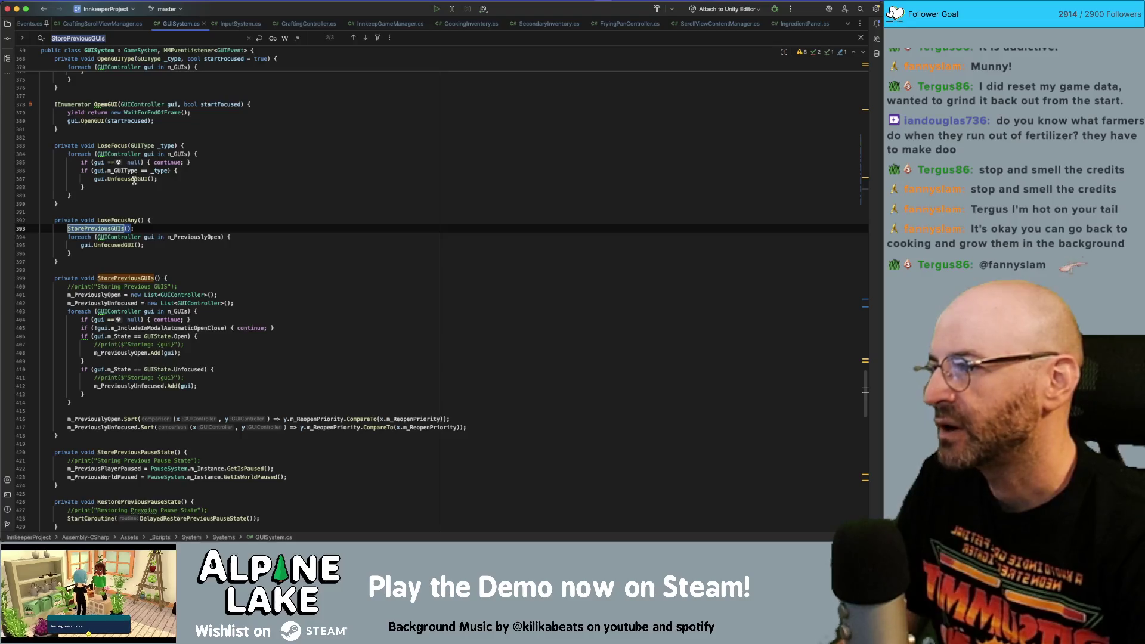
- Find the OnMMEvent handler and select the RequestLoseFocusAll event type
scroll(133, 181, up, 10)
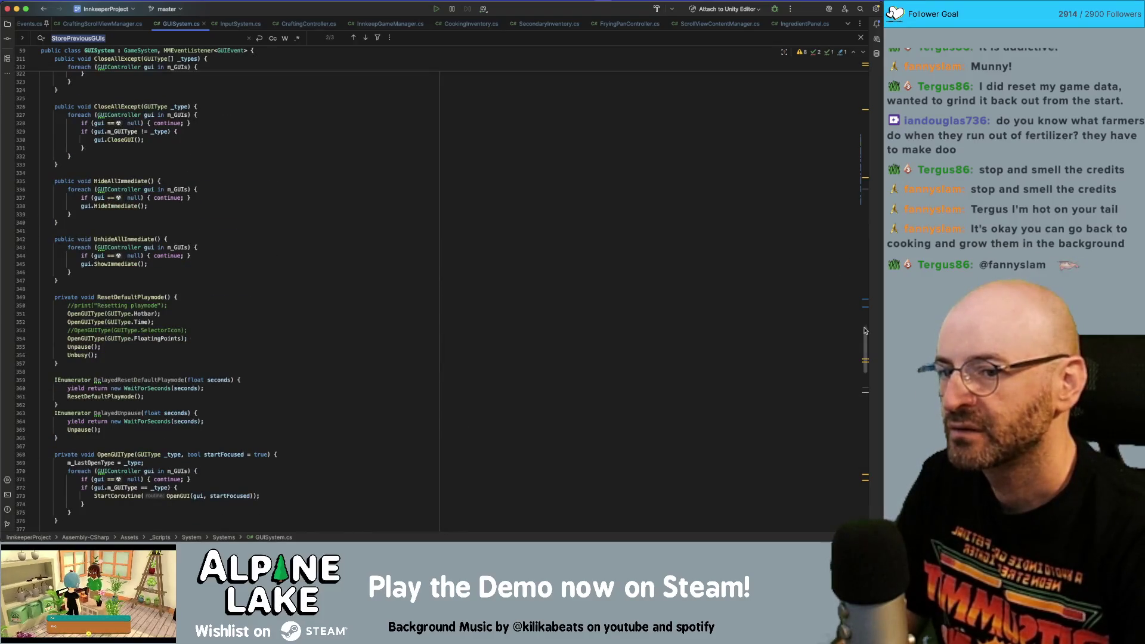
scroll(842, 215, up, 20)
scroll(809, 107, up, 10)
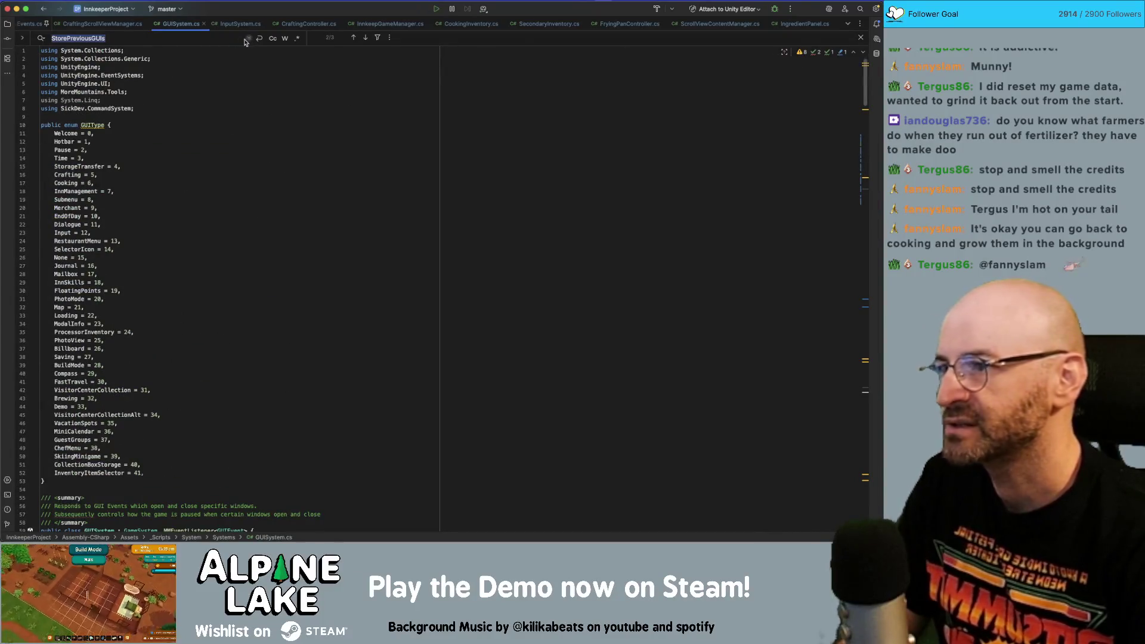
scroll(352, 146, down, 20)
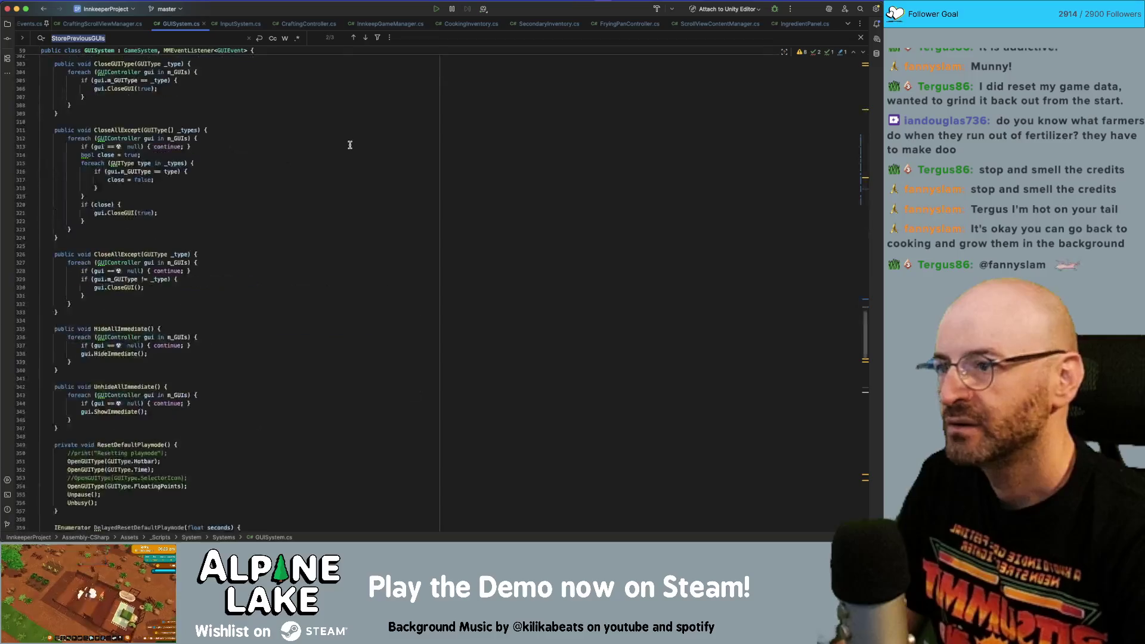
scroll(347, 143, up, 15)
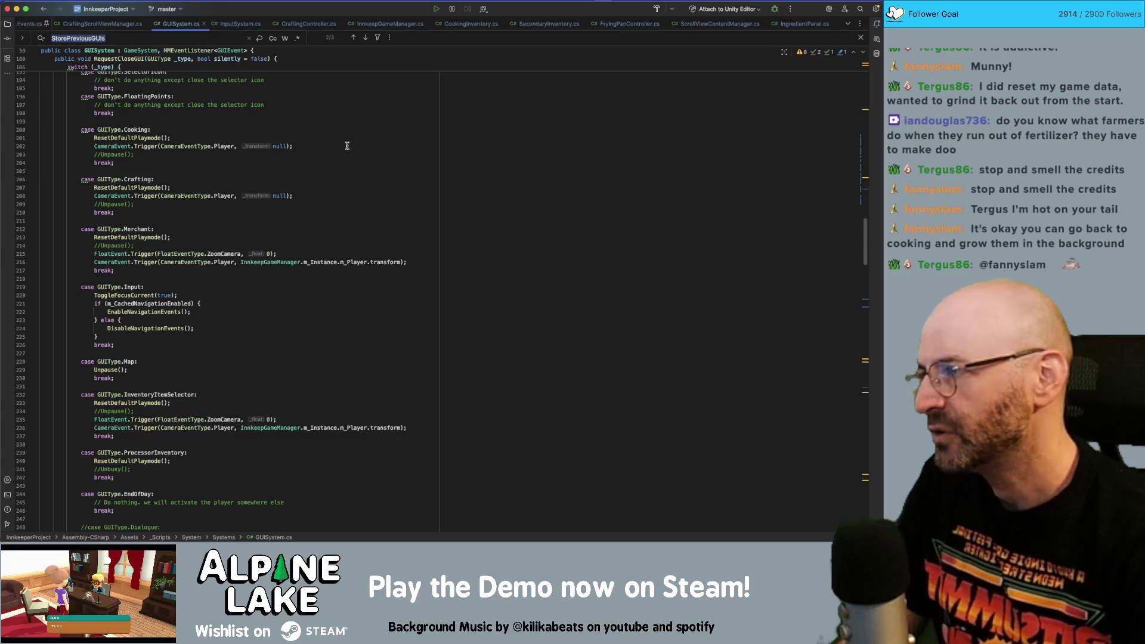
scroll(314, 168, down, 20)
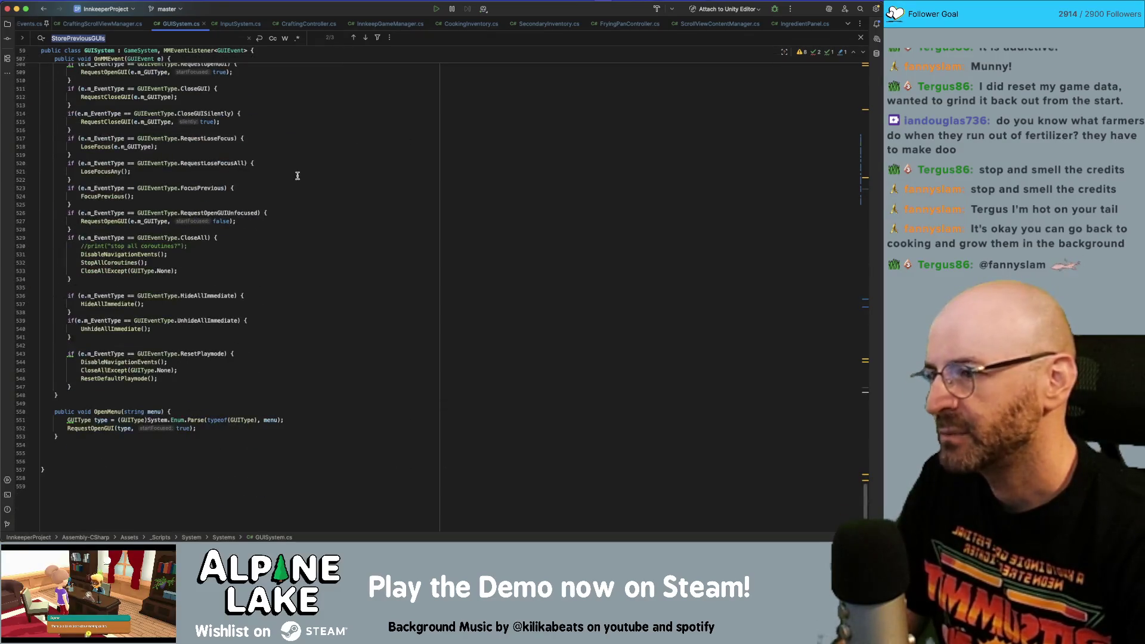
double_click(202, 165)
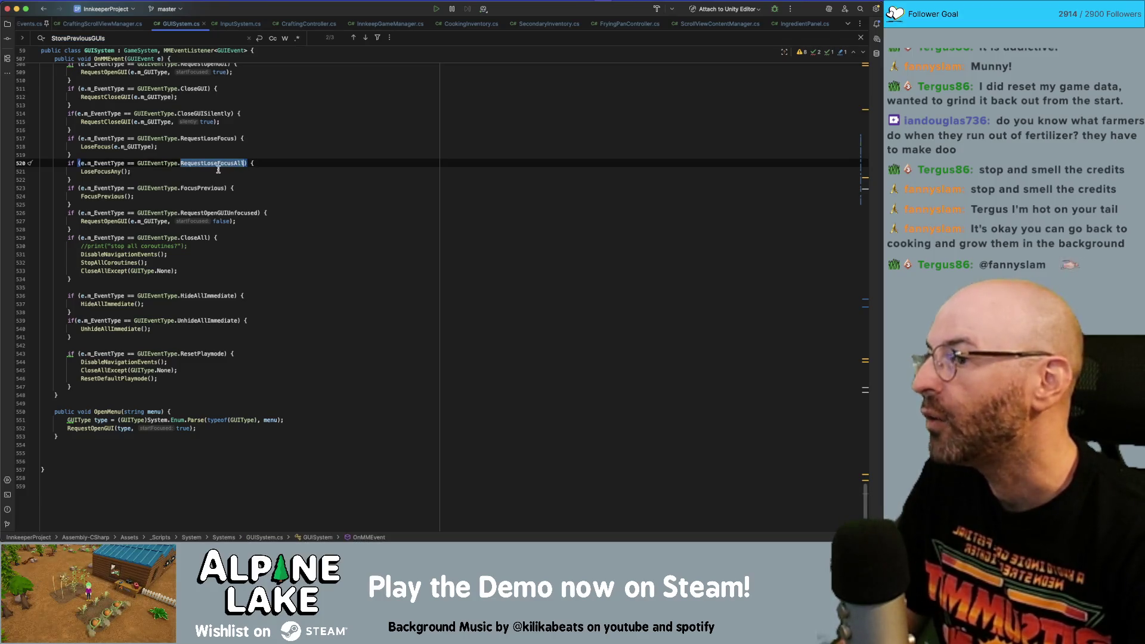
scroll(218, 170, up, 1)
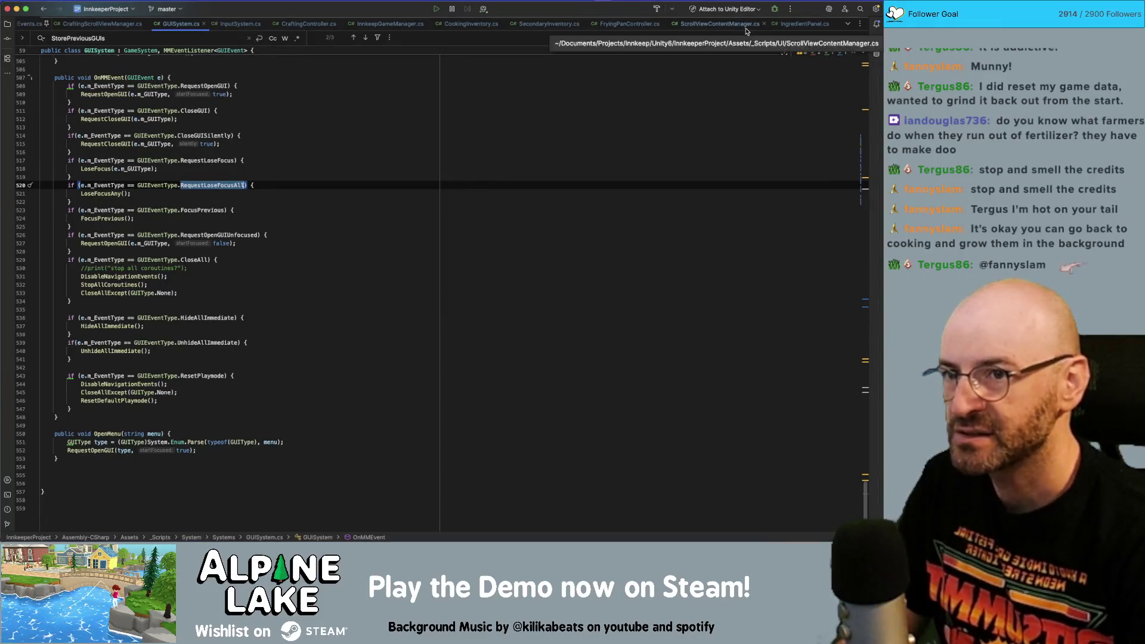
- In CraftingController.cs line 58, replace RequestOpenGUIUnfocused with RequestLoseFocusAll
click(725, 24)
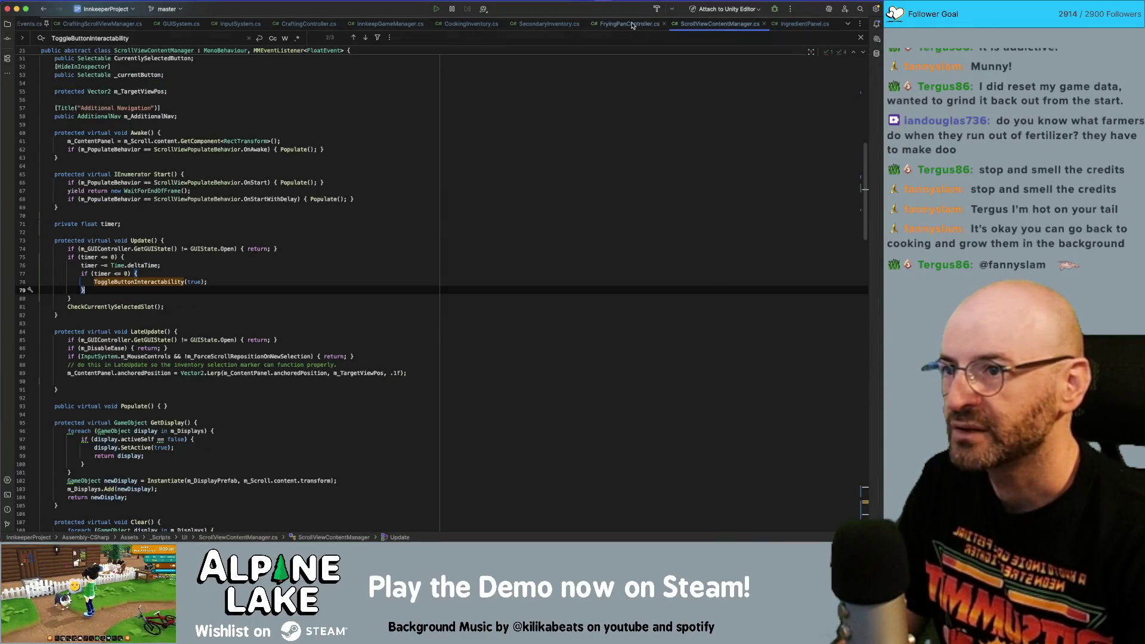
click(548, 24)
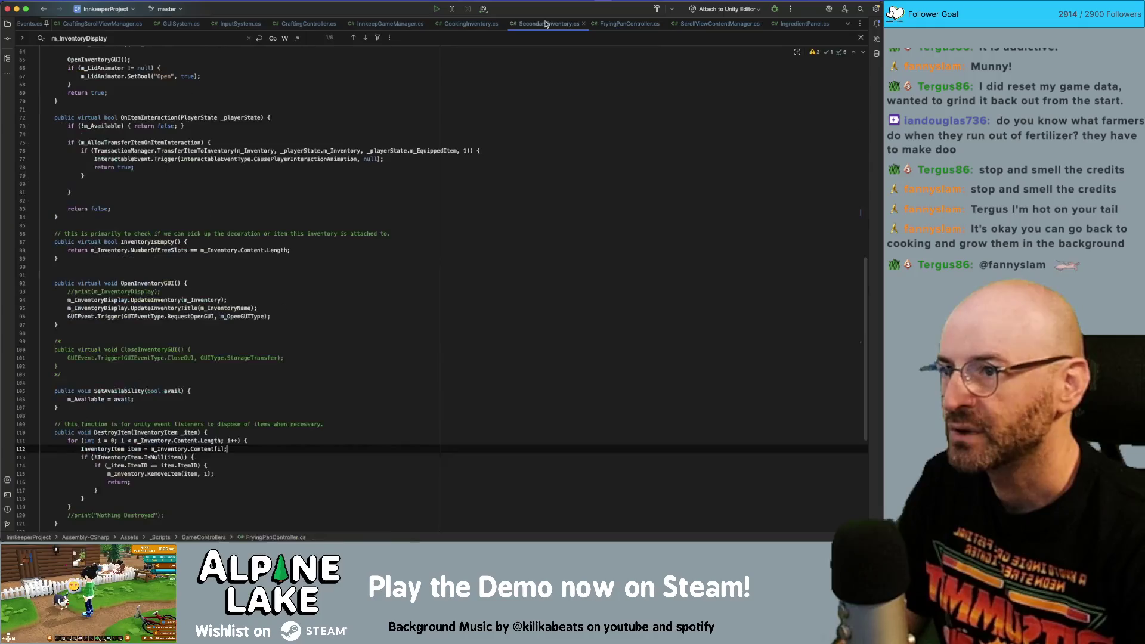
click(377, 24)
click(309, 24)
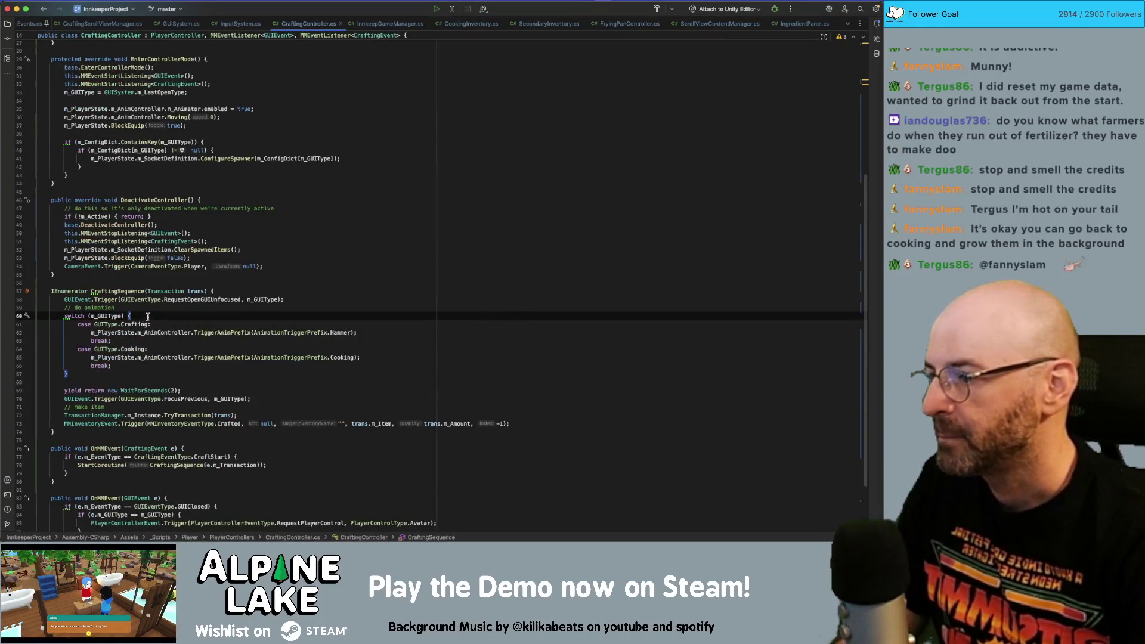
double_click(173, 300)
text(losefo)
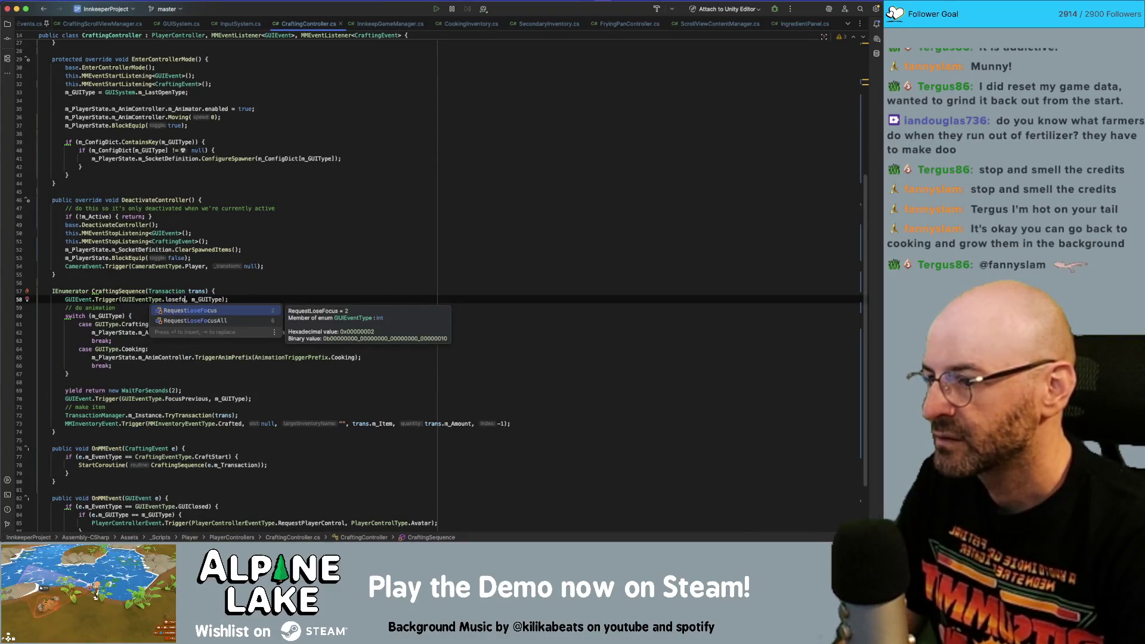
key(Down)
key(Return)
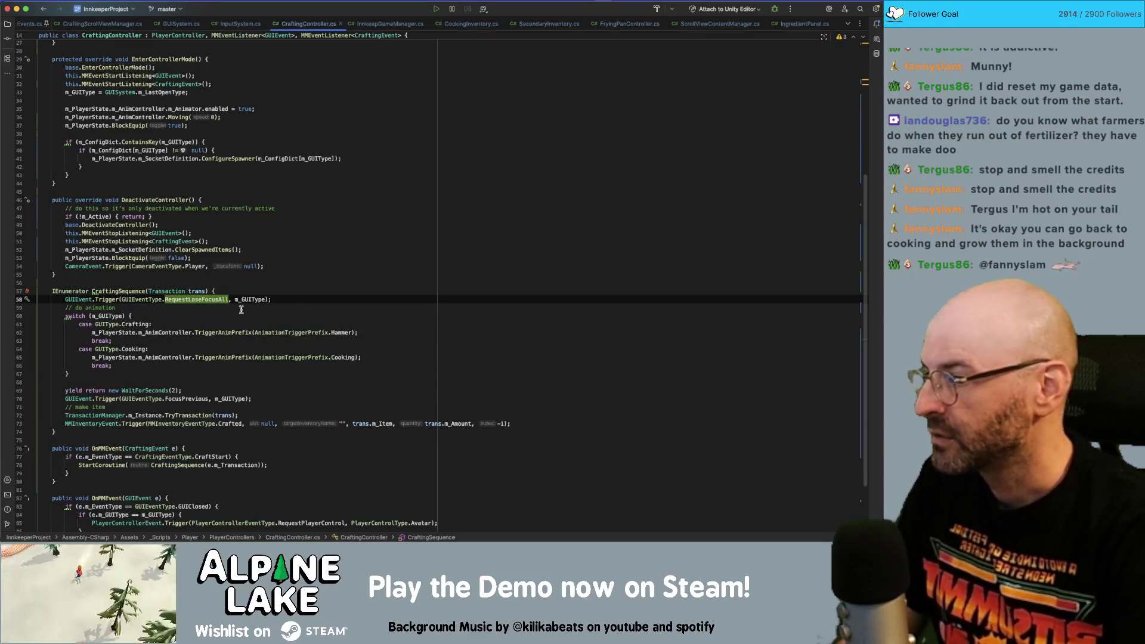
- Review LoseFocusAny and LoseFocus in GUISystem.cs, then press Play in Unity
super+click(208, 301)
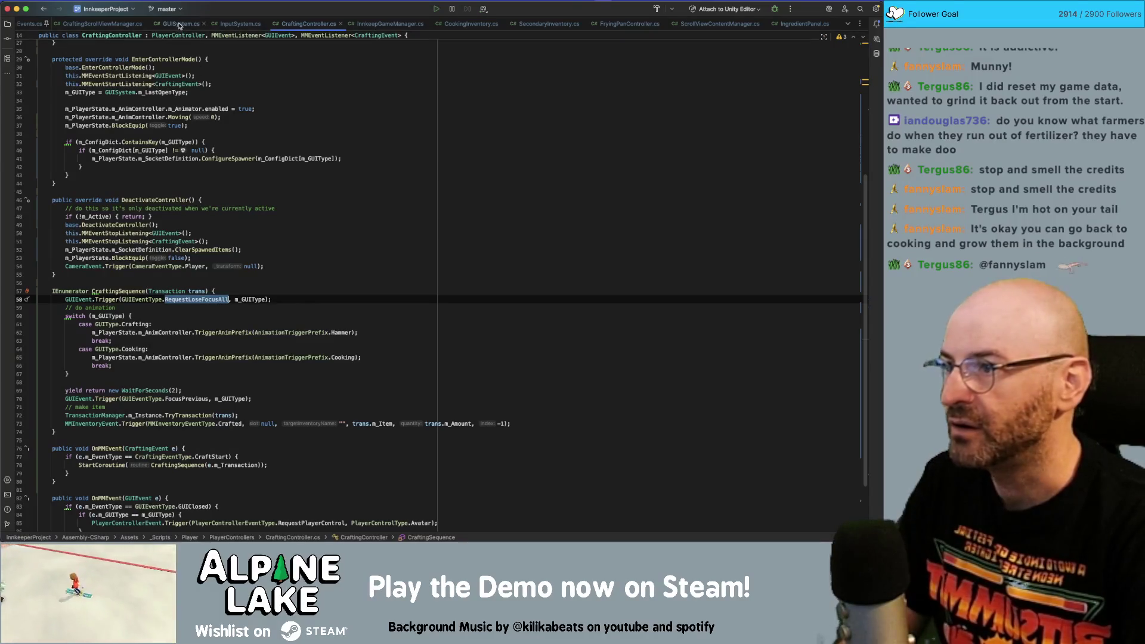
super+click(103, 194)
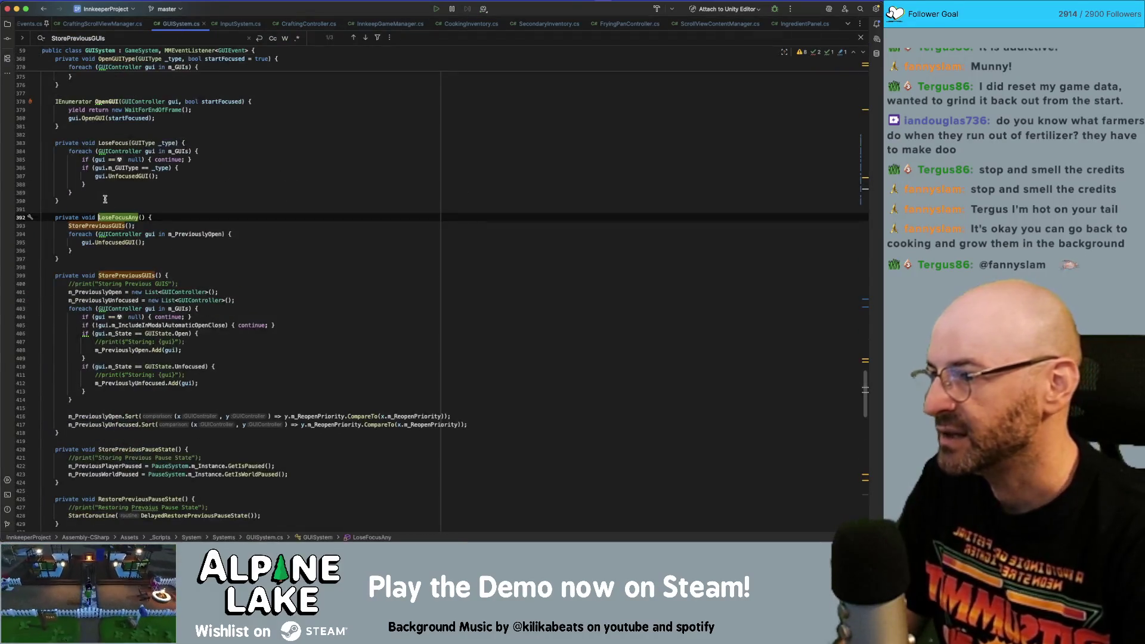
click(113, 242)
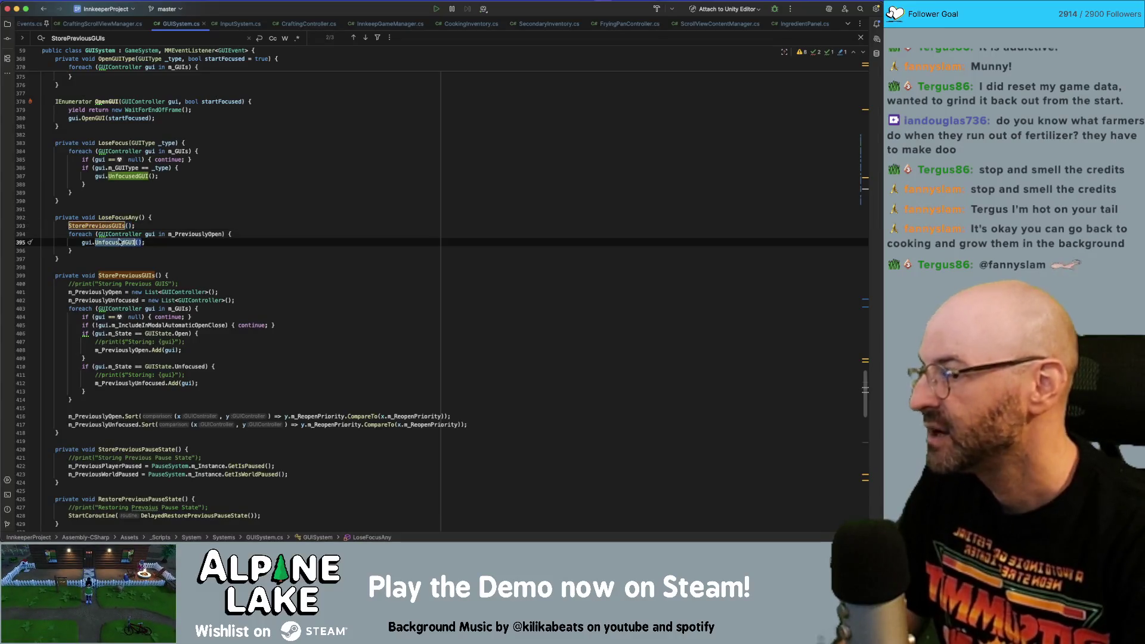
click(222, 201)
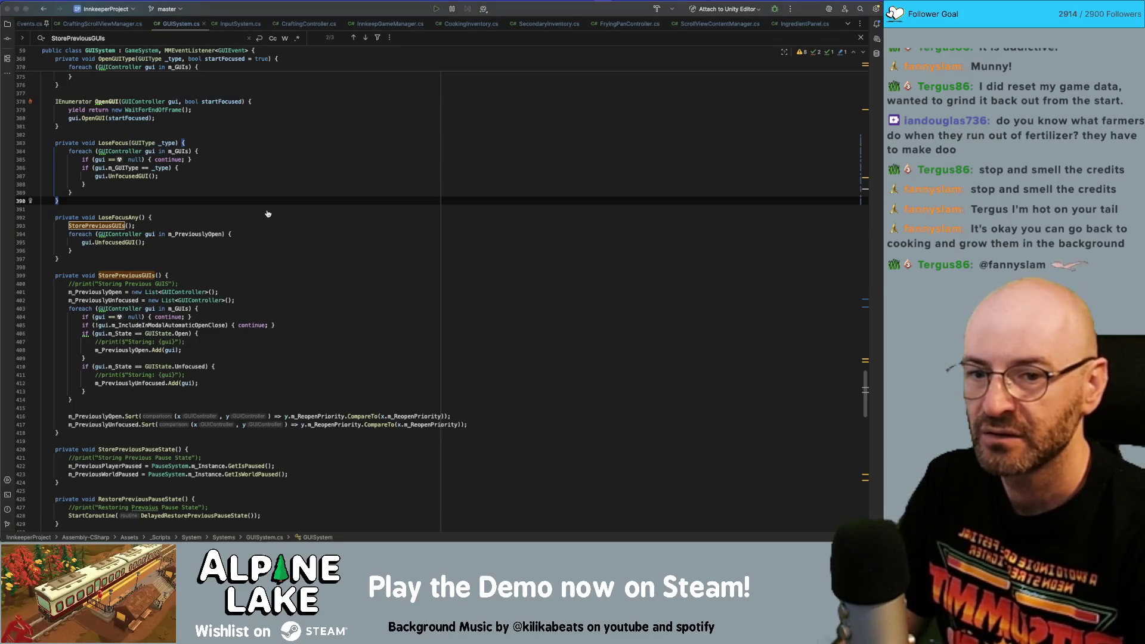
key(super+Tab)
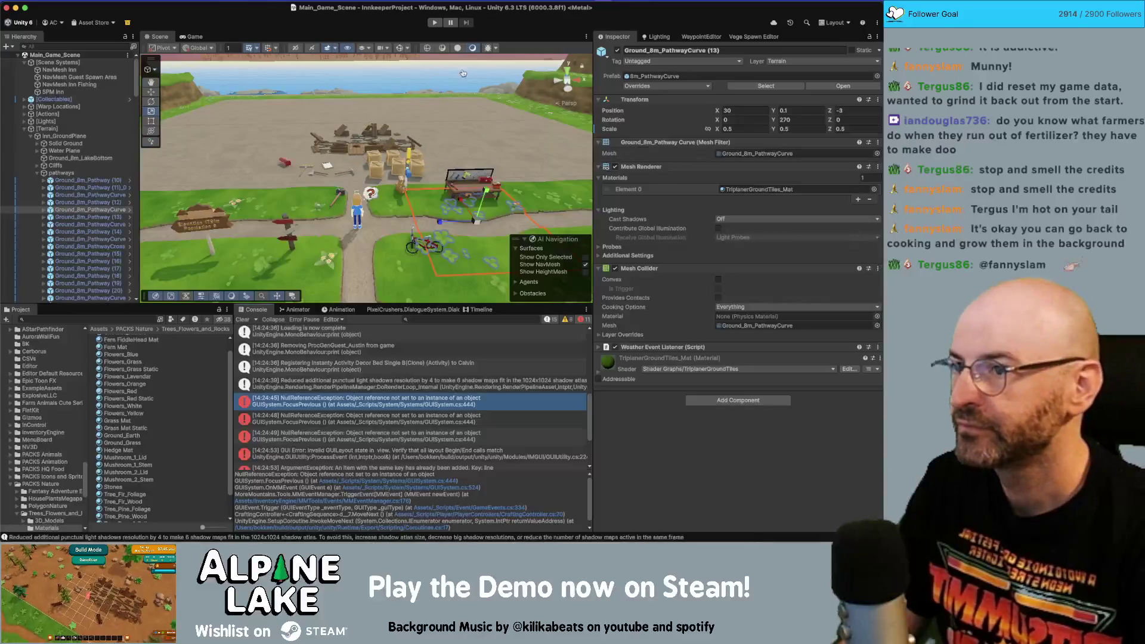
click(434, 22)
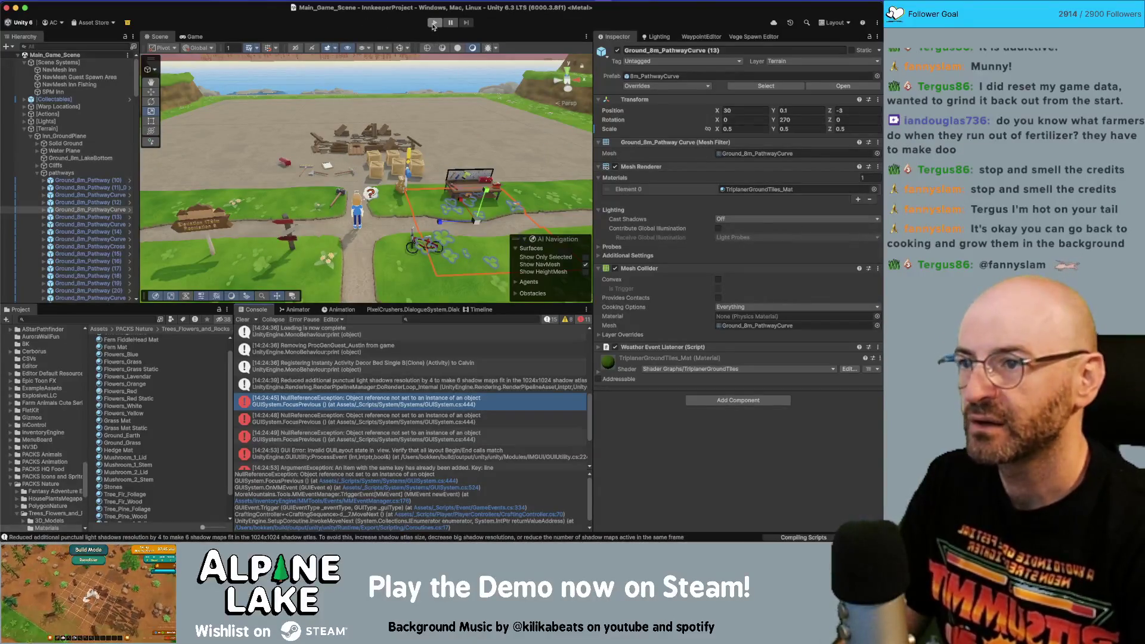
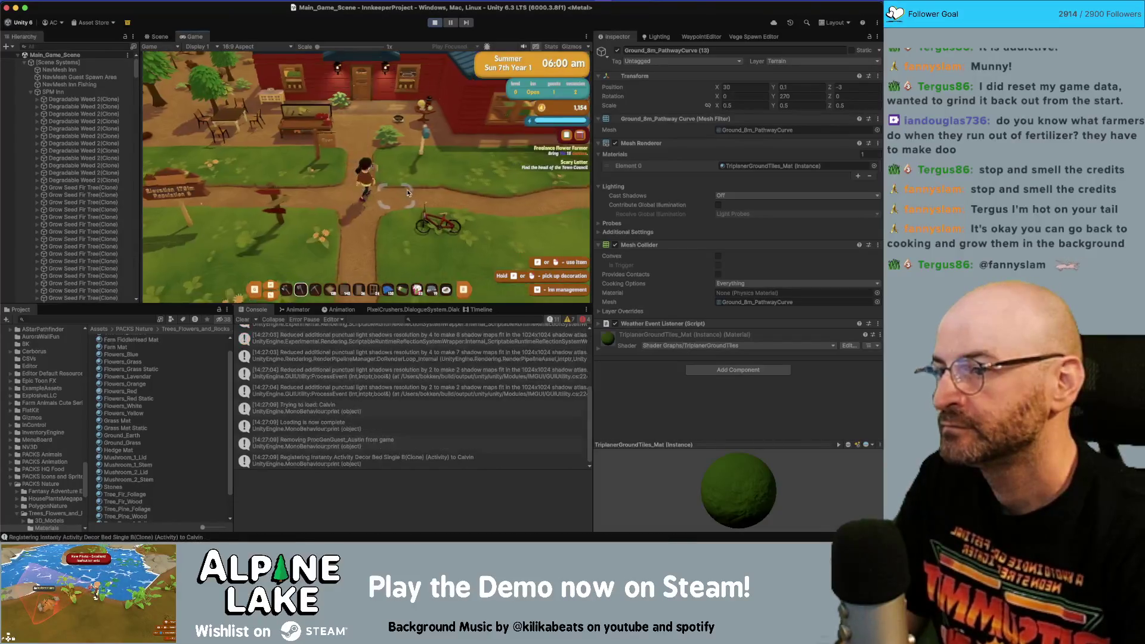
- Walk the player to the hot plate, toggle decorating mode, and continue past the end-of-day summary
key(w)
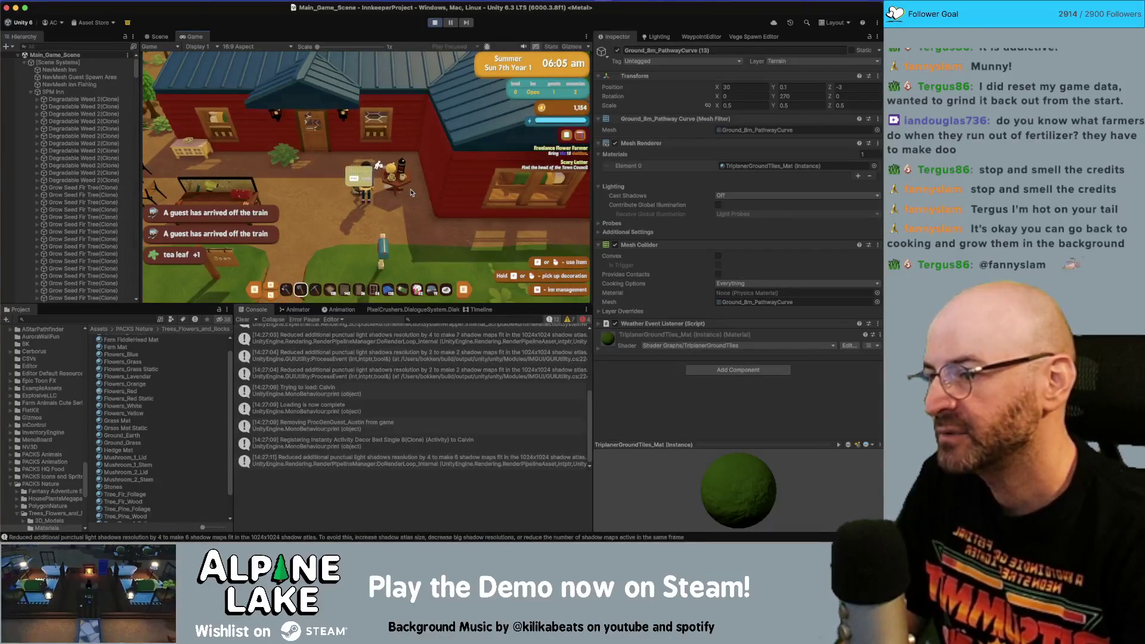
key(s)
scroll(410, 192, down, 6)
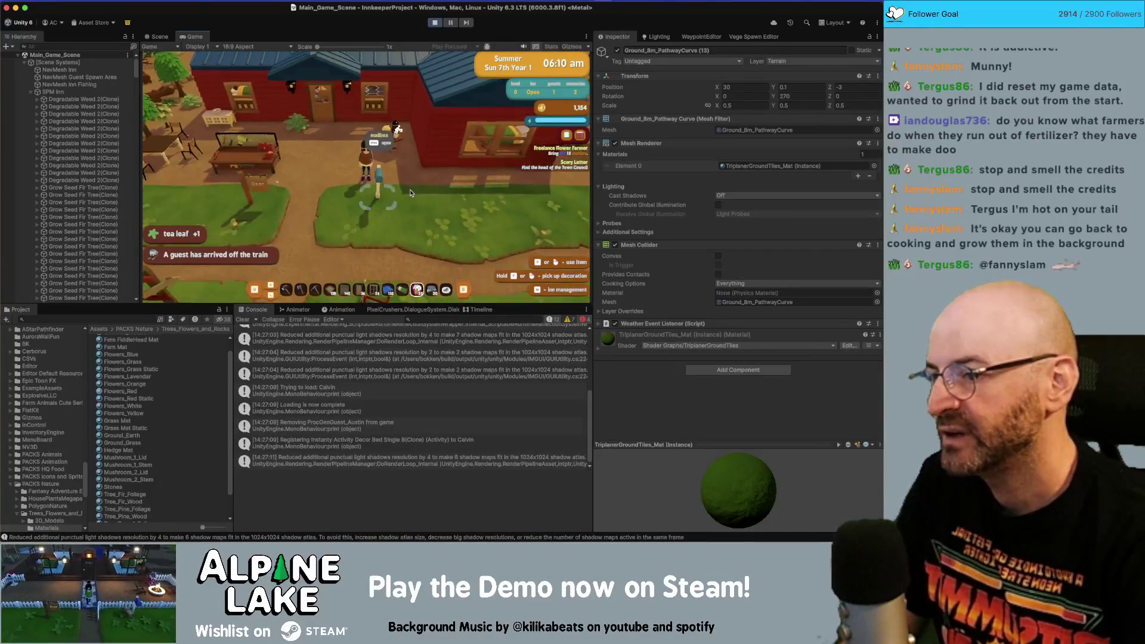
key(e)
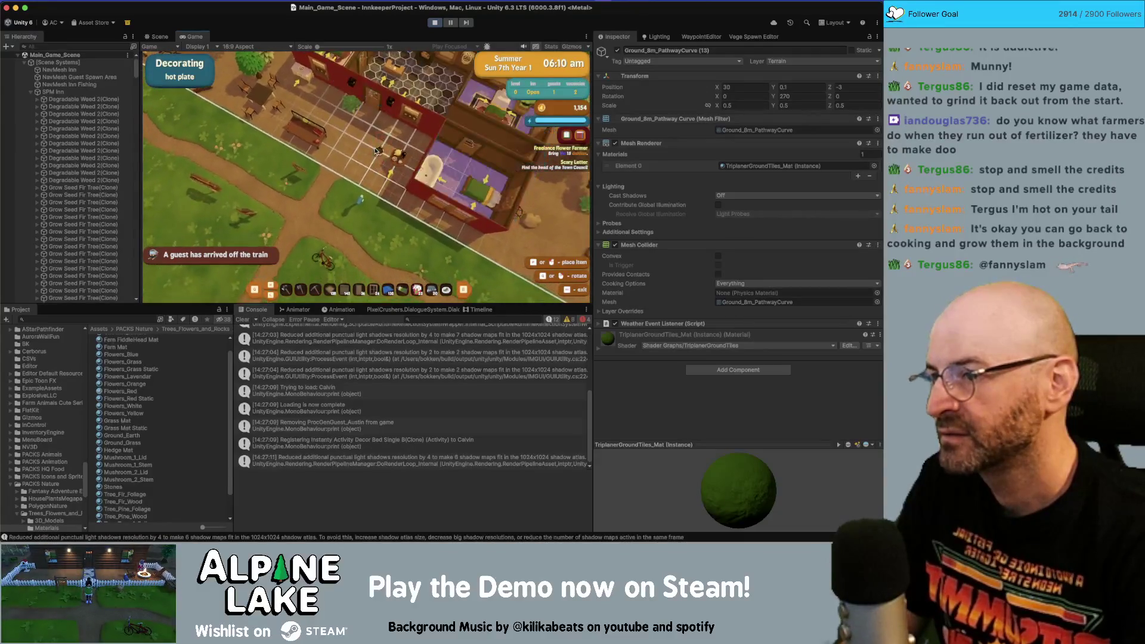
key(Escape)
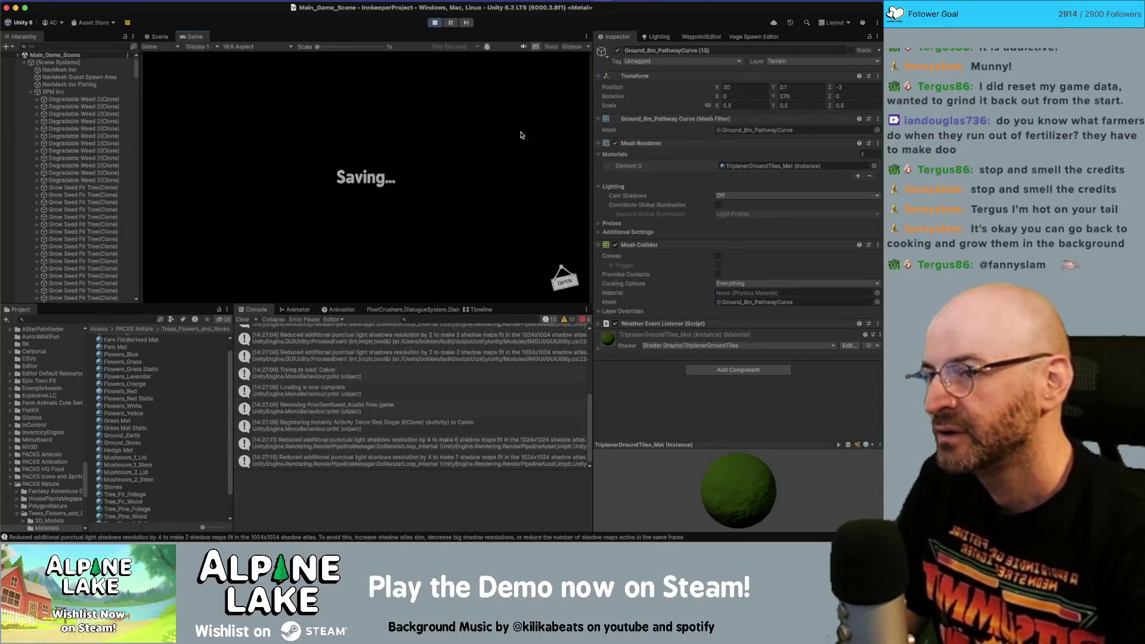
click(551, 70)
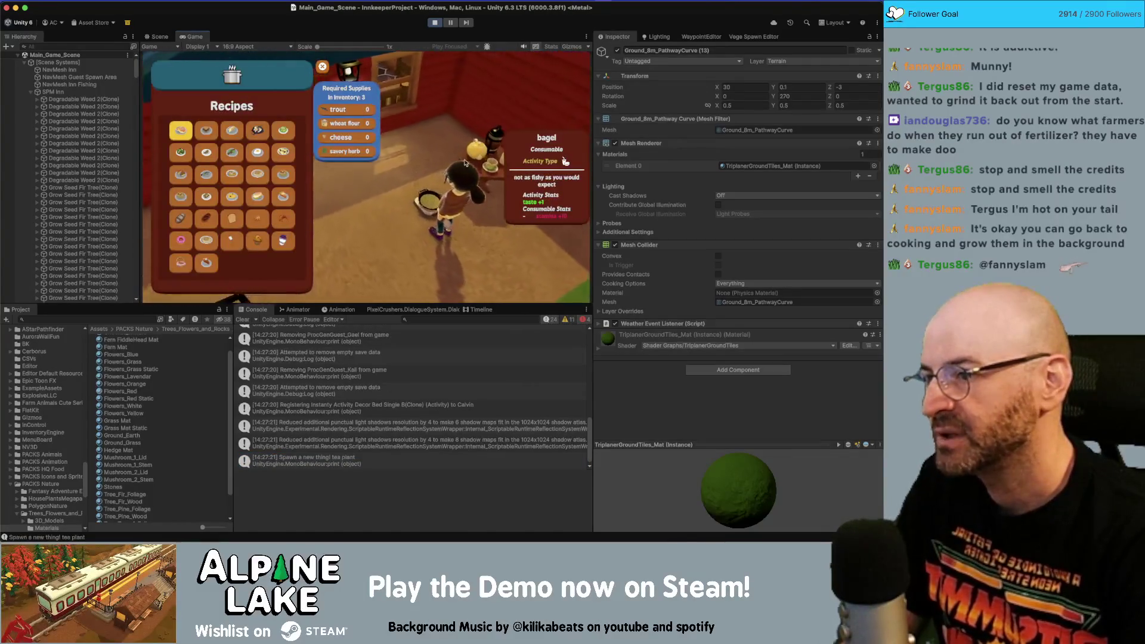
- Cook three mushroom carbonaras, open the Backpack, stop Play mode, and switch to Rider
click(240, 178)
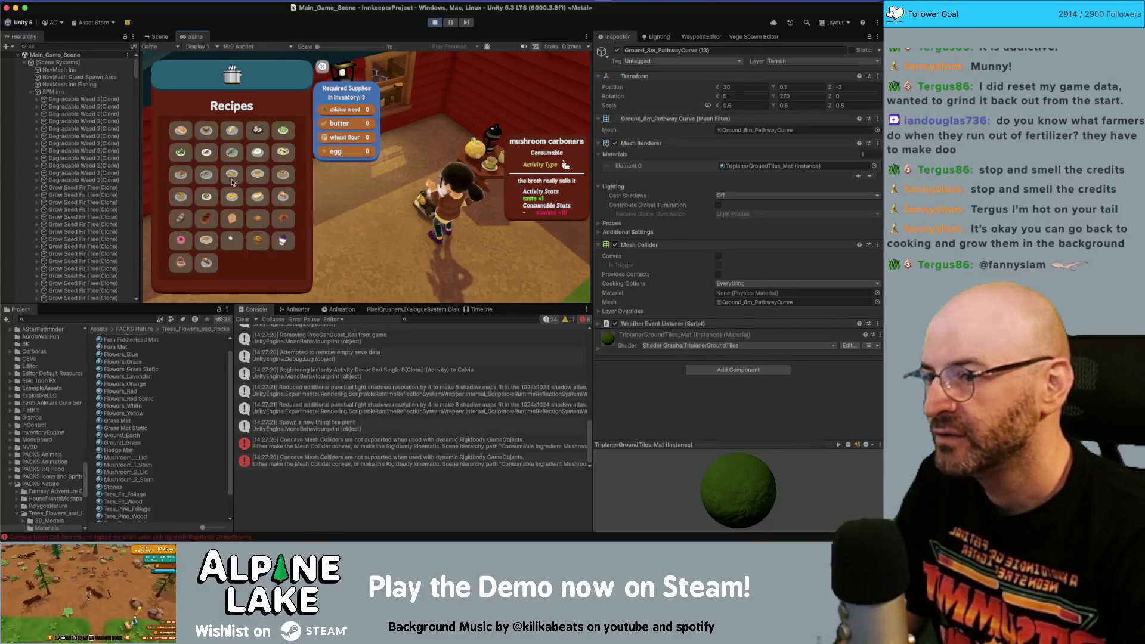
click(237, 175)
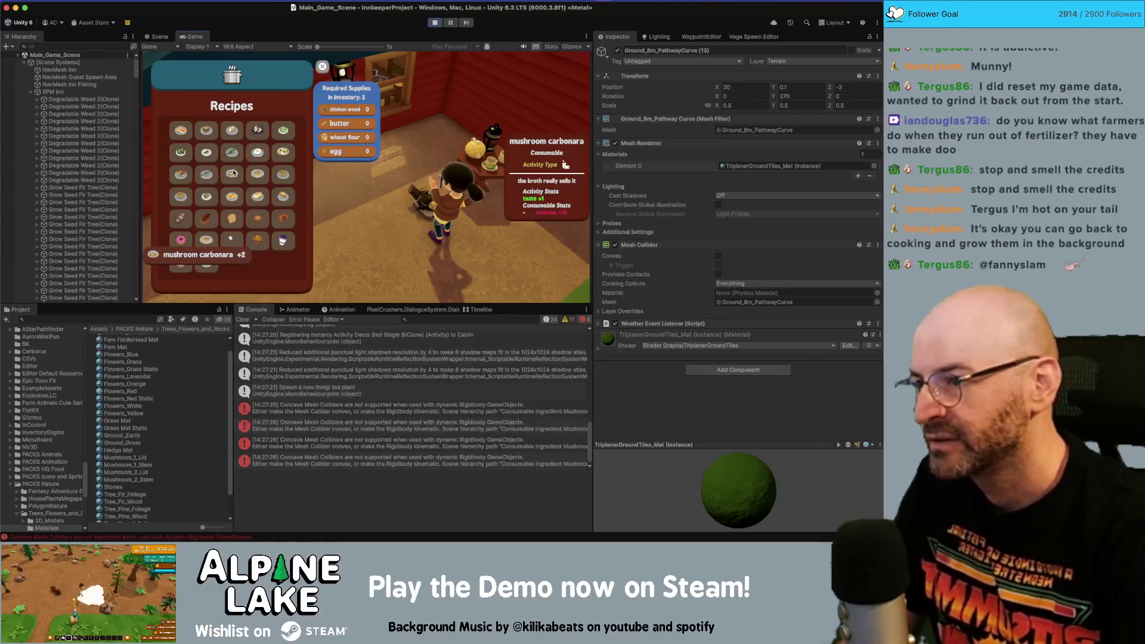
click(237, 174)
key(Tab)
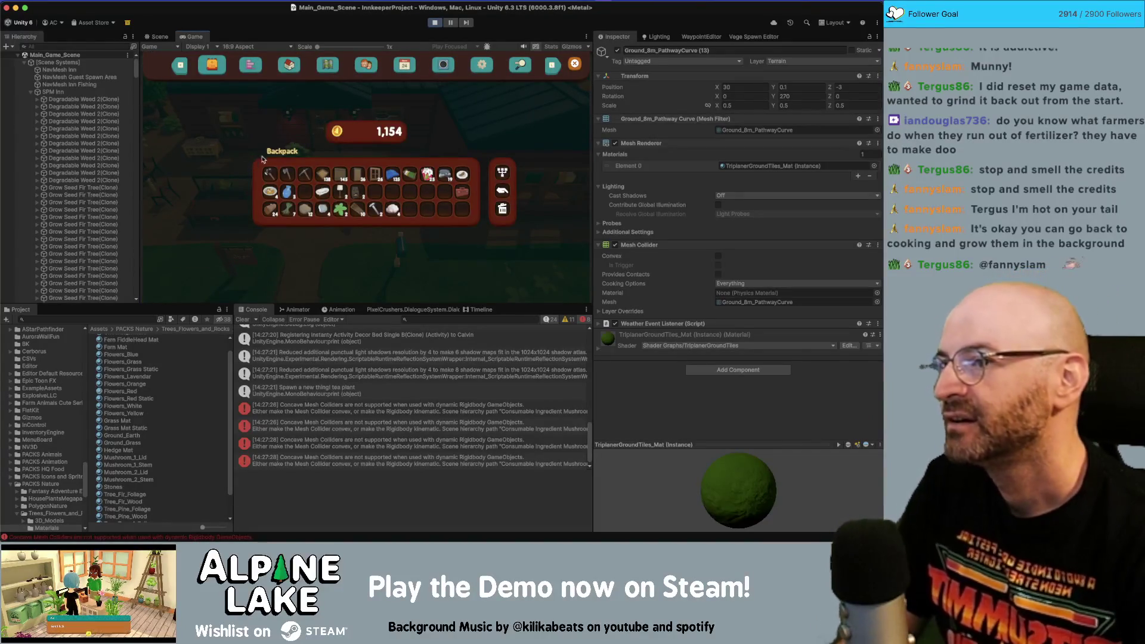
click(435, 22)
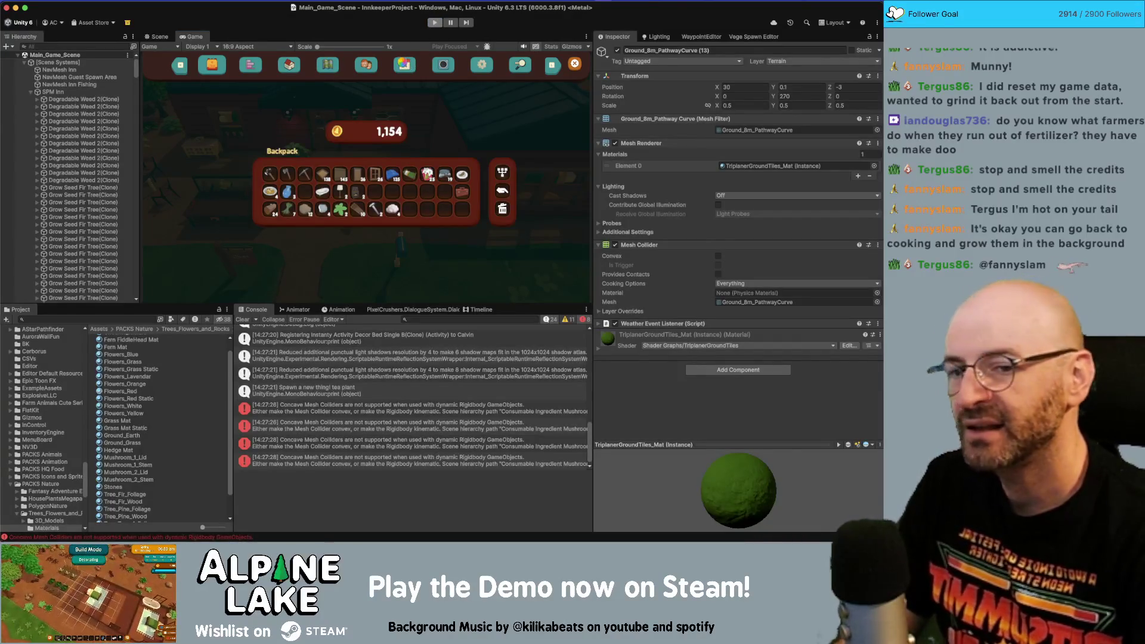
key(super+Tab)
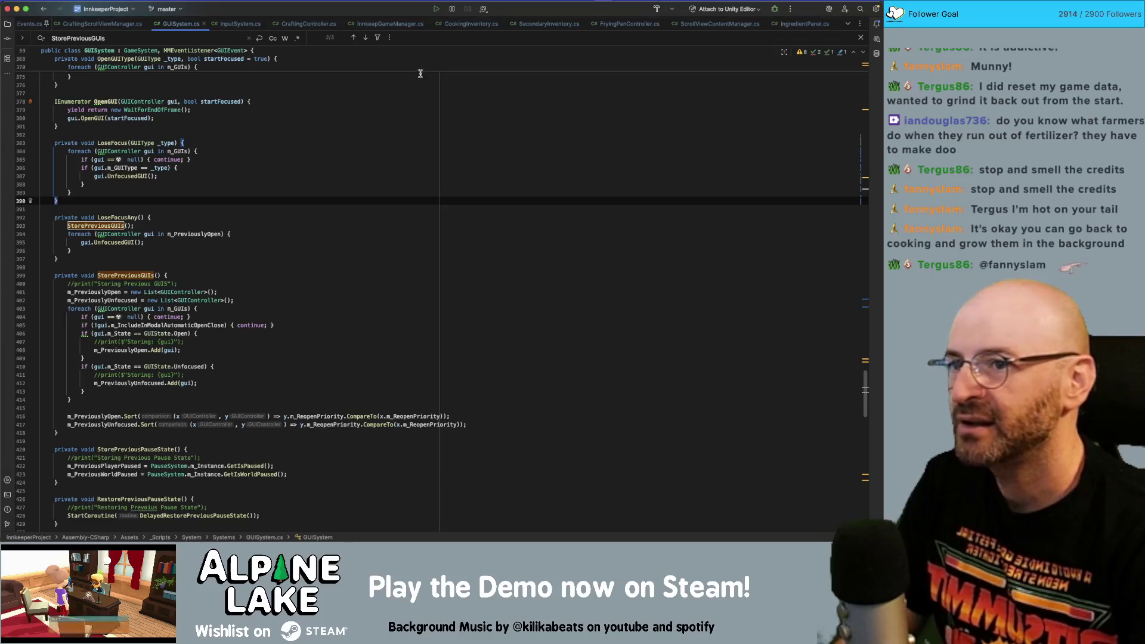
- In InputSystem.cs, delete the OnMMEvent(FloatEvent) handler and its FloatEvent start/stop listening lines
click(232, 24)
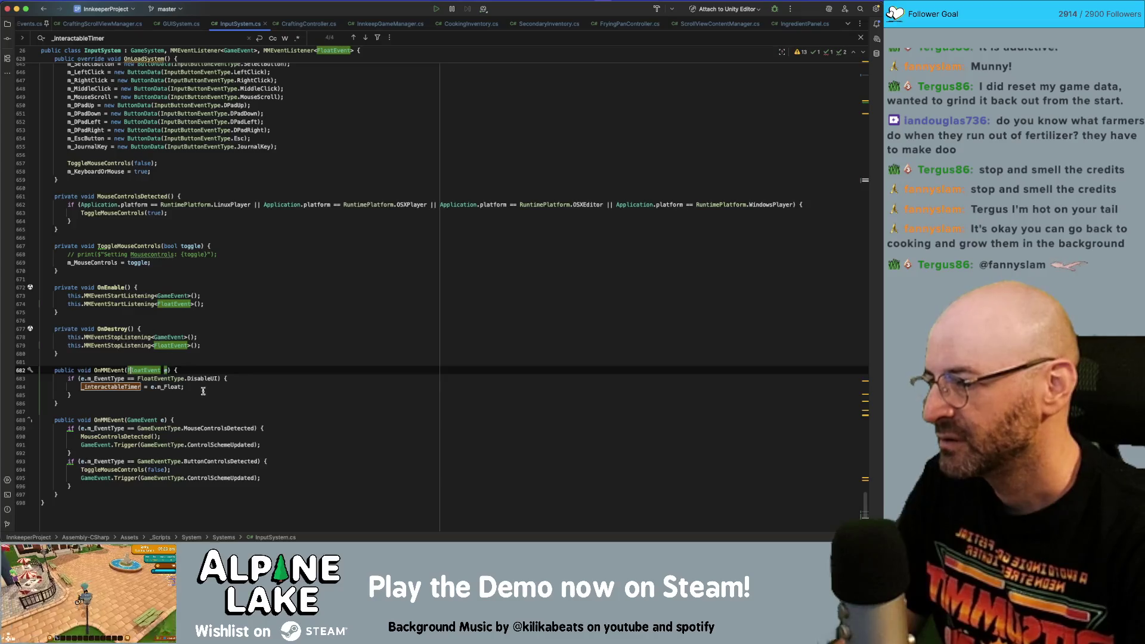
drag(58, 404, 41, 386)
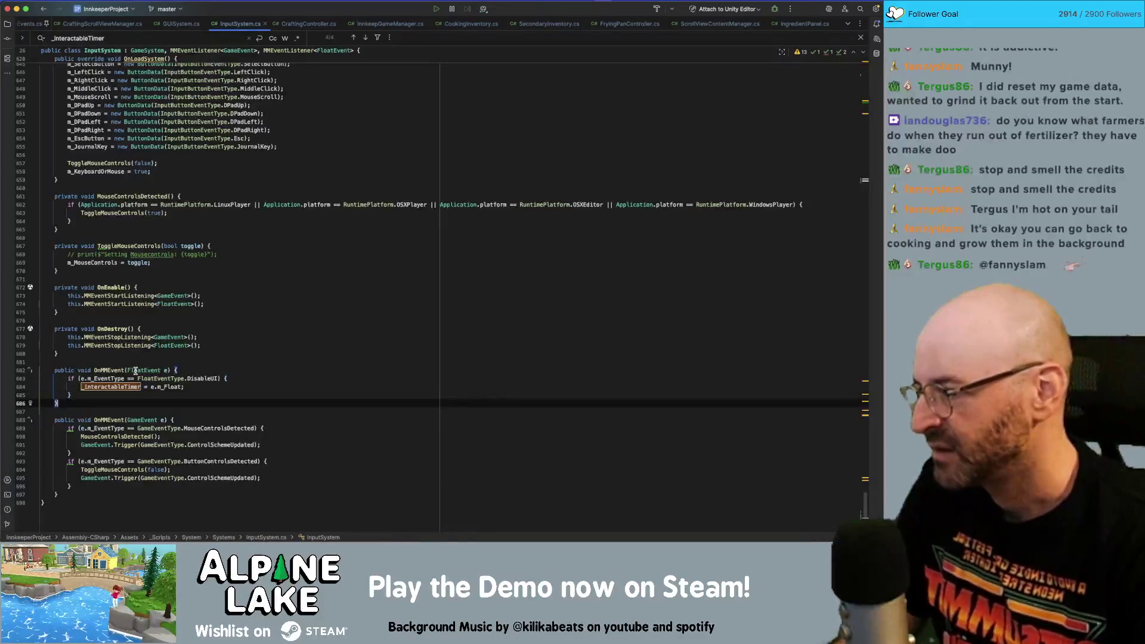
drag(136, 371, 89, 362)
key(BackSpace)
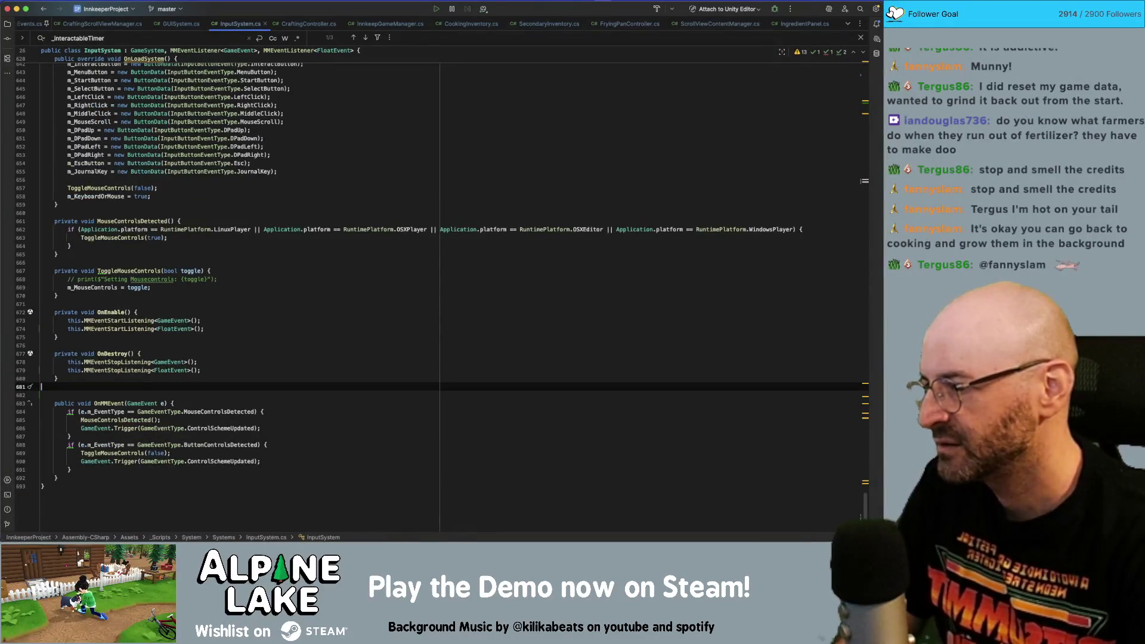
key(BackSpace)
drag(201, 379, 67, 379)
key(BackSpace)
click(197, 346)
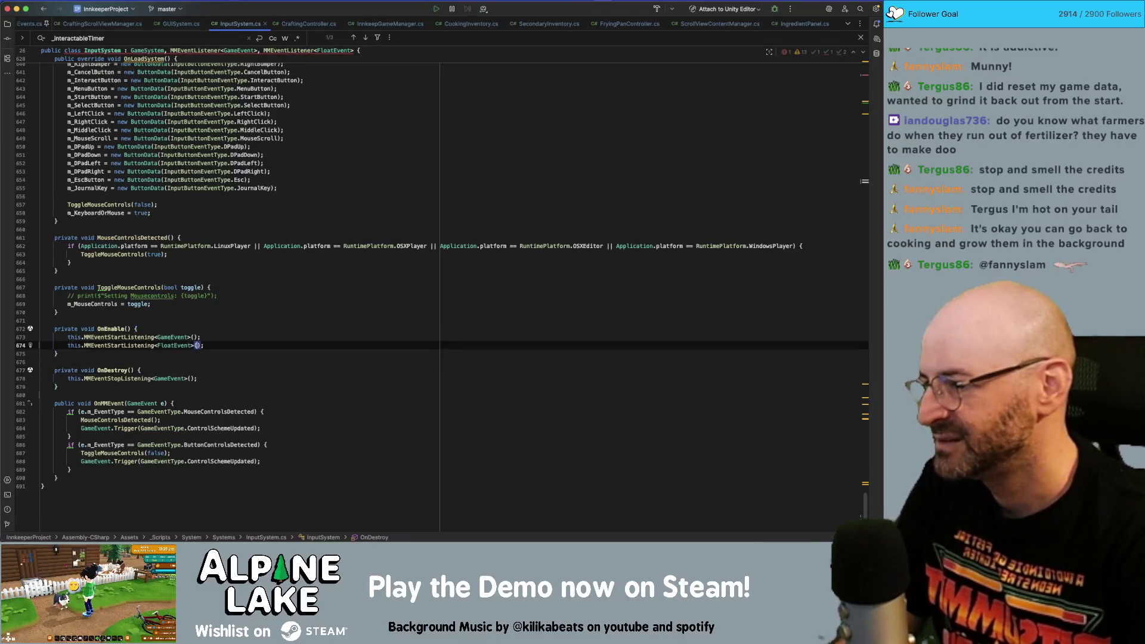
key(shift+Home)
key(BackSpace)
key(BackSpace)
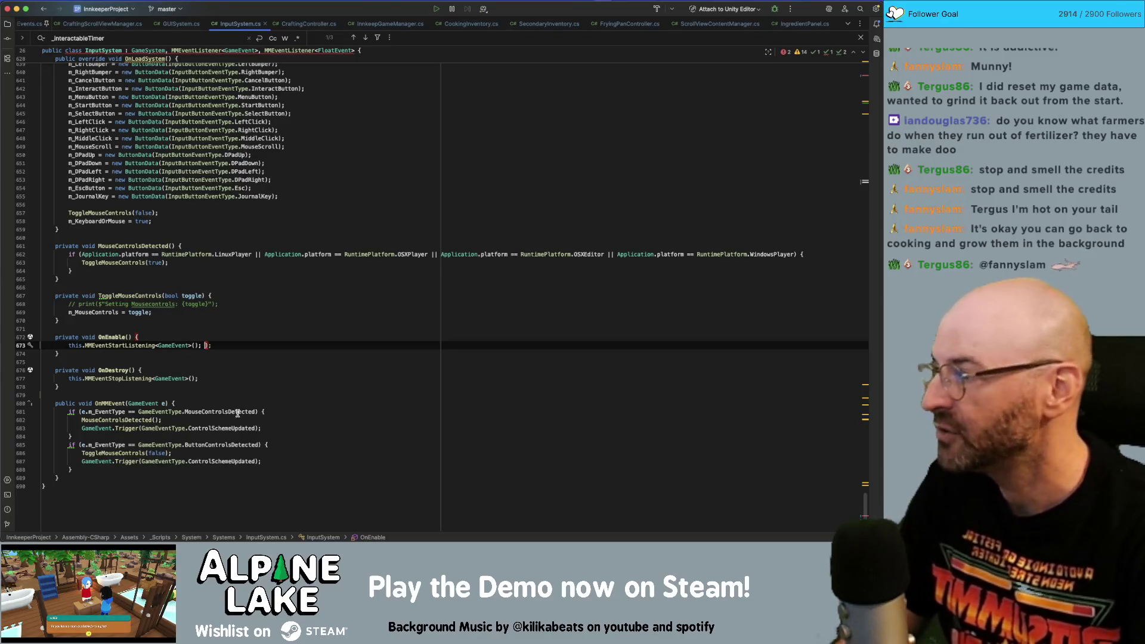
- Delete the _interactableTimer field, its early-return check in Update, and leftover blank lines
click(292, 430)
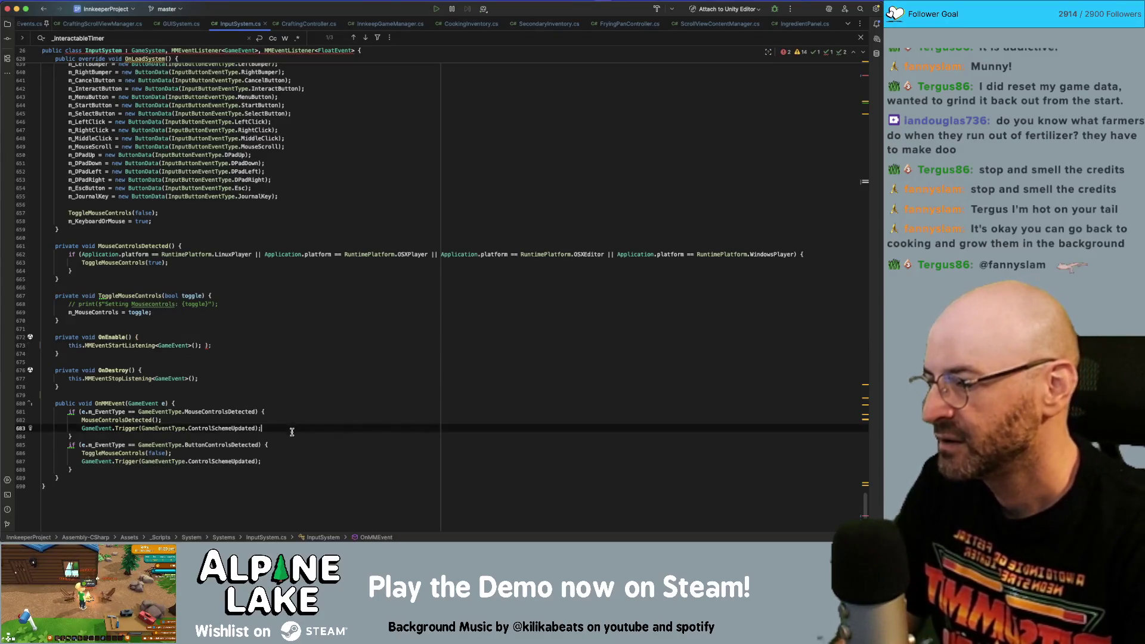
scroll(256, 353, up, 20)
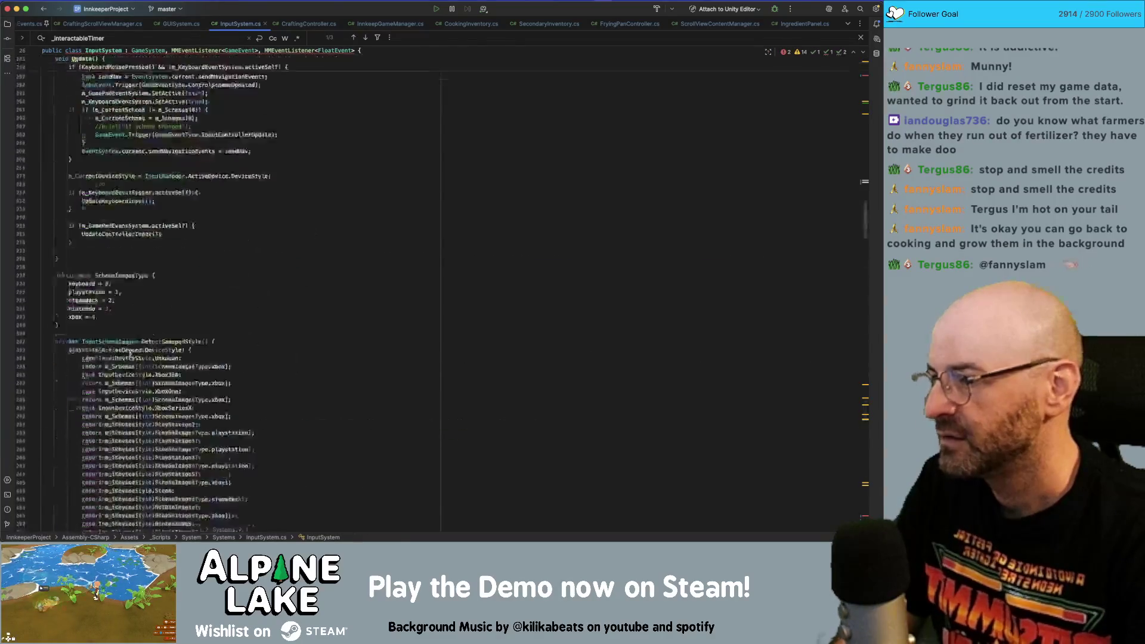
scroll(136, 355, up, 5)
drag(72, 310, 68, 301)
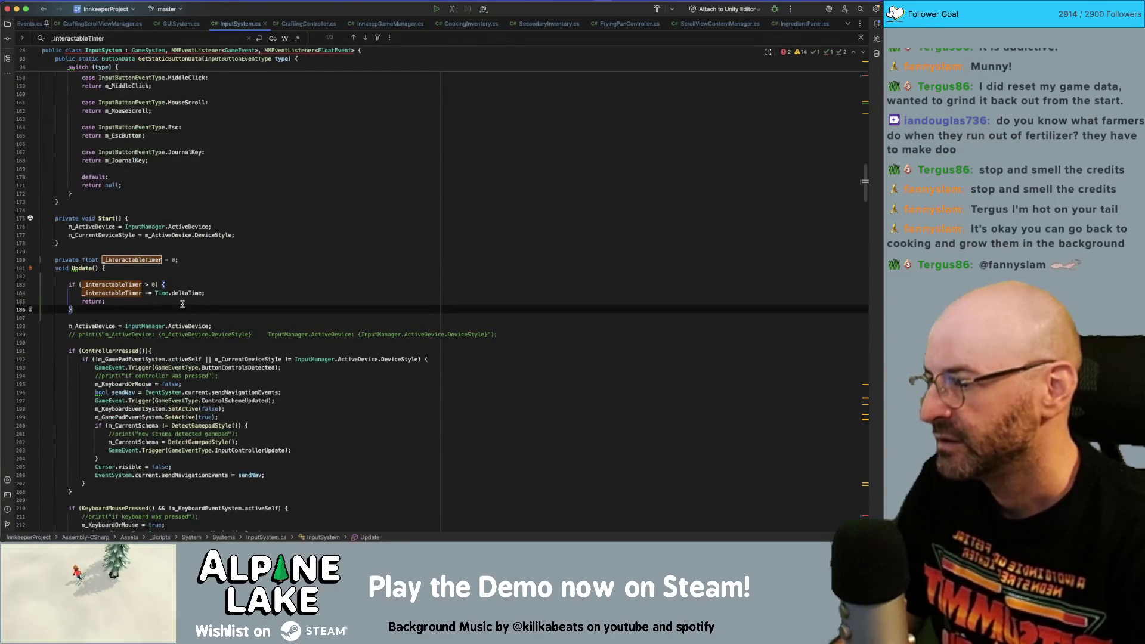
key(shift+Up)
key(shift+Up)
key(BackSpace)
key(Up)
key(Up)
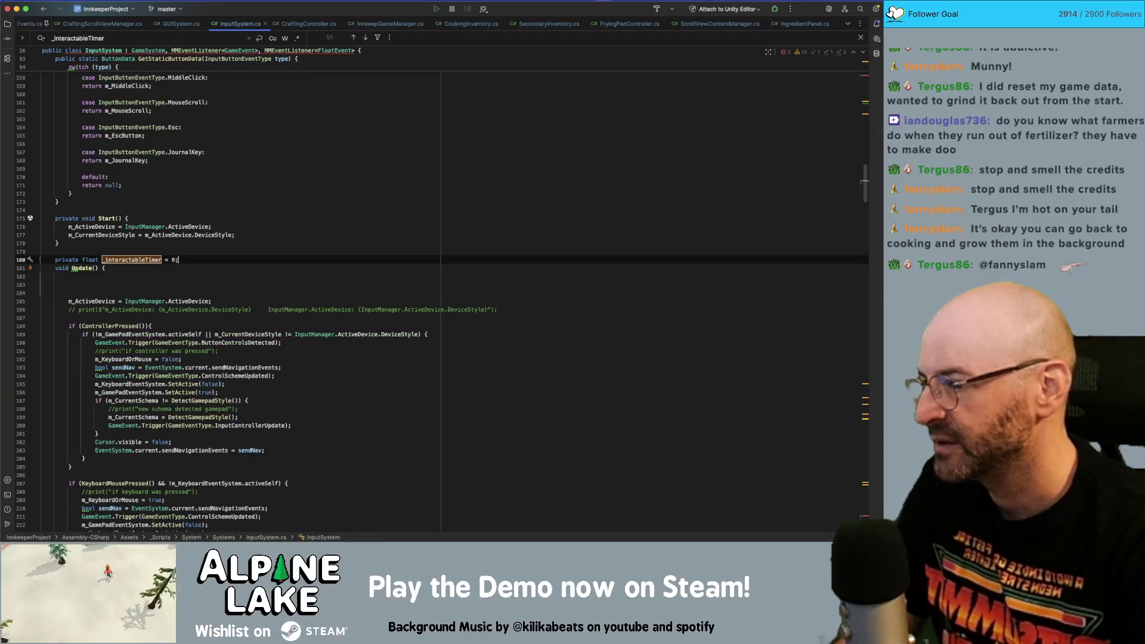
key(shift+Home)
key(BackSpace)
key(BackSpace)
key(Down)
key(Down)
key(Down)
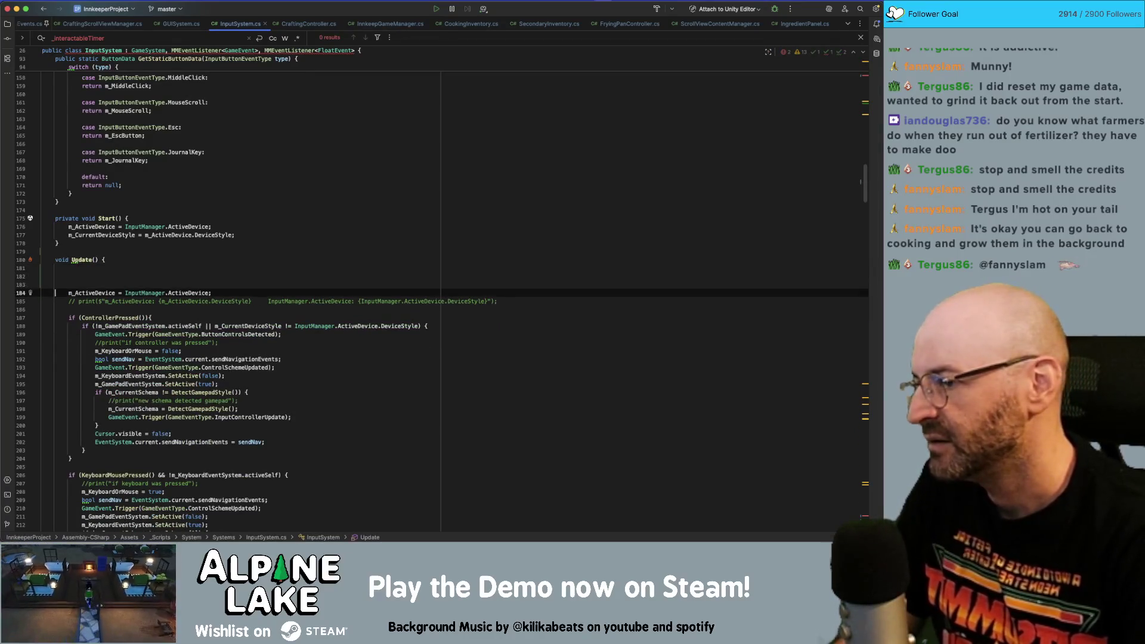
key(shift+Up)
key(shift+Up)
key(shift+Up)
key(BackSpace)
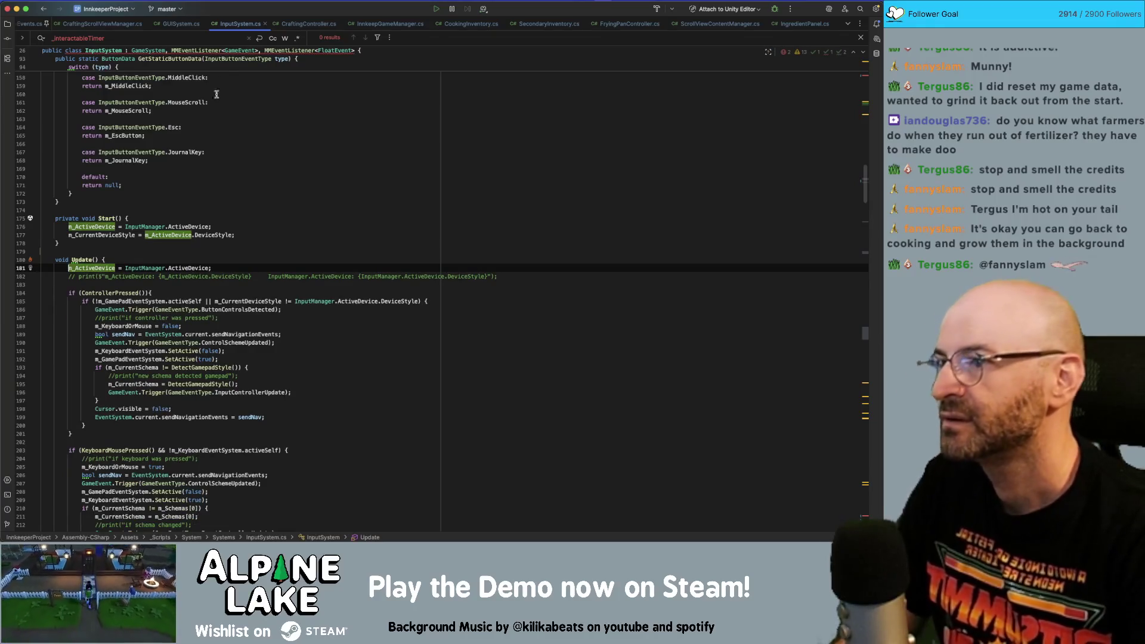
click(235, 123)
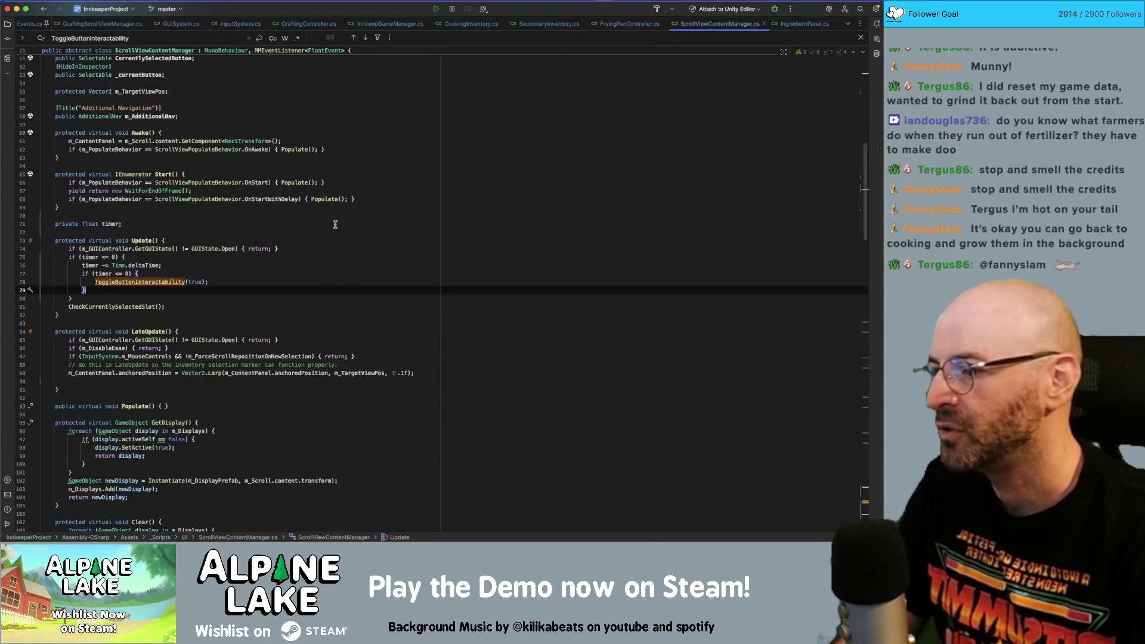
- Delete ScrollViewContentManager's OnMMEvent handler, its FloatEvent listener calls, and the ToggleButtonInteractability method
scroll(334, 229, down, 20)
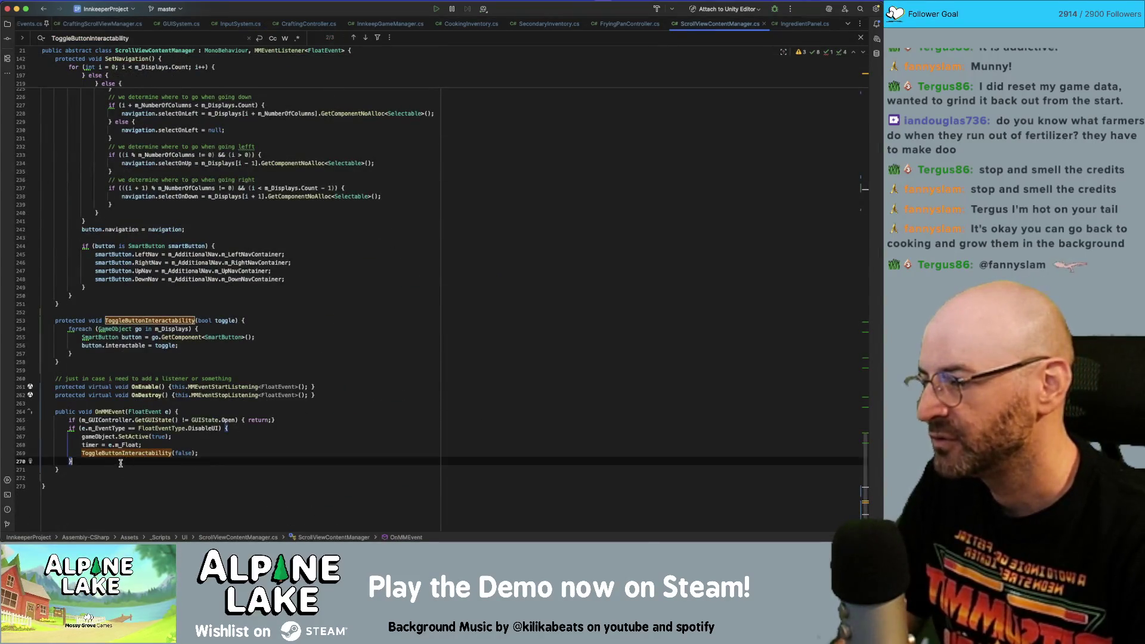
click(178, 469)
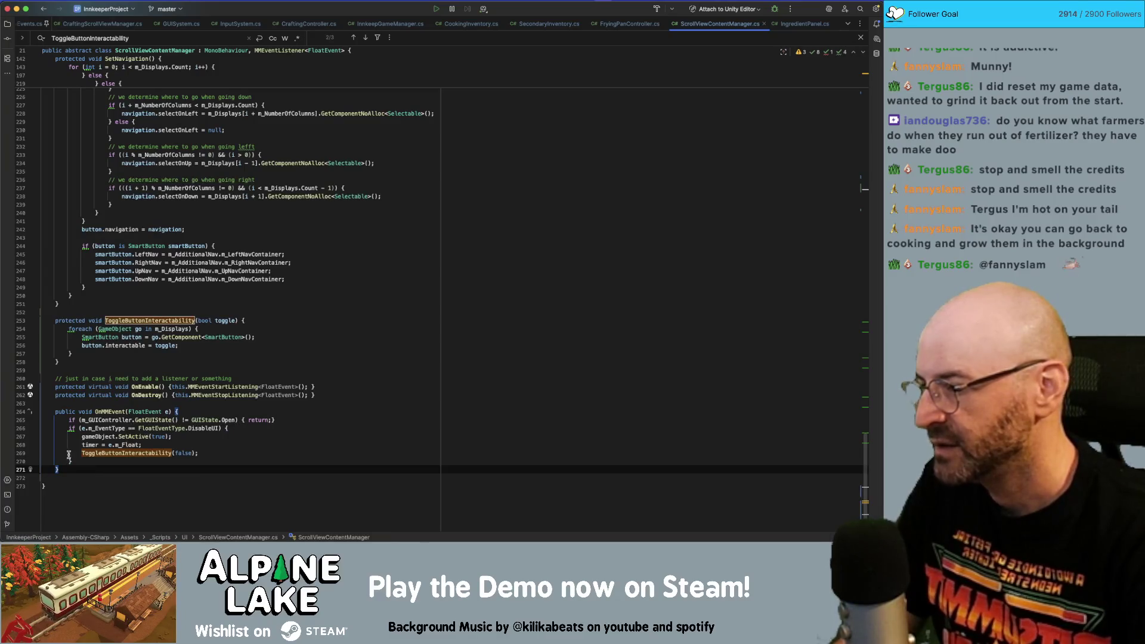
shift+click(30, 412)
key(BackSpace)
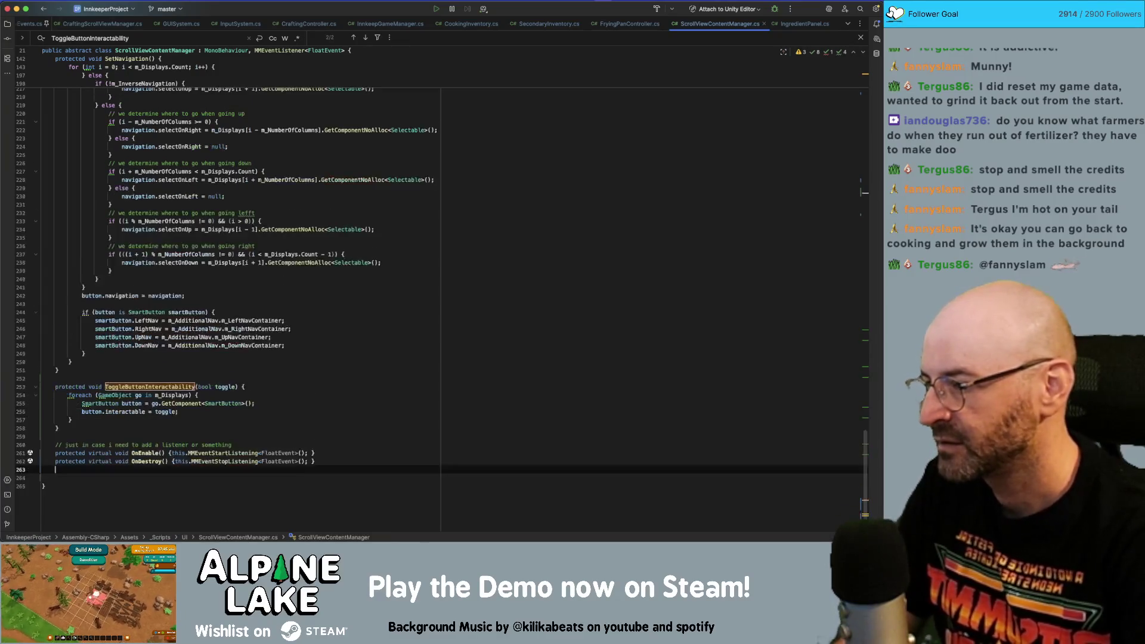
mouse_move(313, 469)
mouse_down()
mouse_move(113, 470)
mouse_move(311, 461)
mouse_up()
key(BackSpace)
key(BackSpace)
click(176, 470)
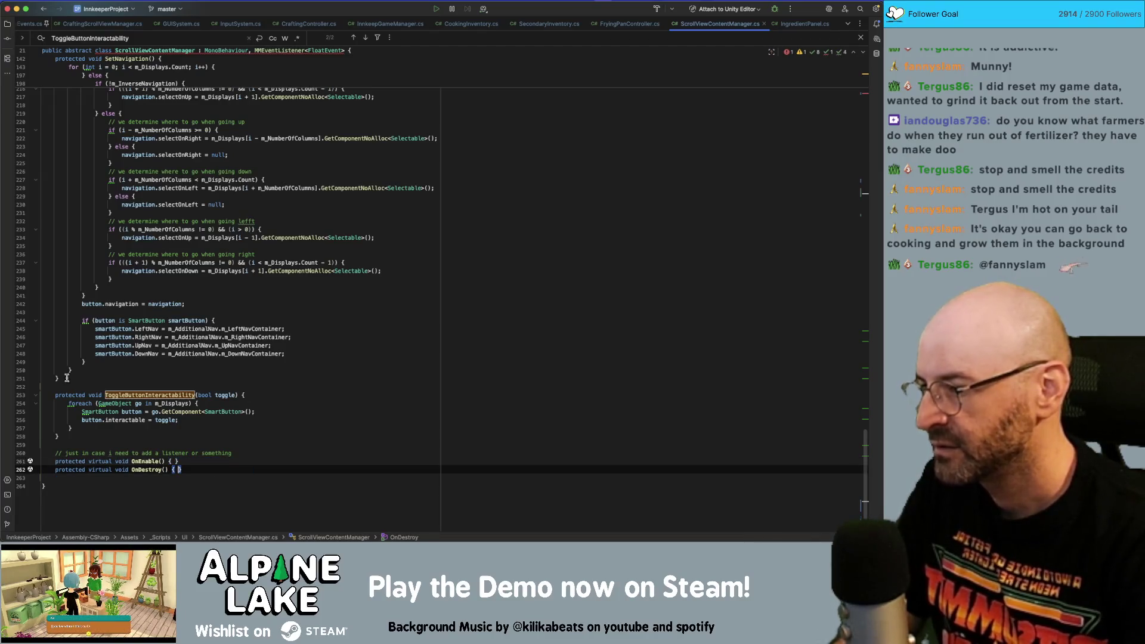
scroll(67, 378, up, 15)
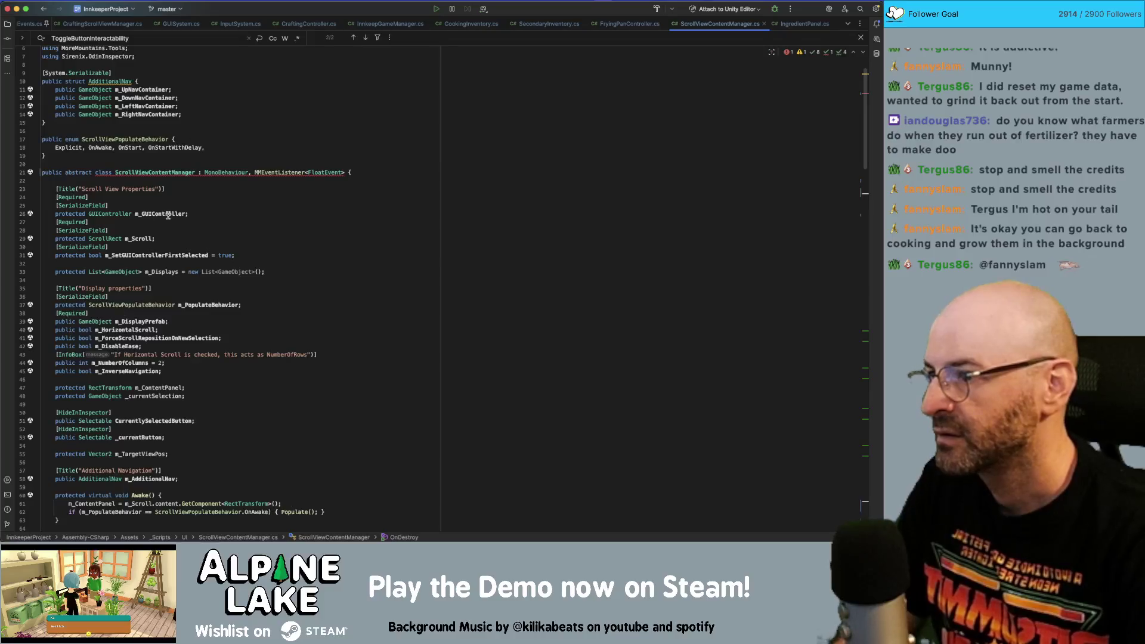
scroll(168, 216, down, 15)
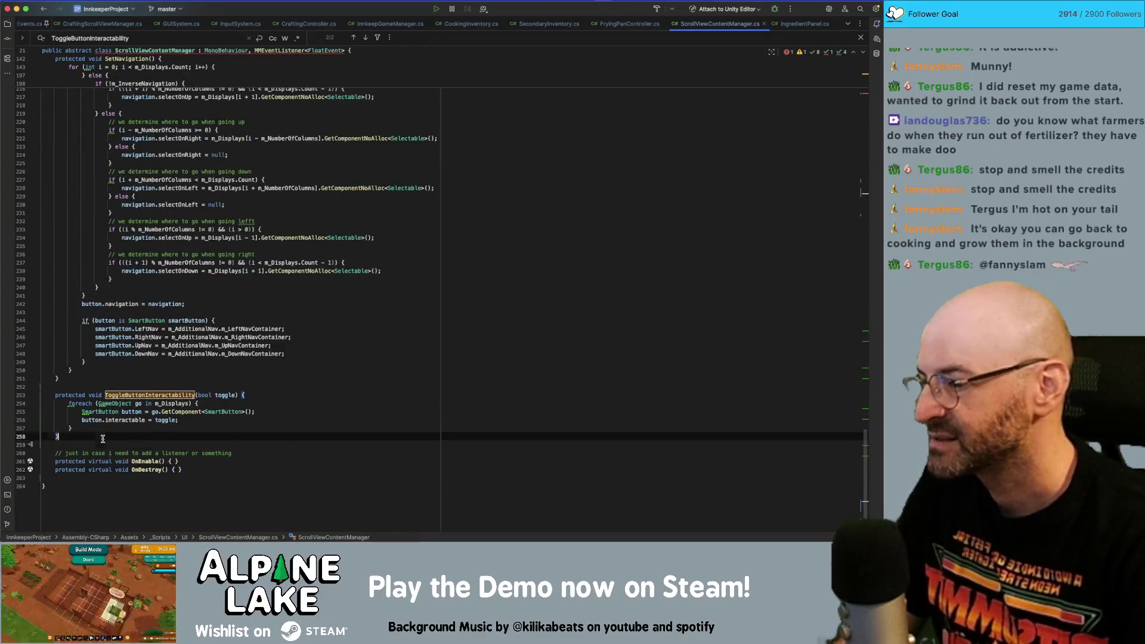
drag(27, 436, 29, 401)
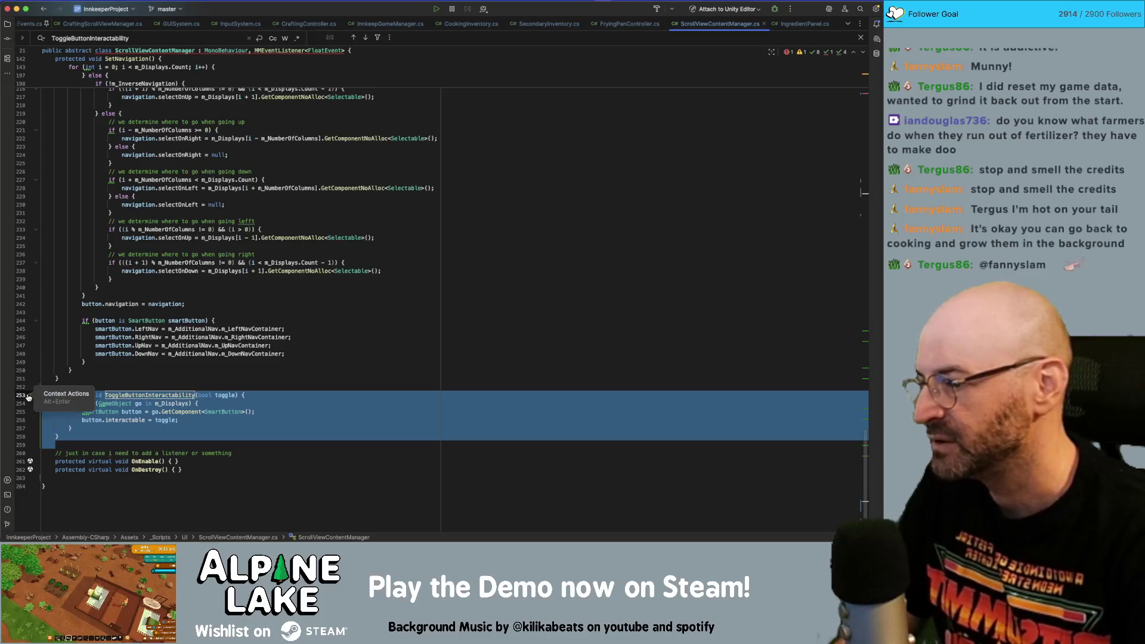
key(ctrl+x)
- Delete the timer block inside Update along with the timer field
scroll(96, 316, up, 15)
scroll(100, 383, down, 3)
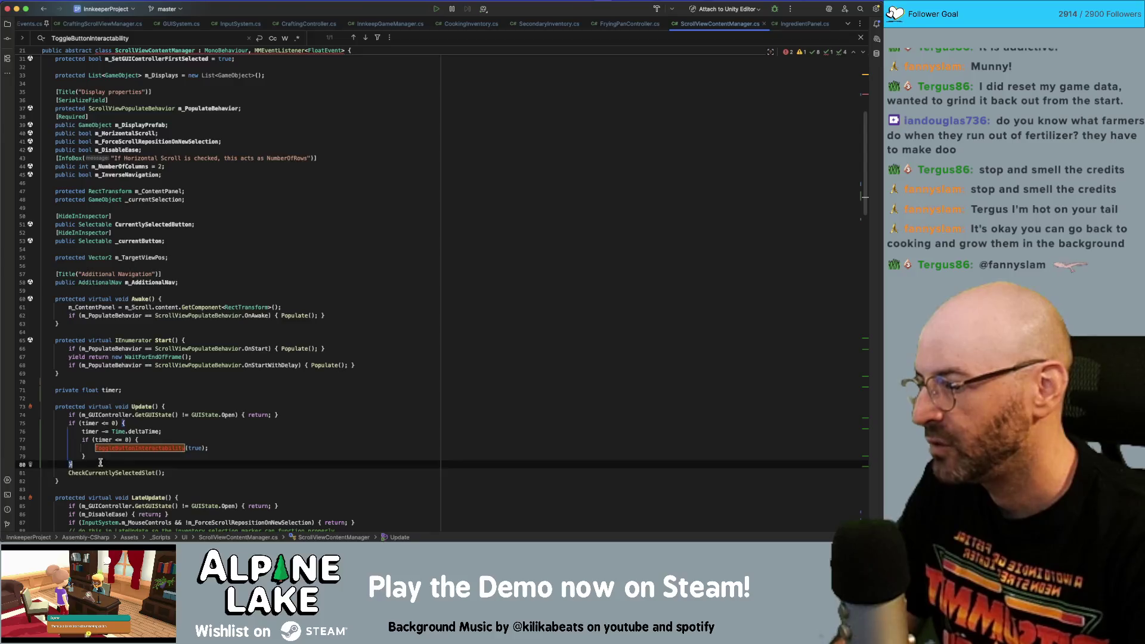
drag(104, 463, 60, 424)
key(BackSpace)
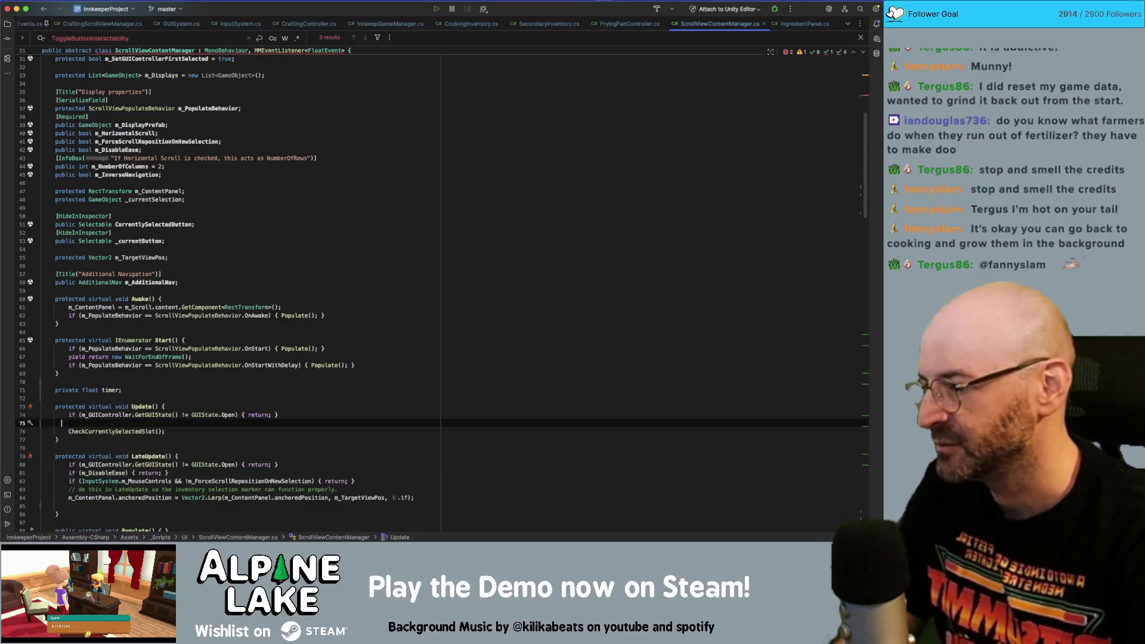
key(Up)
key(Up)
key(Up)
key(super+BackSpace)
key(super+BackSpace)
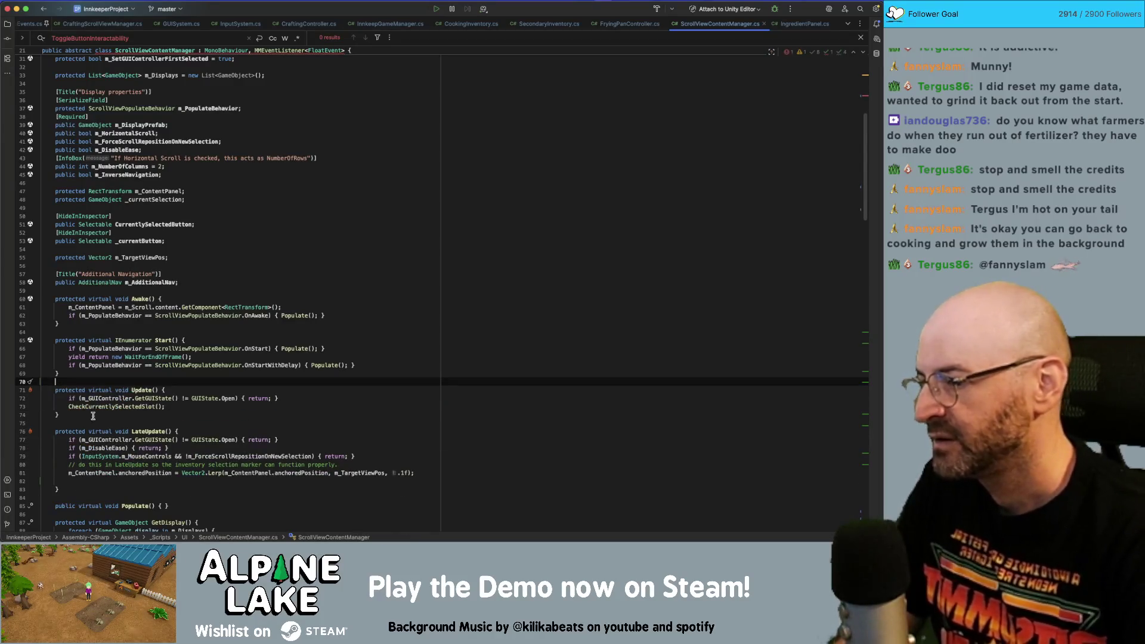
scroll(93, 416, down, 3)
click(130, 423)
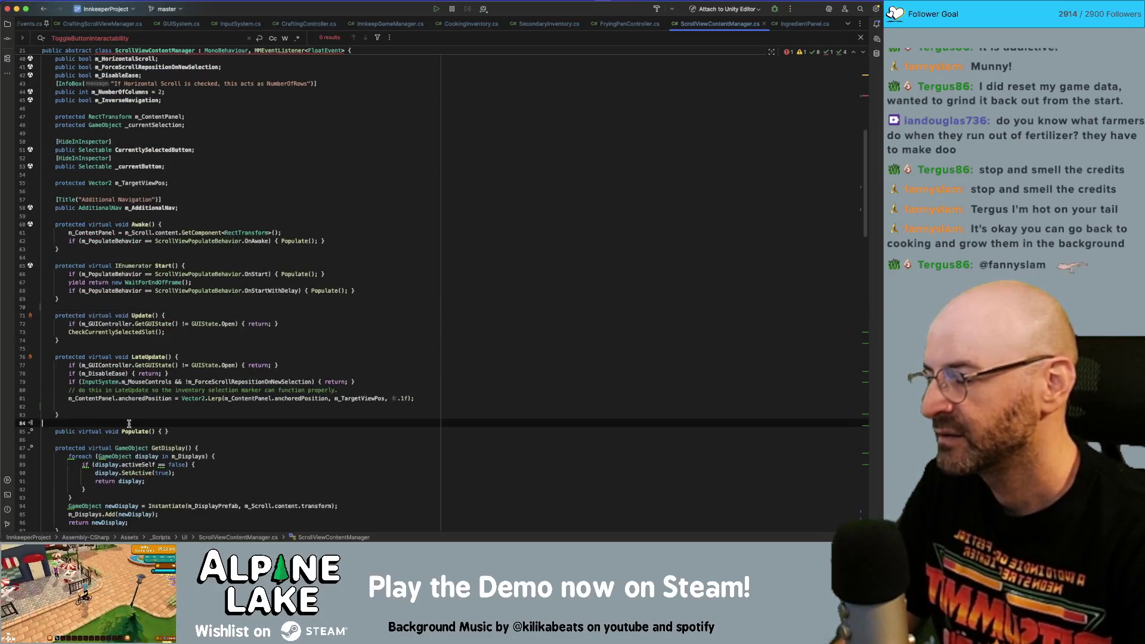
- In GameEvents.cs, remove the DisableUI entry from the FloatEventType enum, then return to Unity
click(33, 23)
click(157, 204)
key(super+g)
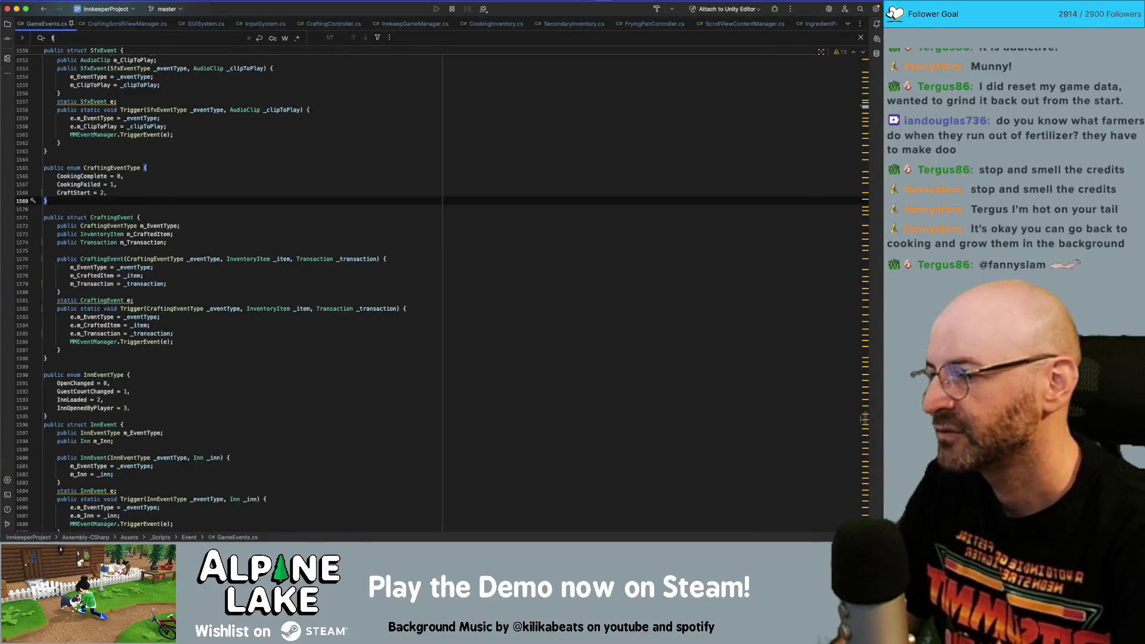
click(158, 319)
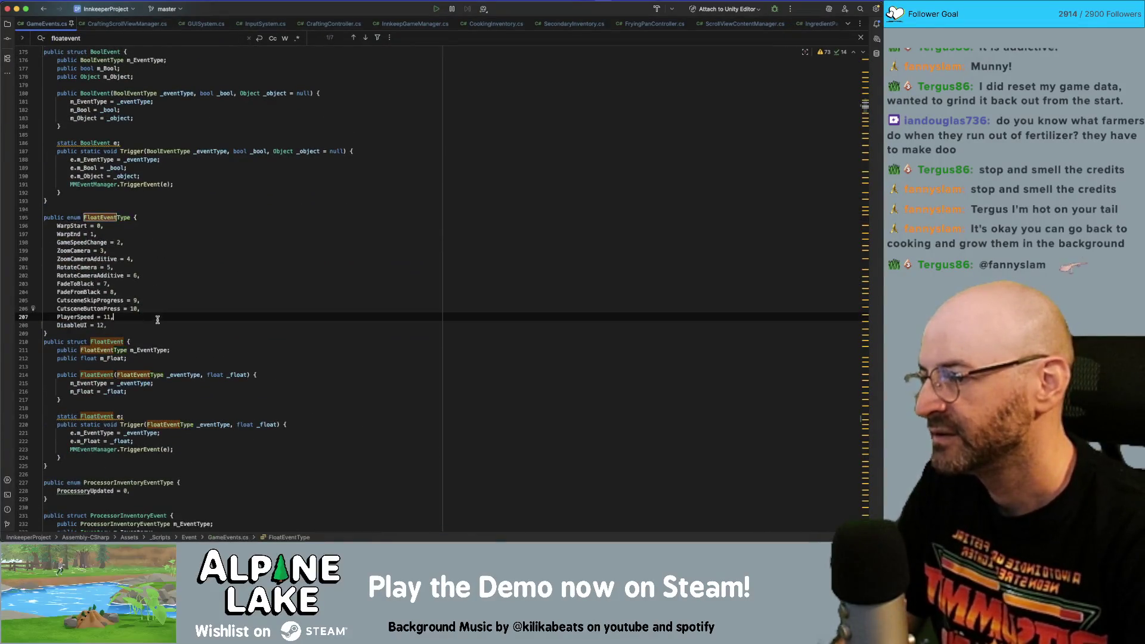
key(shift+Down)
key(BackSpace)
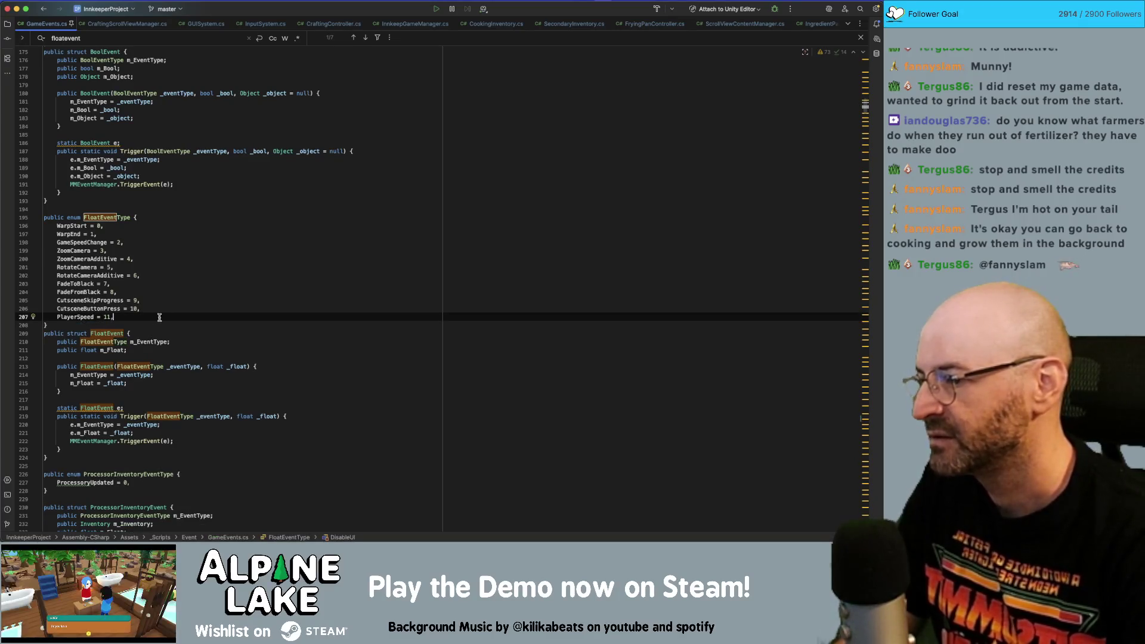
click(200, 292)
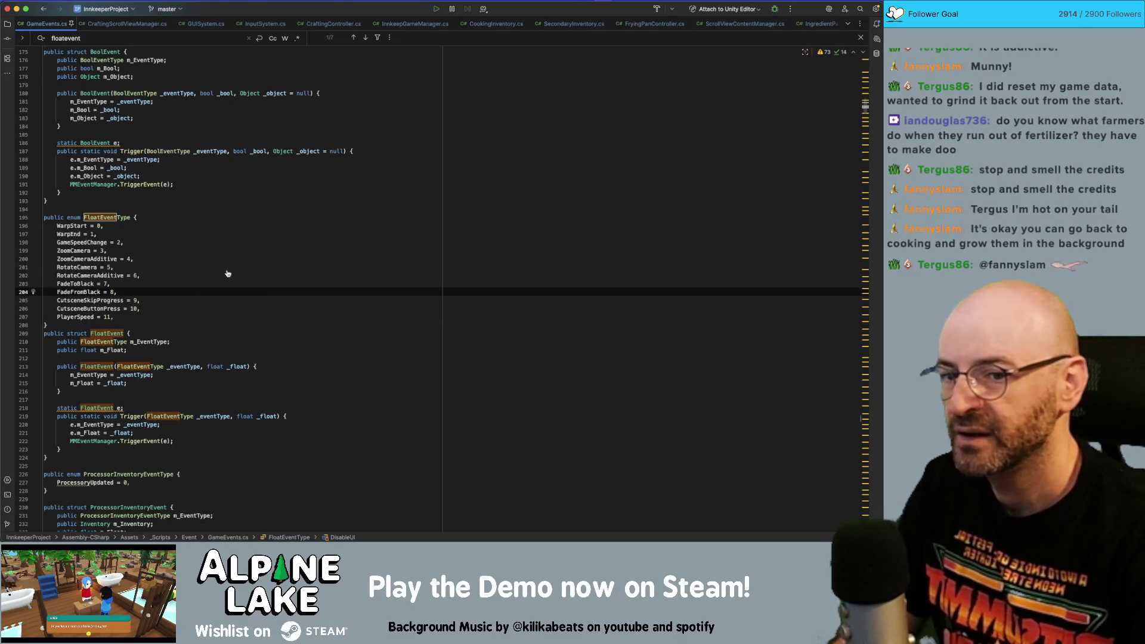
key(super+Tab)
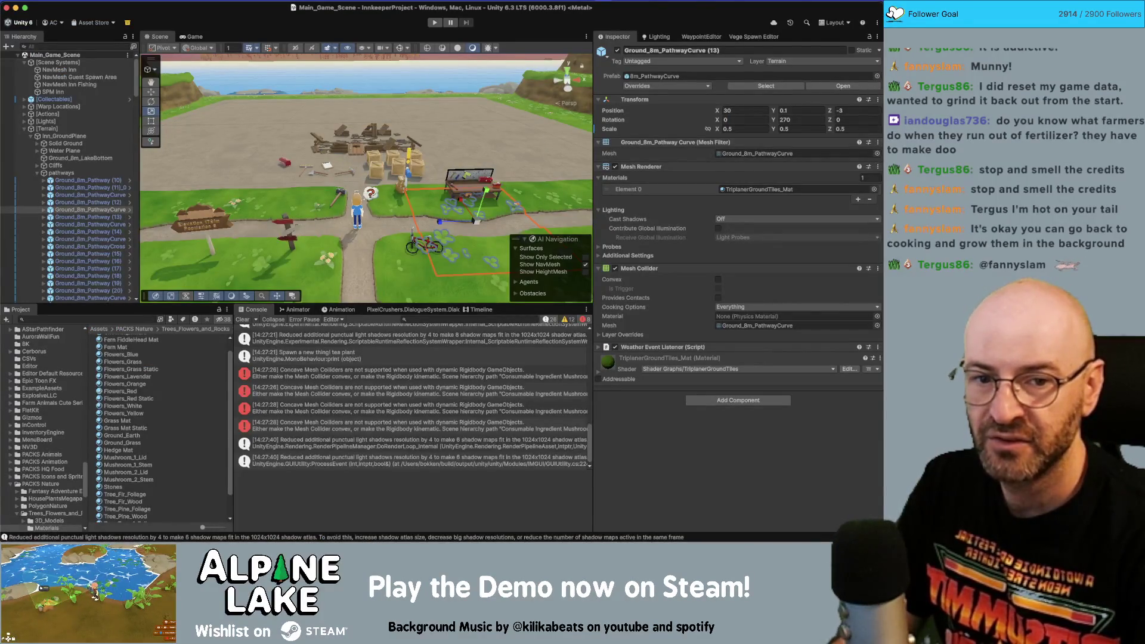
- After Unity recompiles, open the CS1513 error at InputSystem.cs line 666 in Rider
key(super+Tab)
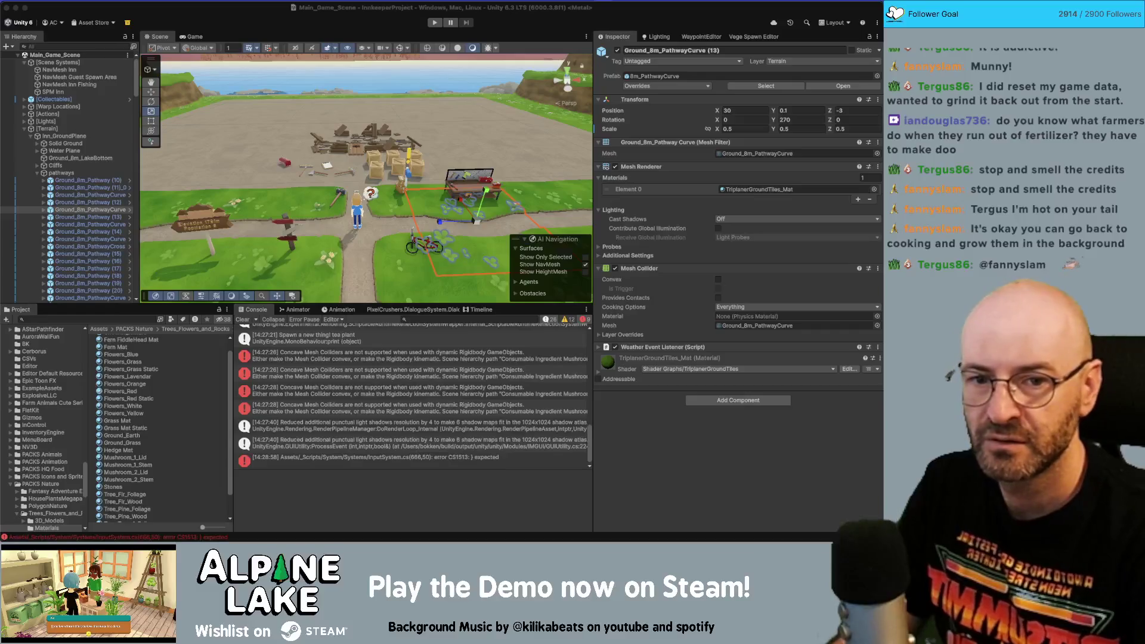
double_click(349, 458)
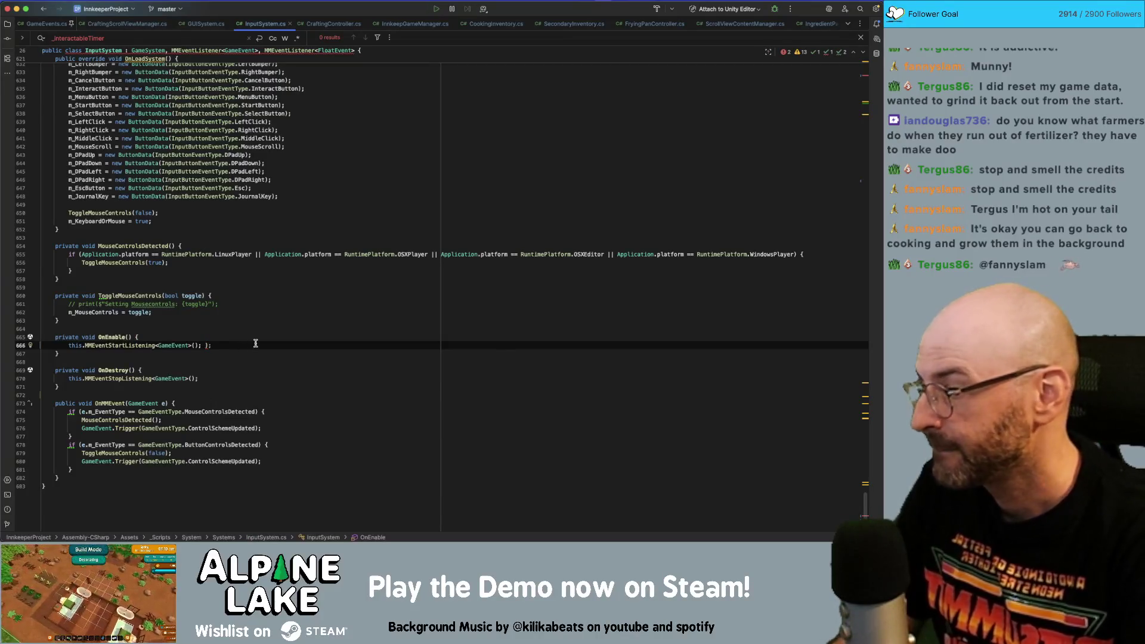
- Delete the extra closing brace on line 666 so OnEnable's braces match
key(BackSpace)
key(BackSpace)
click(282, 337)
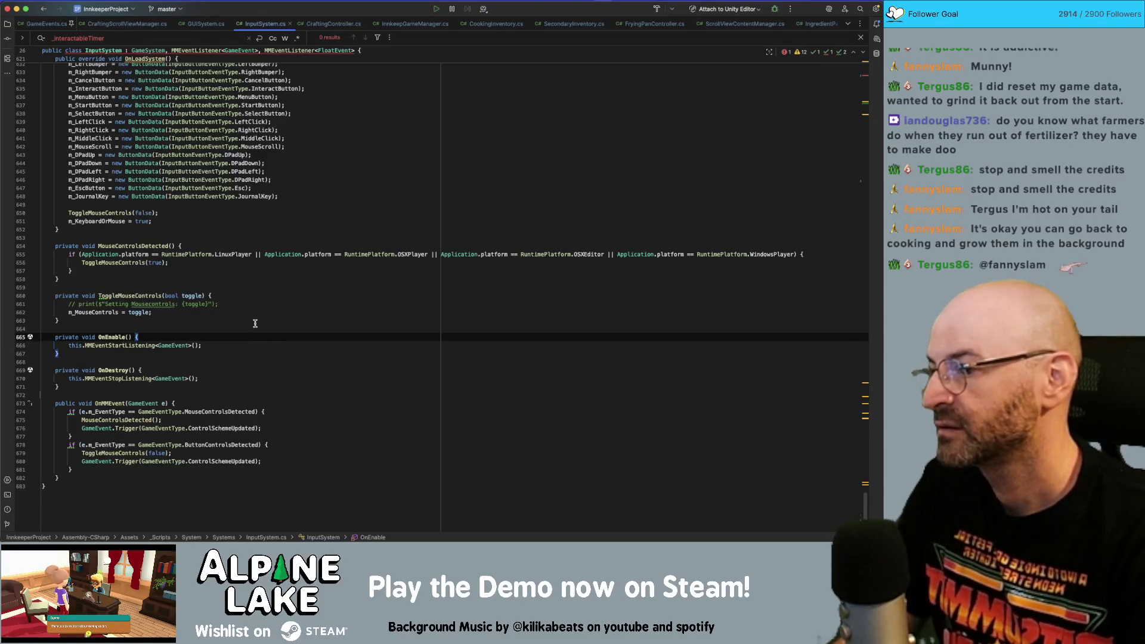
click(271, 295)
scroll(280, 310, up, 10)
scroll(289, 308, up, 10)
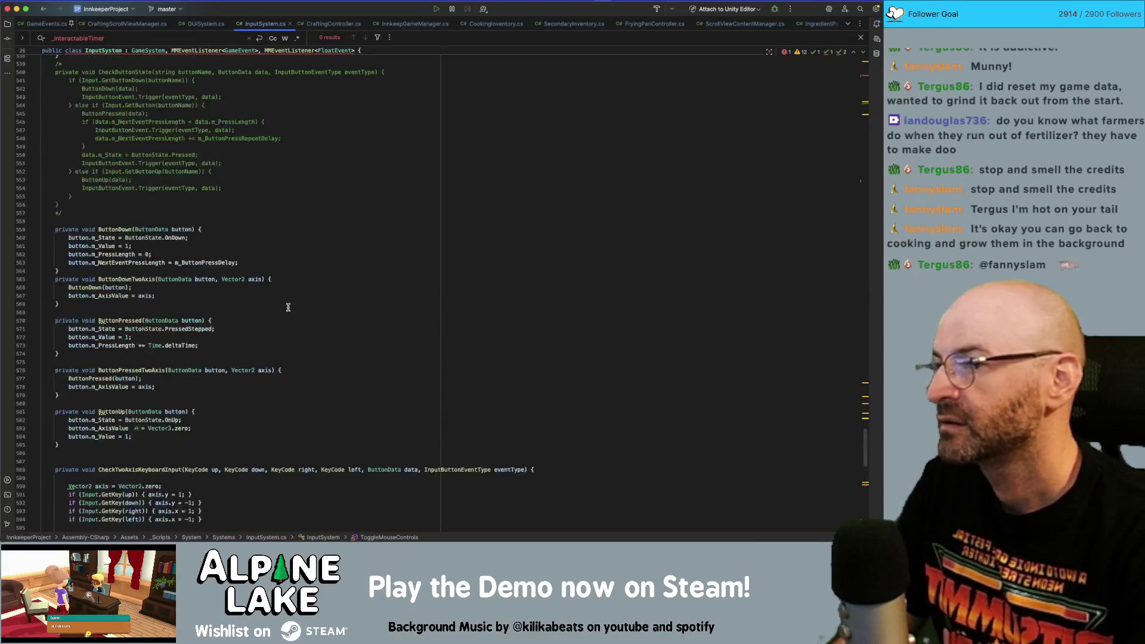
- Remove the FloatEvent listener interface from InputSystem's class declaration, then open ScrollViewContentManager's new error
click(338, 51)
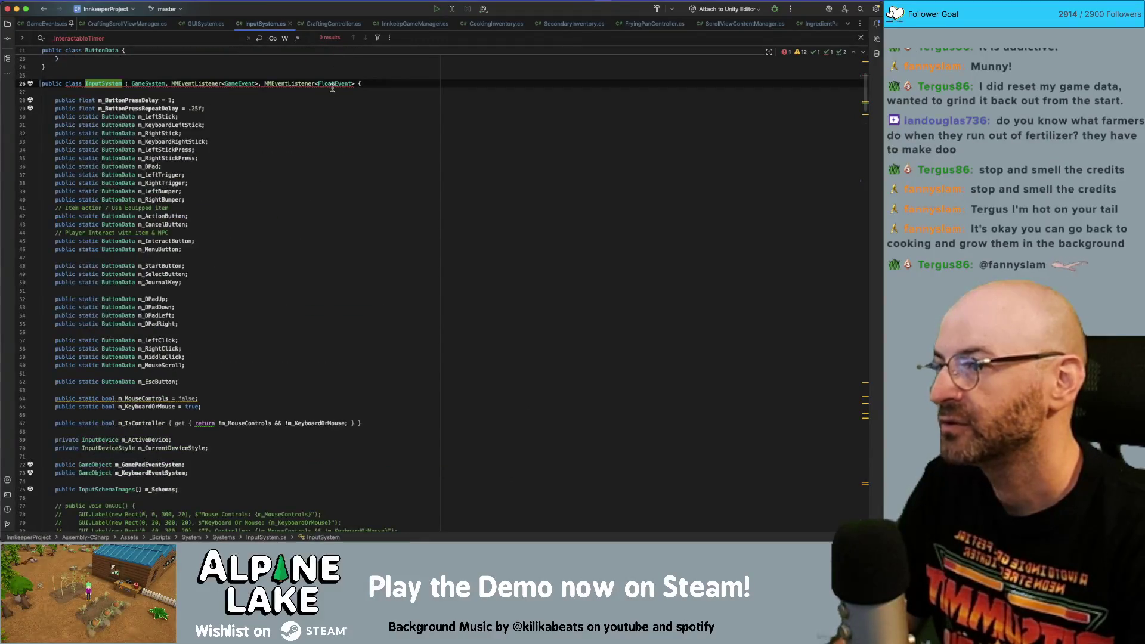
drag(355, 83, 261, 84)
key(BackSpace)
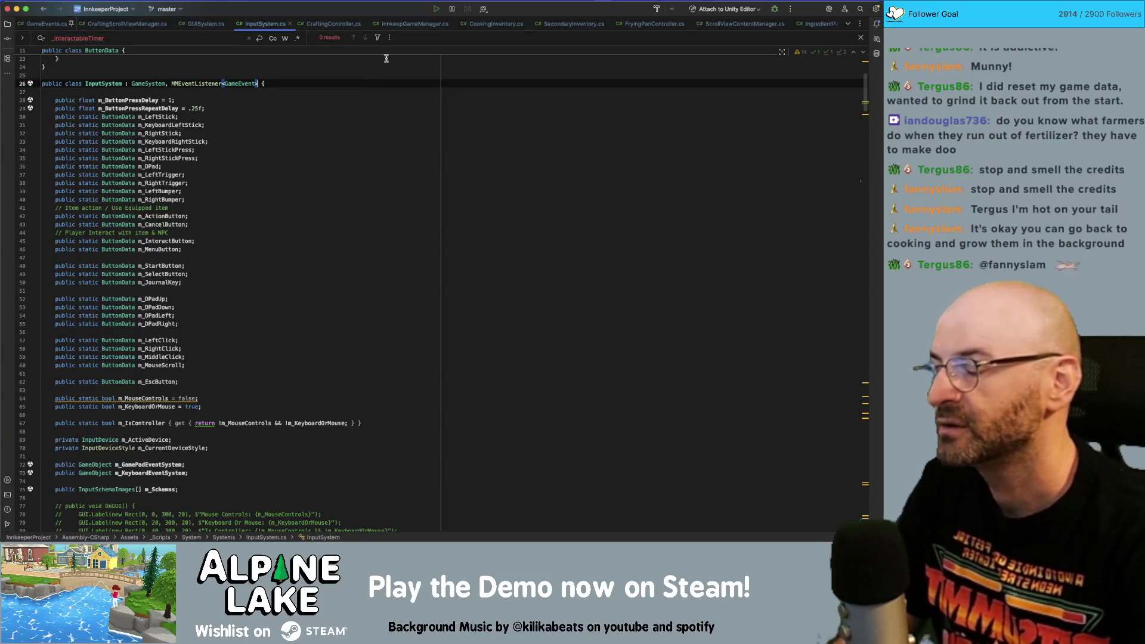
click(375, 134)
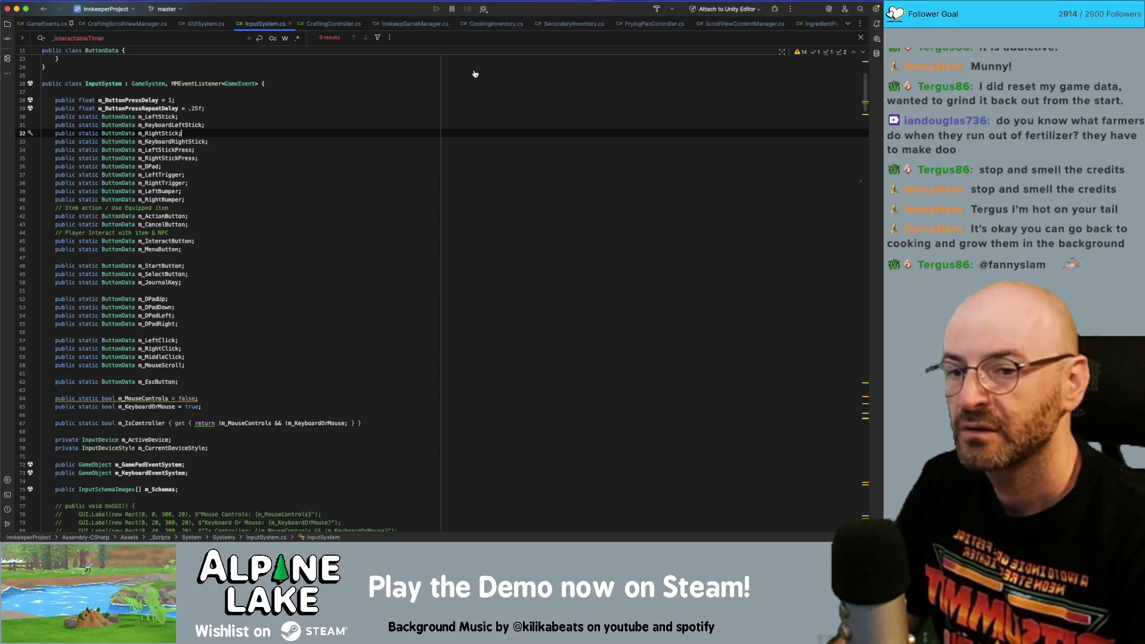
key(super+Tab)
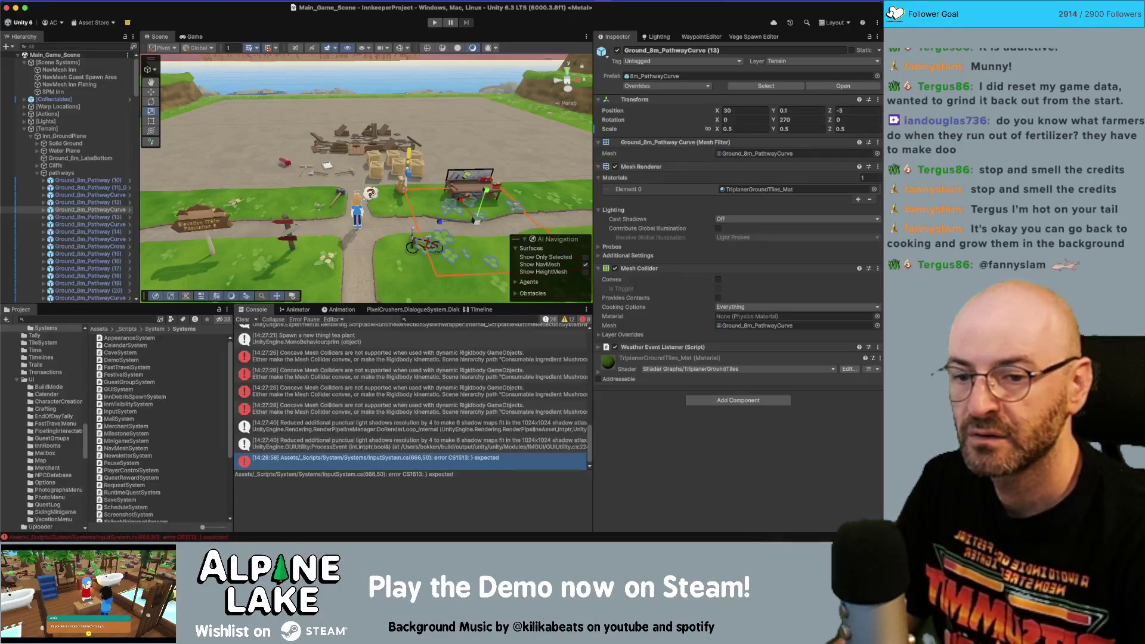
key(super+Tab)
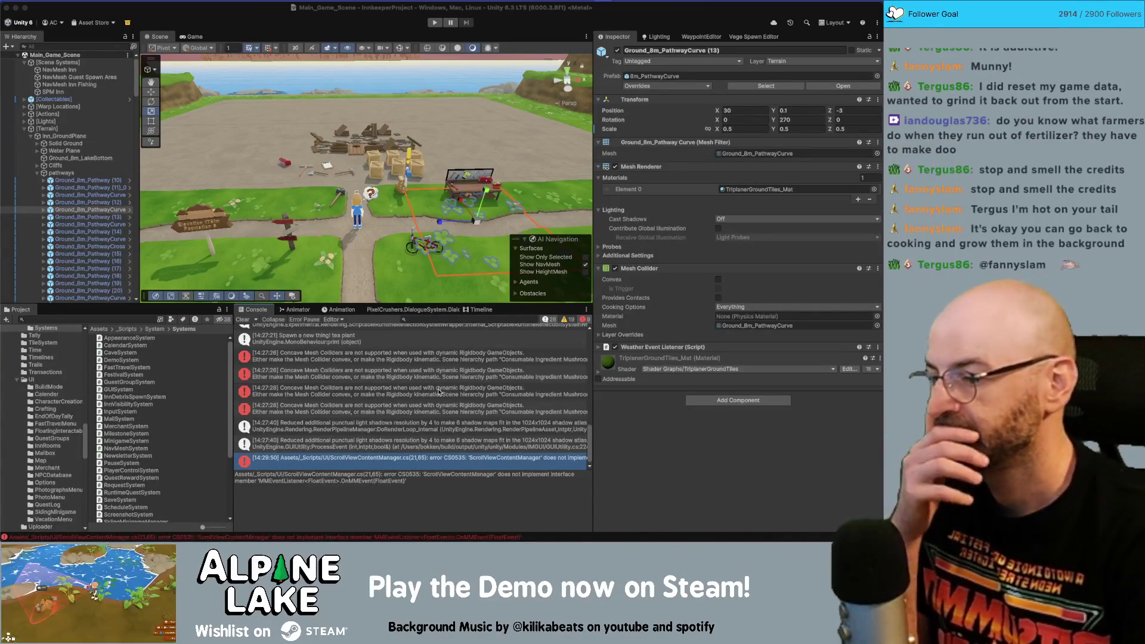
double_click(419, 458)
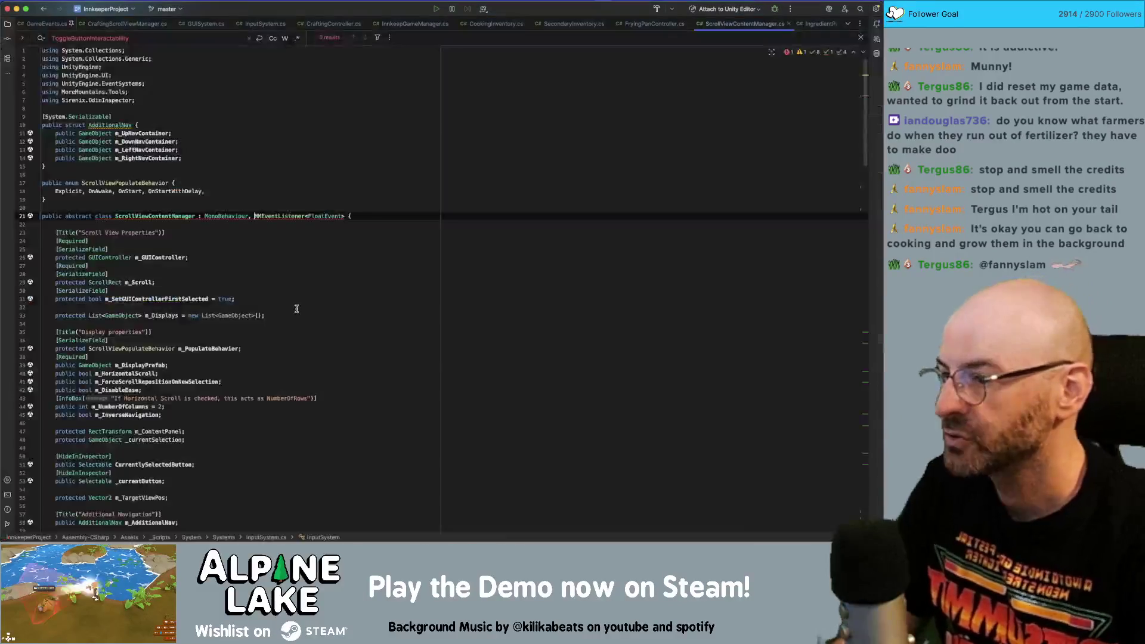
- Delete the MMEventListener<FloatEvent> interface and trailing comma on line 21, then return to Unity
drag(252, 216, 346, 216)
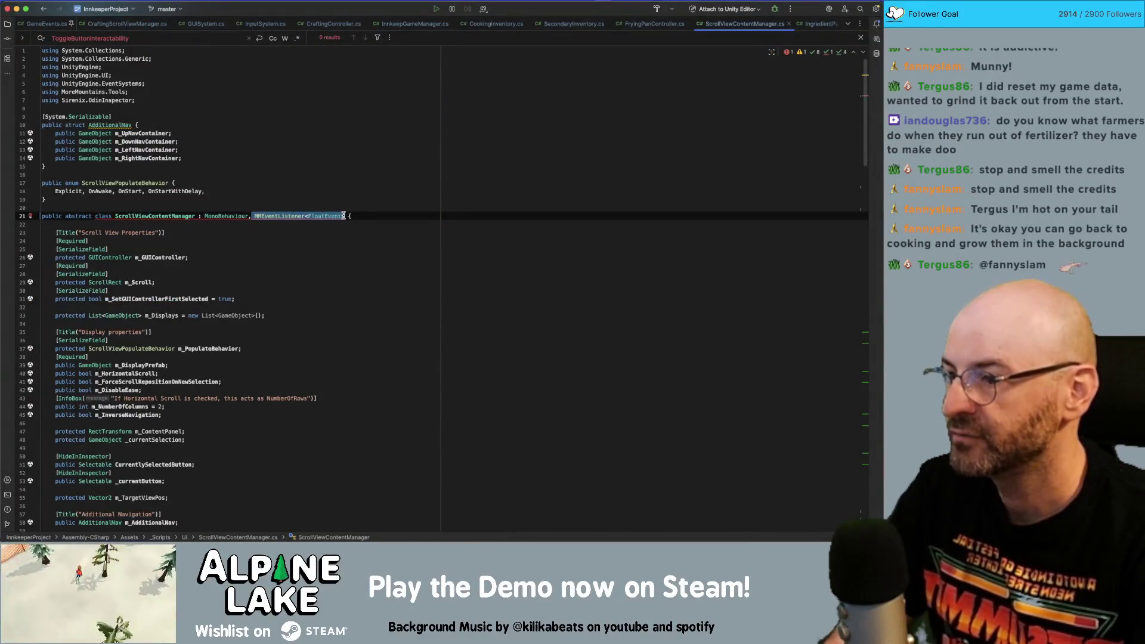
key(BackSpace)
key(BackSpace)
click(358, 199)
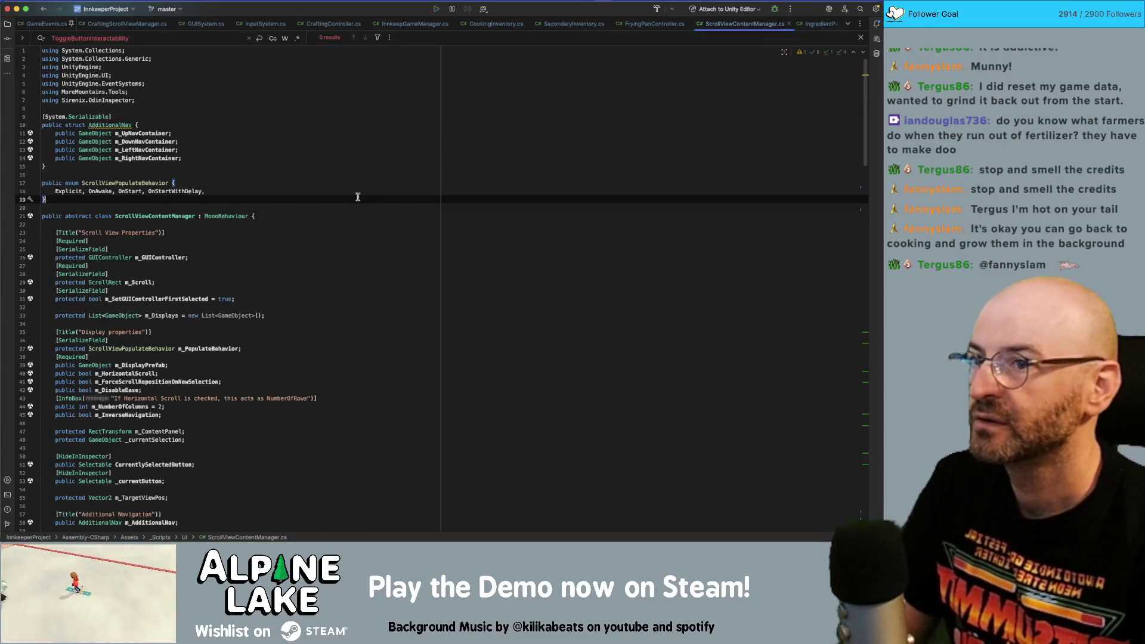
click(253, 27)
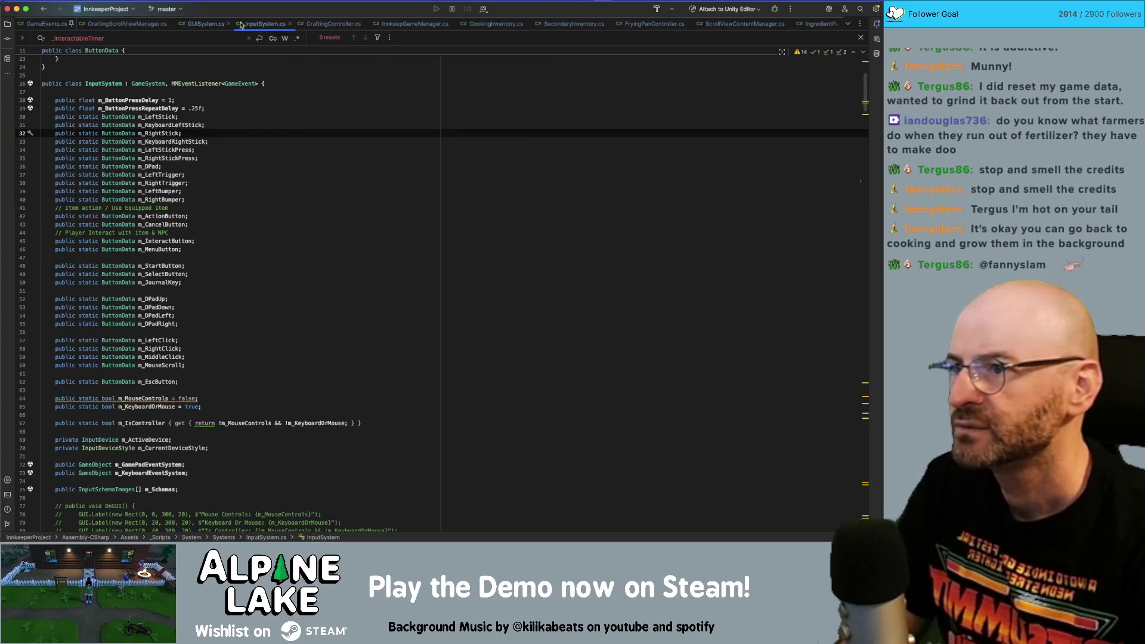
click(422, 99)
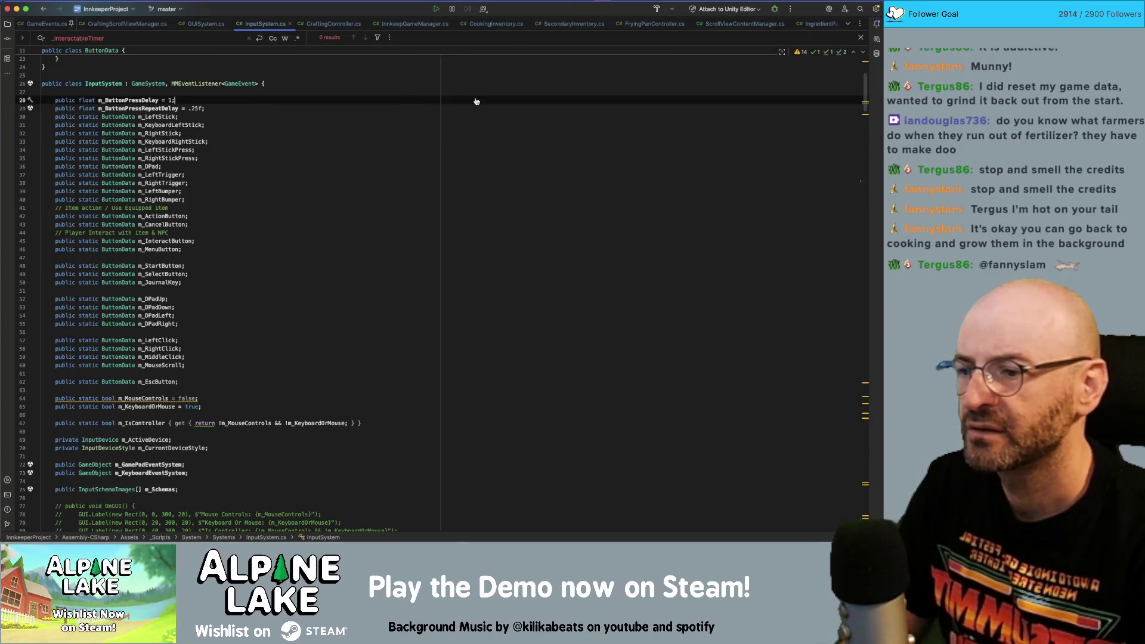
key(super+Tab)
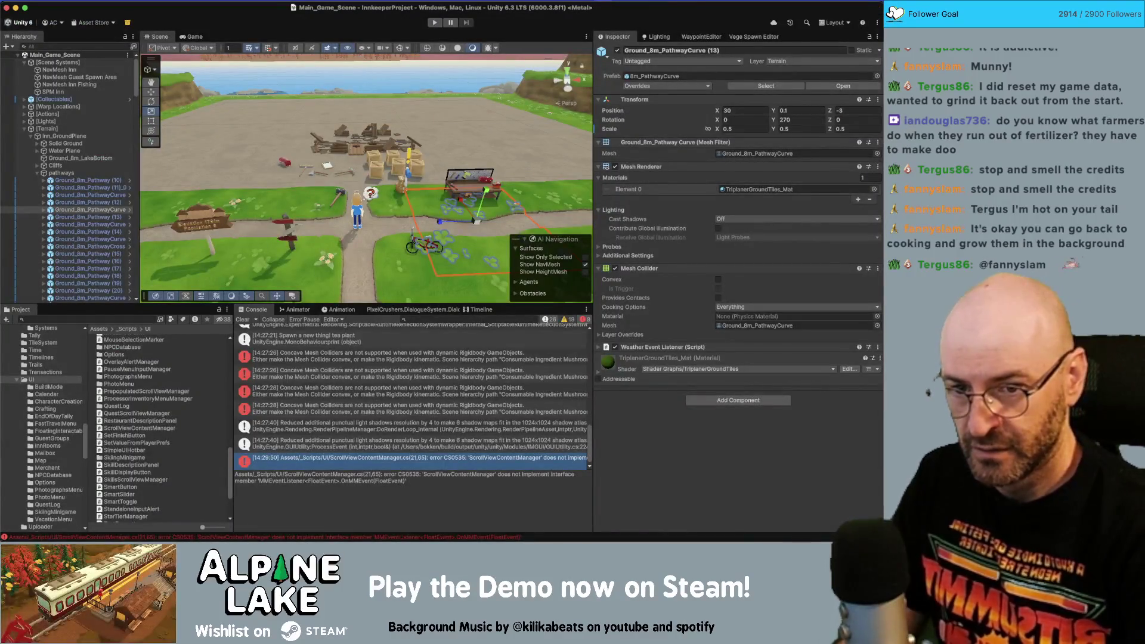
- Read the CS0117 error about DisableUI in BlockerPanel.cs line 25, then bring up Stop and Smell the Flowers
click(907, 373)
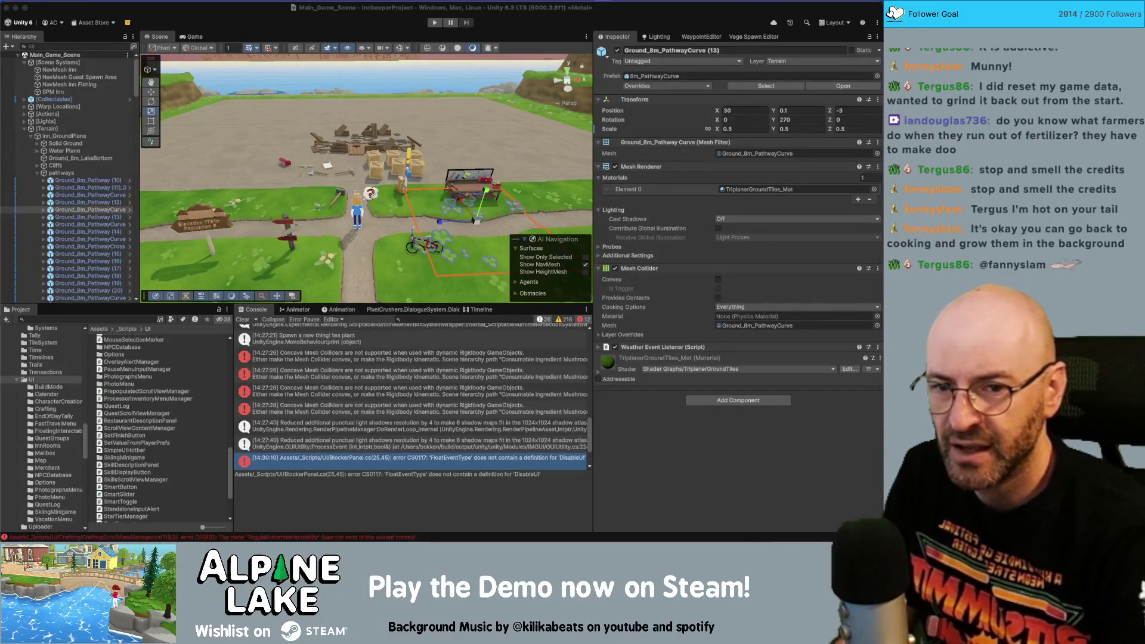
key(super+Tab)
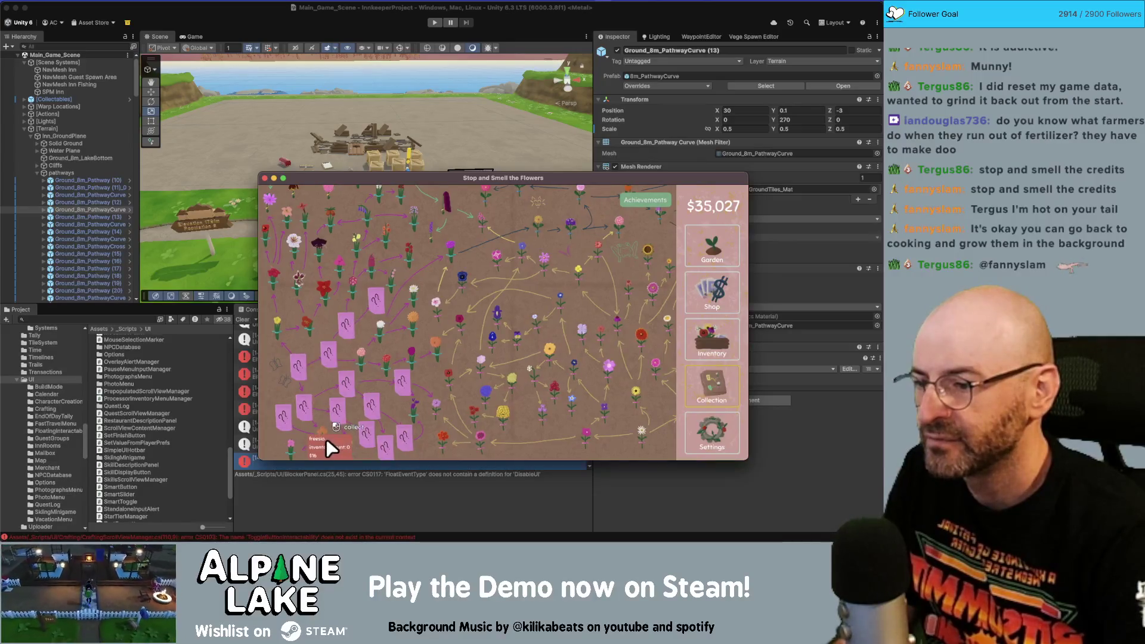
- Open the flower inventory shelf and sell the foxglove and hollyhock stacks
click(711, 294)
click(704, 338)
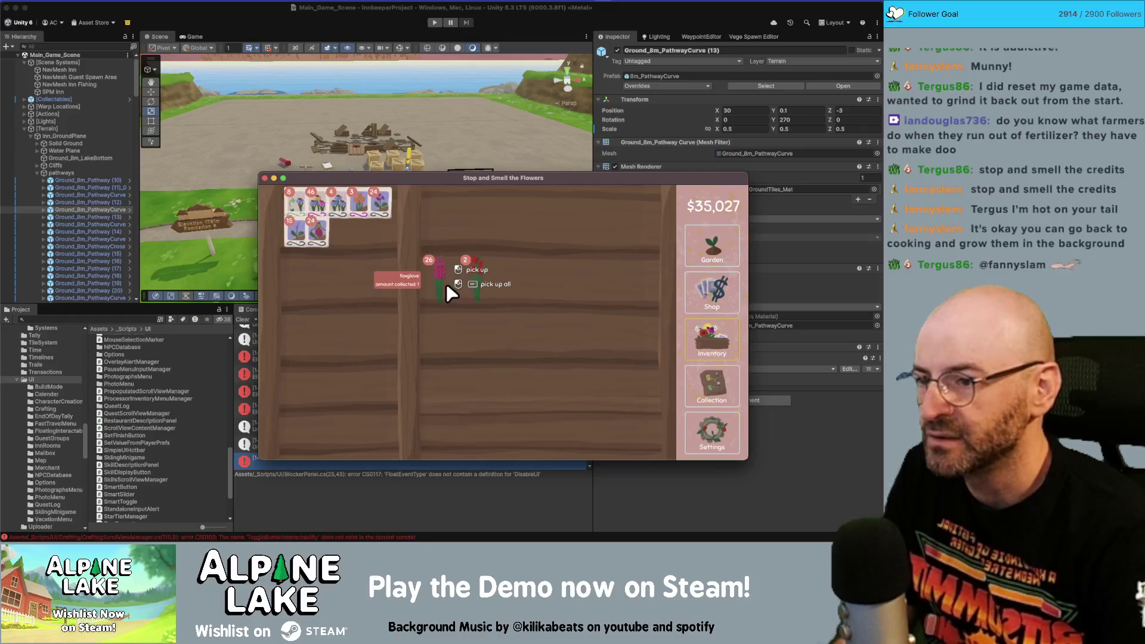
click(443, 279)
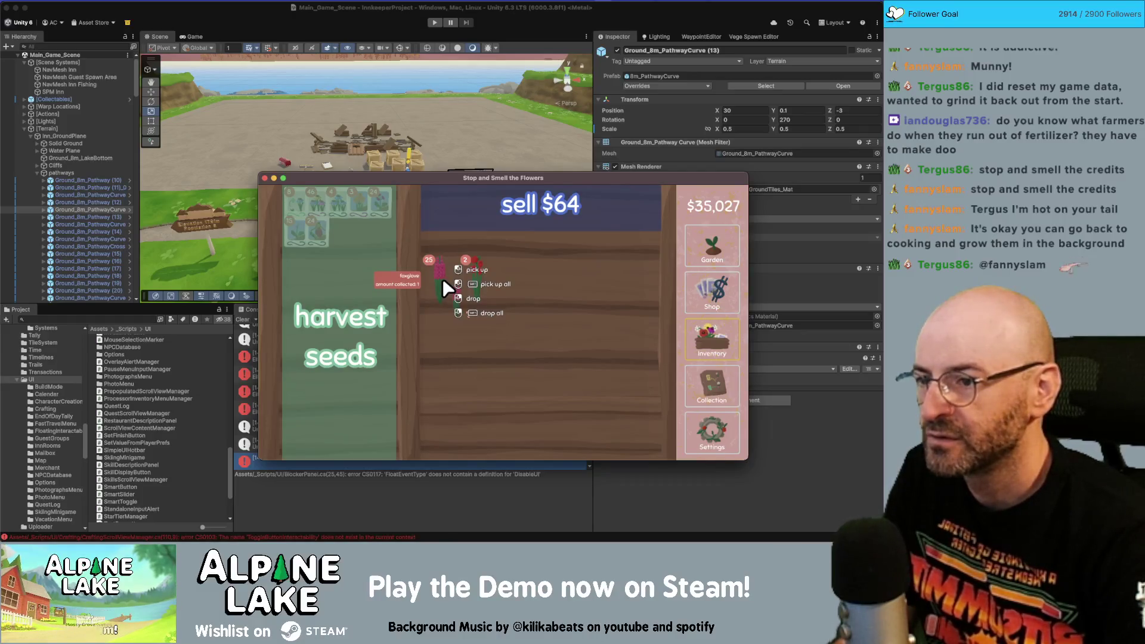
shift+click(460, 203)
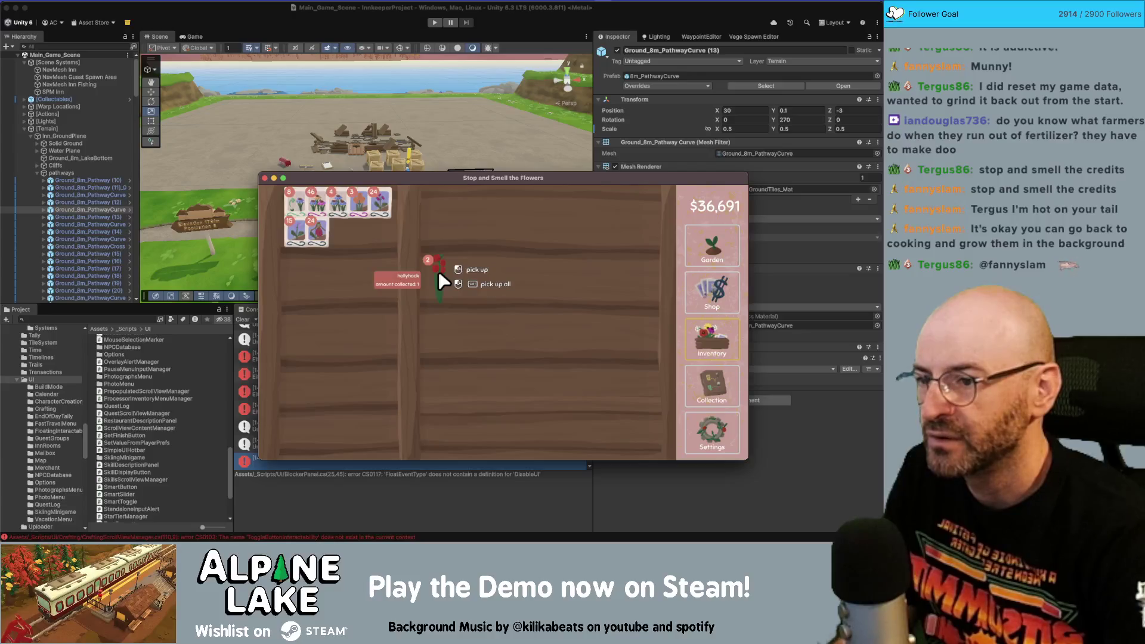
shift+click(442, 280)
click(507, 224)
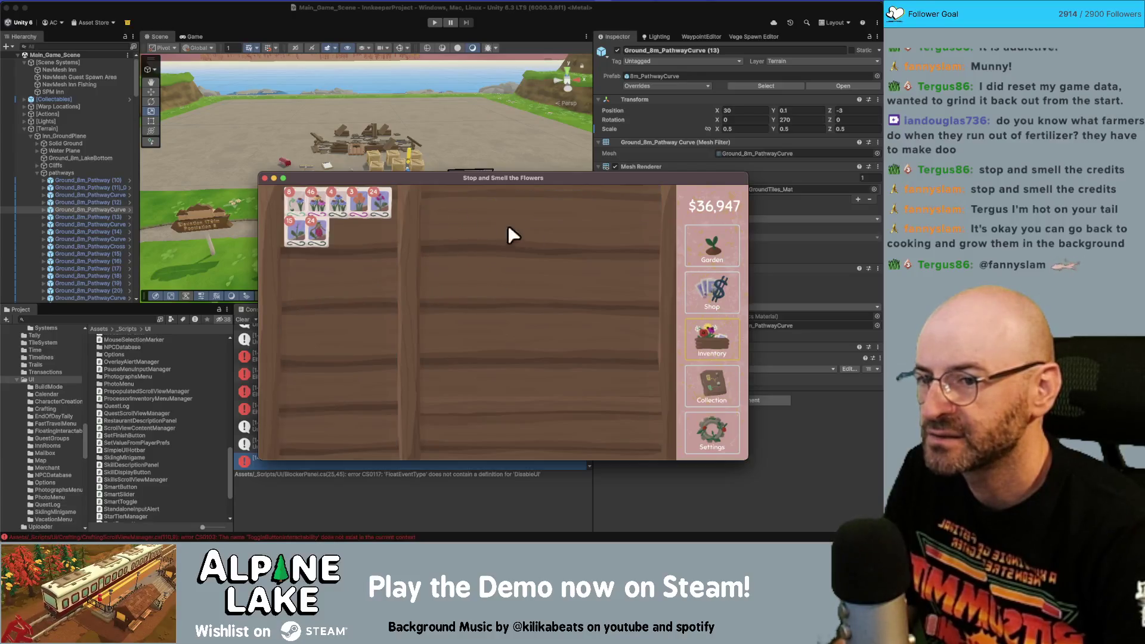
- Browse the flower collection map, garden and inventory views, then hide the game window
click(710, 289)
click(686, 382)
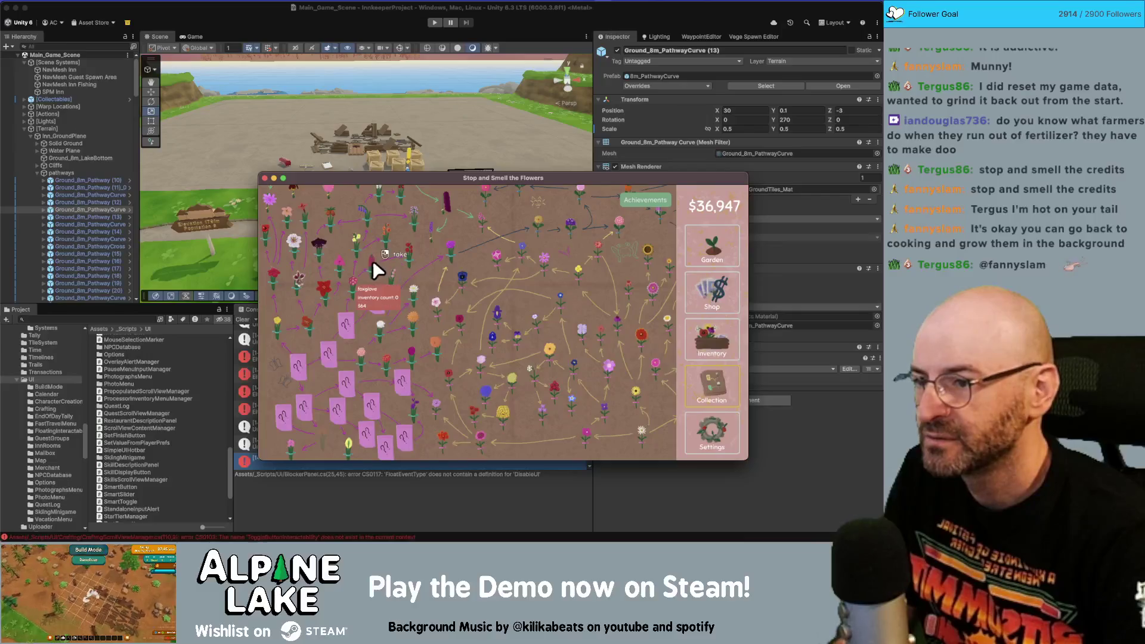
mouse_move(408, 250)
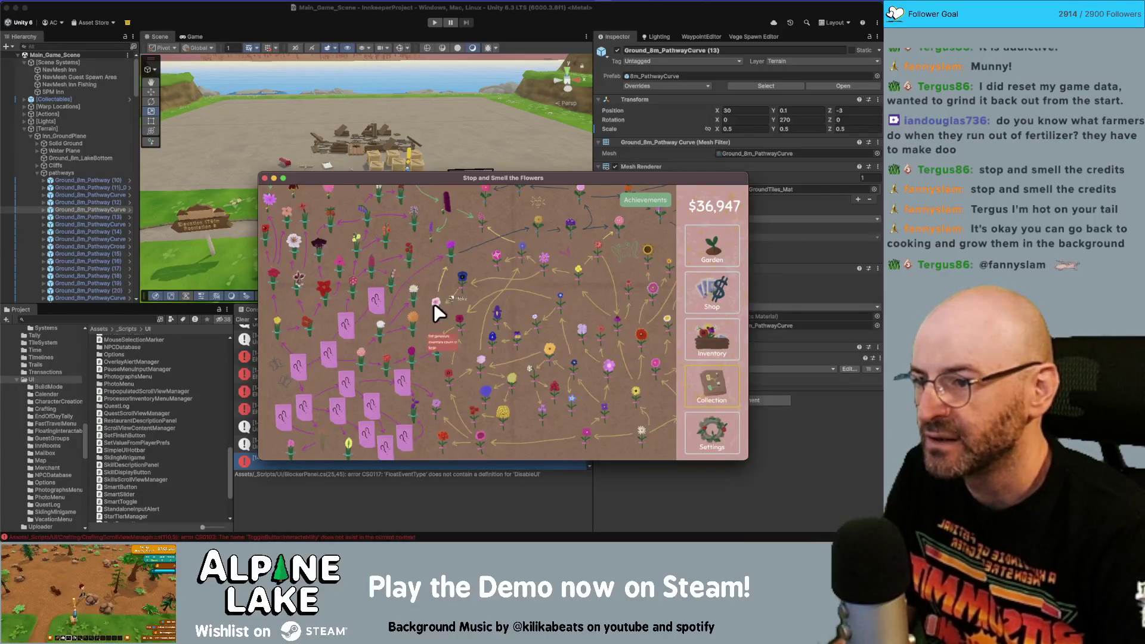
scroll(447, 274, up, 2)
scroll(384, 359, down, 2)
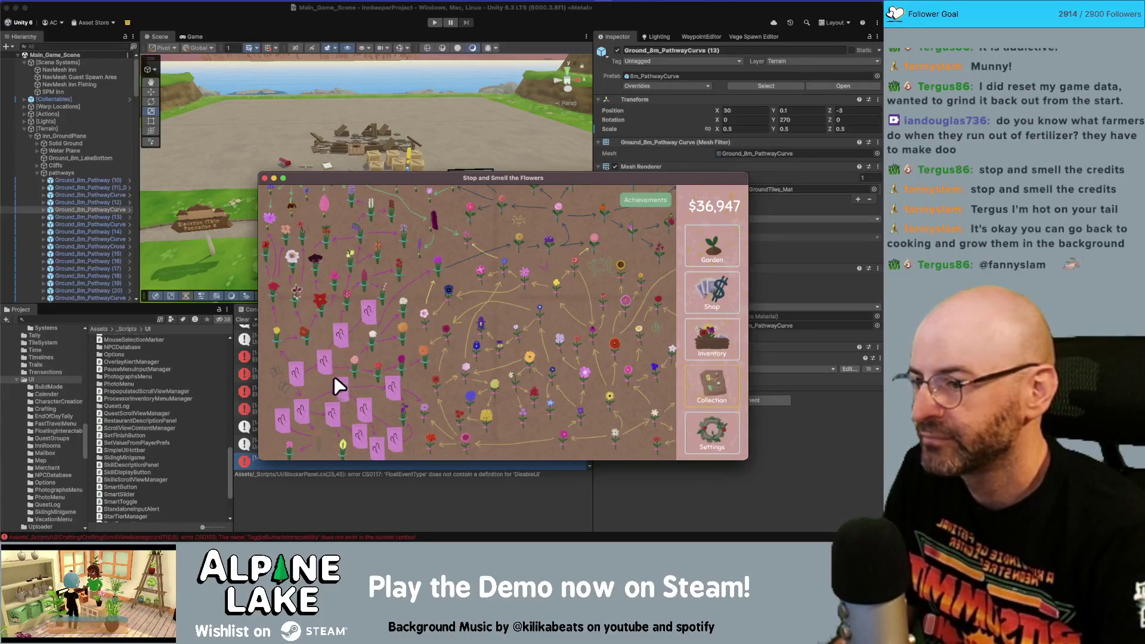
click(709, 250)
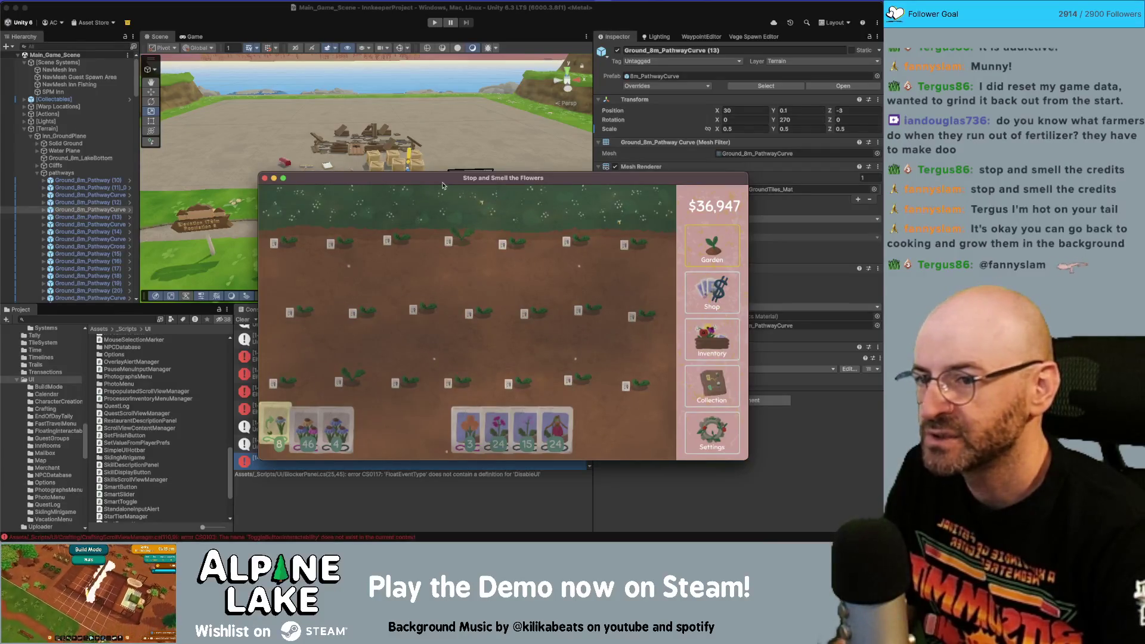
click(731, 343)
click(706, 250)
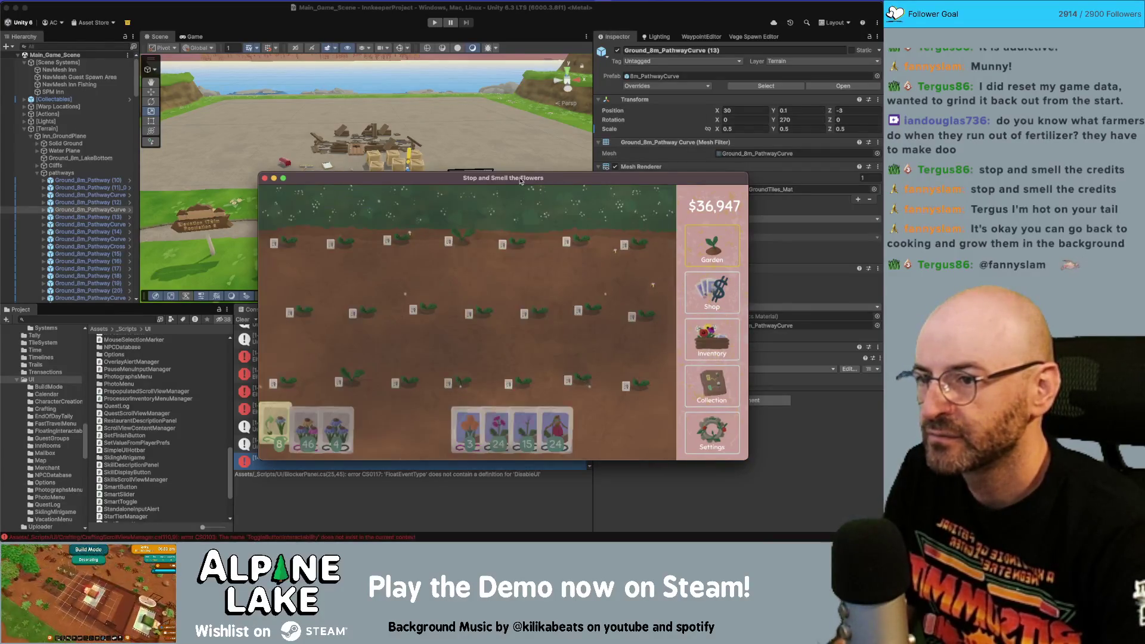
key(super+q)
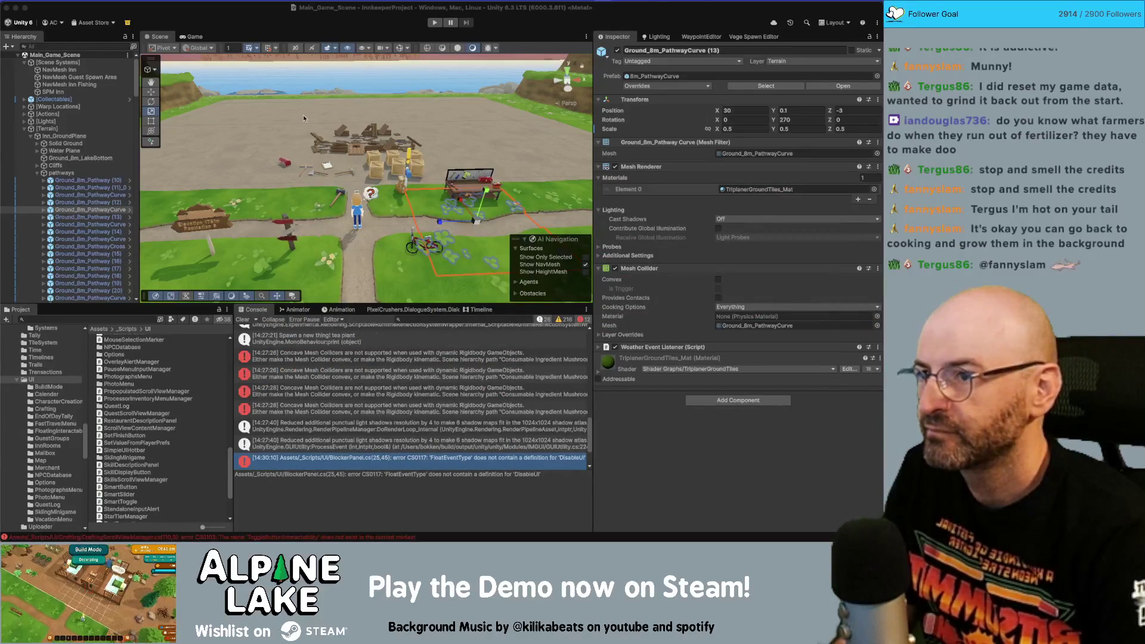
- Open BlockerPanel.cs from the console error and inspect its FloatEventType.DisableUI handler, then return to Unity
double_click(327, 459)
click(199, 218)
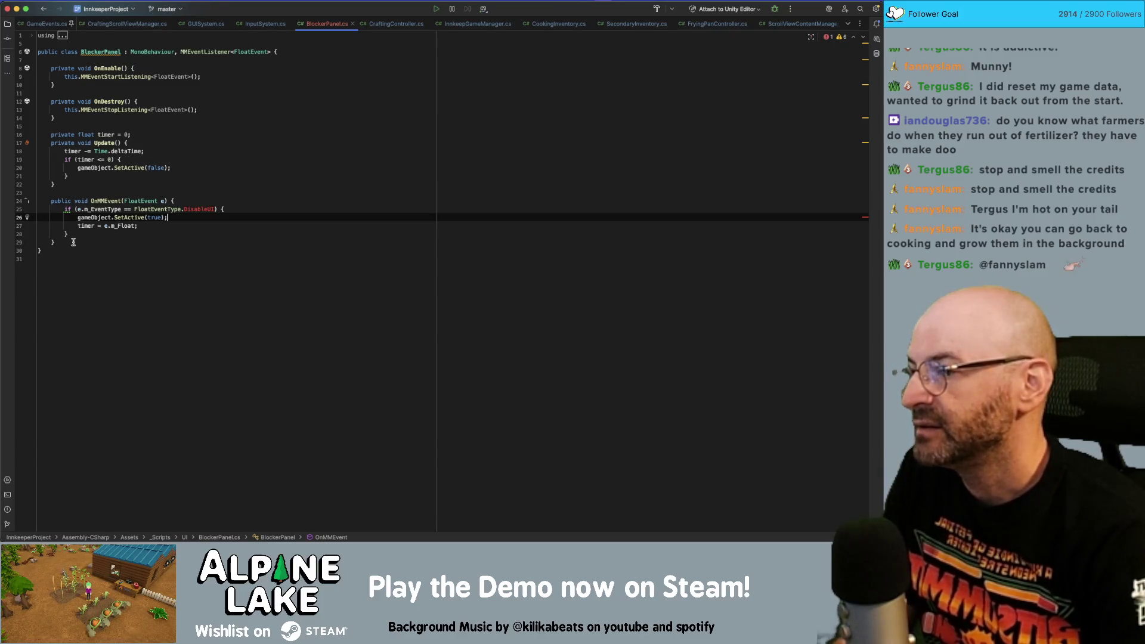
drag(73, 242, 46, 200)
click(84, 225)
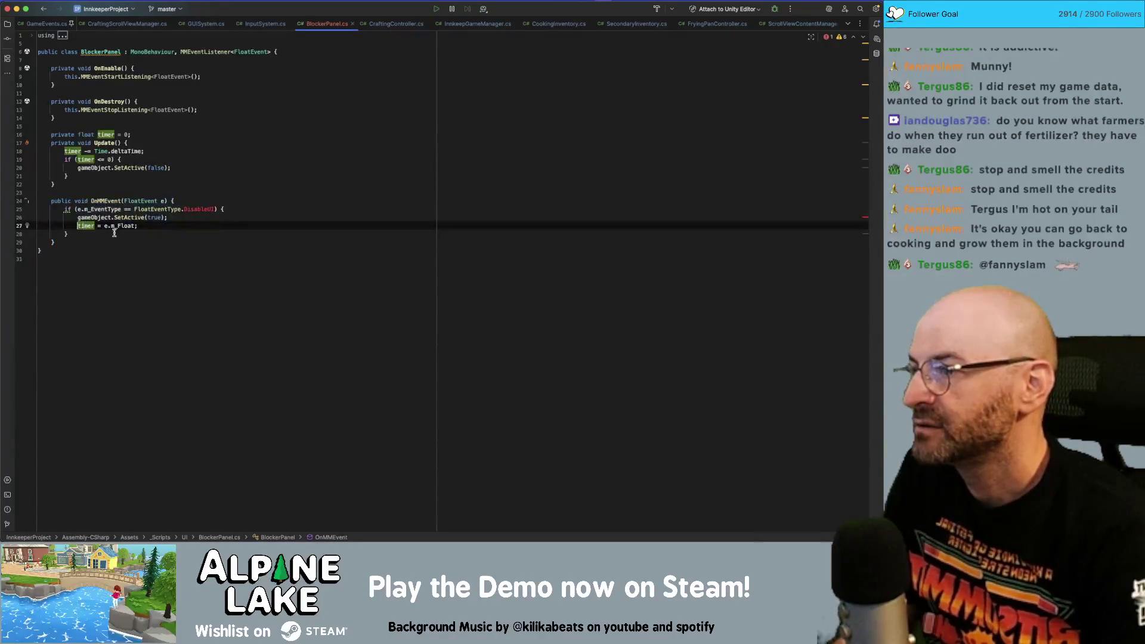
click(114, 232)
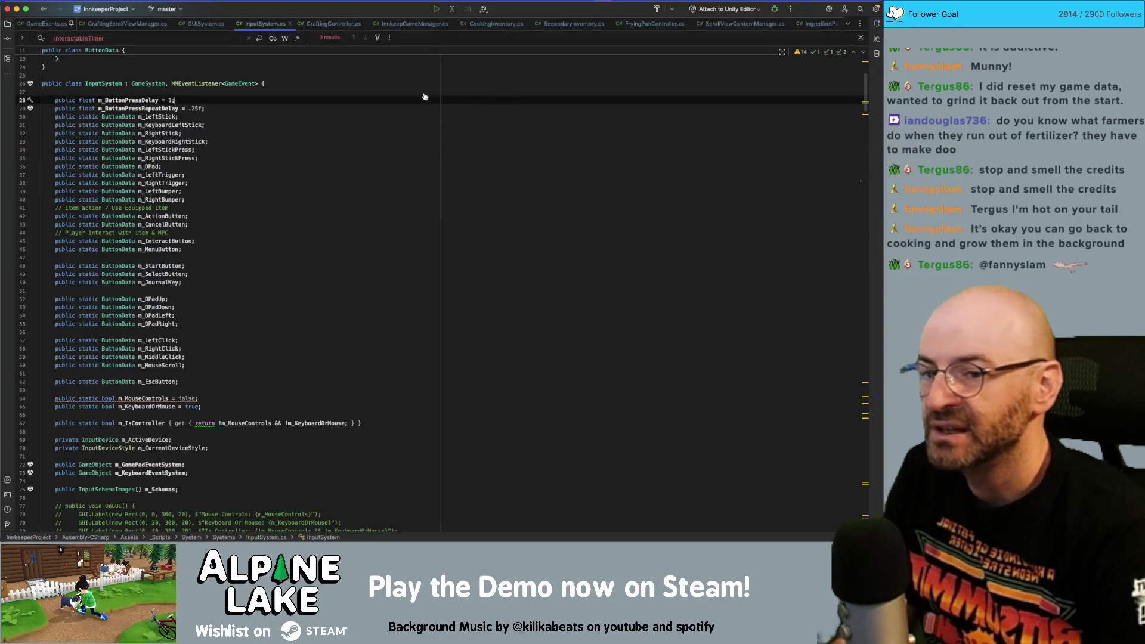
key(super+Tab)
- Find BlockerPanel in the Project search, delete the script, and confirm the deletion
click(100, 321)
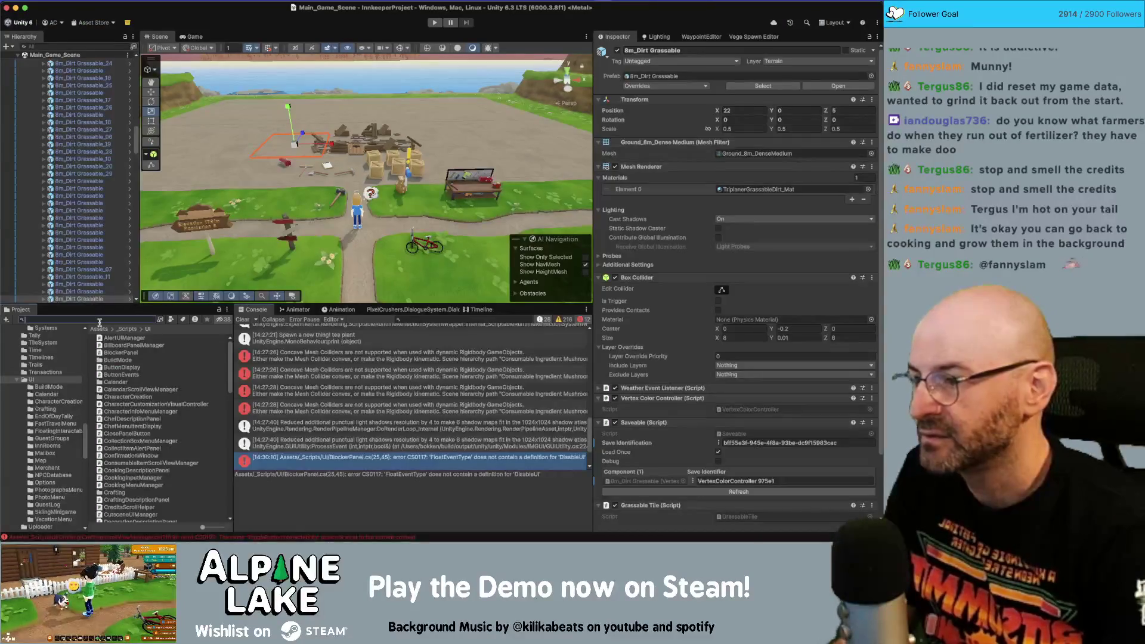
text(blockerpanel)
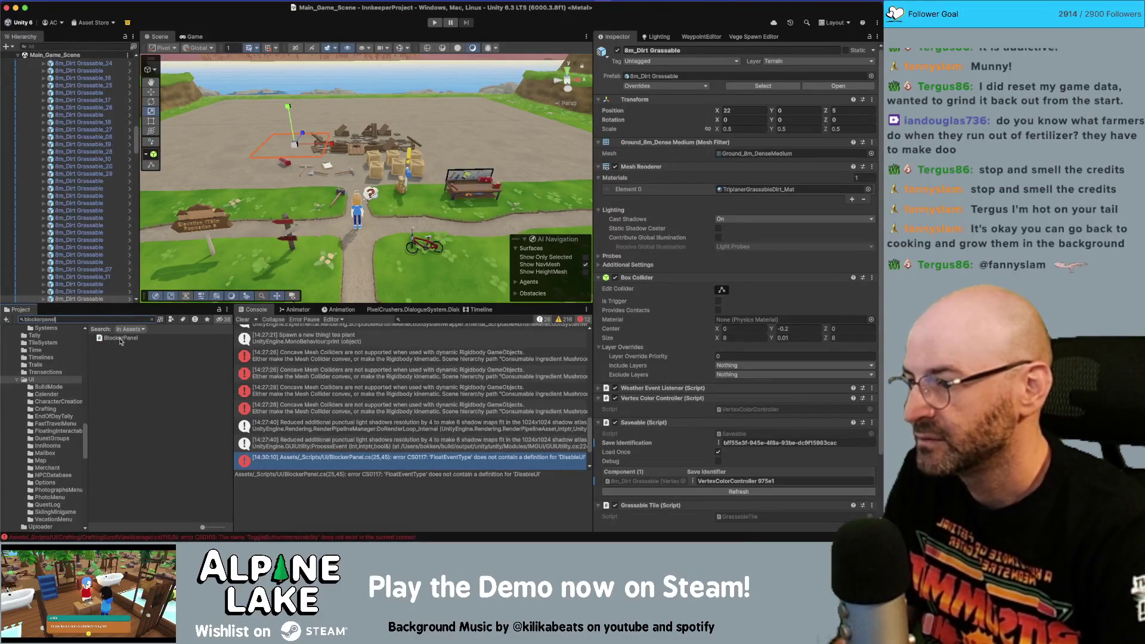
click(121, 338)
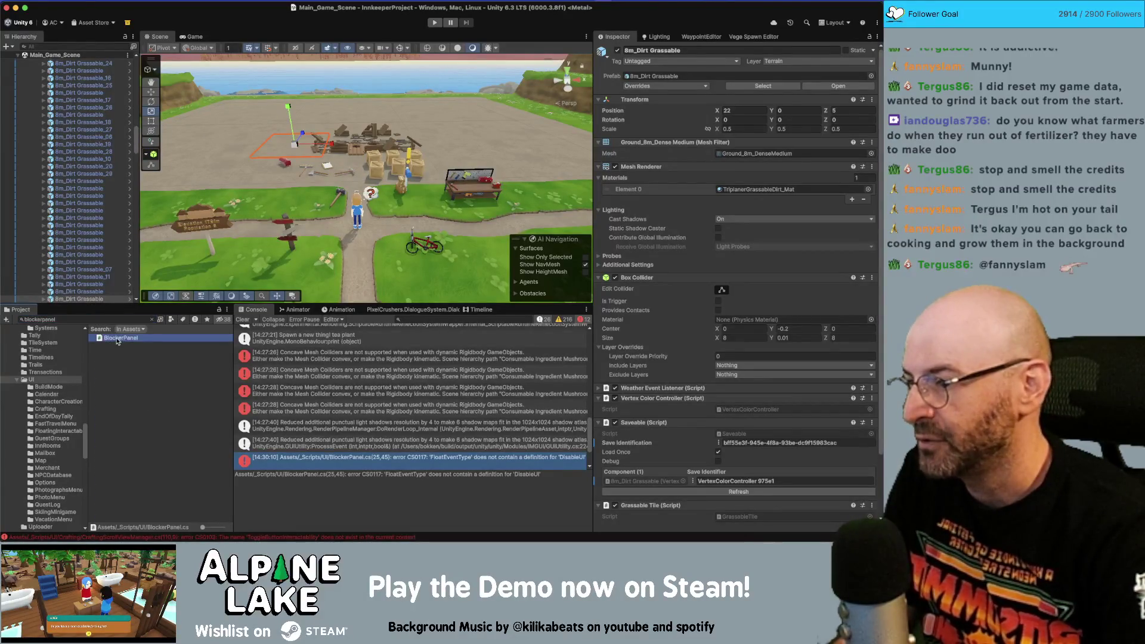
key(super+BackSpace)
click(469, 212)
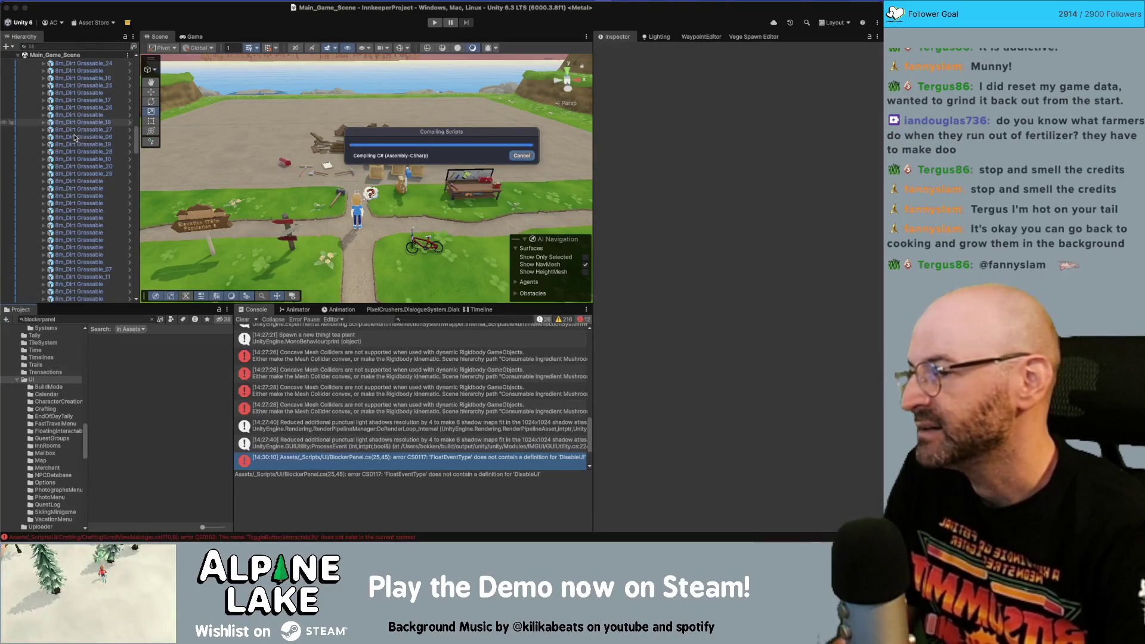
click(78, 137)
- Collapse the Main_Game_Scene tree and Core_Scene's Systems branch in the Hierarchy
click(85, 114)
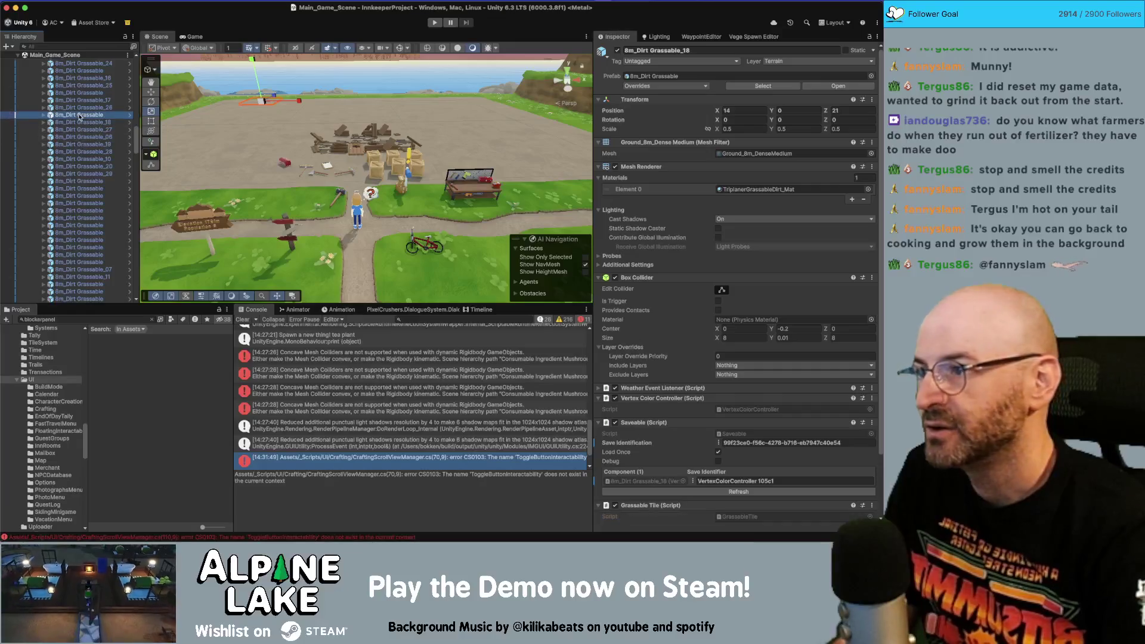
key(Left)
key(Left)
key(Left)
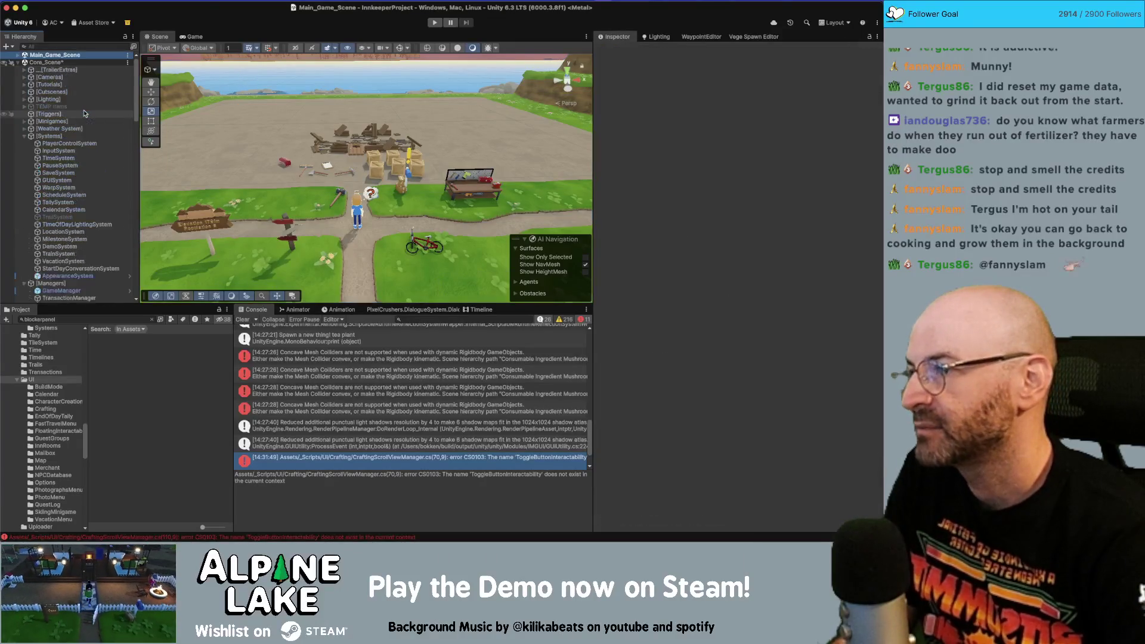
key(Down)
key(alt+Left)
key(Right)
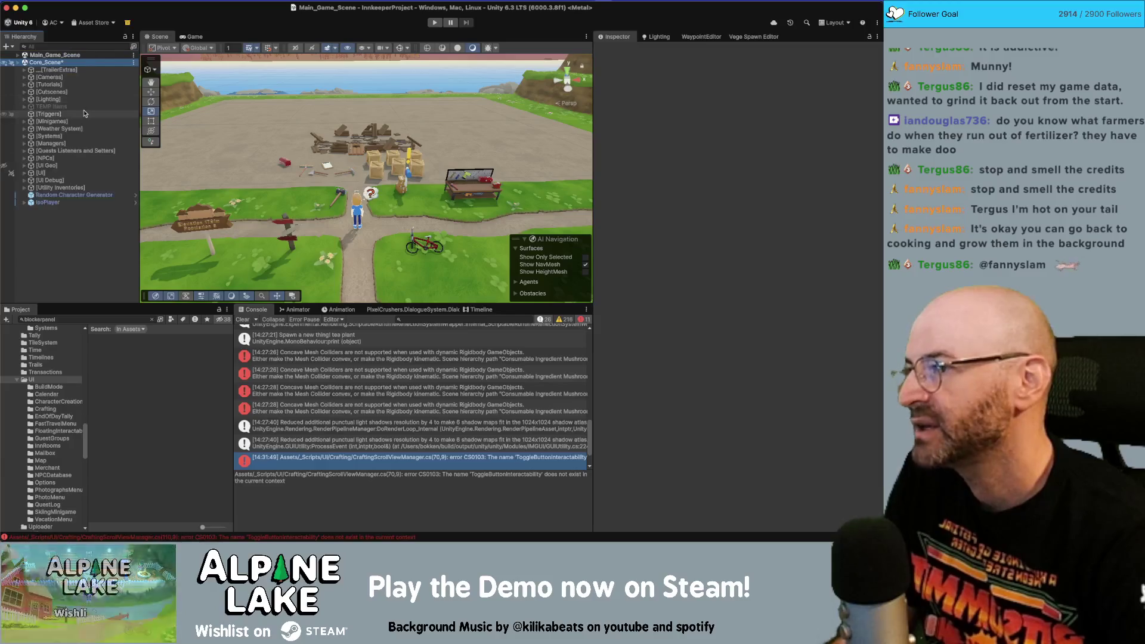
key(Up)
key(Right)
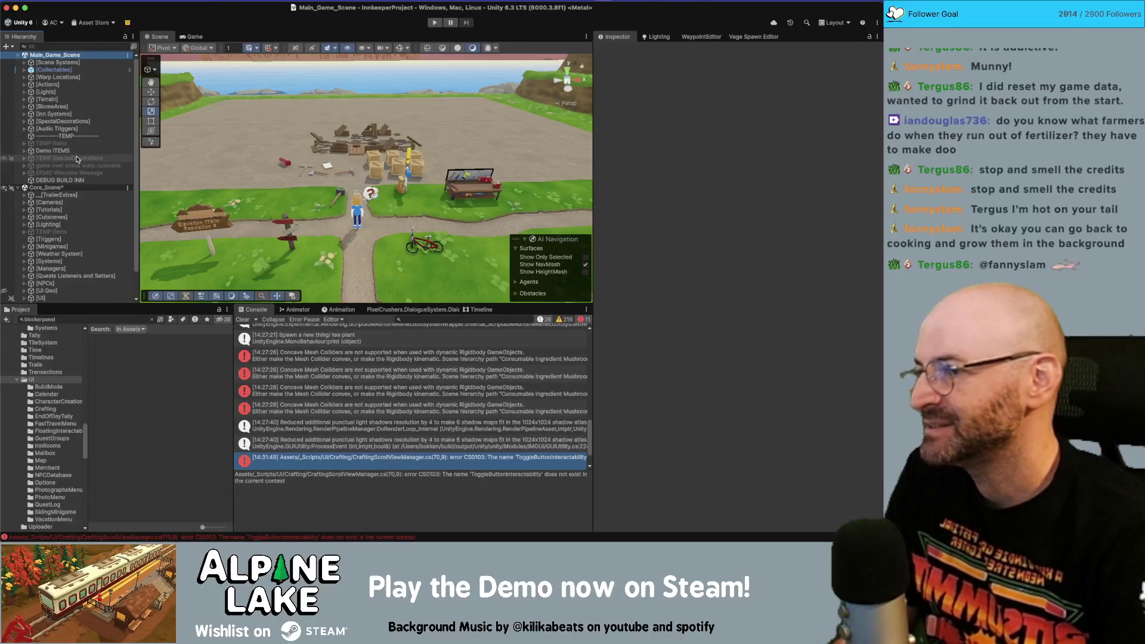
scroll(77, 159, down, 2)
- Expand Core_Scene's UI object, inspect the Demo Canvas, and toggle UI's scene visibility
click(93, 262)
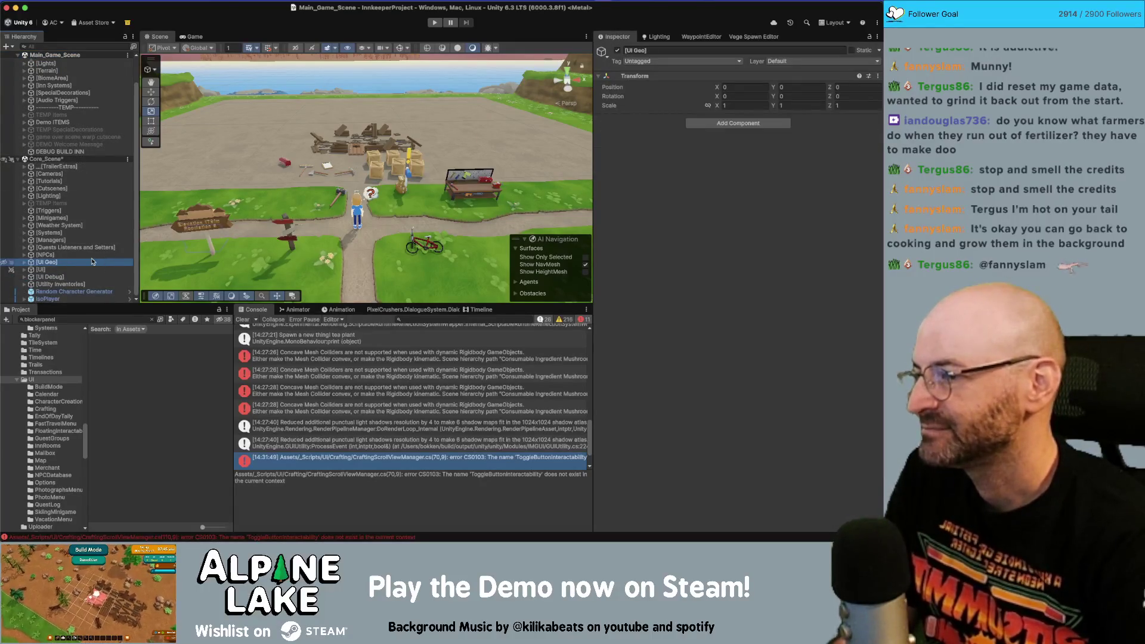
key(Down)
key(Right)
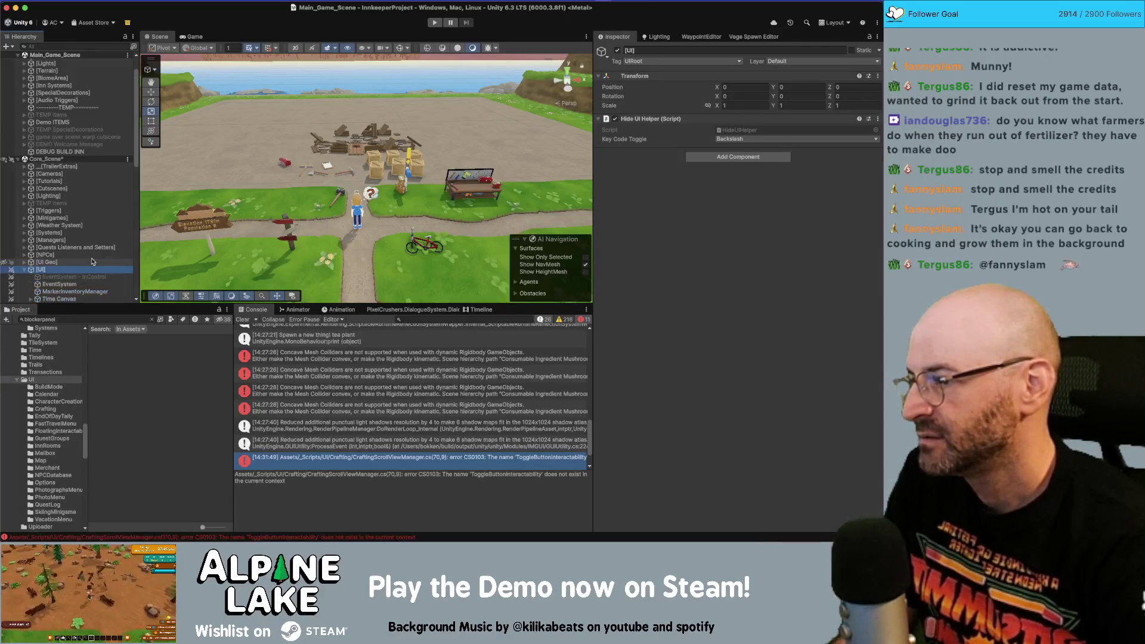
scroll(93, 261, up, 2)
scroll(104, 262, up, 2)
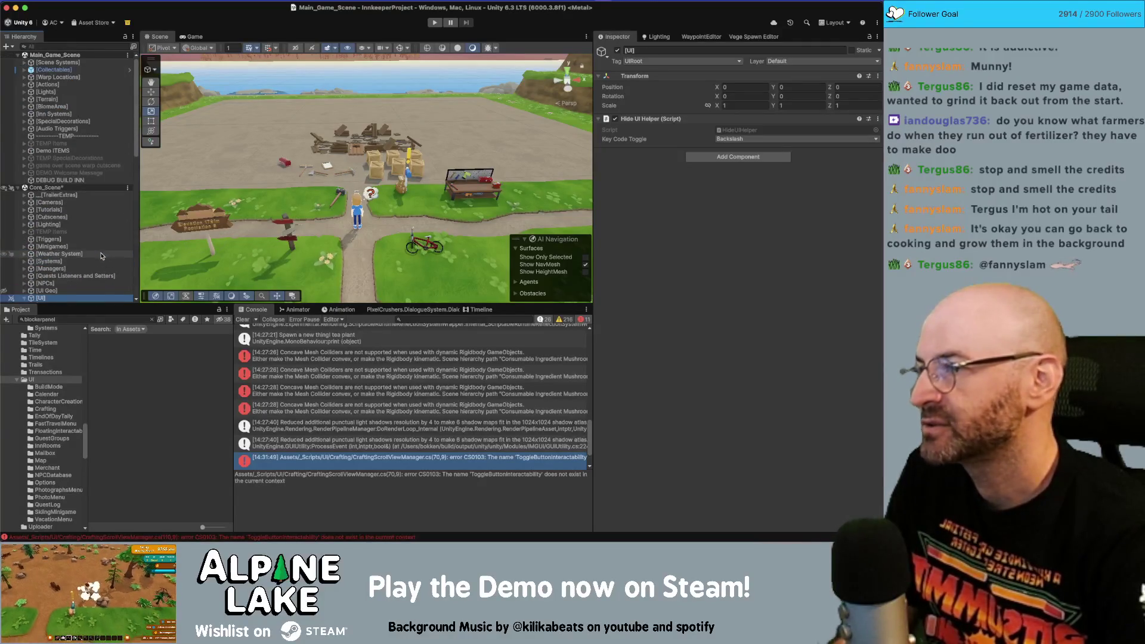
scroll(102, 256, down, 15)
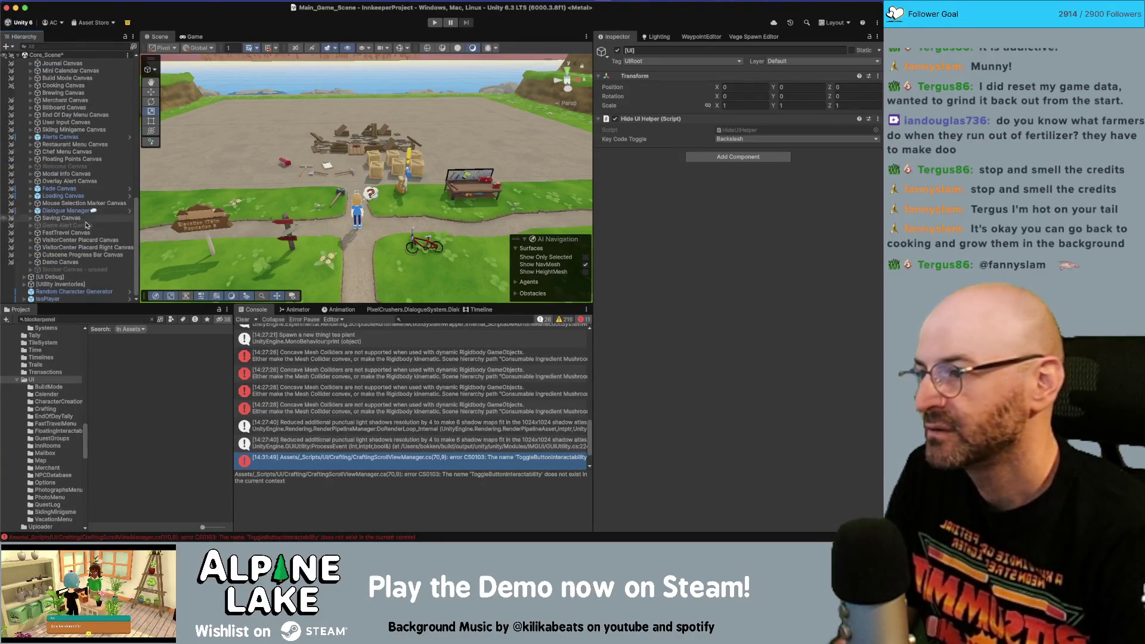
click(82, 263)
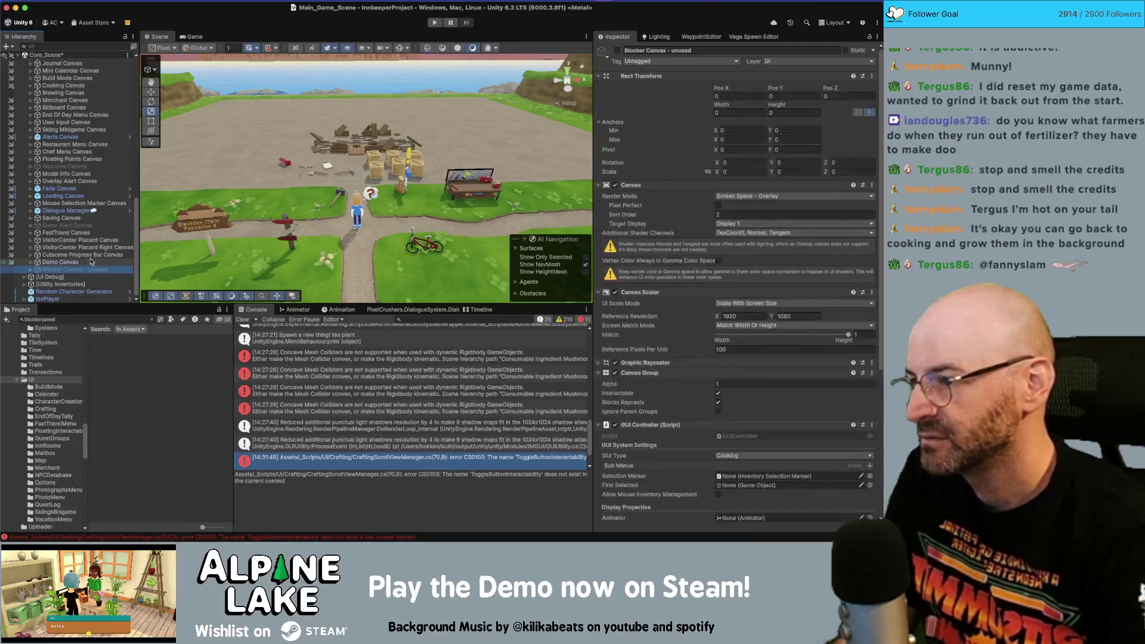
scroll(58, 216, up, 10)
scroll(58, 216, up, 3)
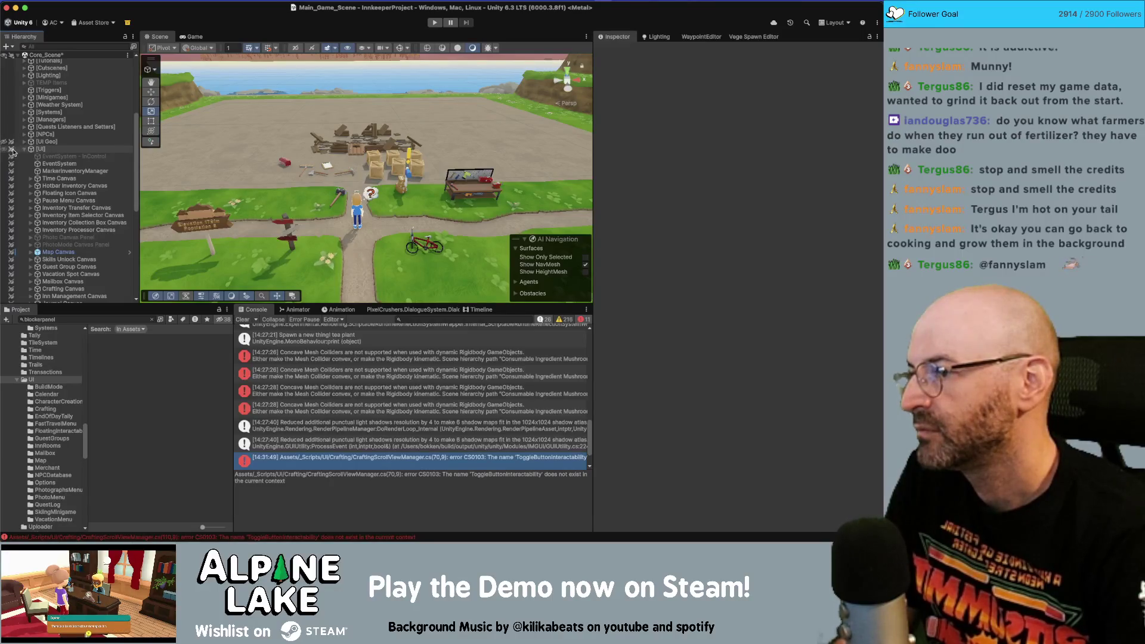
click(5, 149)
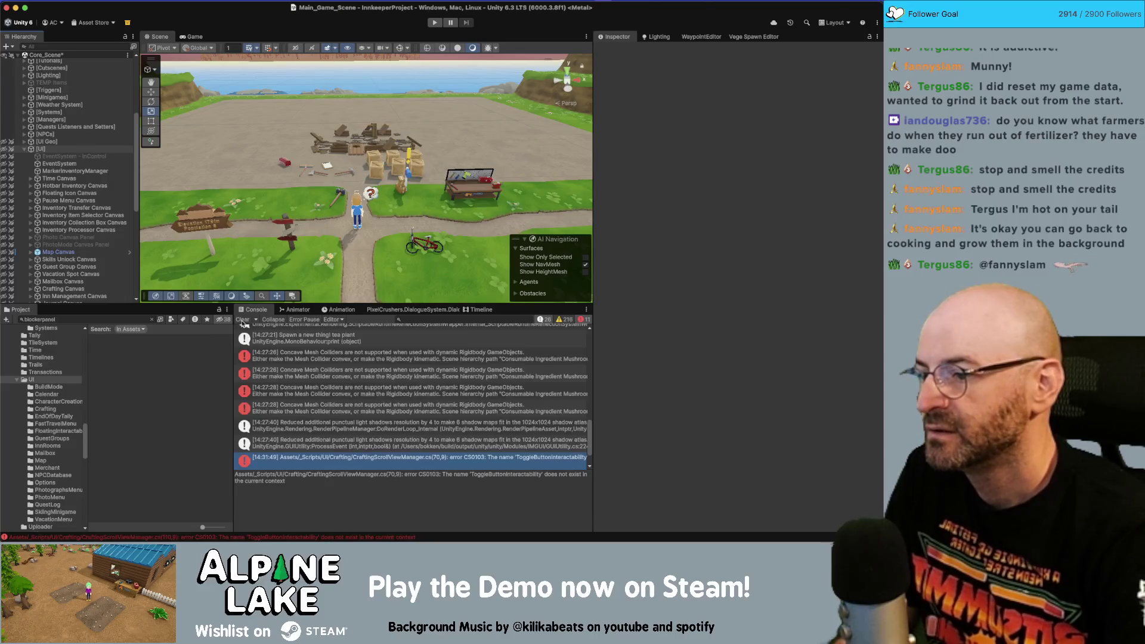
- Clear the console, open the erroring script and delete the ToggleButtonInteractability call
click(242, 321)
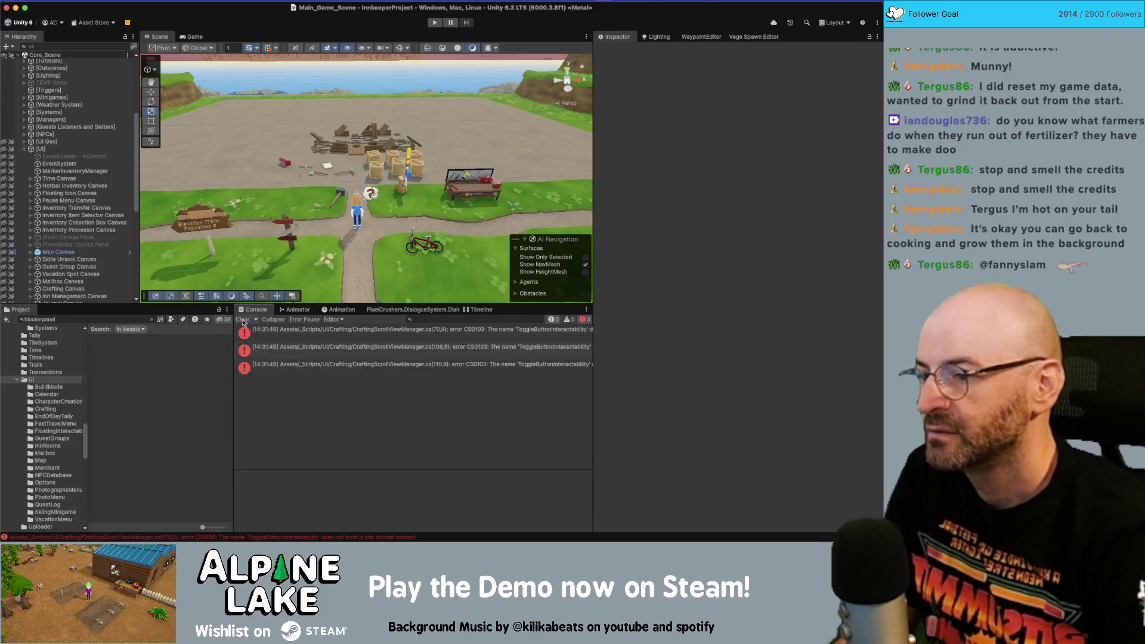
double_click(304, 335)
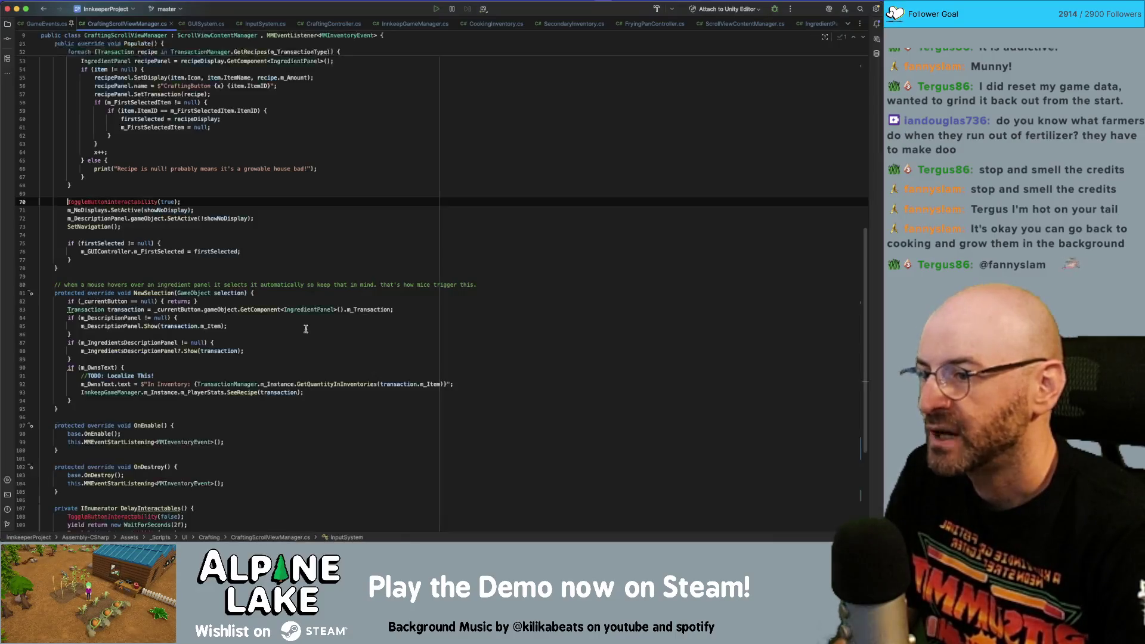
click(225, 203)
key(shift+Home)
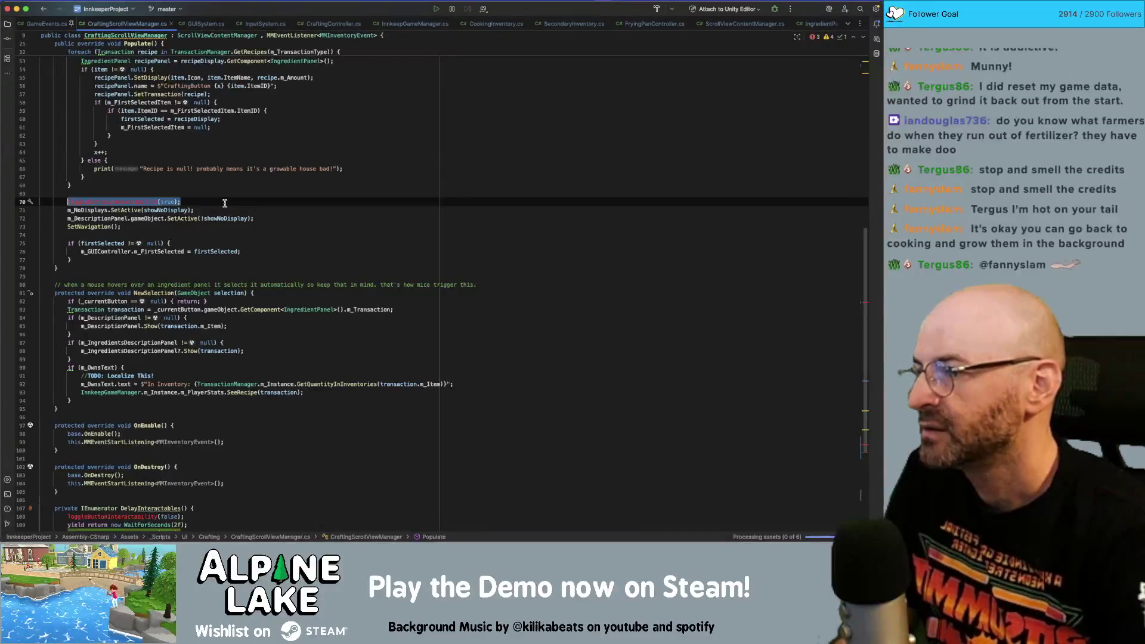
key(BackSpace)
key(BackSpace)
- Delete the DelayInteractables coroutine and the Crafted-event if-block
scroll(201, 445, down, 3)
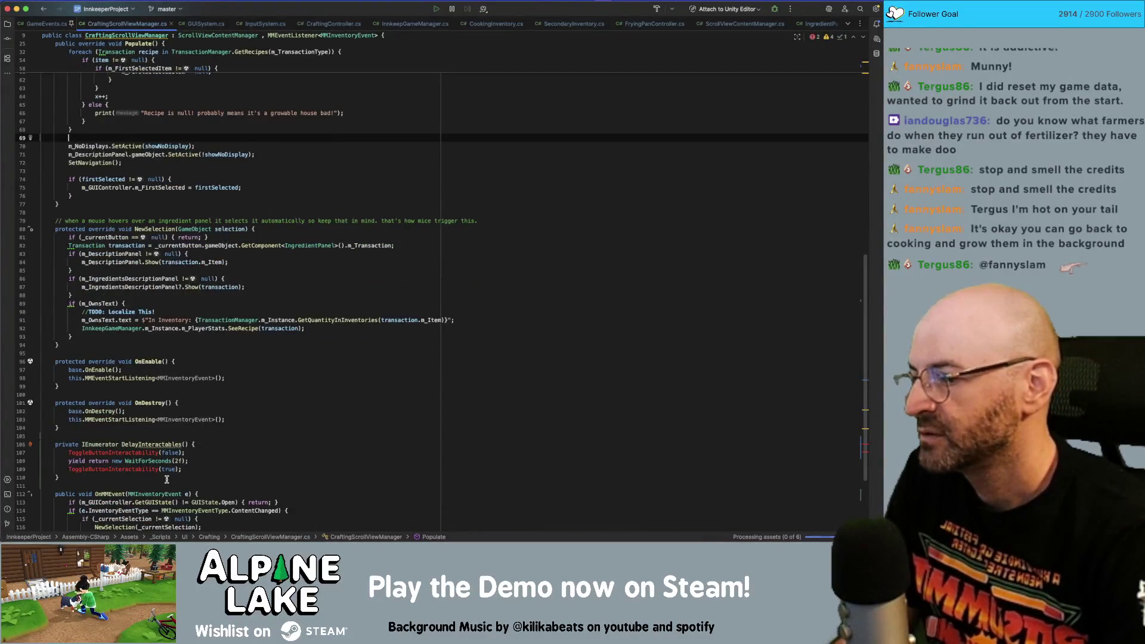
scroll(138, 472, down, 1)
drag(60, 475, 41, 433)
key(BackSpace)
key(BackSpace)
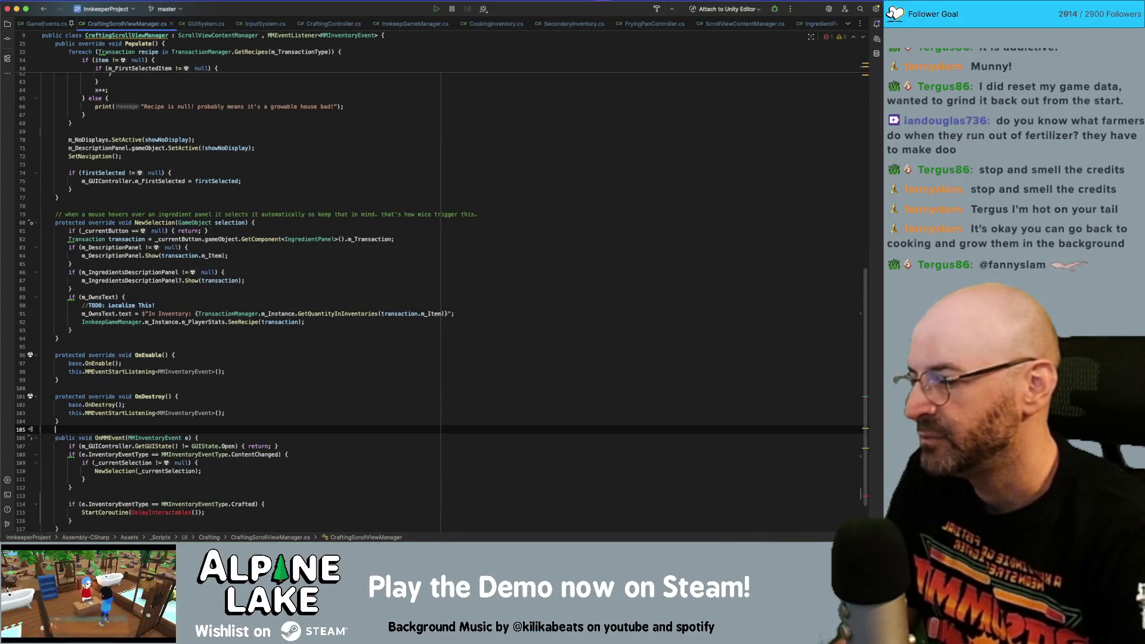
scroll(95, 465, down, 3)
drag(73, 470, 52, 449)
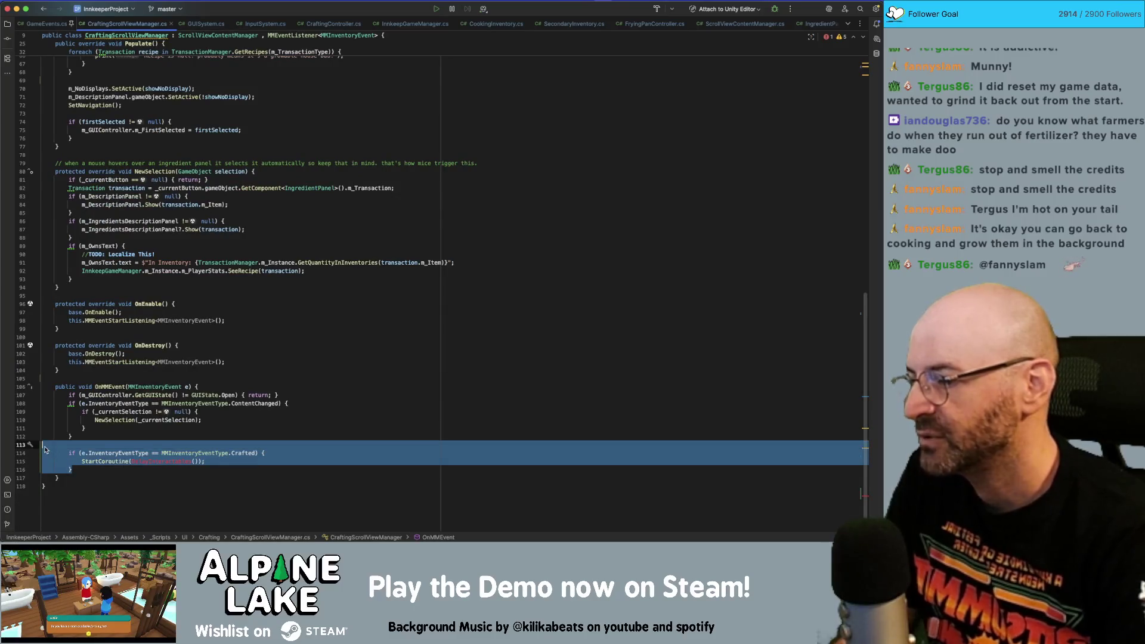
key(BackSpace)
- Return to the commented-out m_IsCraftingMenu field at the top of the class
scroll(256, 331, up, 1)
click(256, 331)
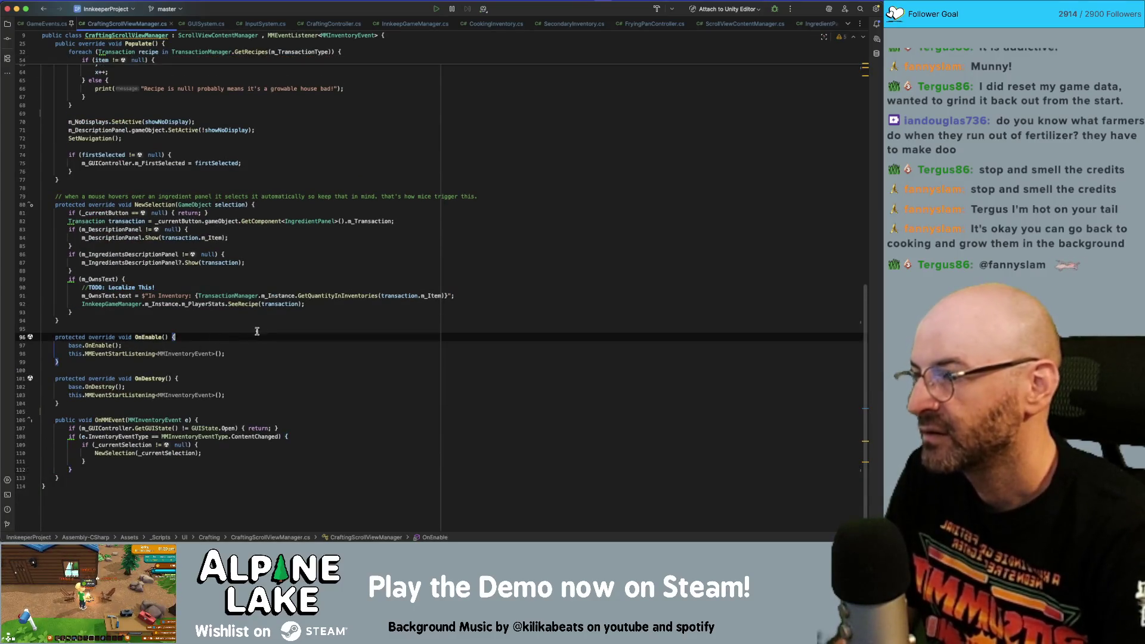
scroll(274, 265, up, 10)
click(299, 209)
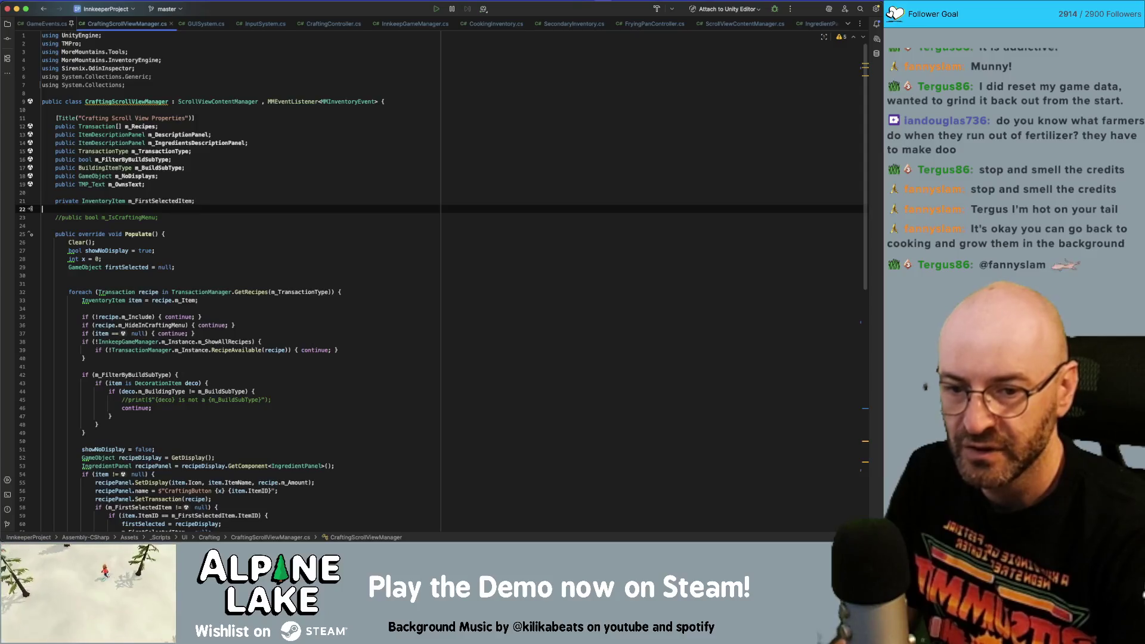
- Switch from Rider back to the Unity Editor so the edited scripts recompile
key(super+Tab)
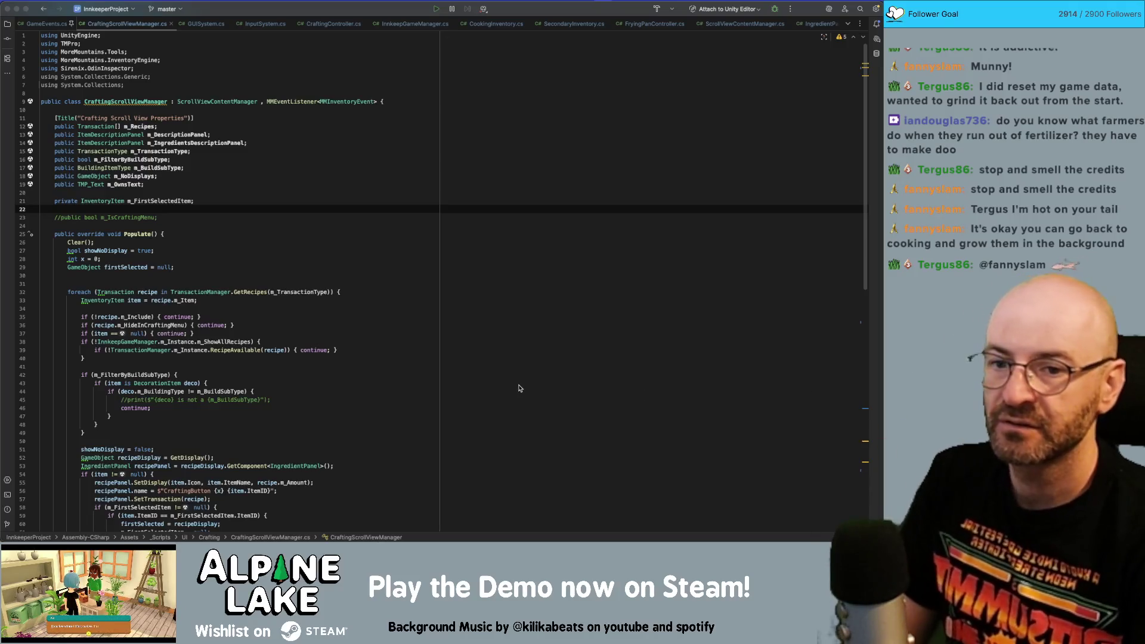
key(super+Tab)
key(super+Tab)
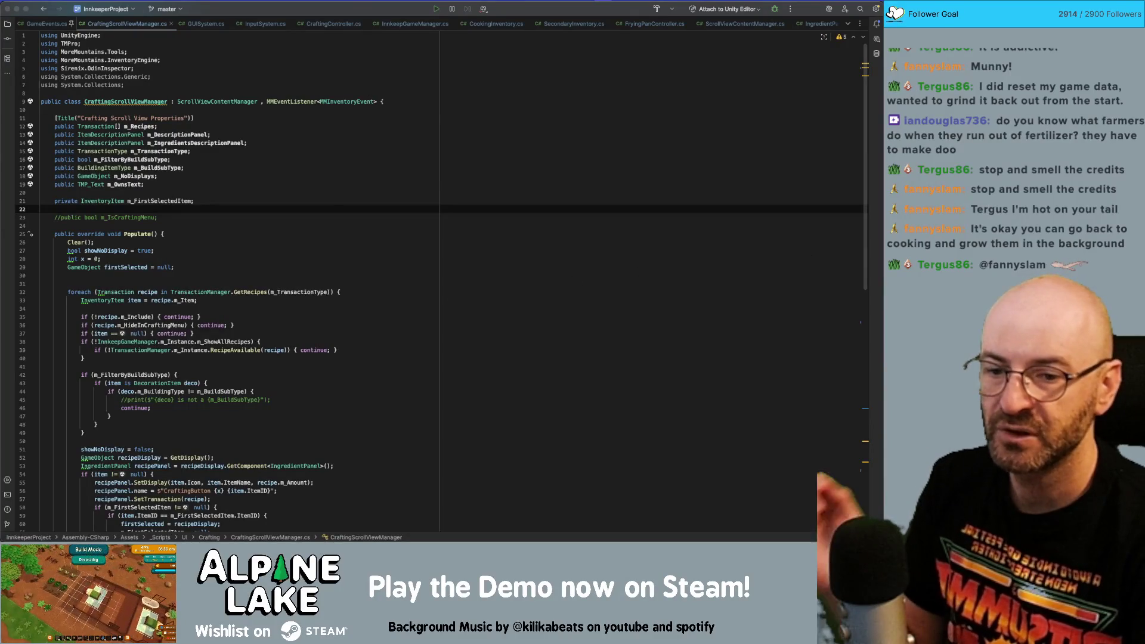
key(super+Tab)
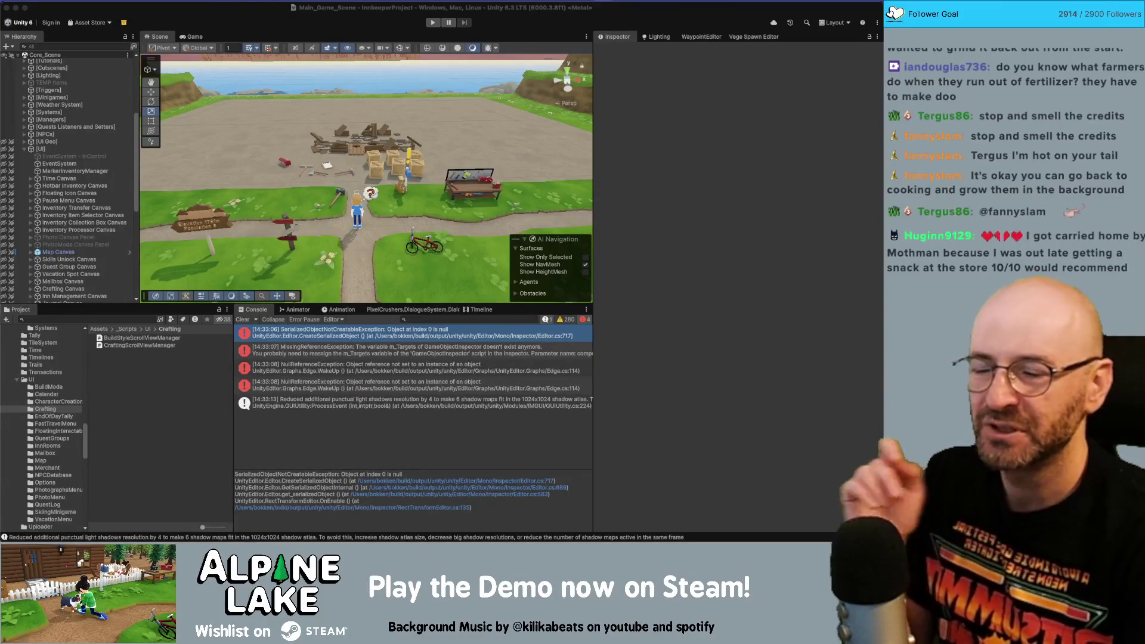
- Clear the old exceptions, leaving only the punctual light shadow-resolution warning
click(245, 318)
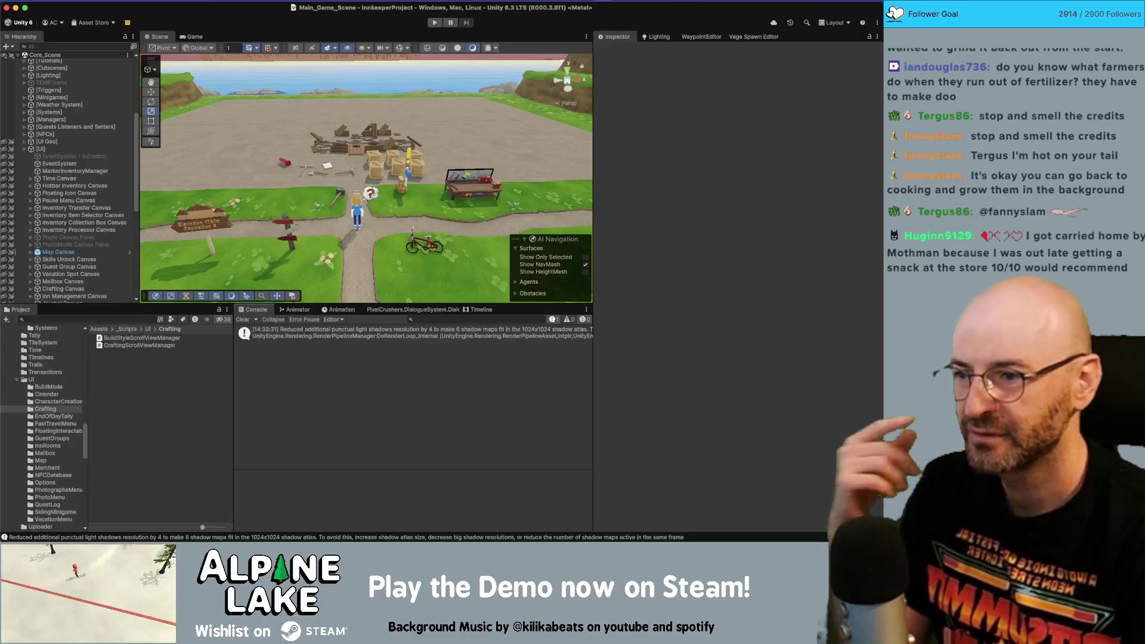
click(955, 368)
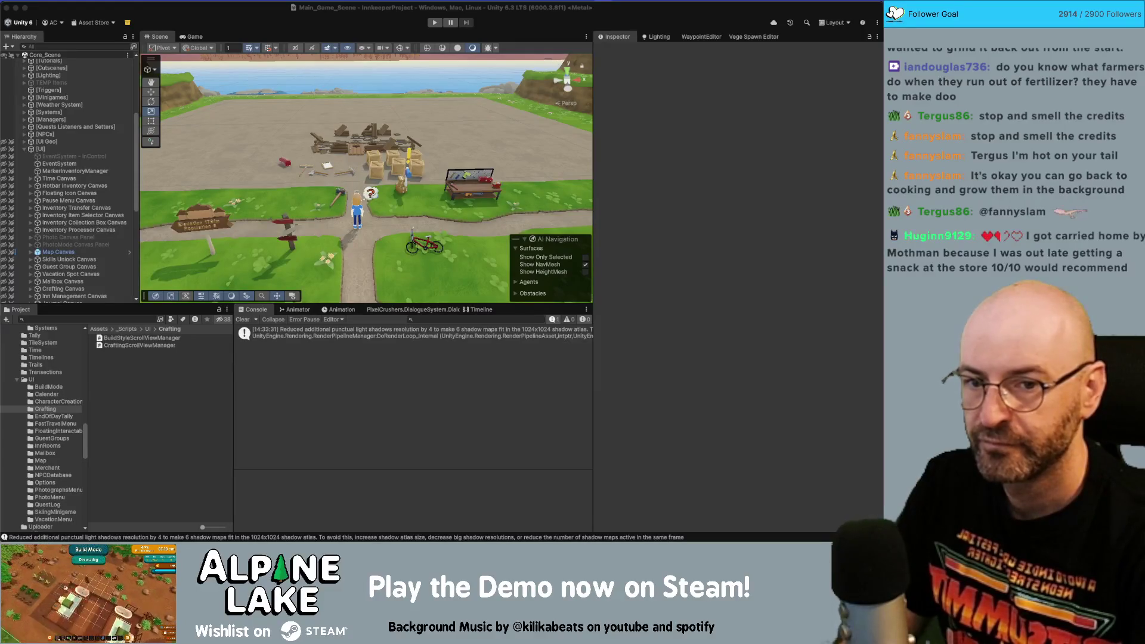
- Refocus the Unity Editor and start the game in Play mode
click(318, 30)
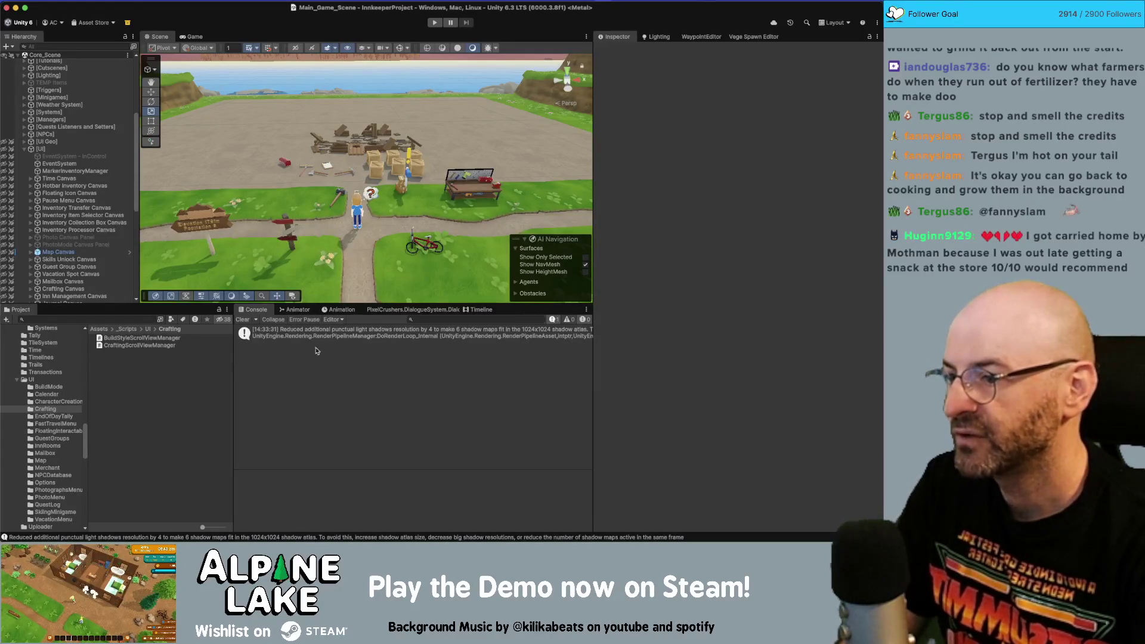
click(433, 22)
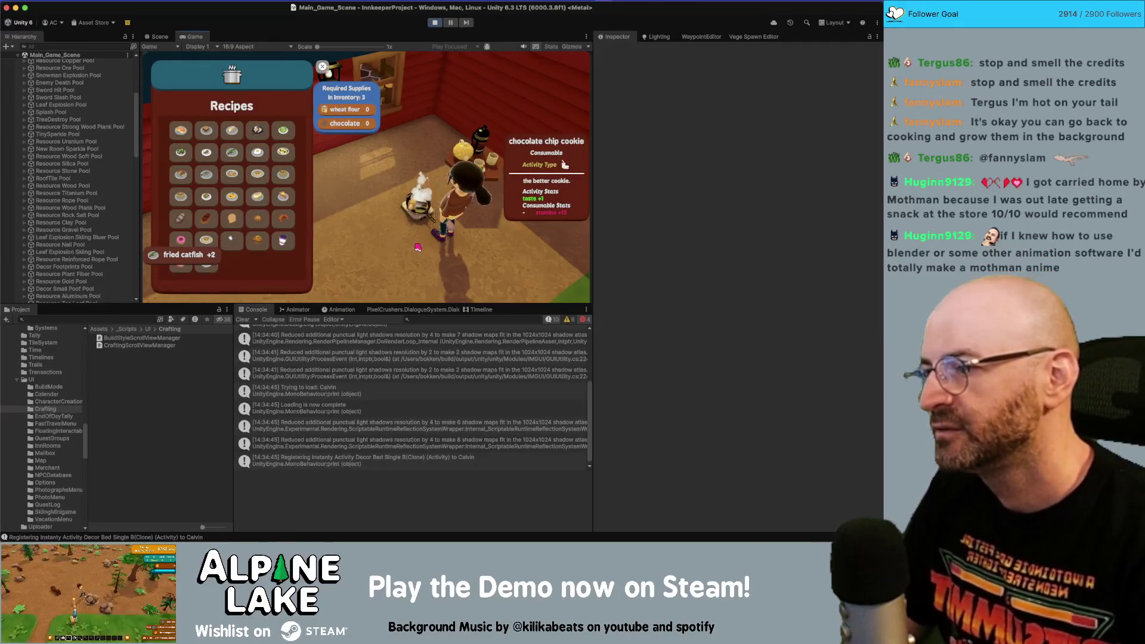
- At the workbench, craft a simple bed, a bbq grill and a bathtub
key(a)
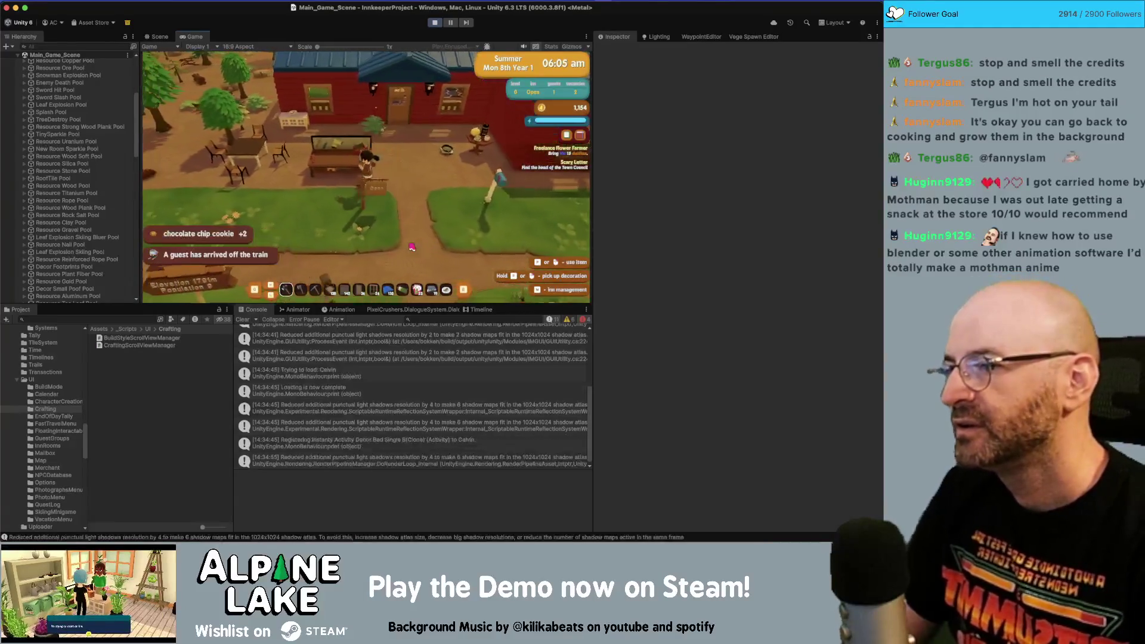
key(e)
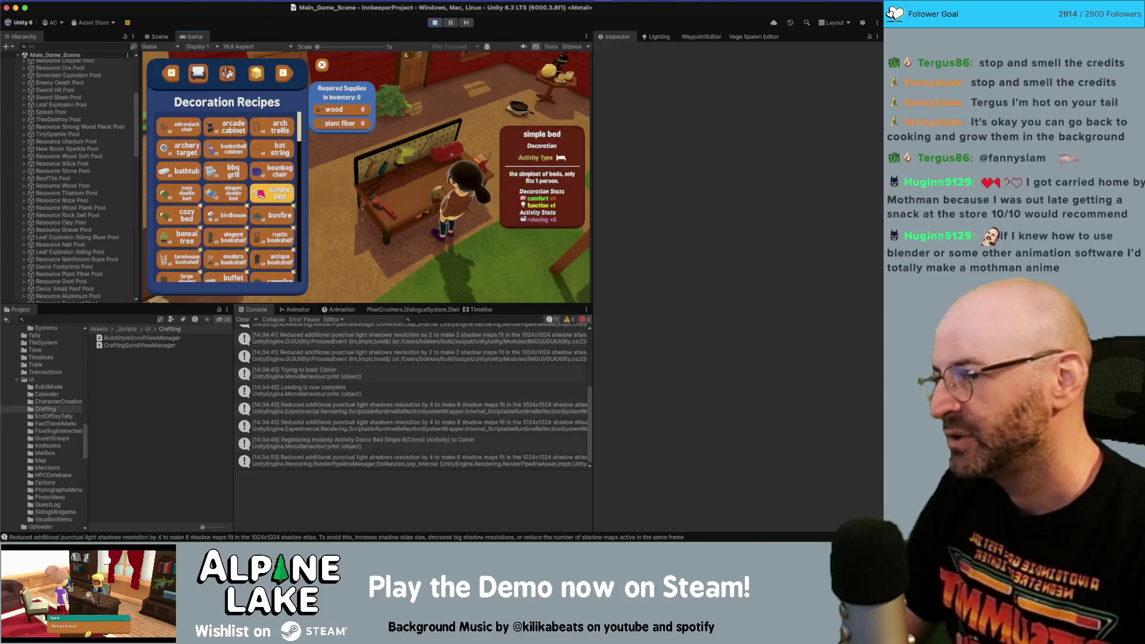
key(Return)
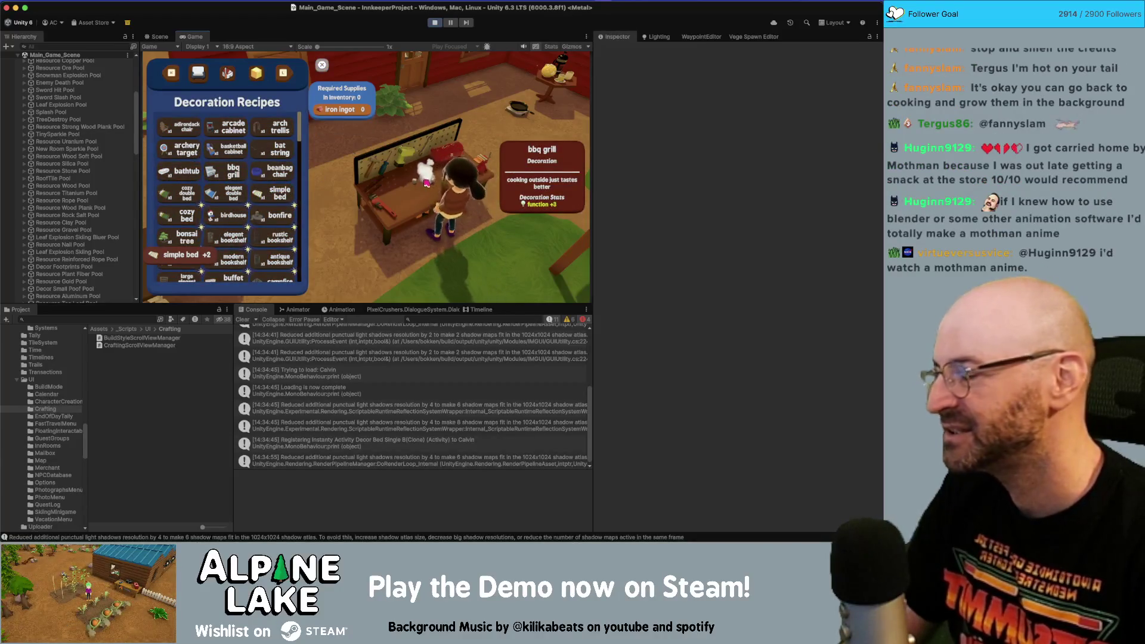
key(e)
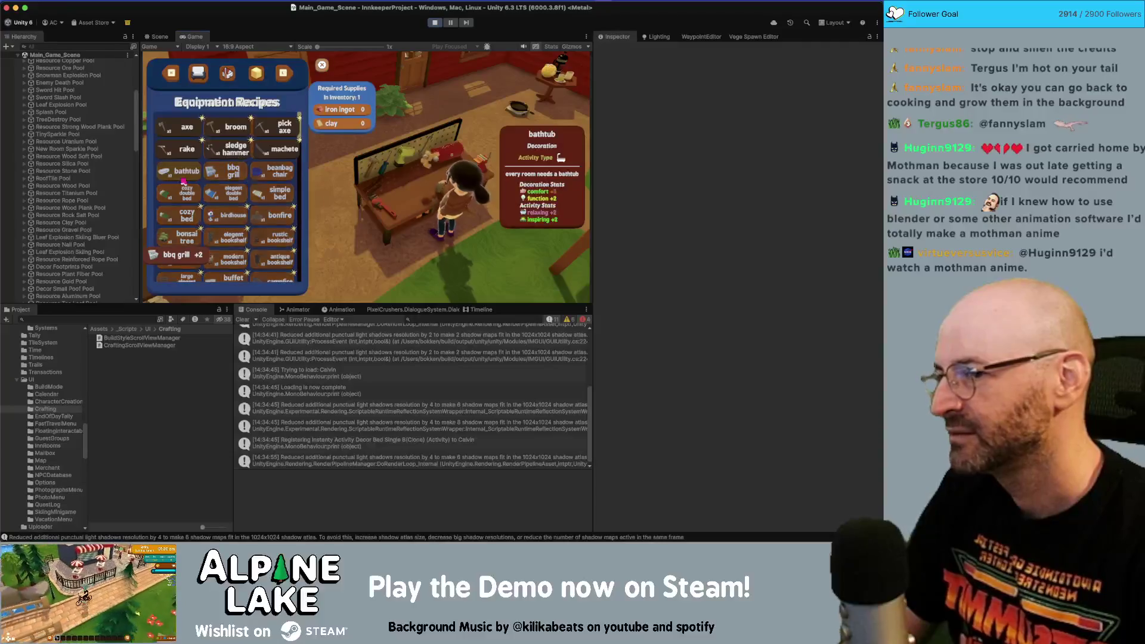
click(185, 179)
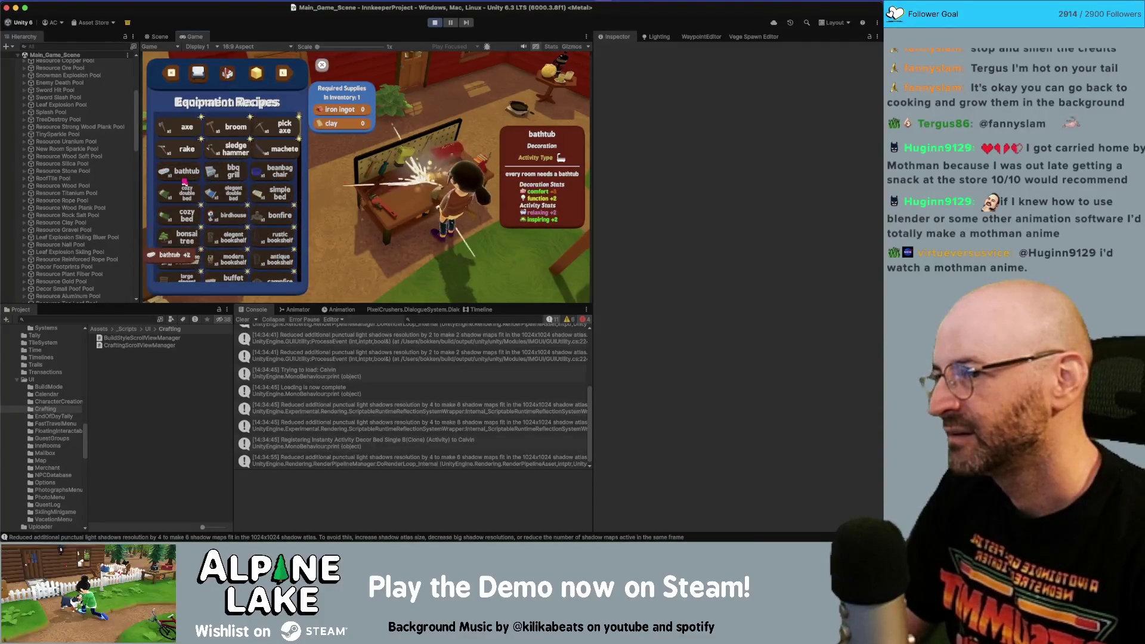
scroll(276, 164, down, 5)
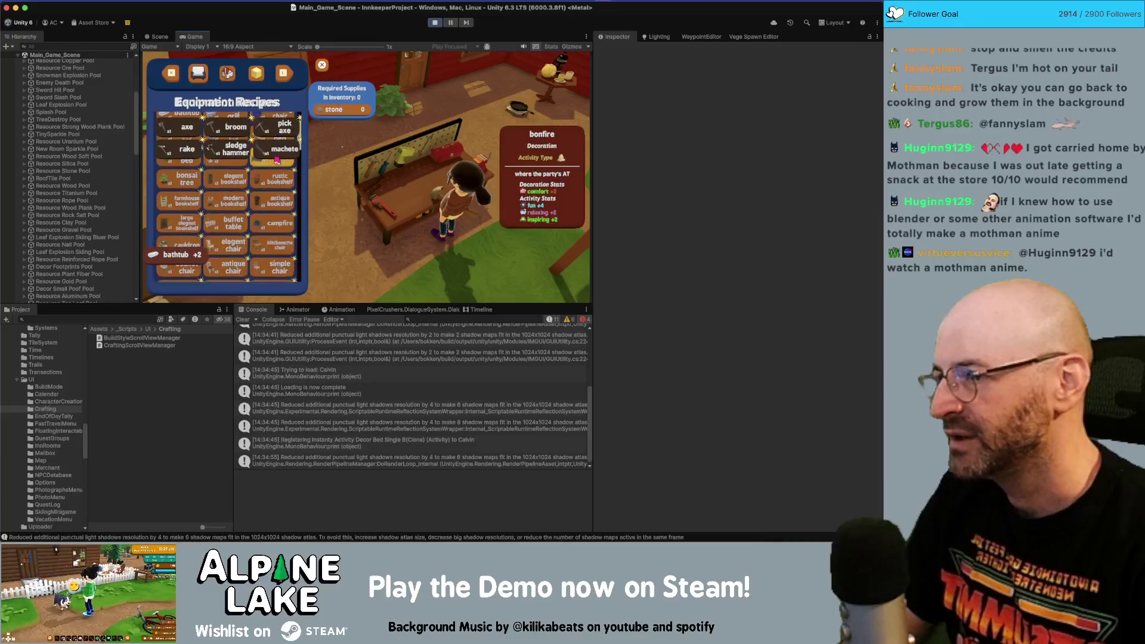
scroll(277, 146, down, 5)
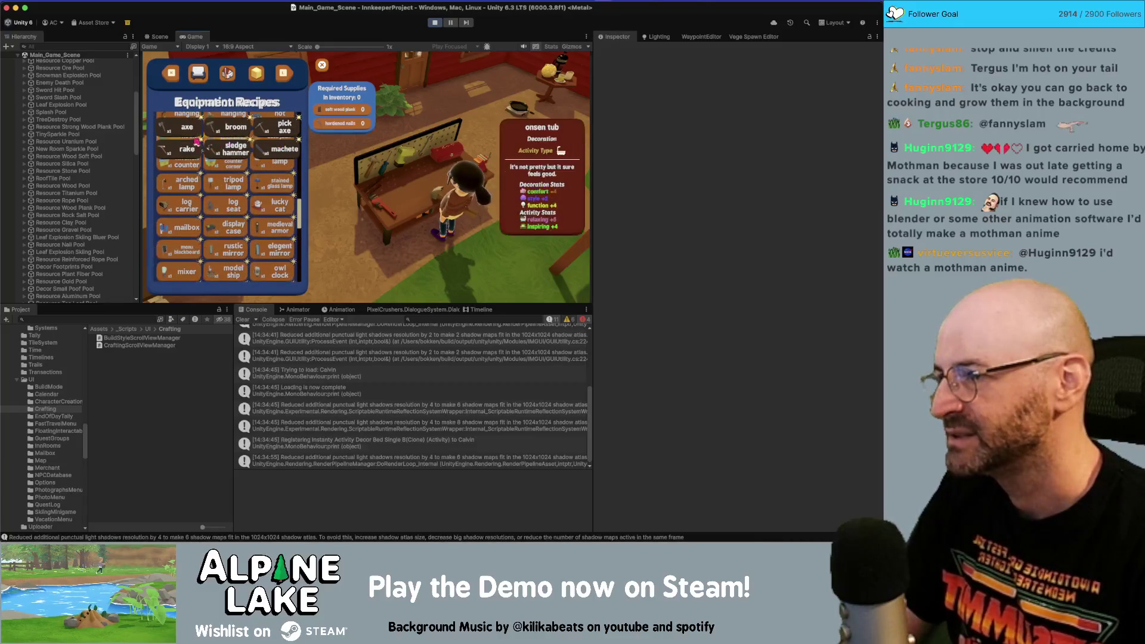
- Browse the building, resource and equipment recipe lists, then stop Play mode
click(200, 74)
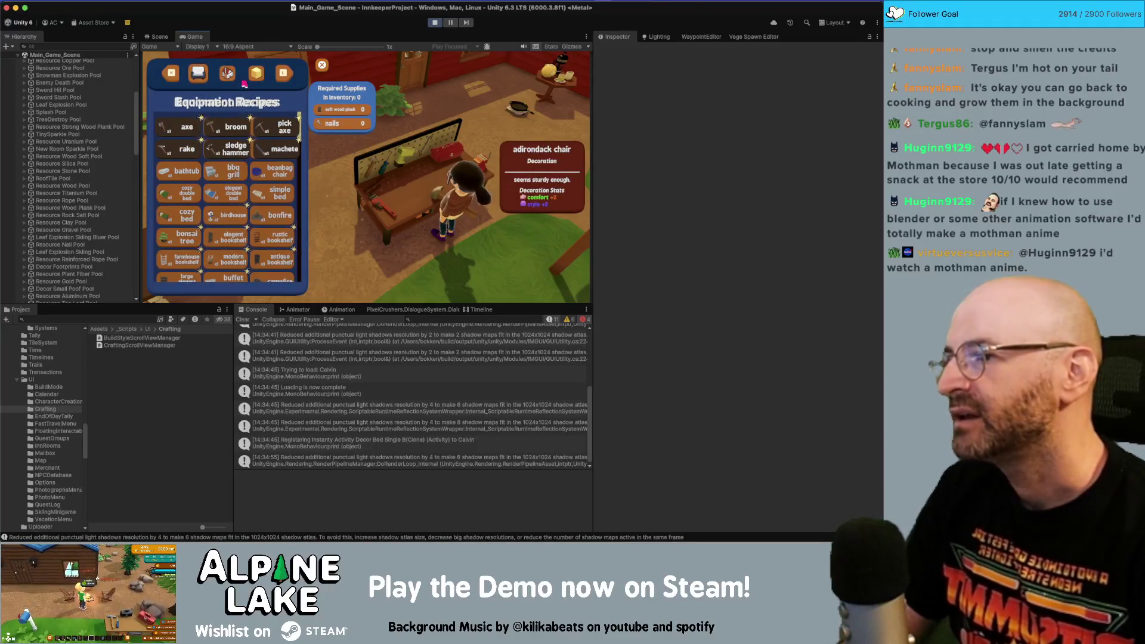
click(252, 74)
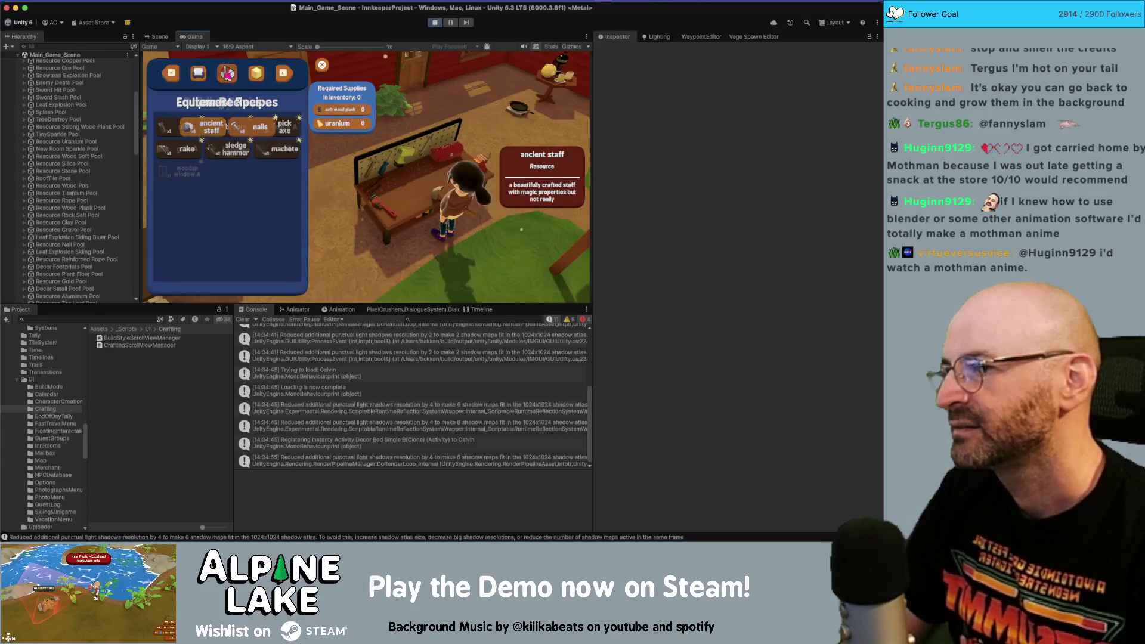
click(200, 75)
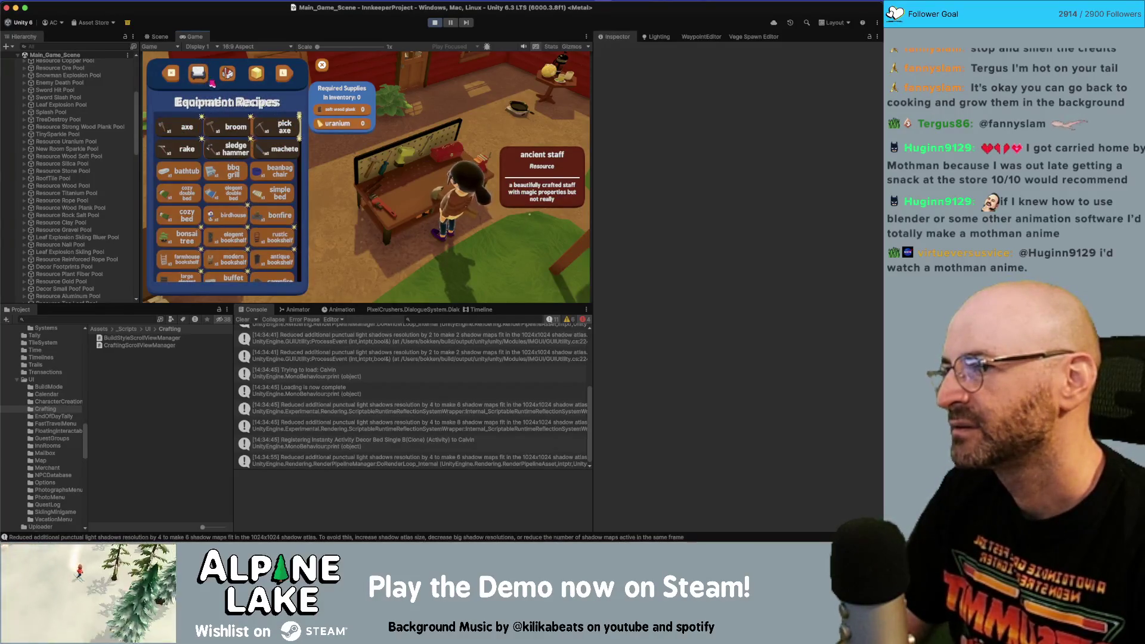
click(229, 75)
click(256, 73)
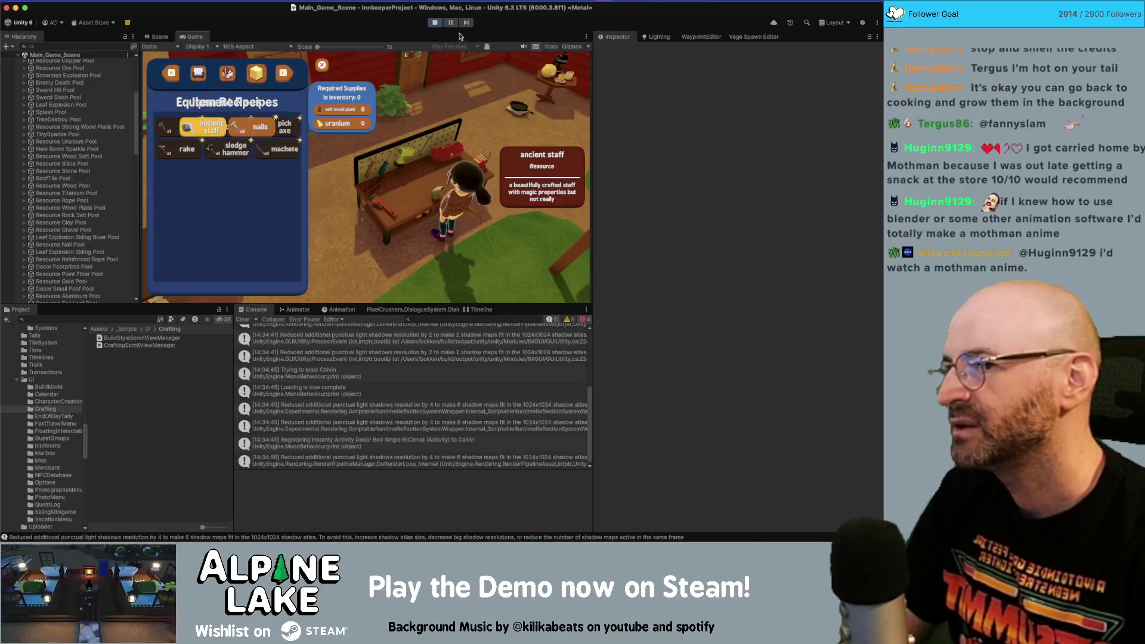
click(435, 23)
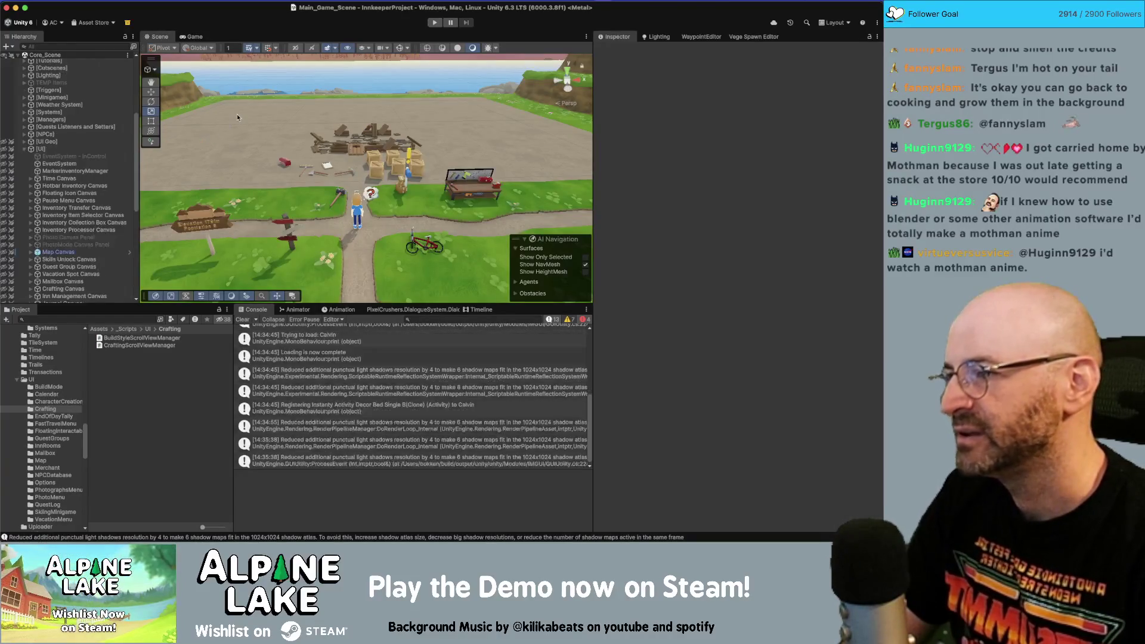
- Inspect the Brewing, Build Mode and Cooking canvases, then deactivate Equipment Craft Canvas Group
scroll(91, 202, down, 10)
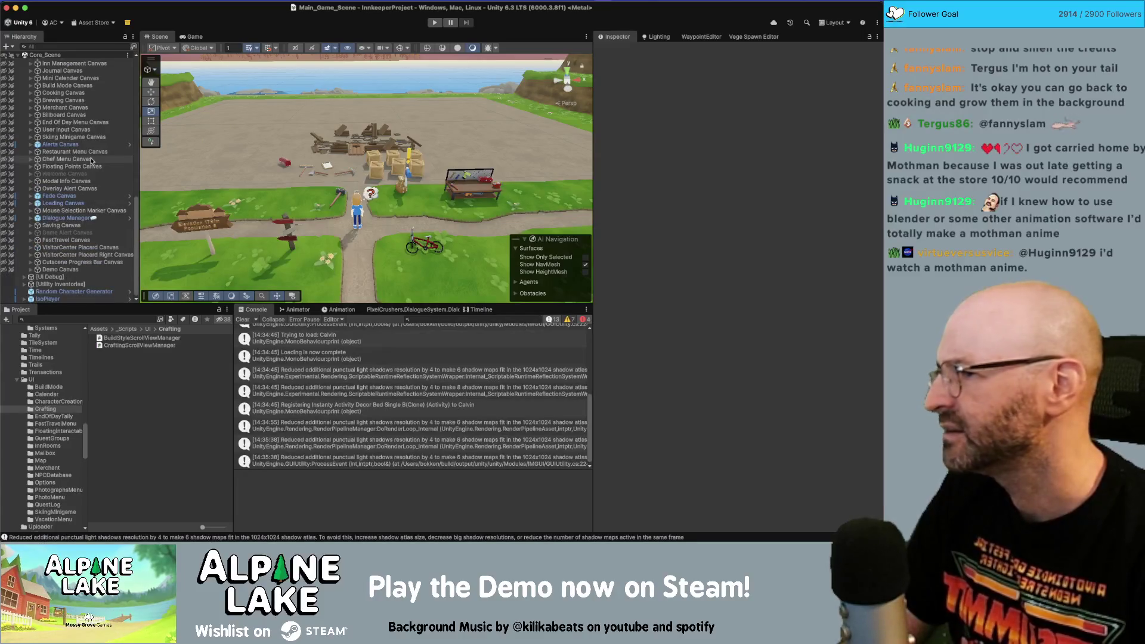
click(102, 101)
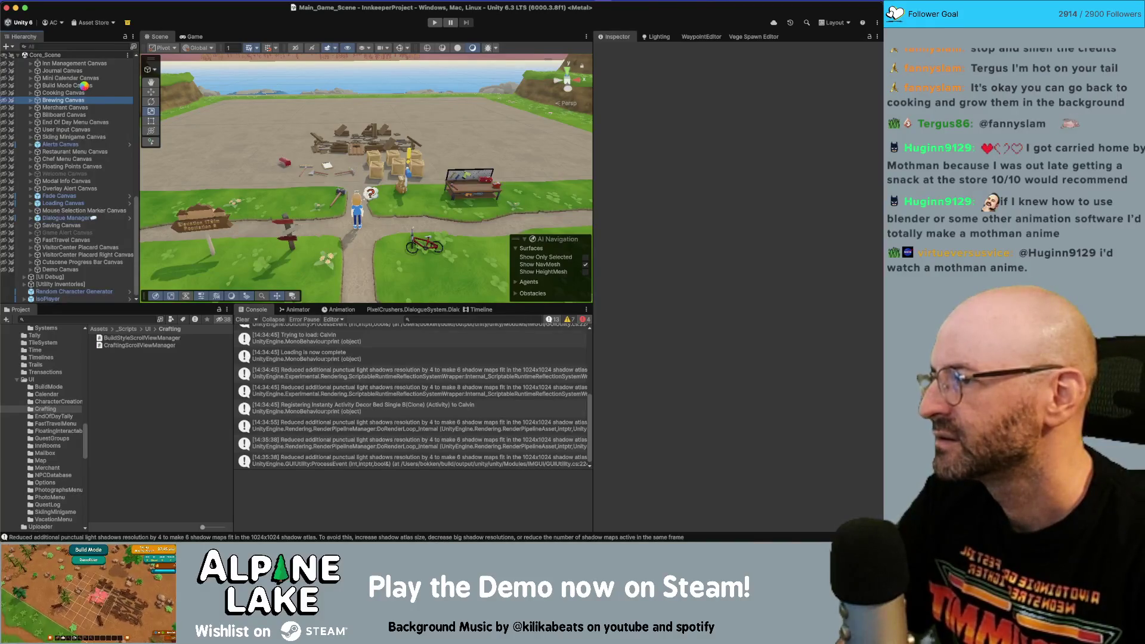
click(86, 86)
click(81, 93)
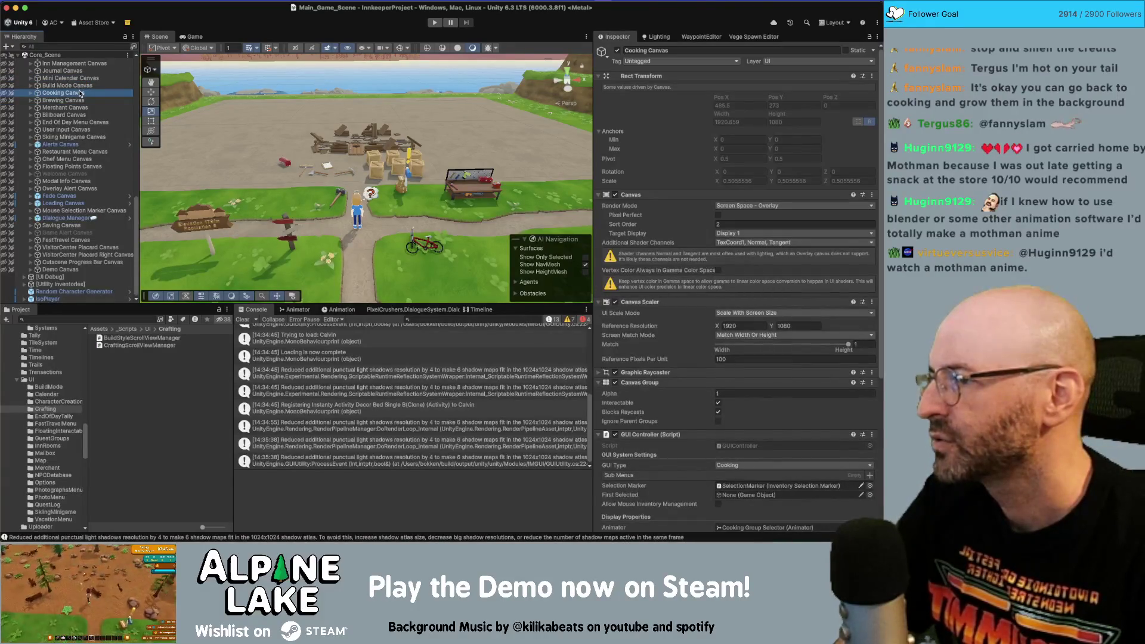
scroll(83, 114, up, 3)
click(80, 119)
key(Right)
key(Down)
key(Right)
key(Down)
key(Right)
key(Down)
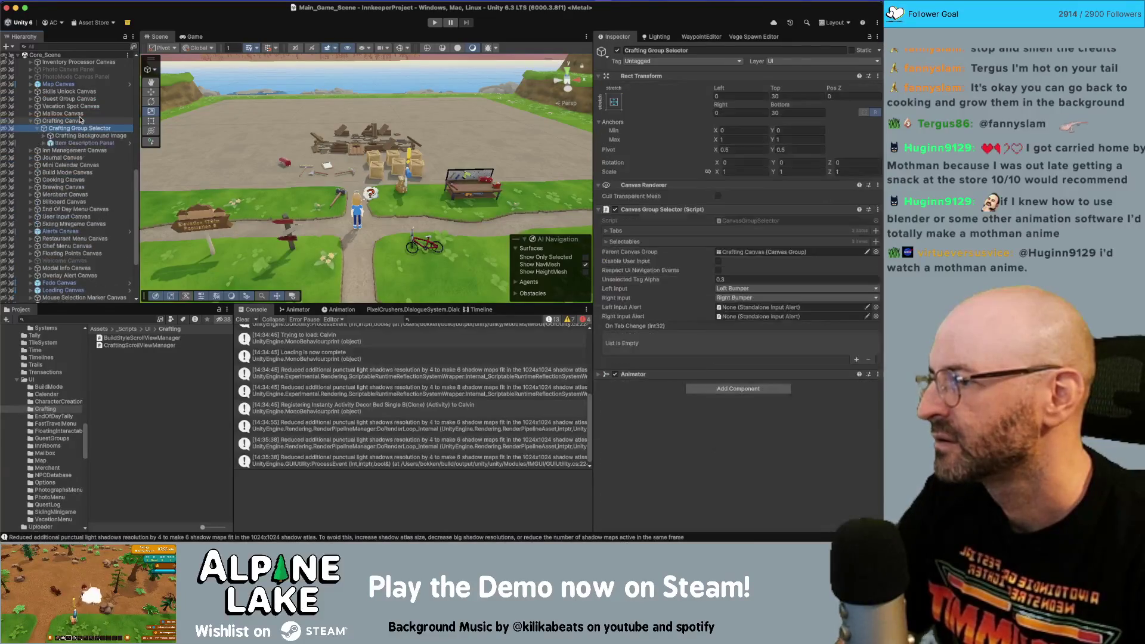
key(Down)
key(Down)
key(Down)
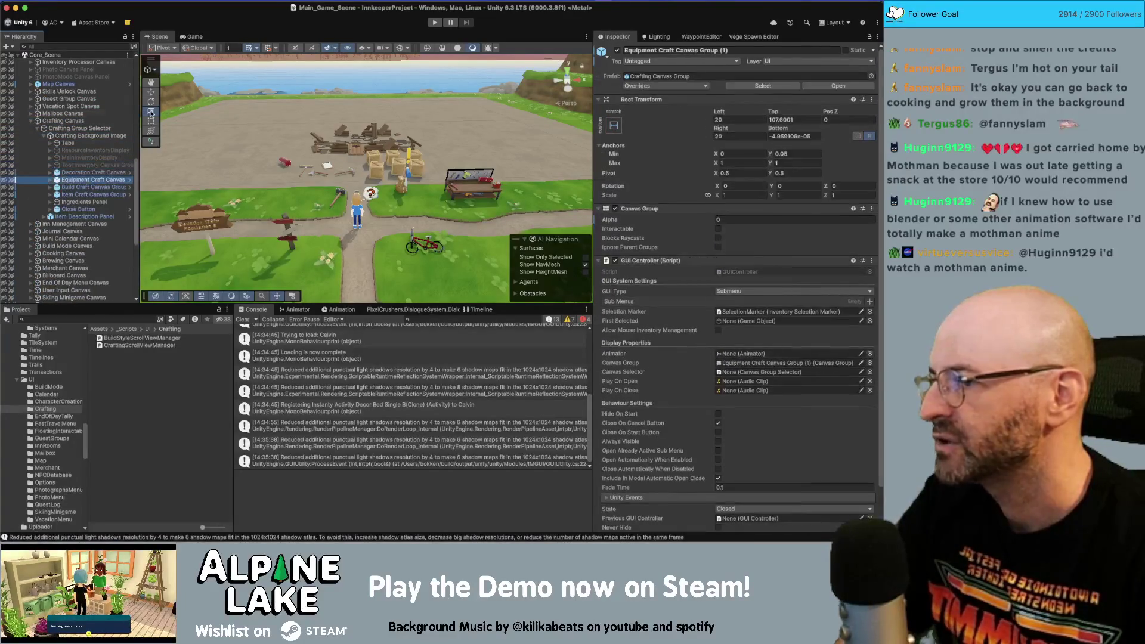
click(617, 50)
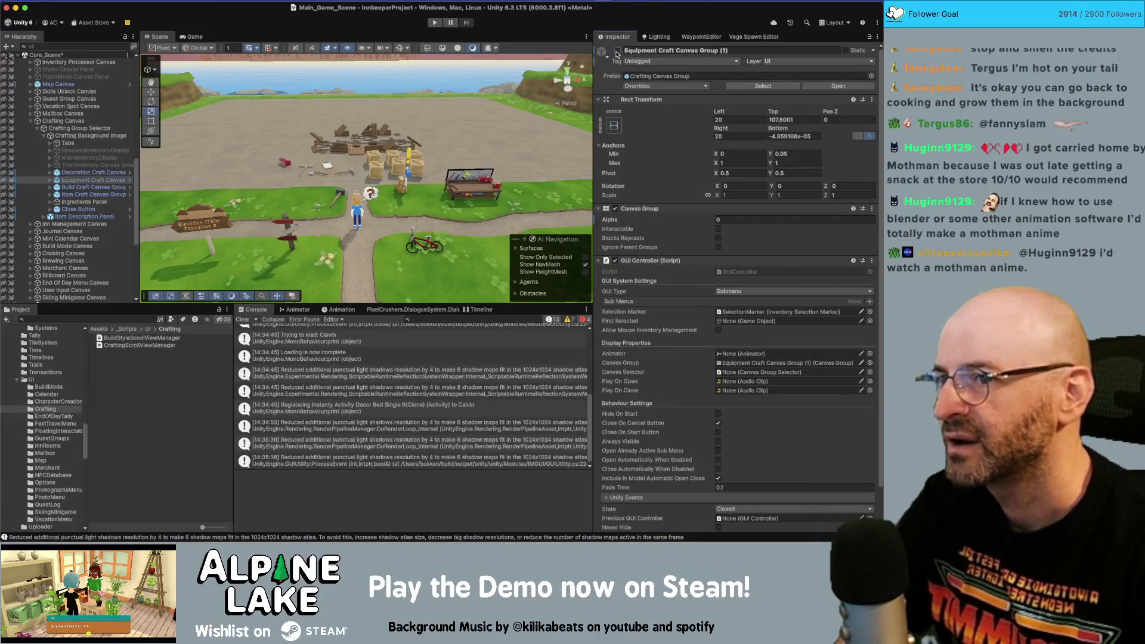
- Remove Equipment Craft and Tool Inventory canvas groups from Crafting Canvas's GUI Controller Sub Menus
click(91, 122)
scroll(738, 416, down, 3)
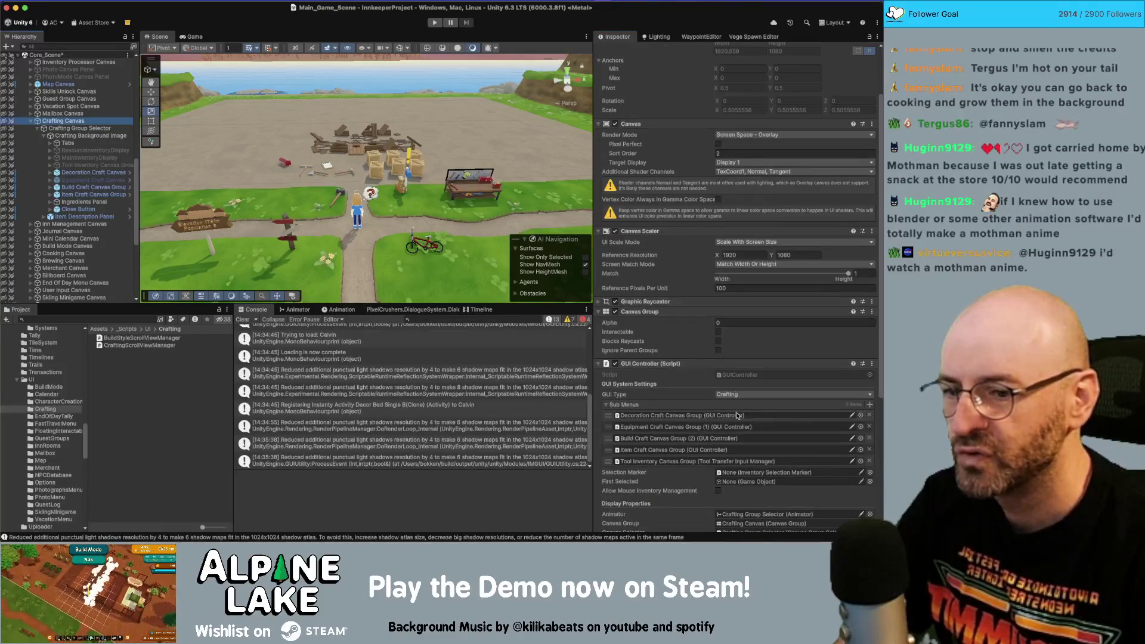
click(869, 426)
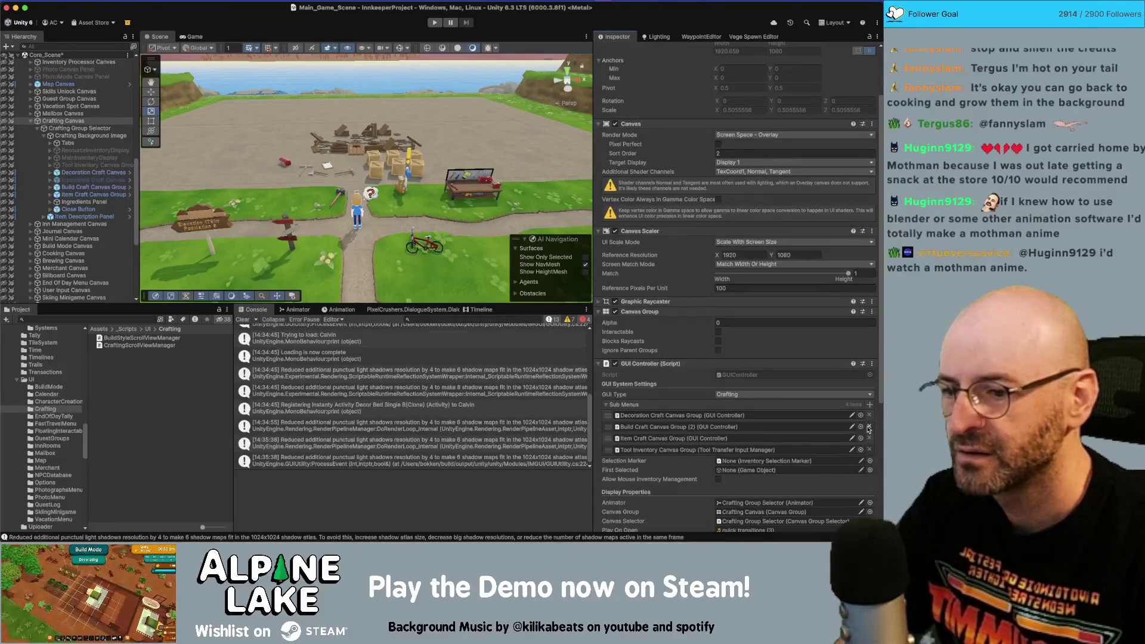
click(659, 449)
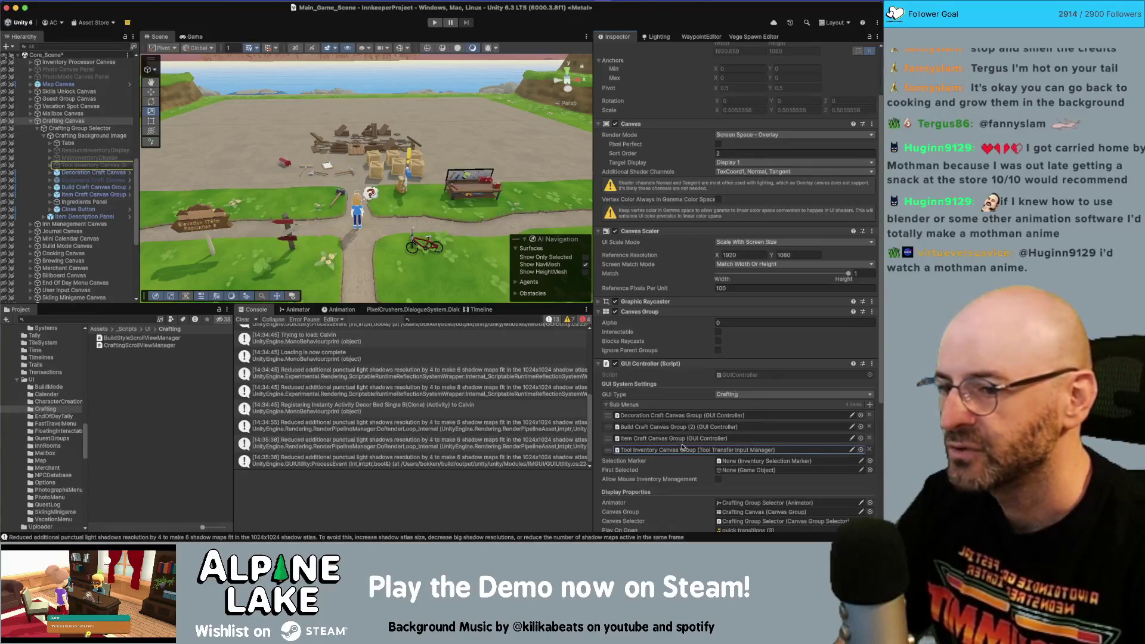
click(869, 451)
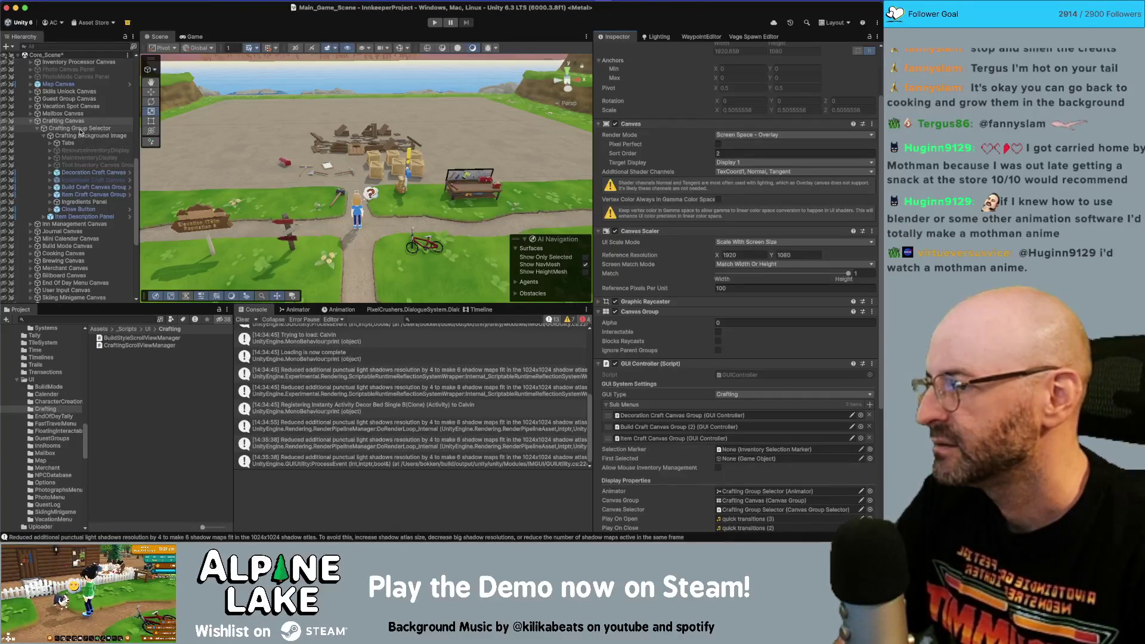
- Inspect the crafting menu's Tabs object and its Button_MoveLeft child
click(84, 143)
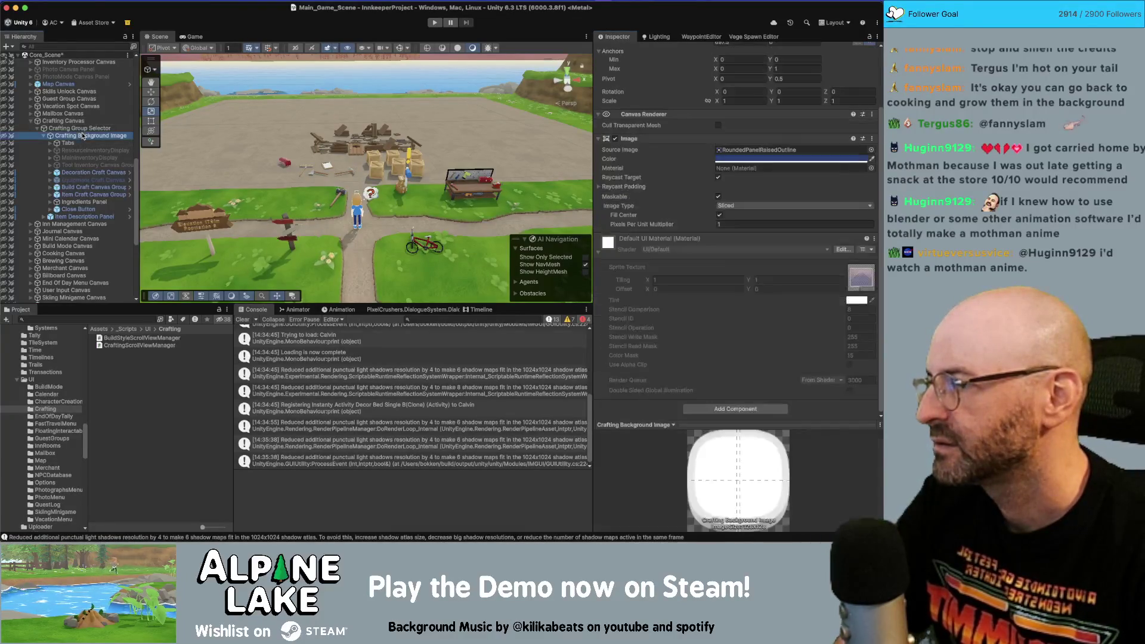
key(Right)
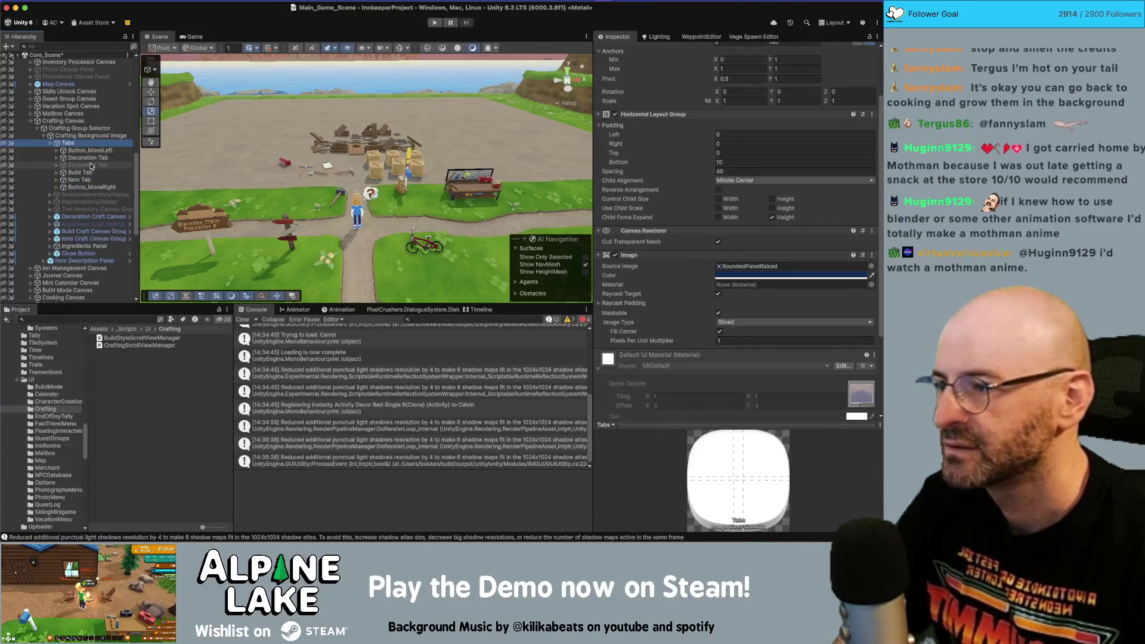
click(91, 164)
key(Up)
key(Up)
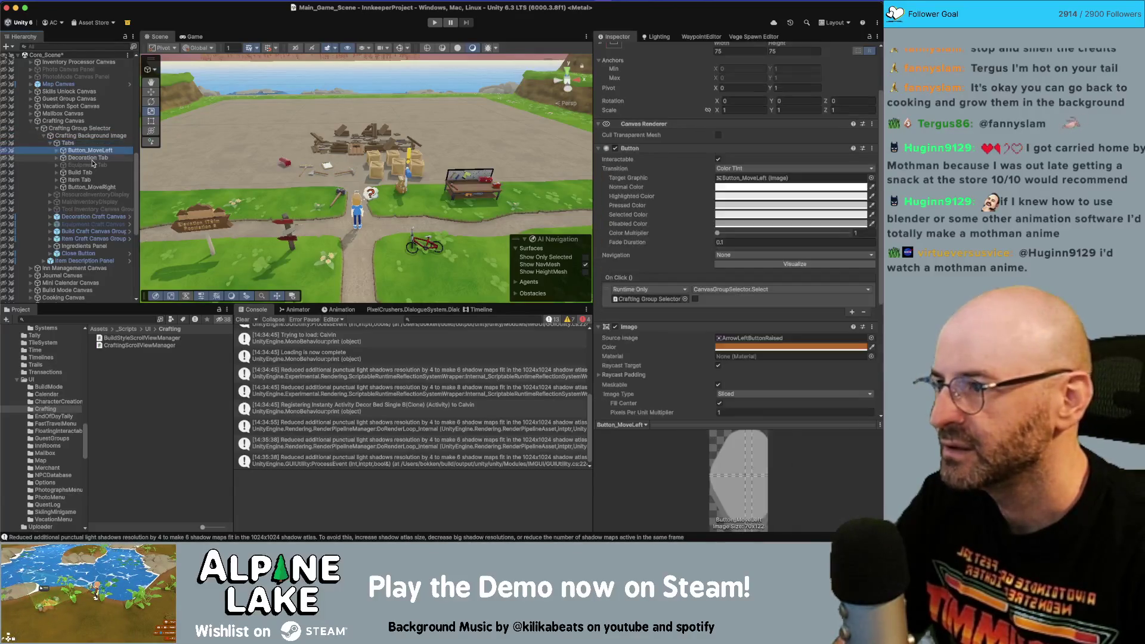
key(Up)
scroll(655, 265, down, 10)
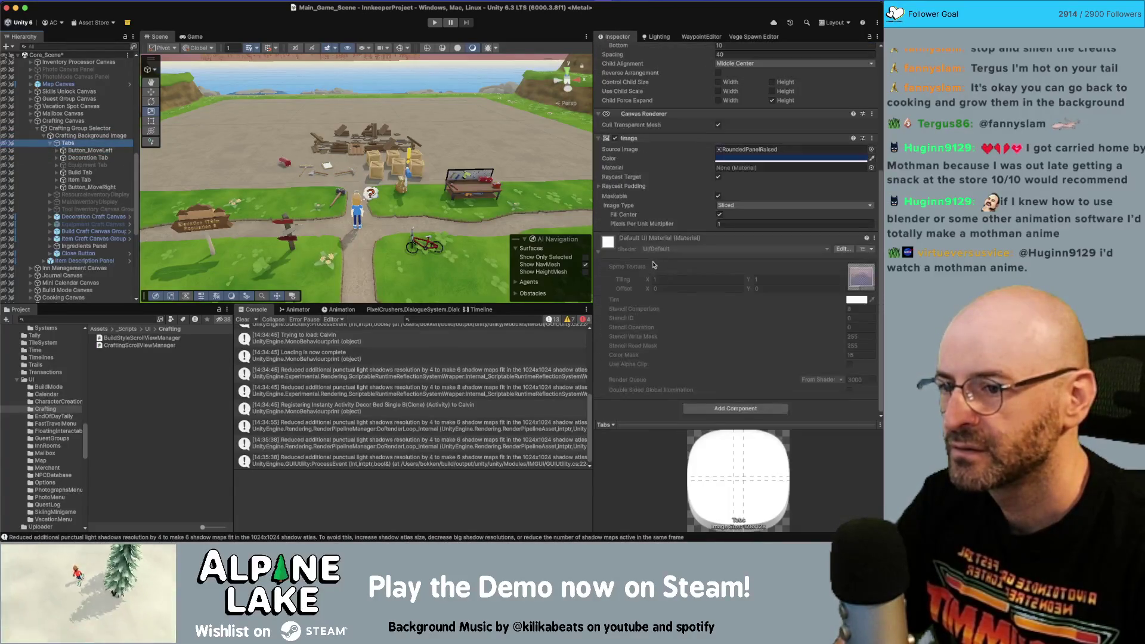
- Select the Crafting Group Selector and expand its Tabs and Selectables lists
key(Up)
key(Up)
key(Up)
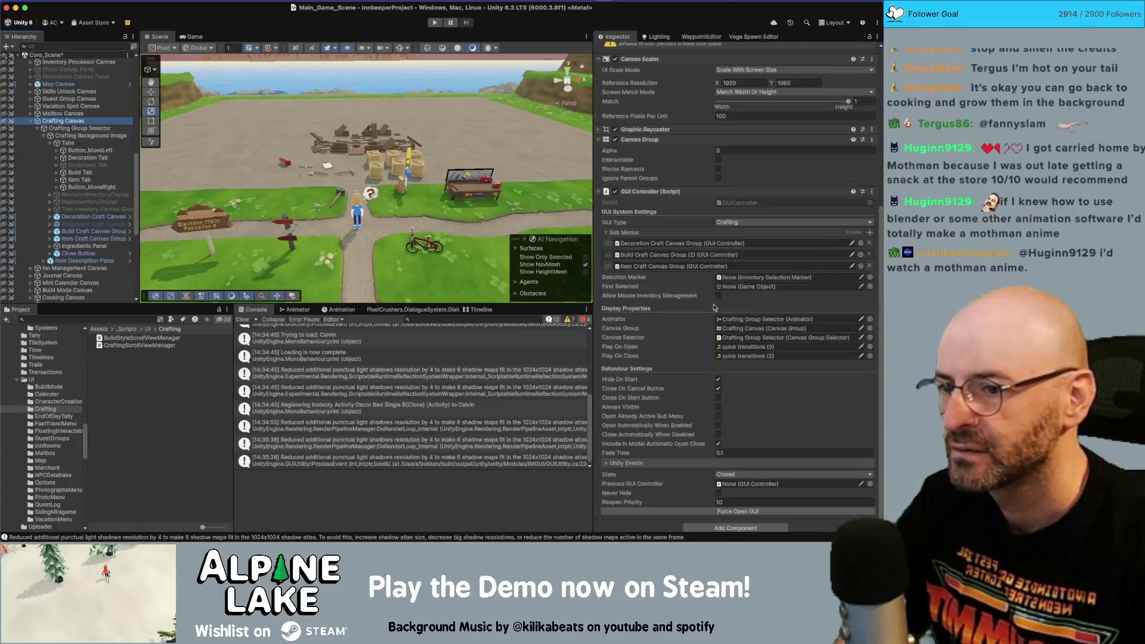
key(Down)
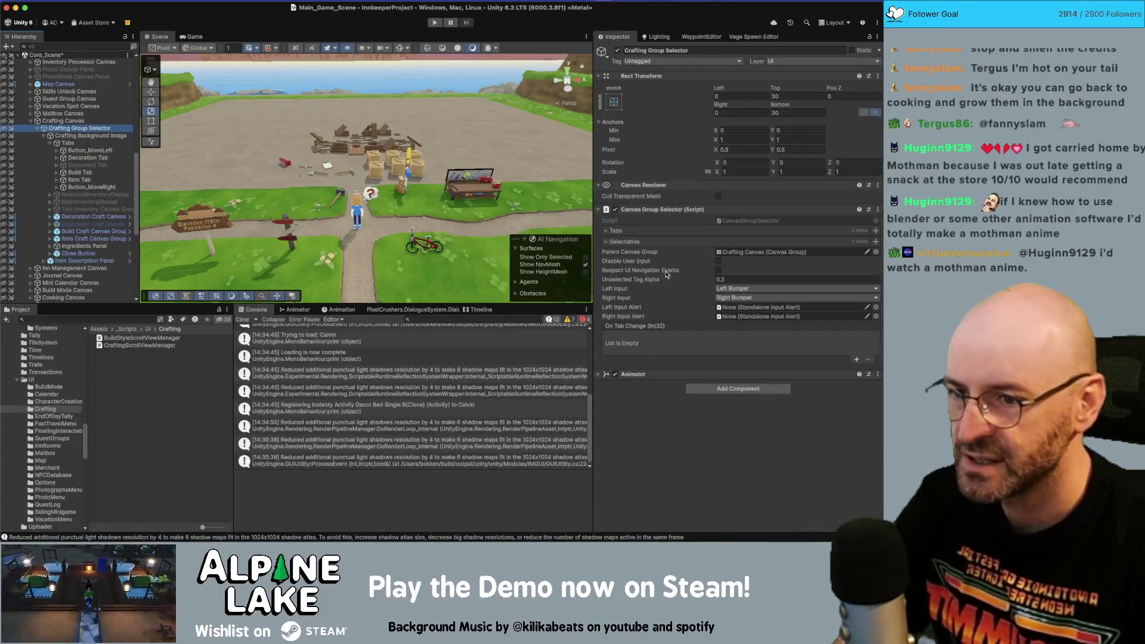
click(608, 242)
click(607, 230)
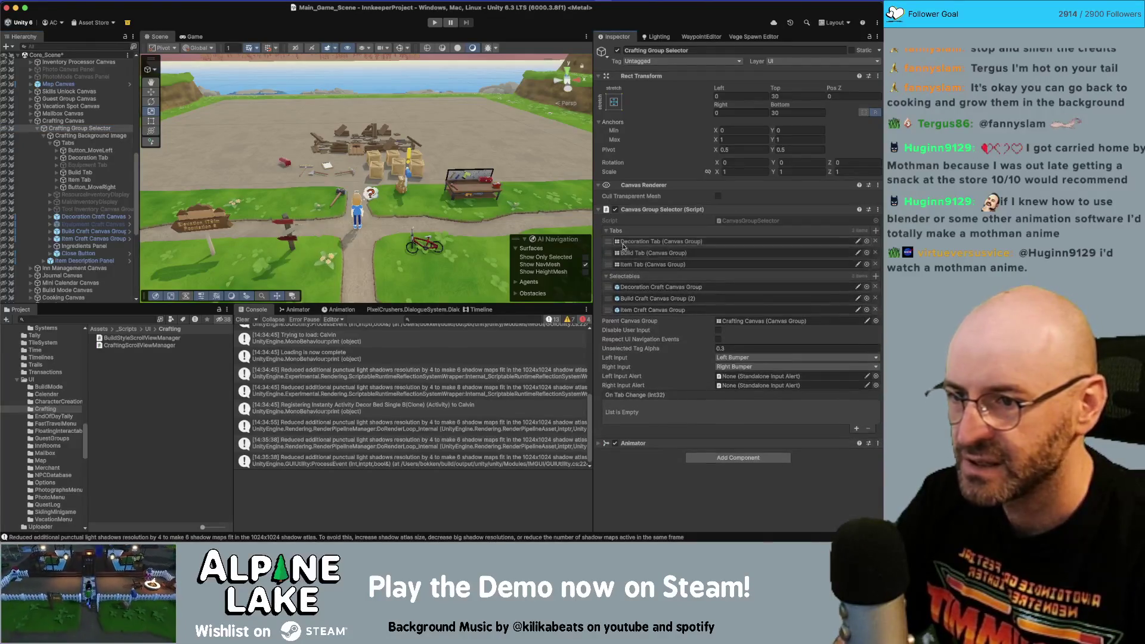
click(607, 231)
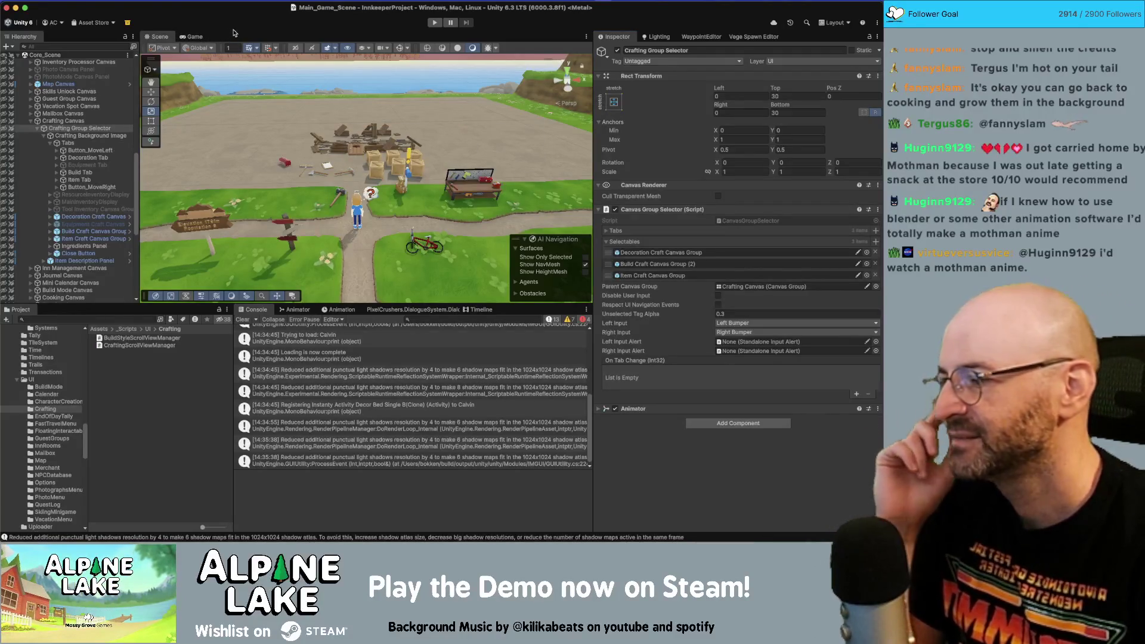
- Enter Play mode again and let the domain reload finish
click(435, 22)
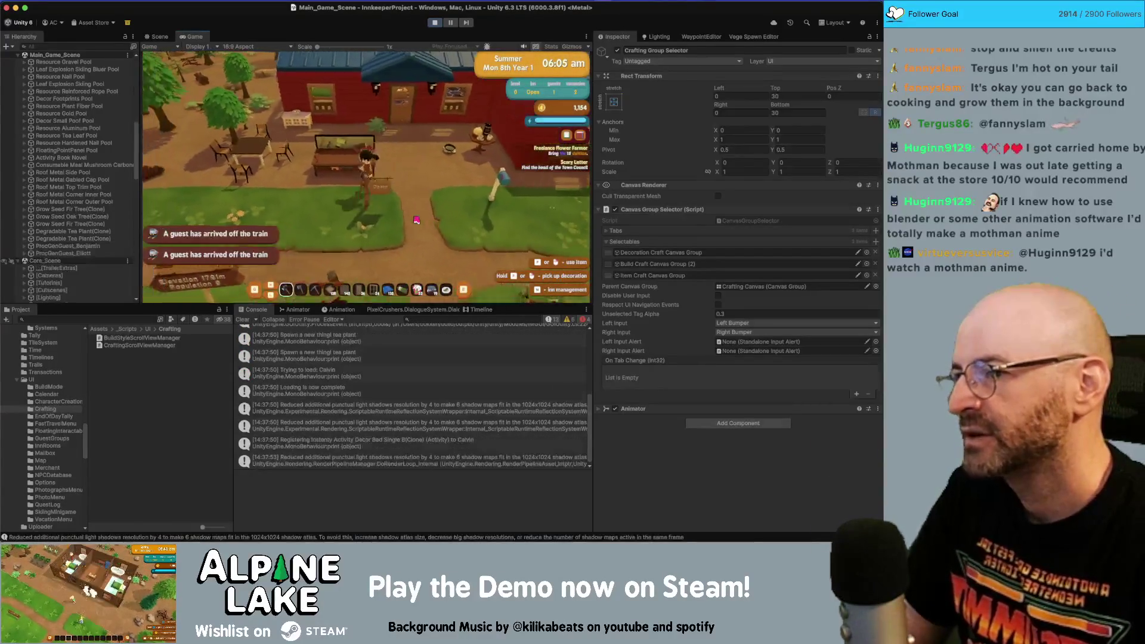
- Open the workbench's Building Recipes, craft a foundation and fence A, then close the panel
key(e)
key(q)
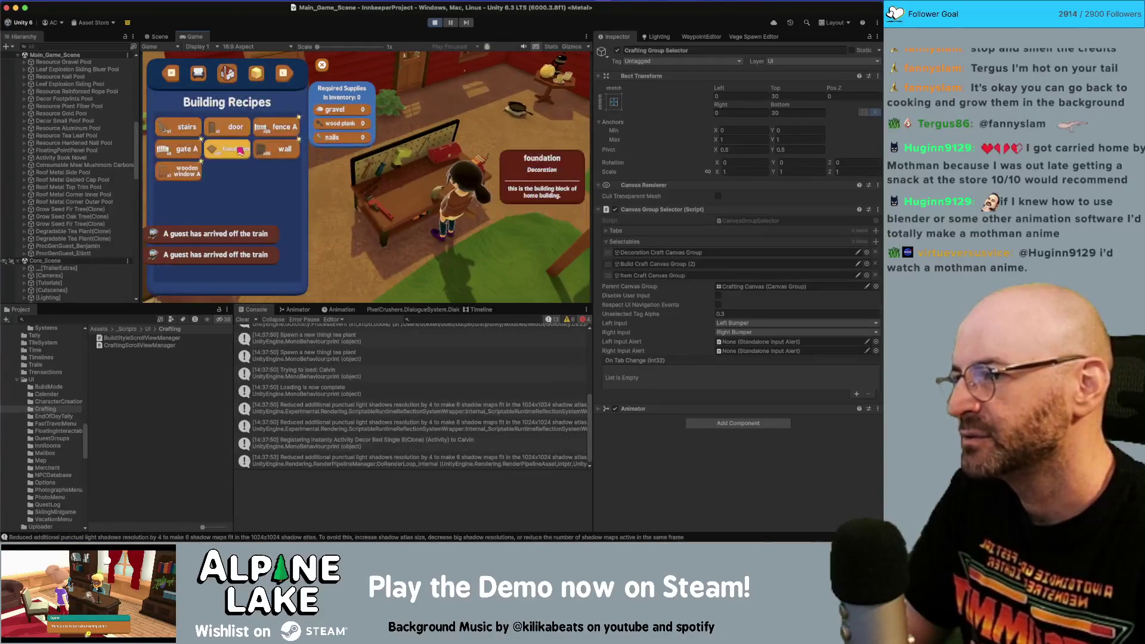
click(238, 150)
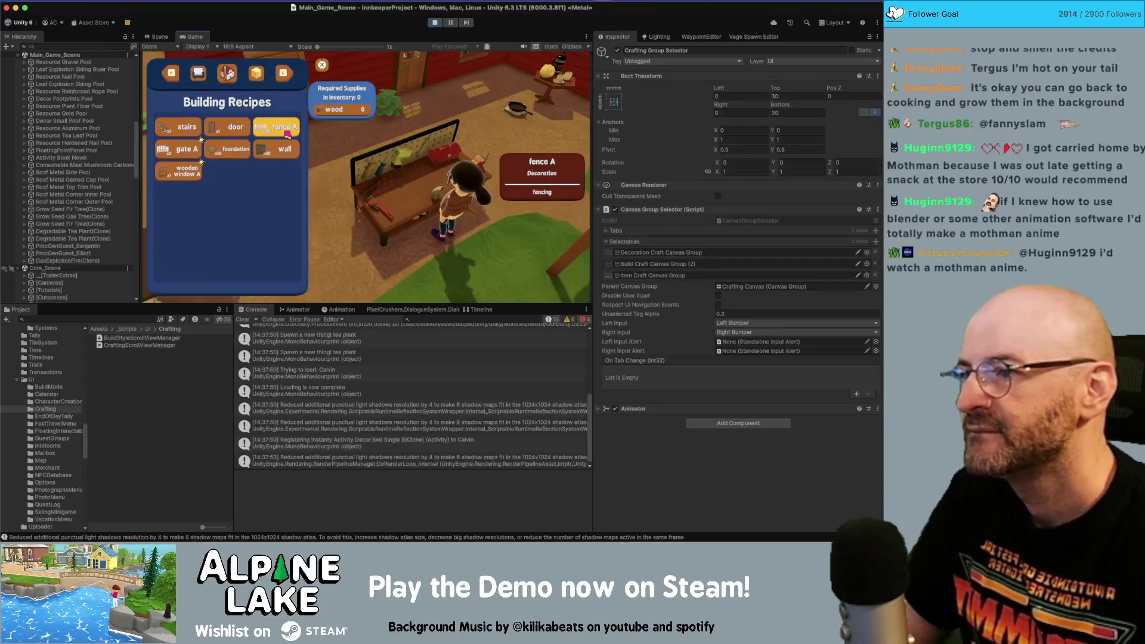
click(287, 135)
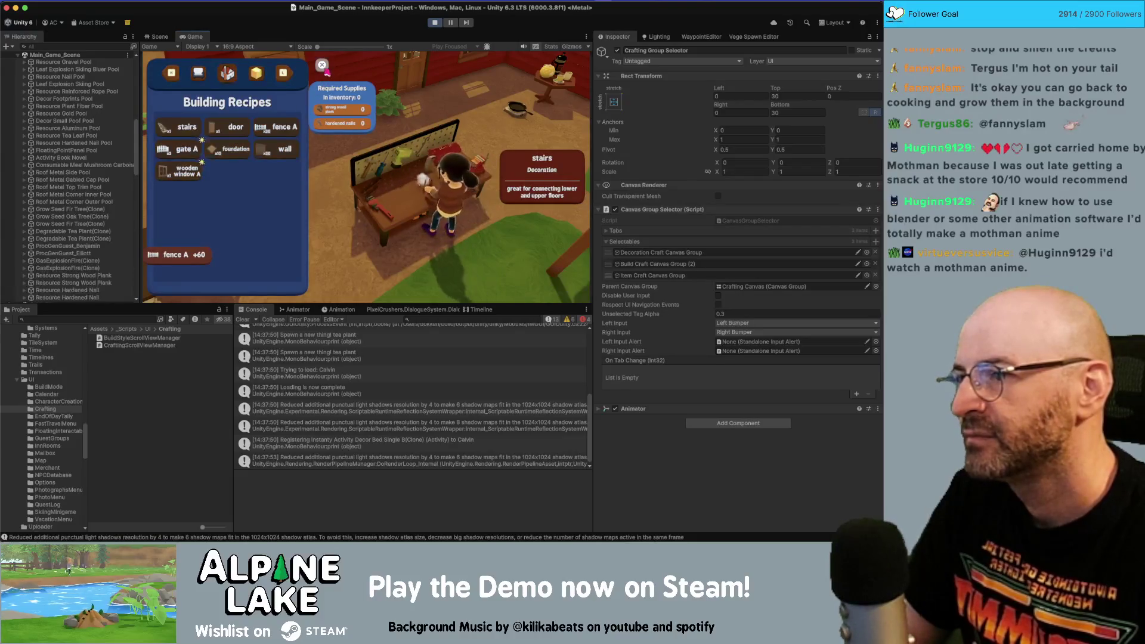
click(323, 64)
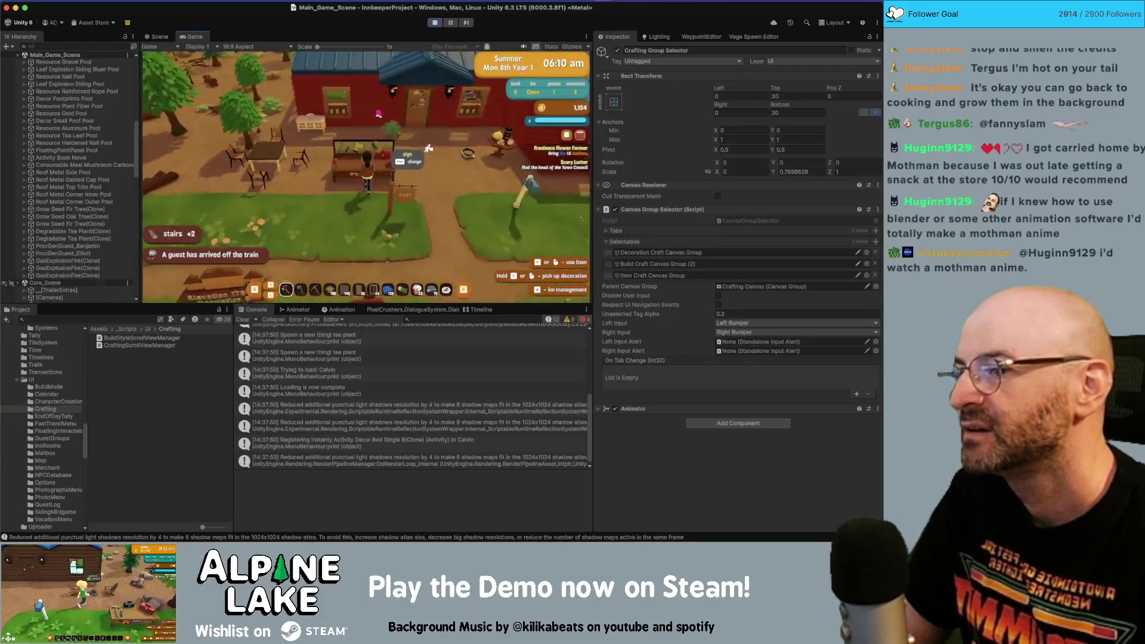
- Reopen the workbench and craft a batch of foundations, two doors and fence A
key(e)
click(244, 143)
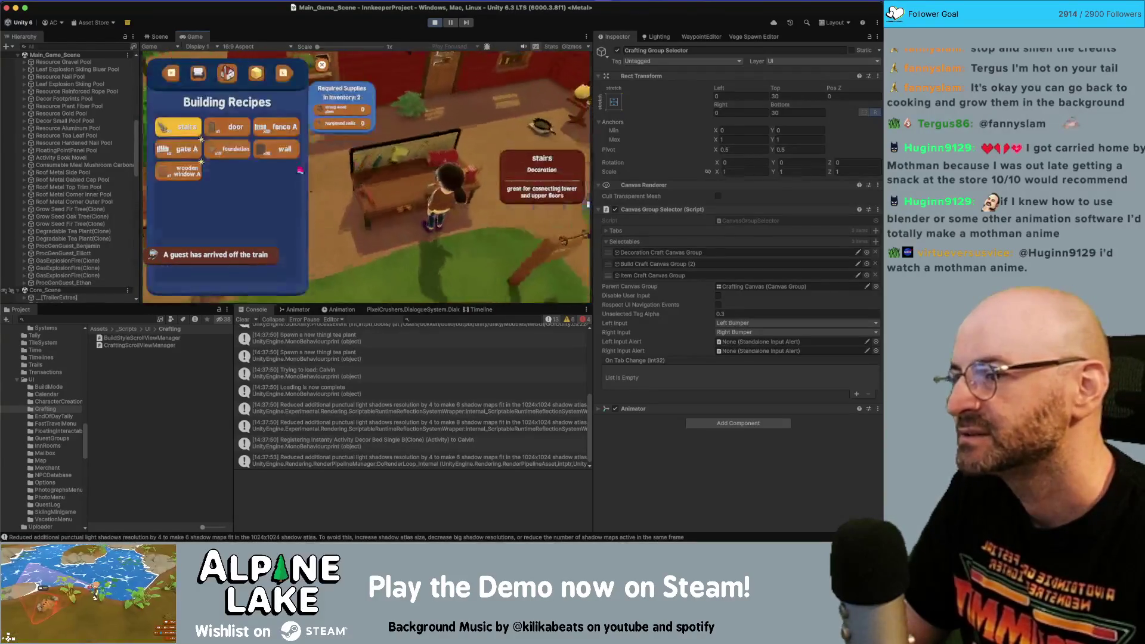
click(241, 162)
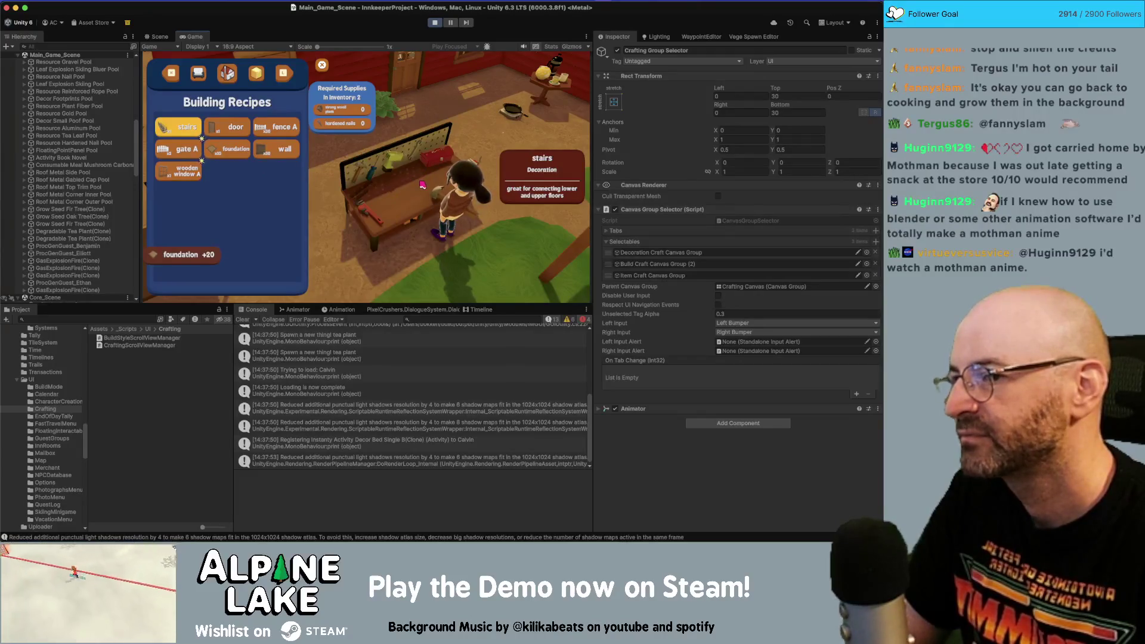
key(Right)
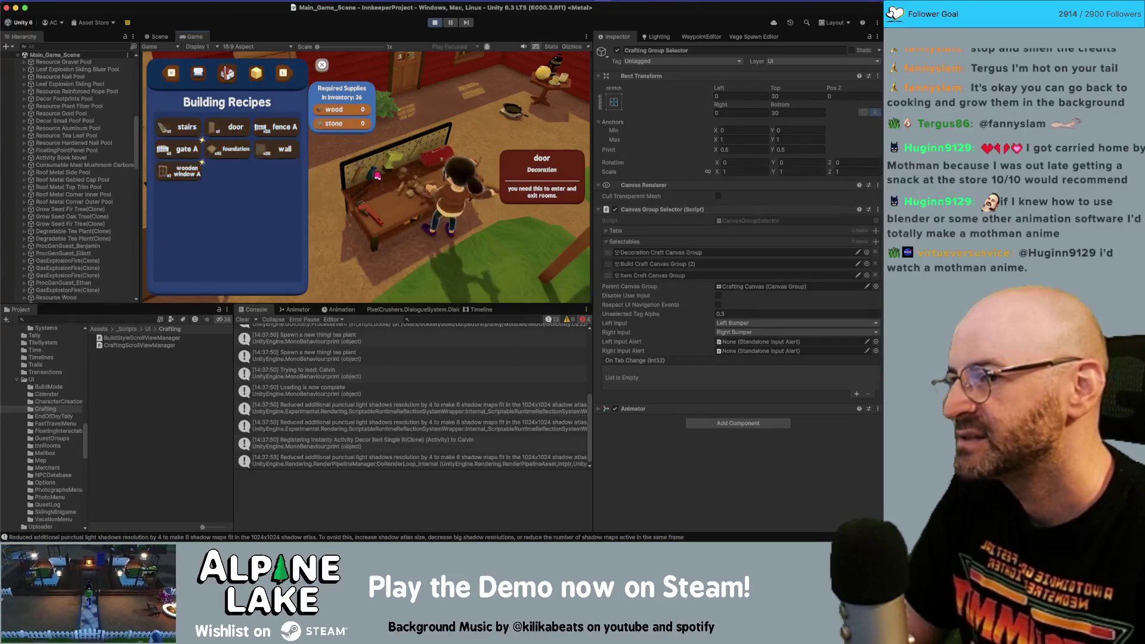
key(Return)
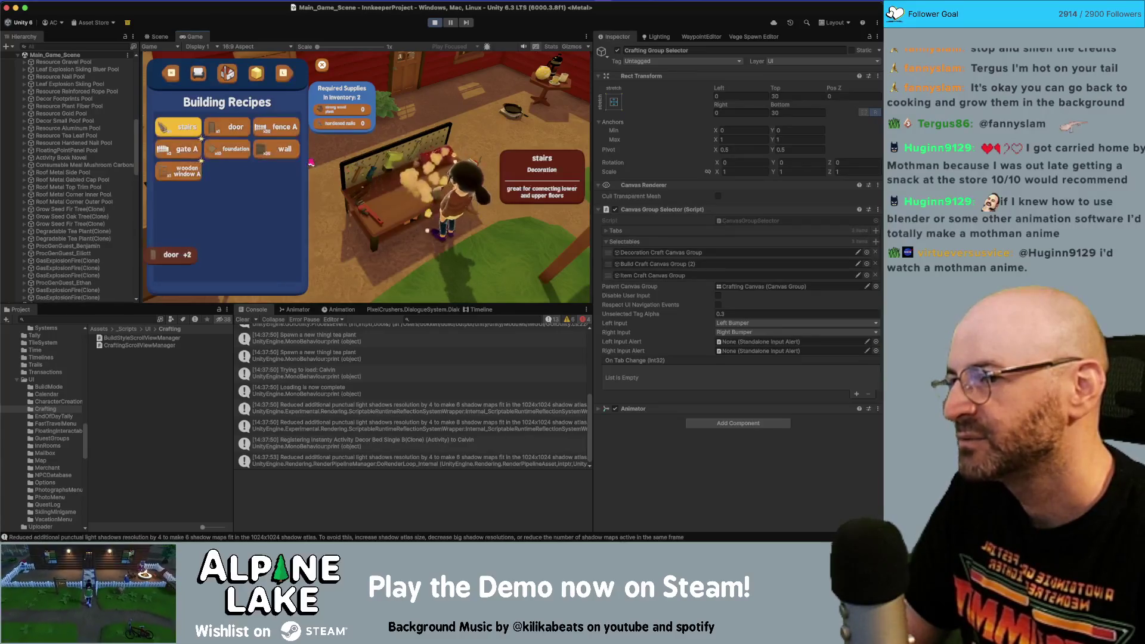
click(240, 130)
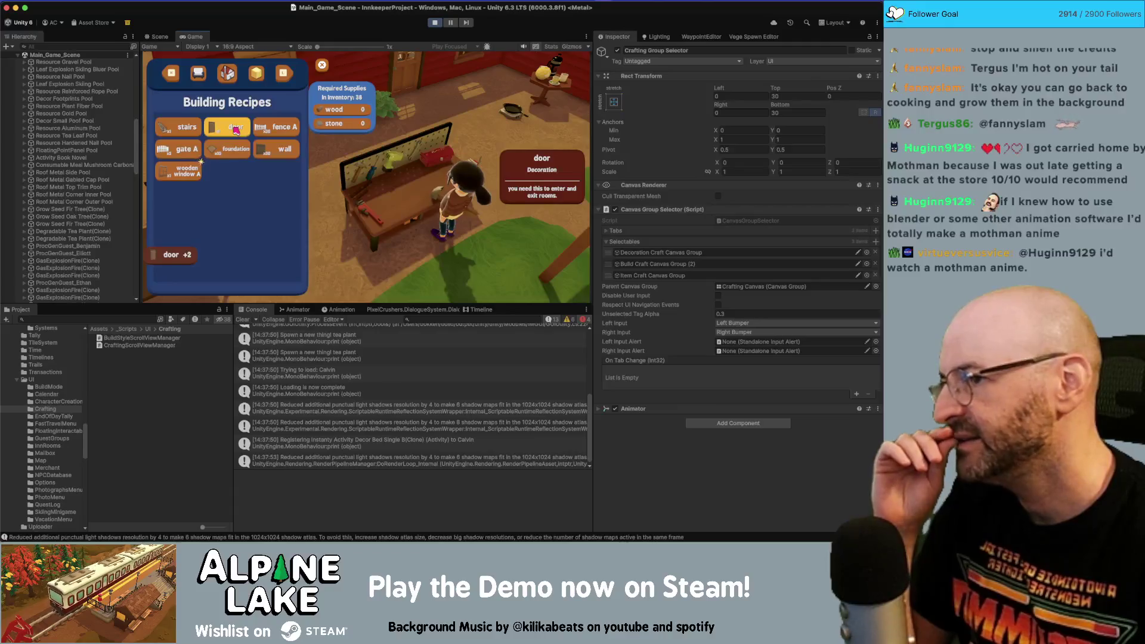
click(267, 127)
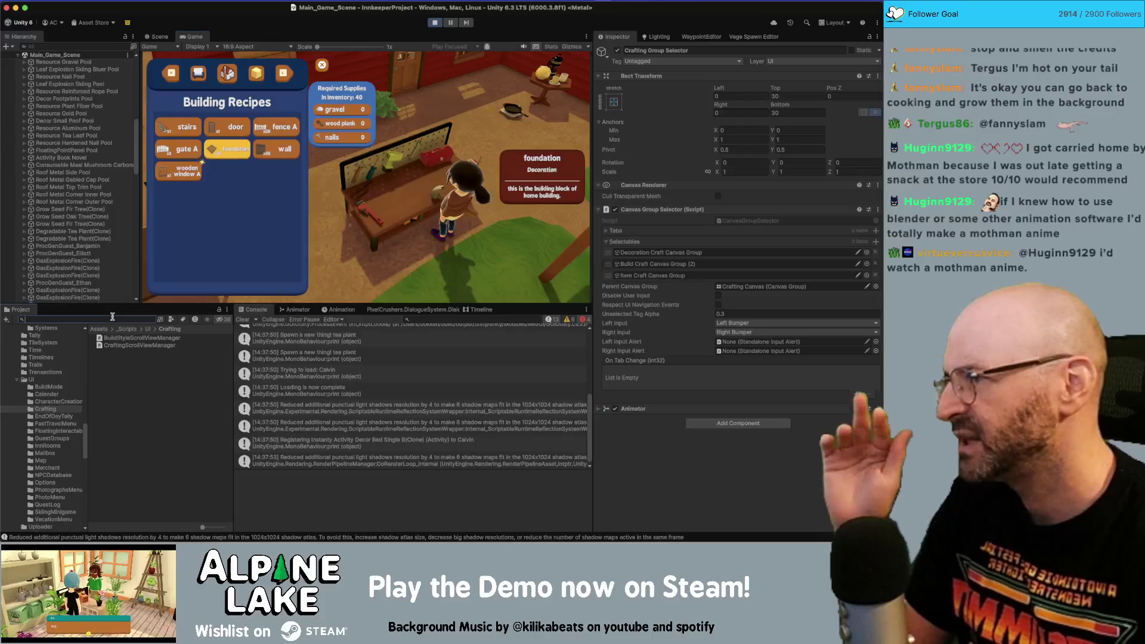
- Find SparkExplosion with a 'spark' search, exit Play mode, and open the prefab in Prefab Mode
text(spark)
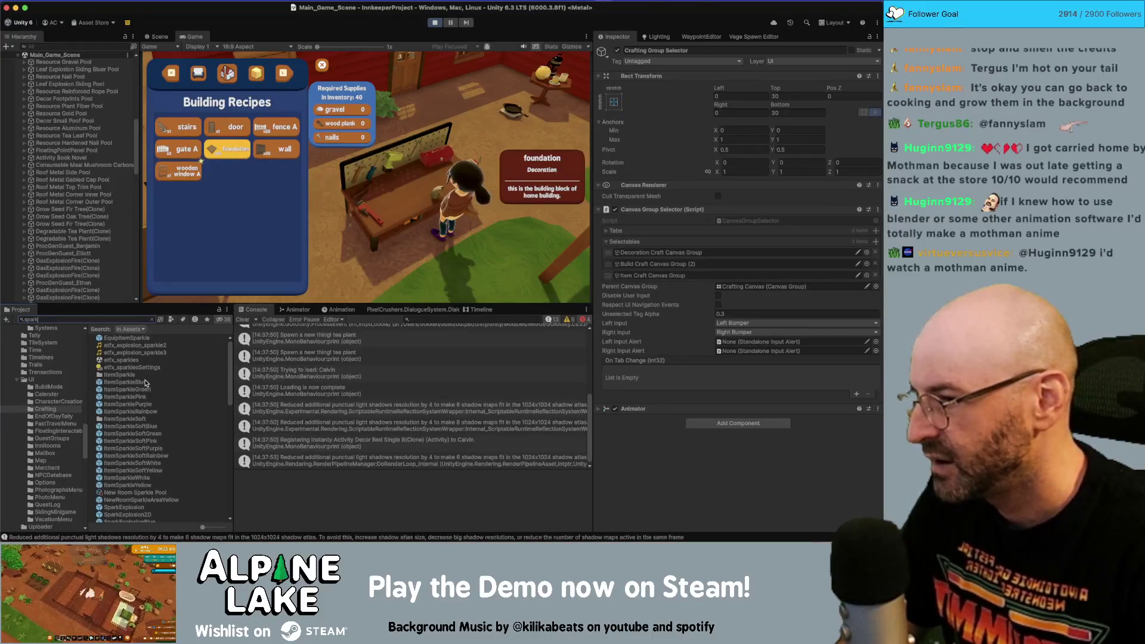
scroll(146, 405, down, 3)
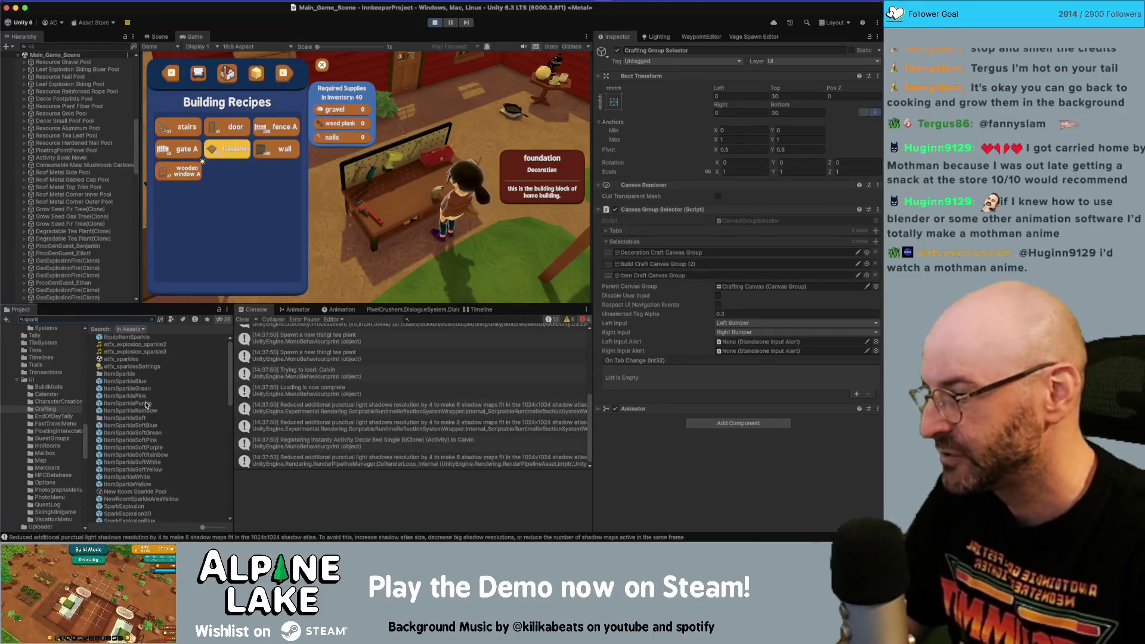
click(135, 461)
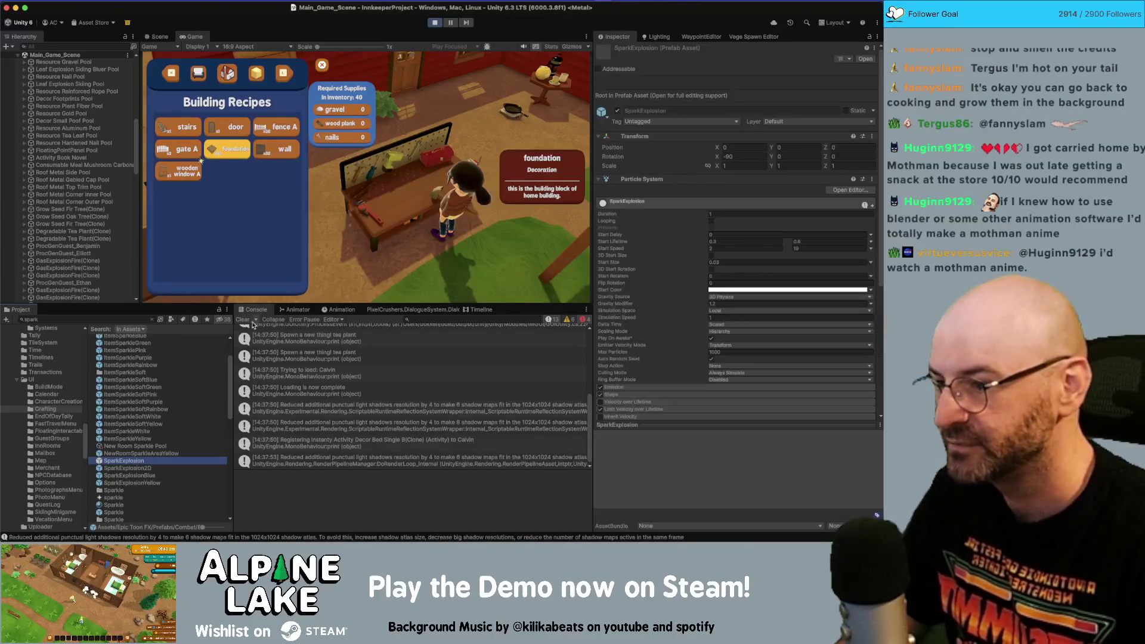
click(158, 36)
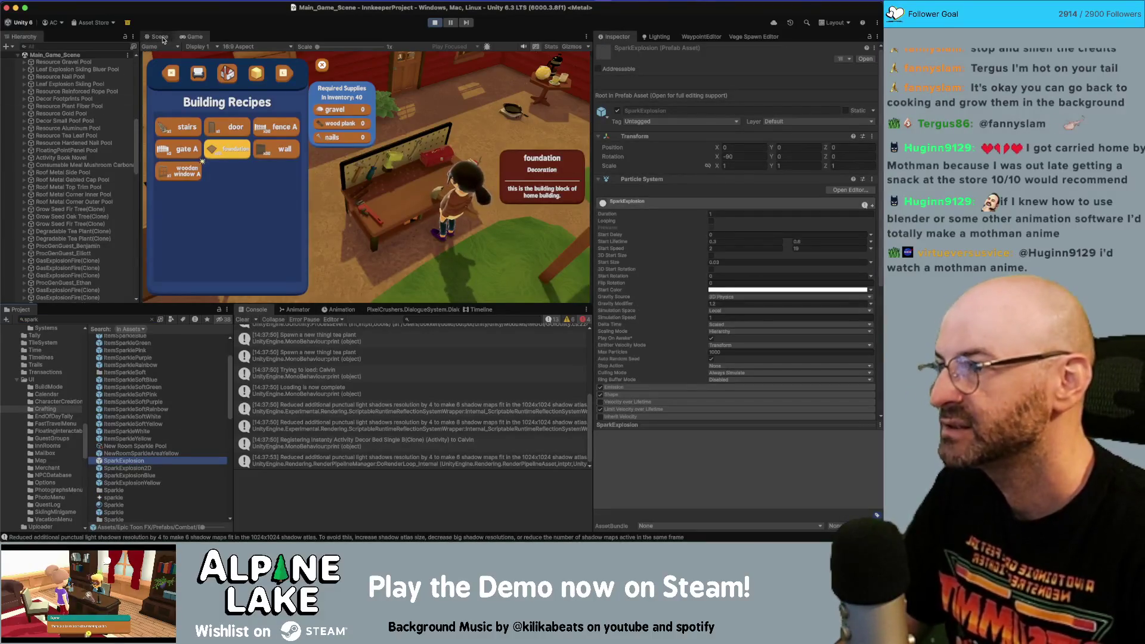
click(439, 24)
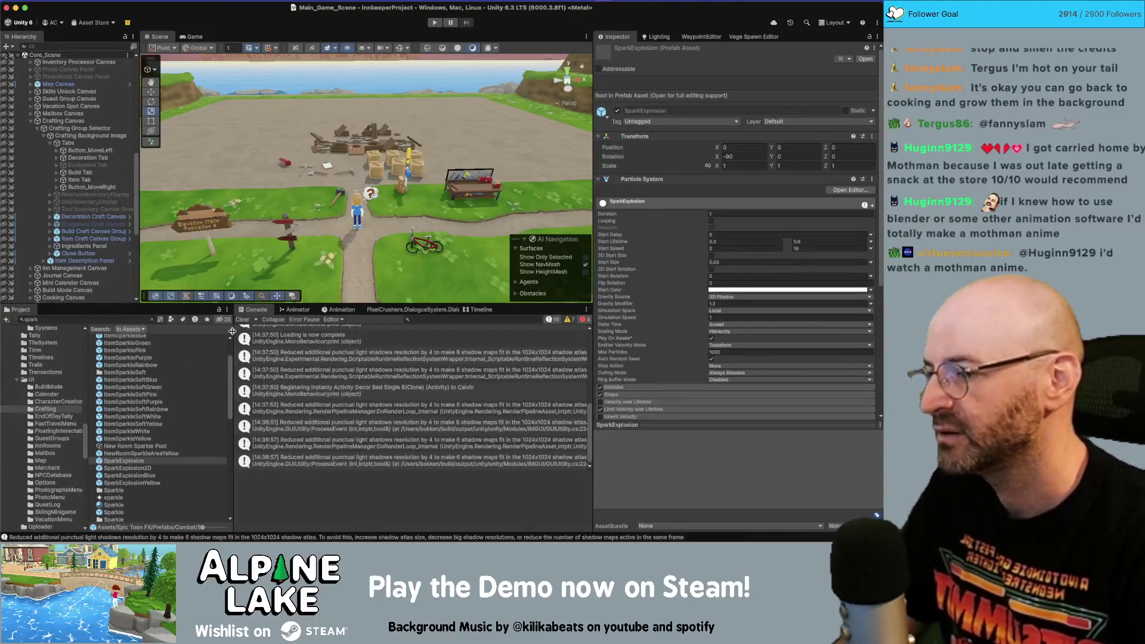
double_click(137, 462)
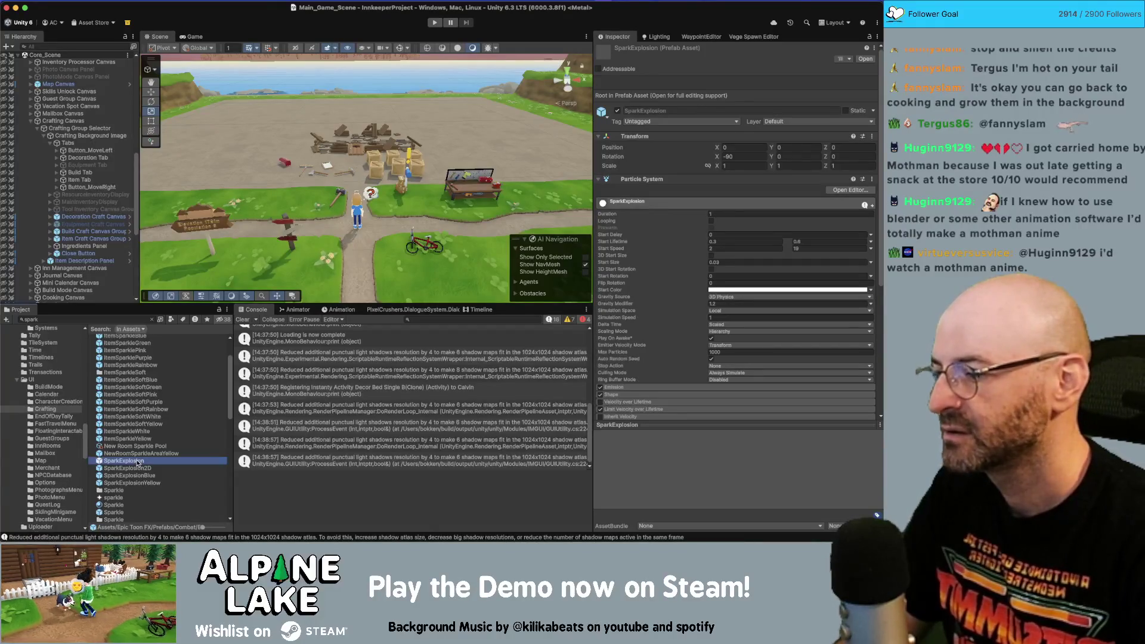
- Preview the SparkExplosion burst from its root object in Prefab Mode
click(71, 67)
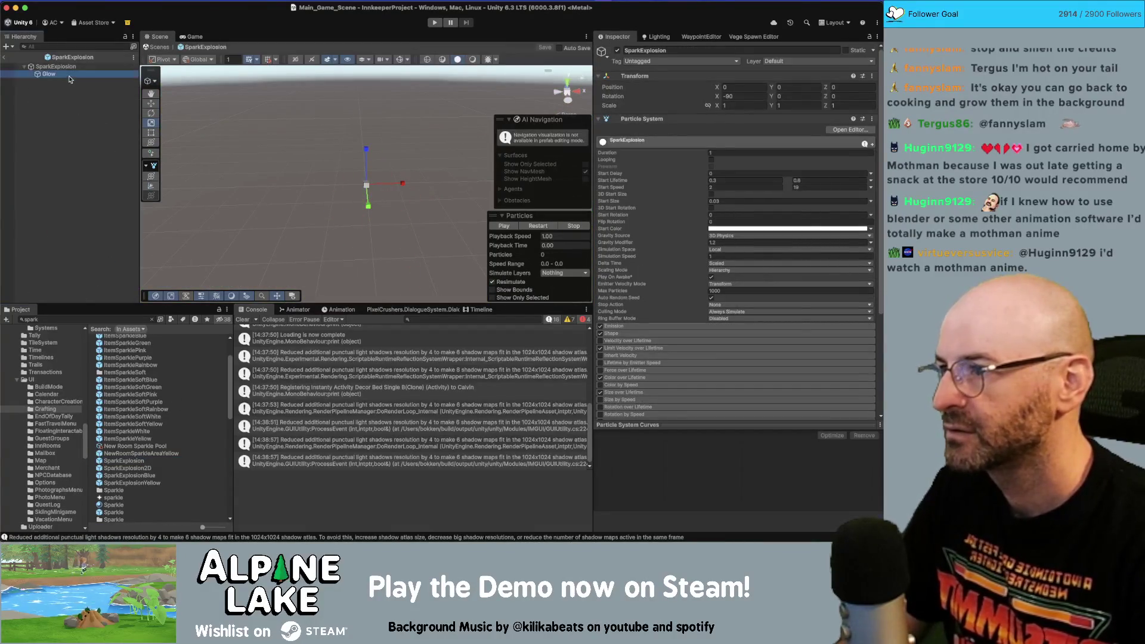
click(504, 226)
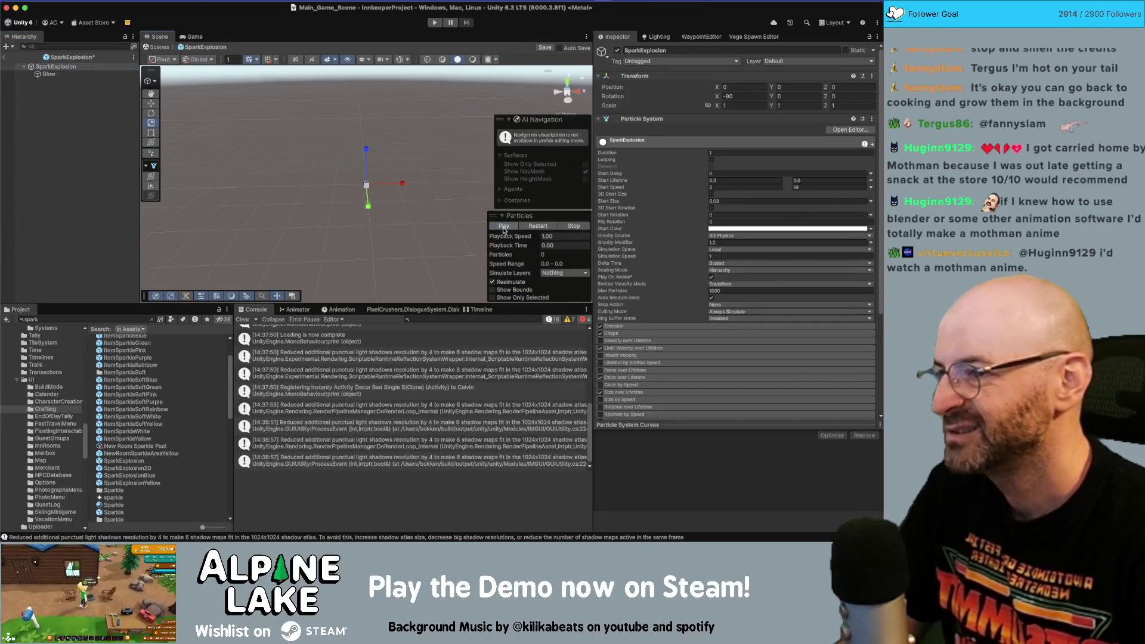
drag(429, 197, 334, 185)
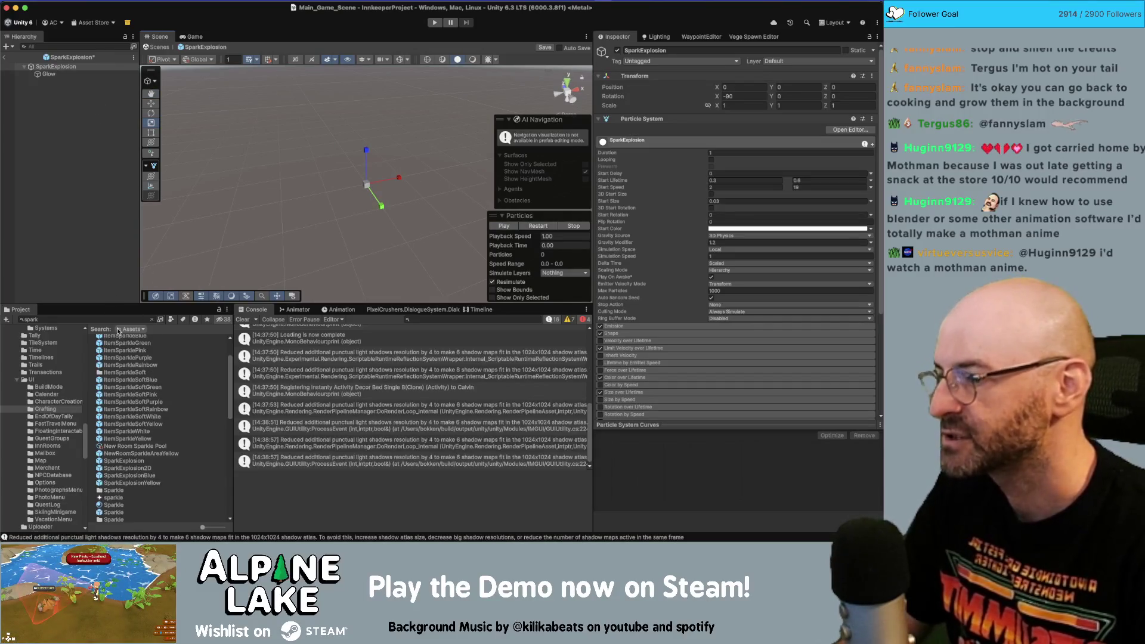
- Locate SparkExplosion in Prefabs > FX Prefabs and rename it HammerSparkExplosion
click(137, 462)
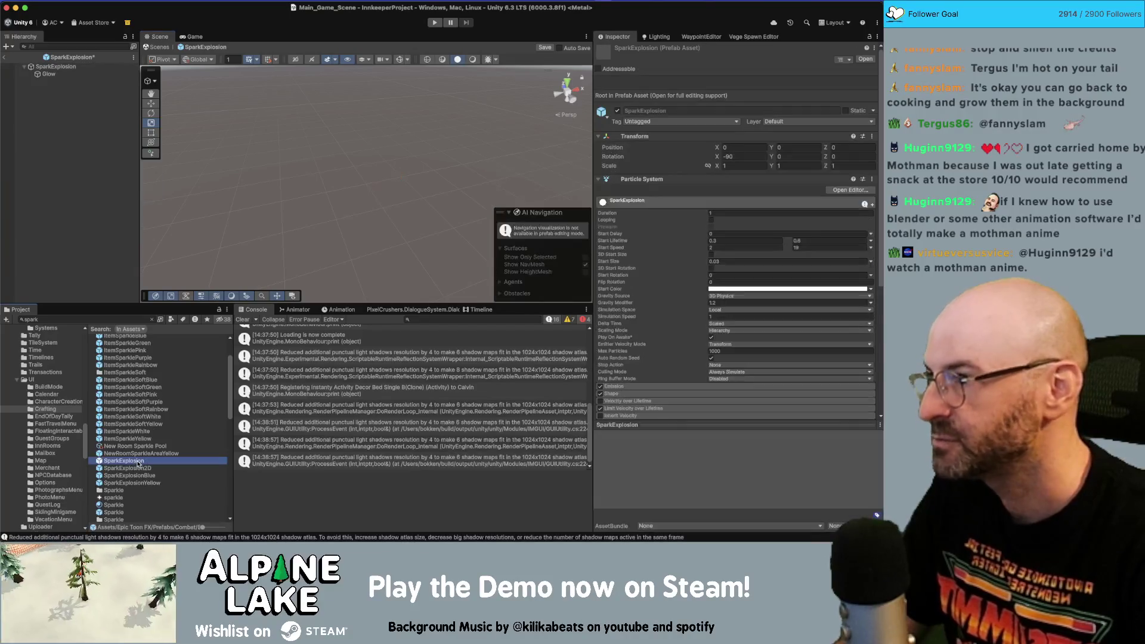
click(151, 319)
click(137, 412)
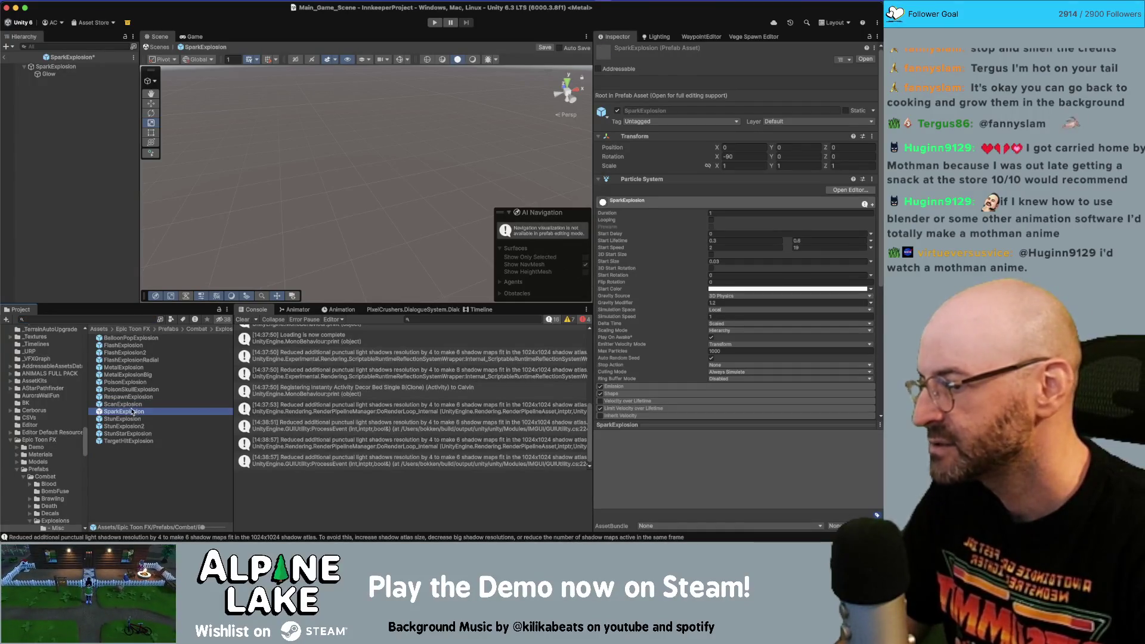
scroll(50, 412, up, 10)
scroll(42, 412, up, 15)
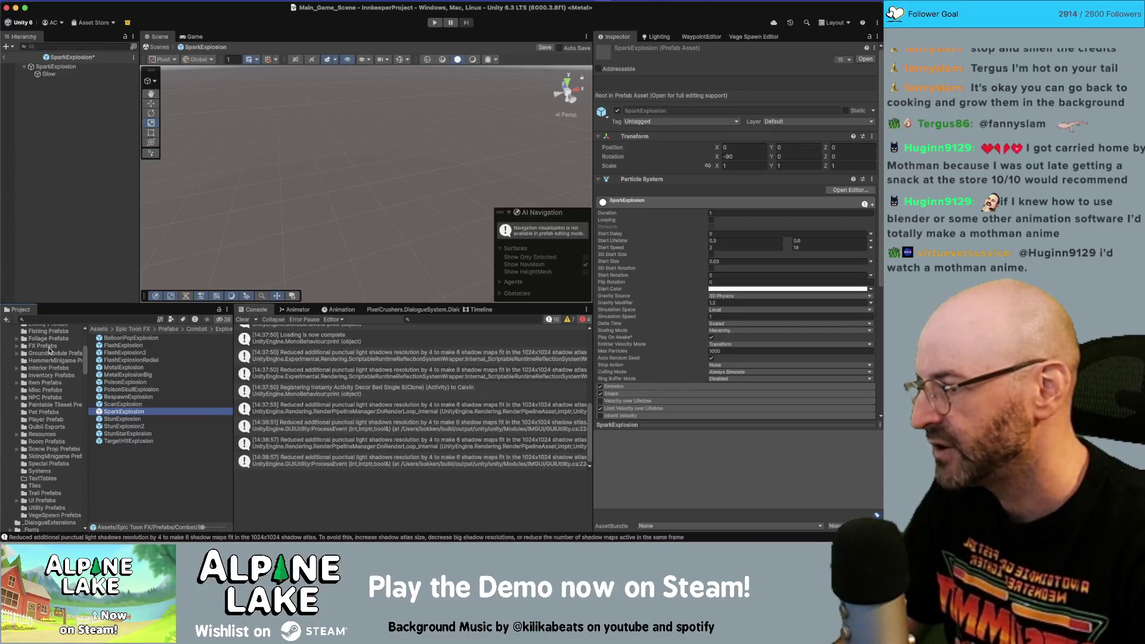
click(44, 347)
click(199, 367)
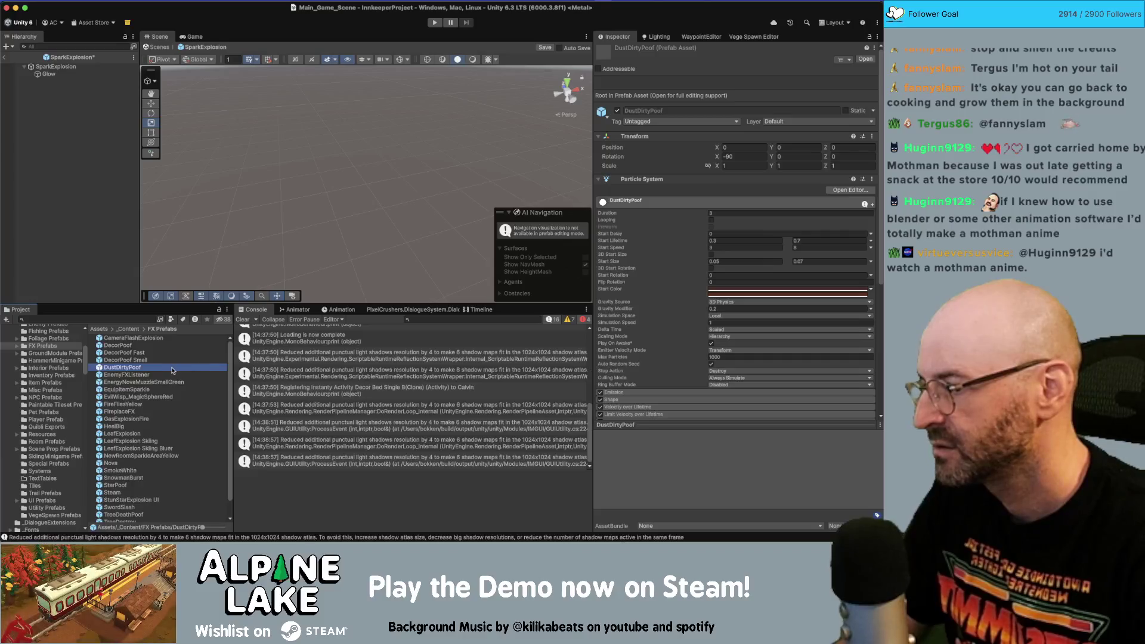
super+click(132, 368)
text(HammerSparkExplosion)
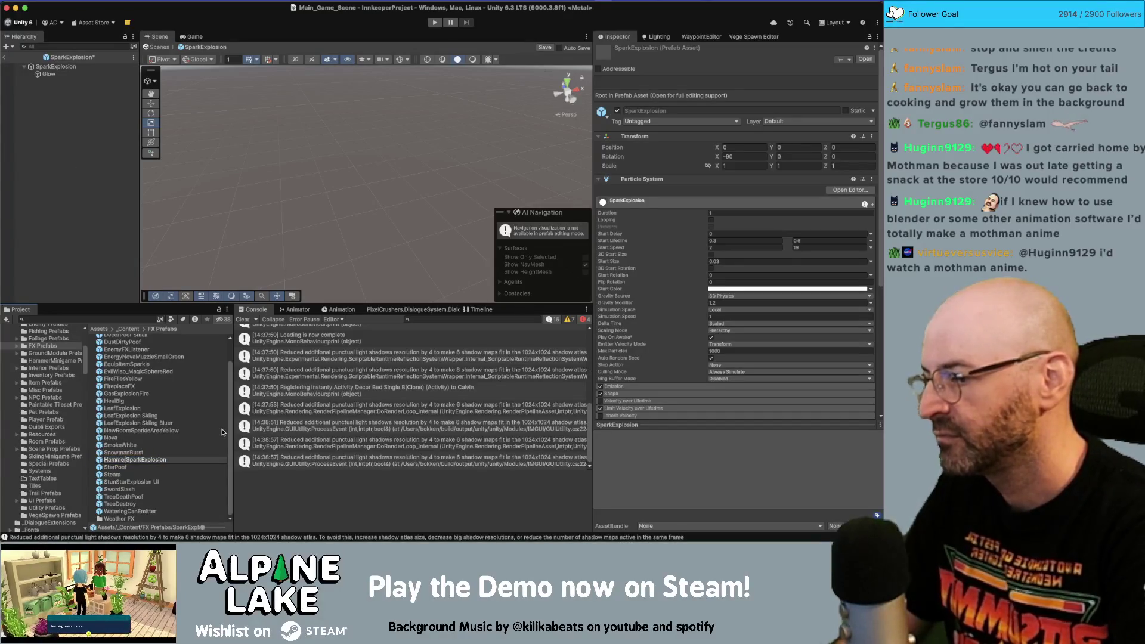
key(Return)
- Open HammerSparkExplosion and give its emission burst 3 cycles at a 1-second interval
double_click(159, 427)
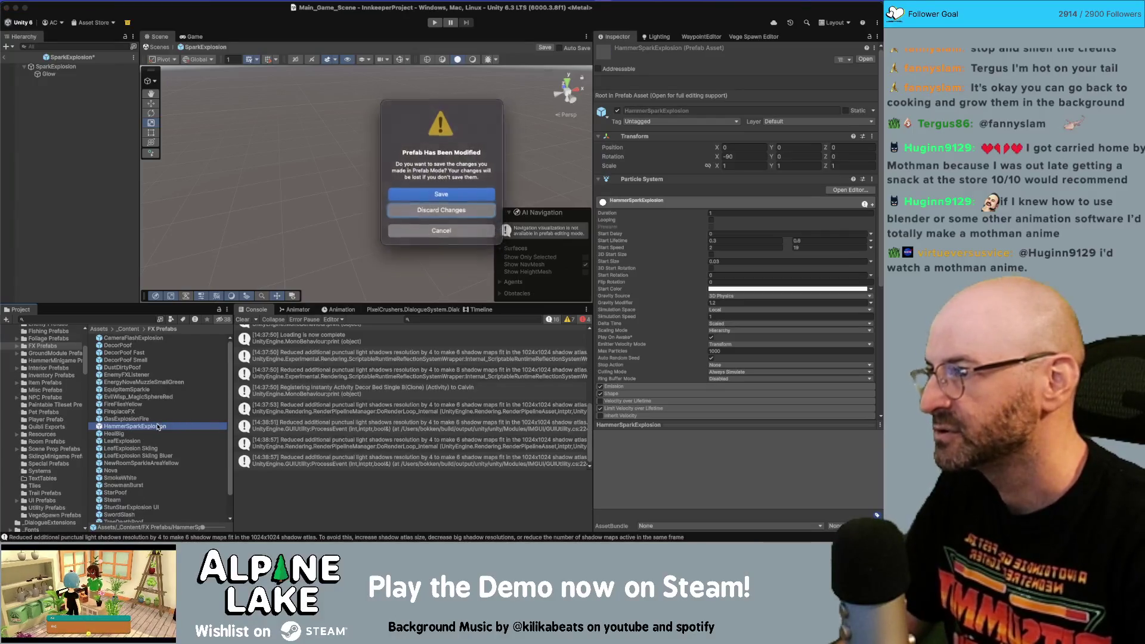
click(415, 213)
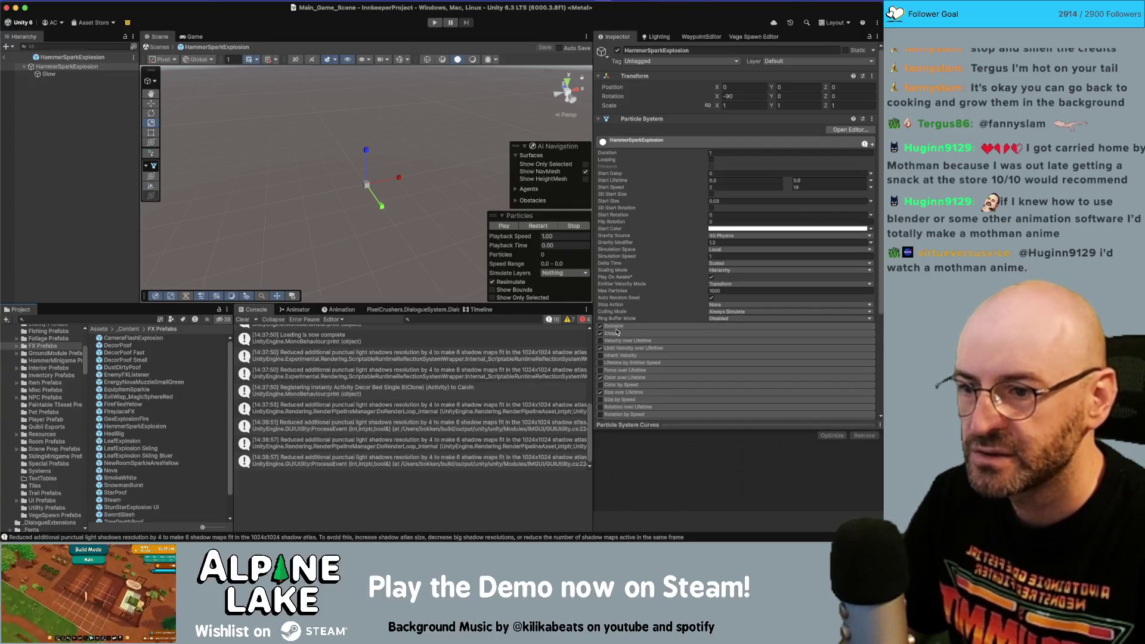
click(616, 328)
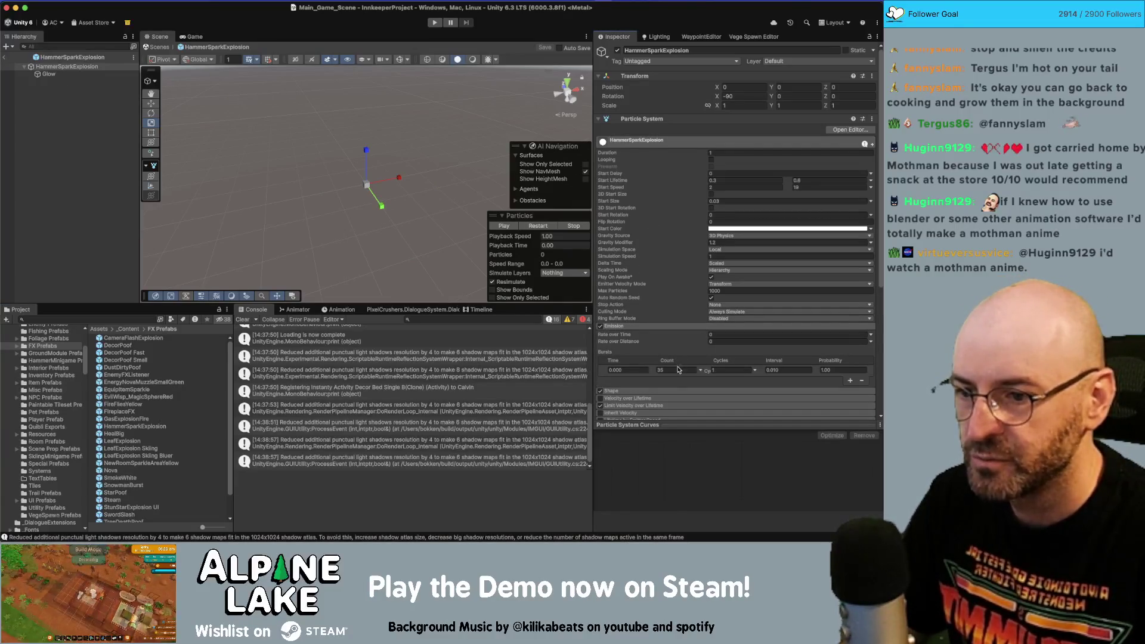
click(733, 370)
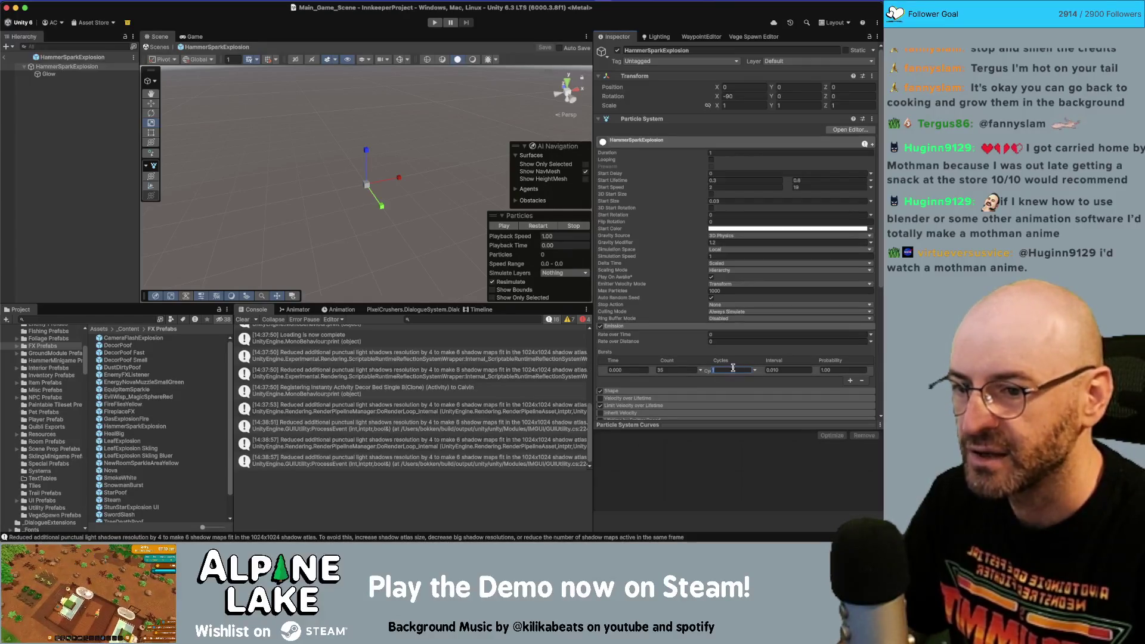
text(3)
key(Tab)
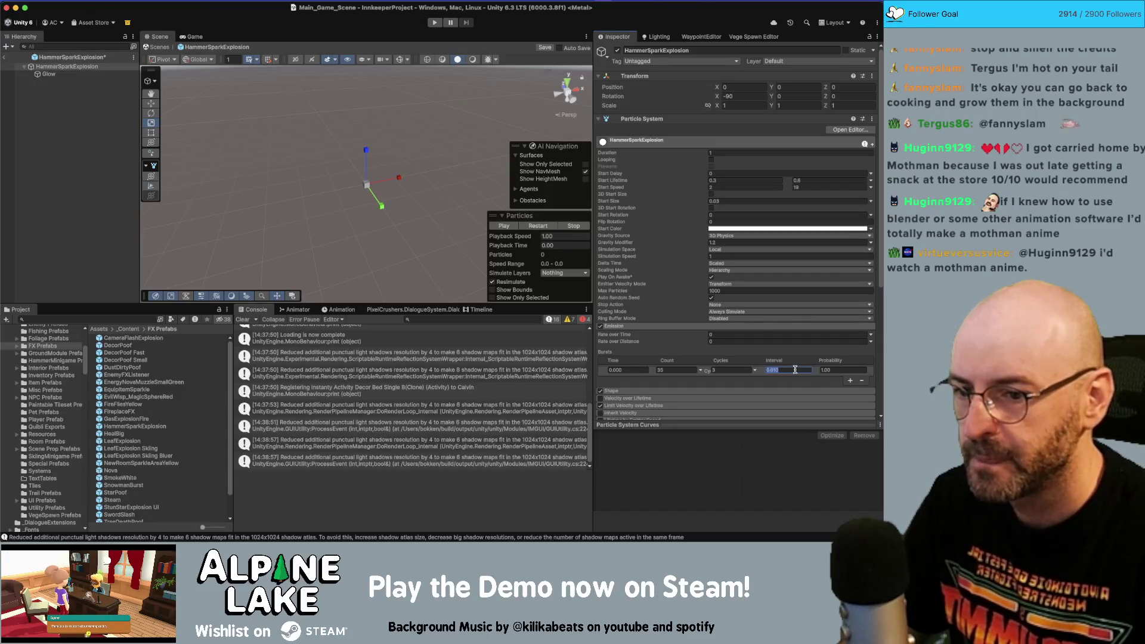
text(1)
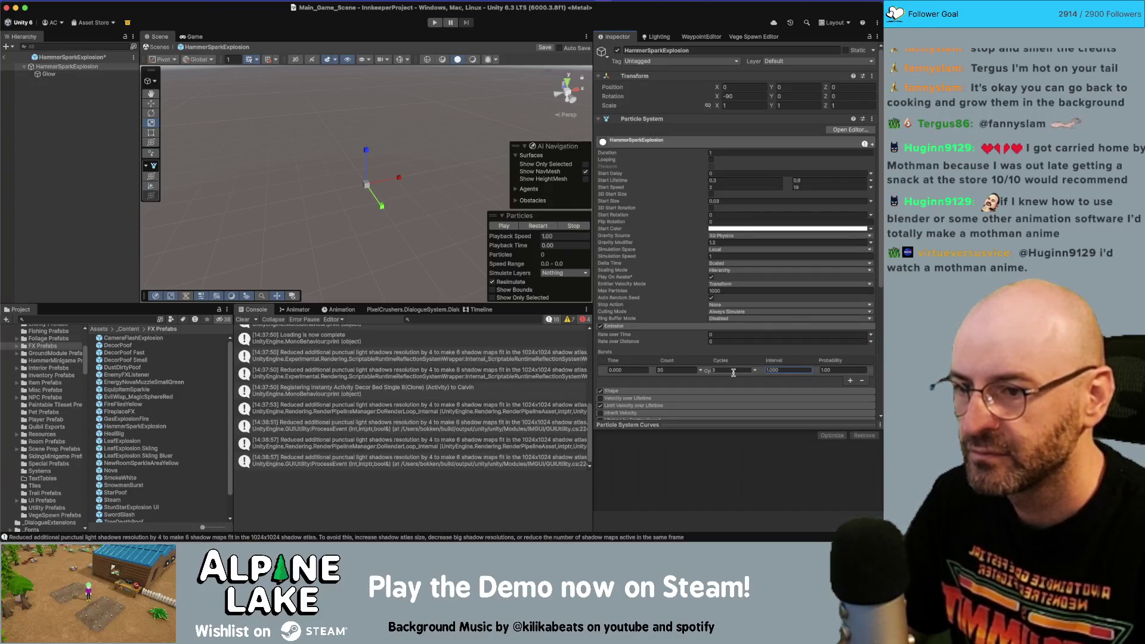
key(Return)
click(512, 225)
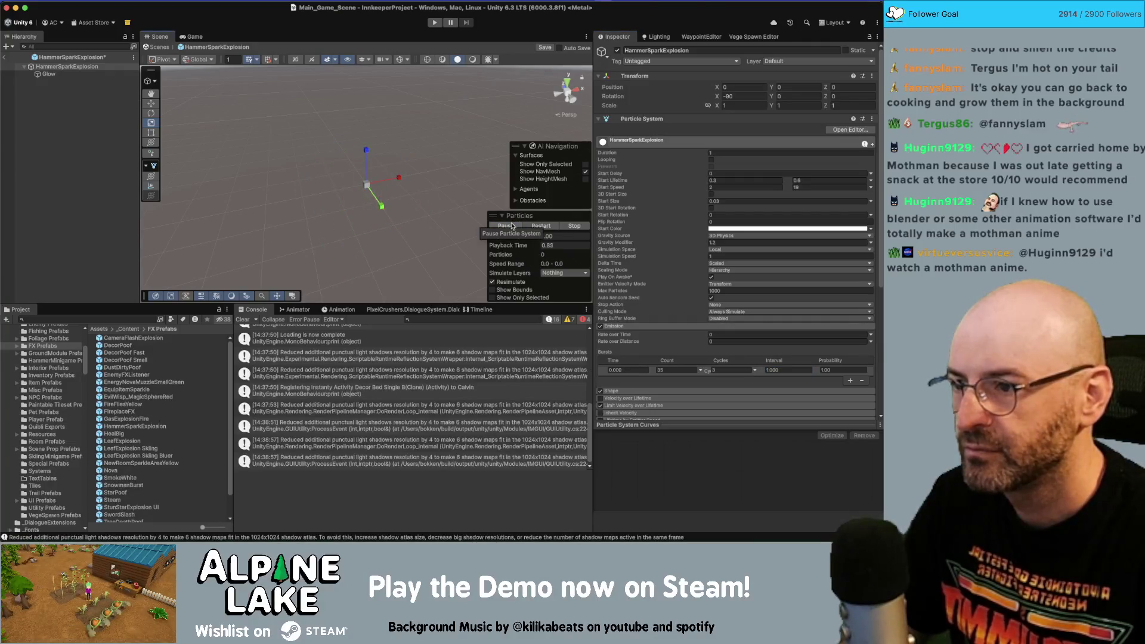
- Set the effect duration to 3 and the burst interval to 0.4, then replay the preview
click(719, 153)
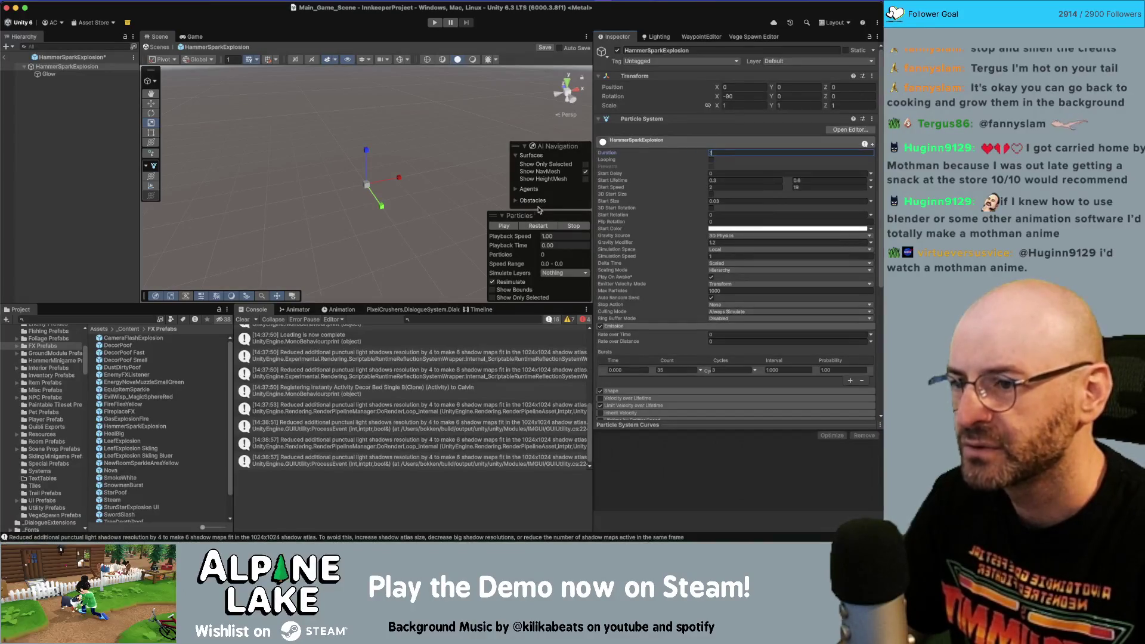
text(3)
click(503, 226)
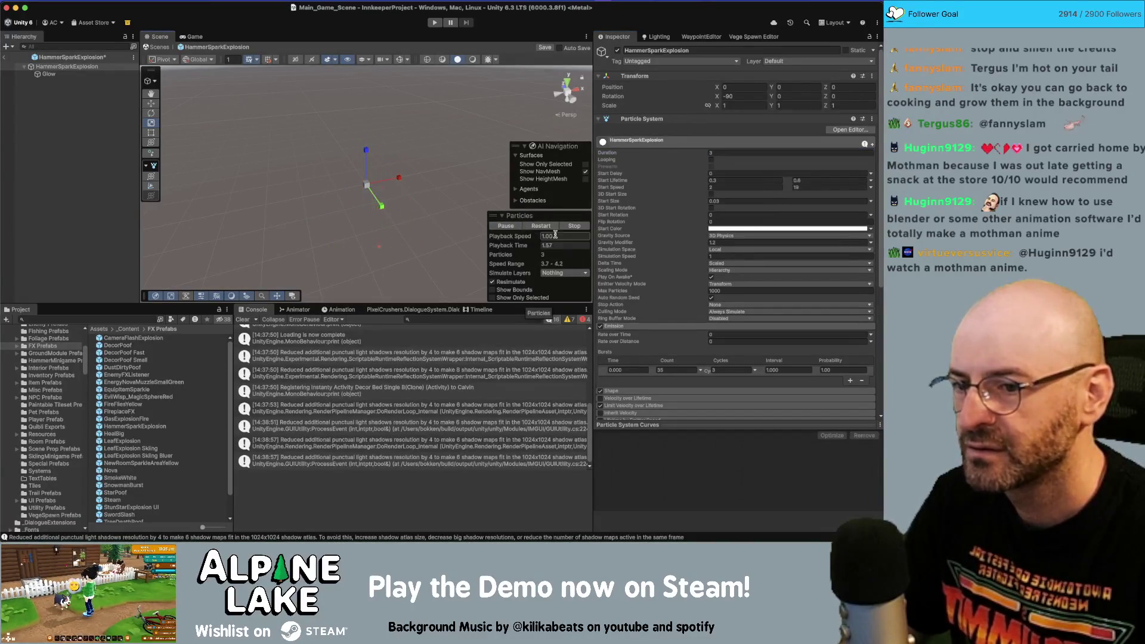
click(790, 371)
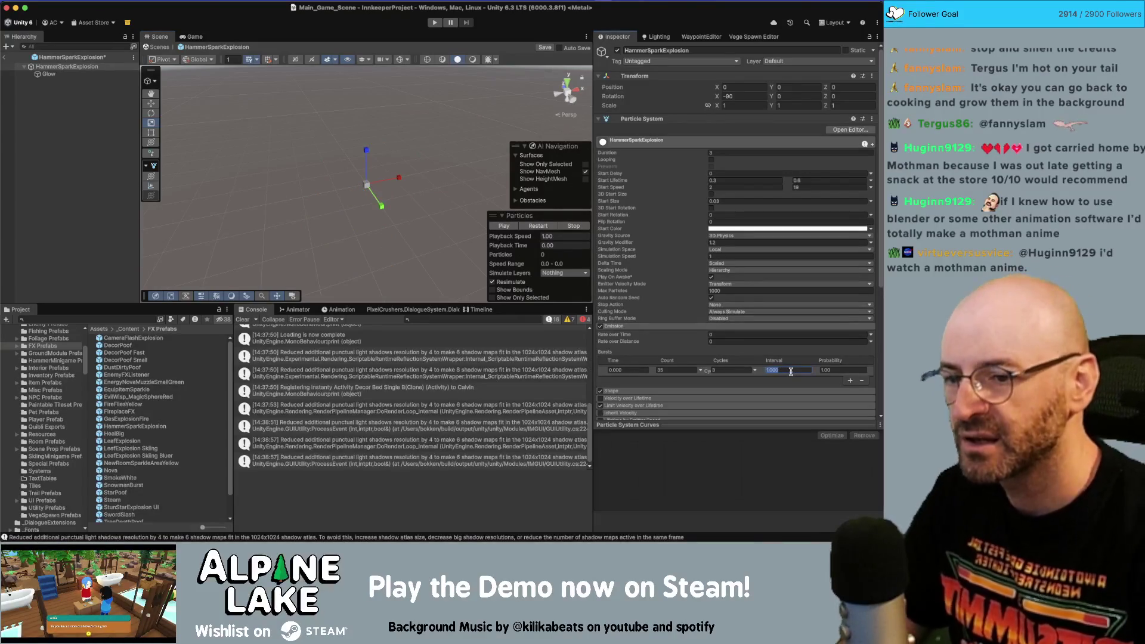
text(0.4)
key(Return)
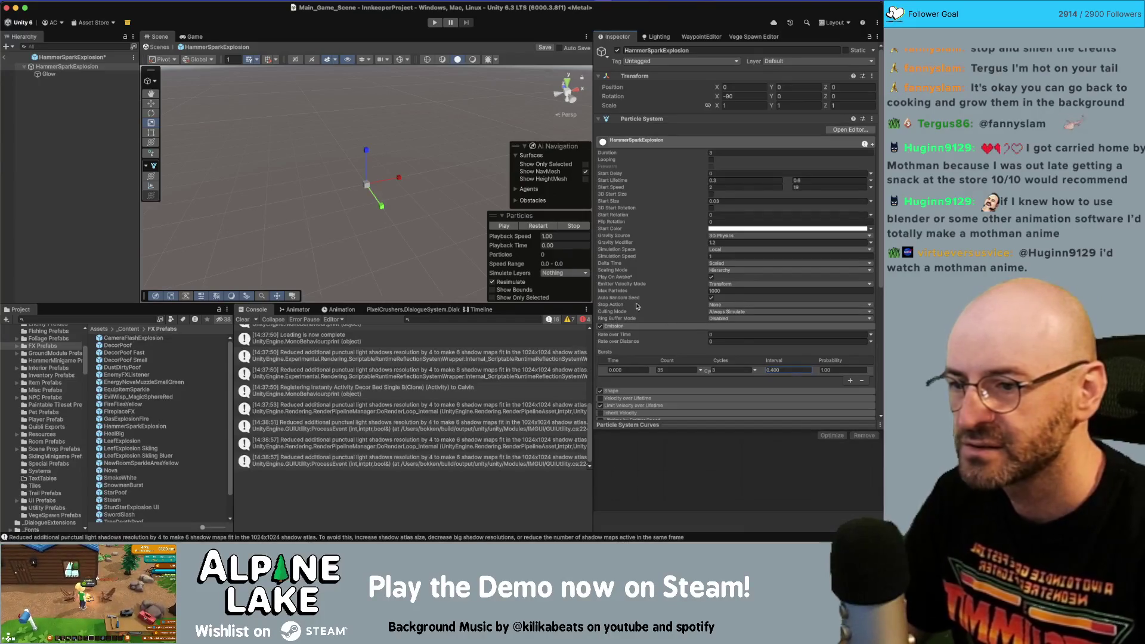
click(506, 226)
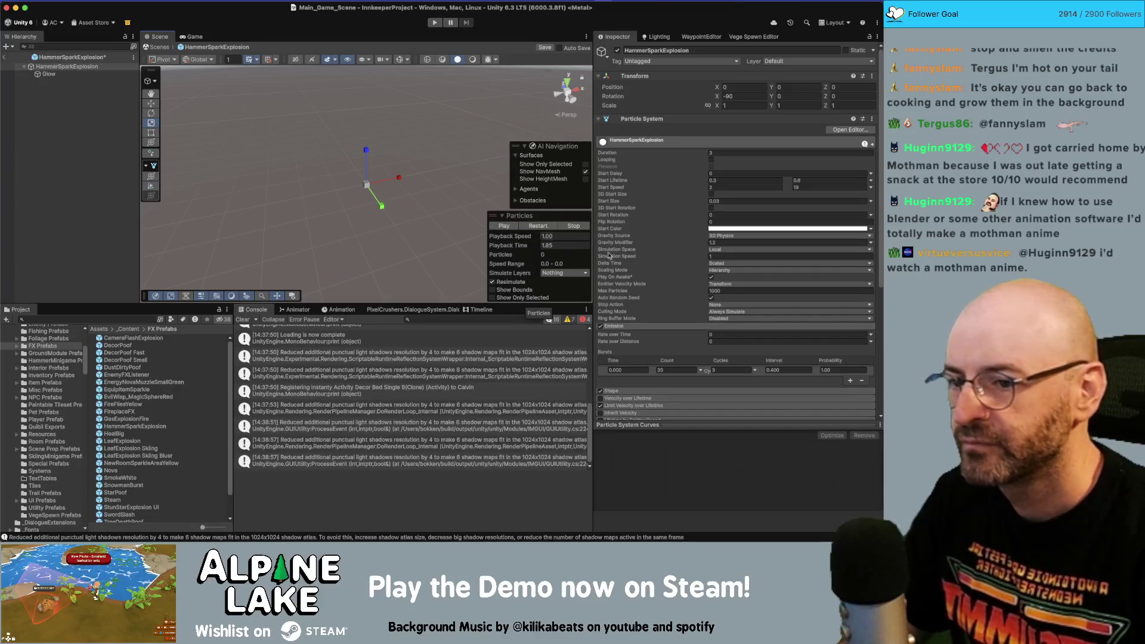
click(654, 375)
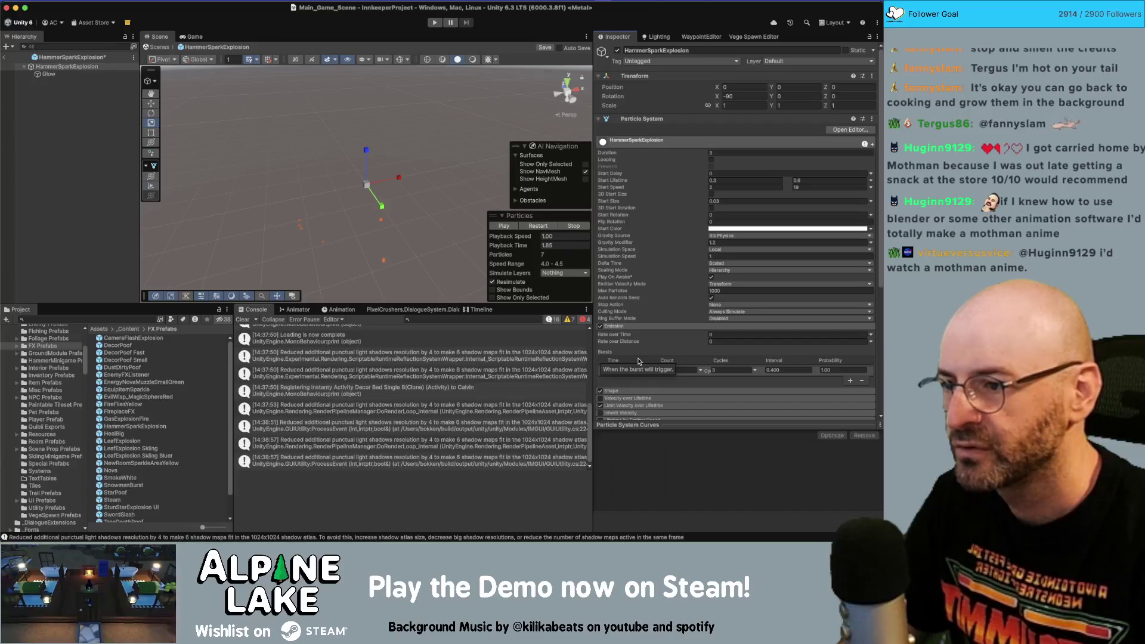
click(498, 228)
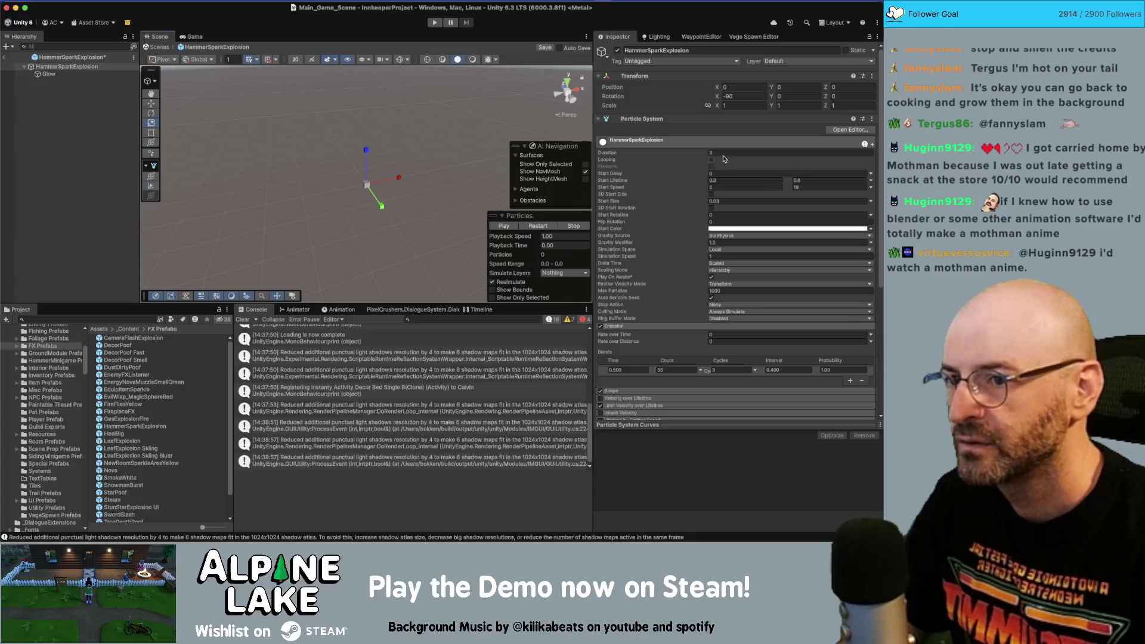
- Replay and restart the spark burst preview a few times
click(510, 229)
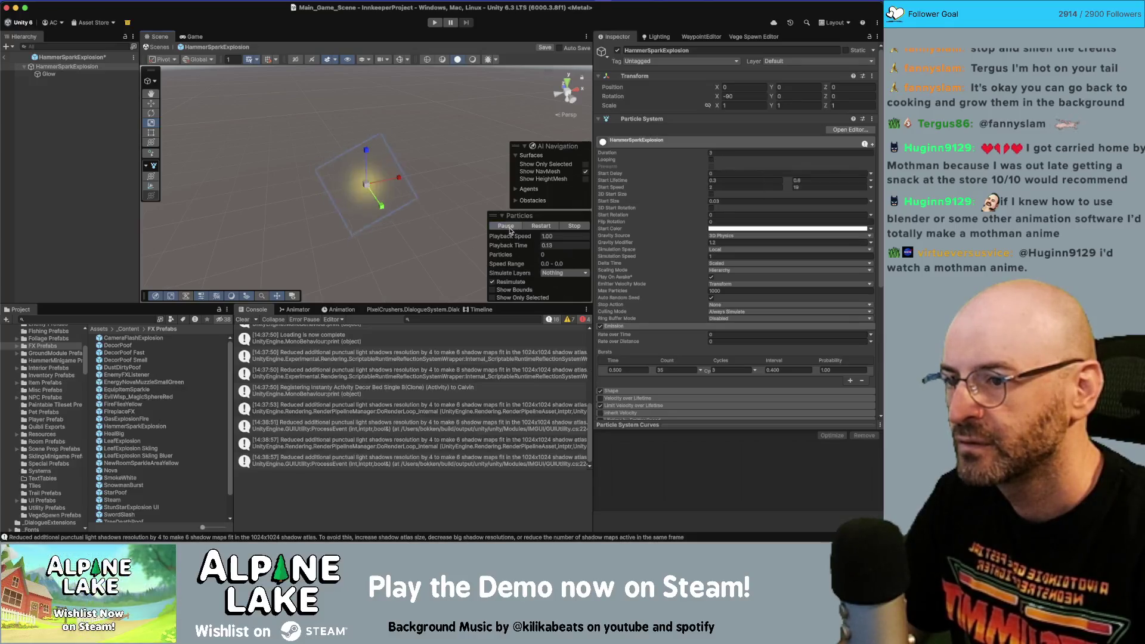
click(540, 228)
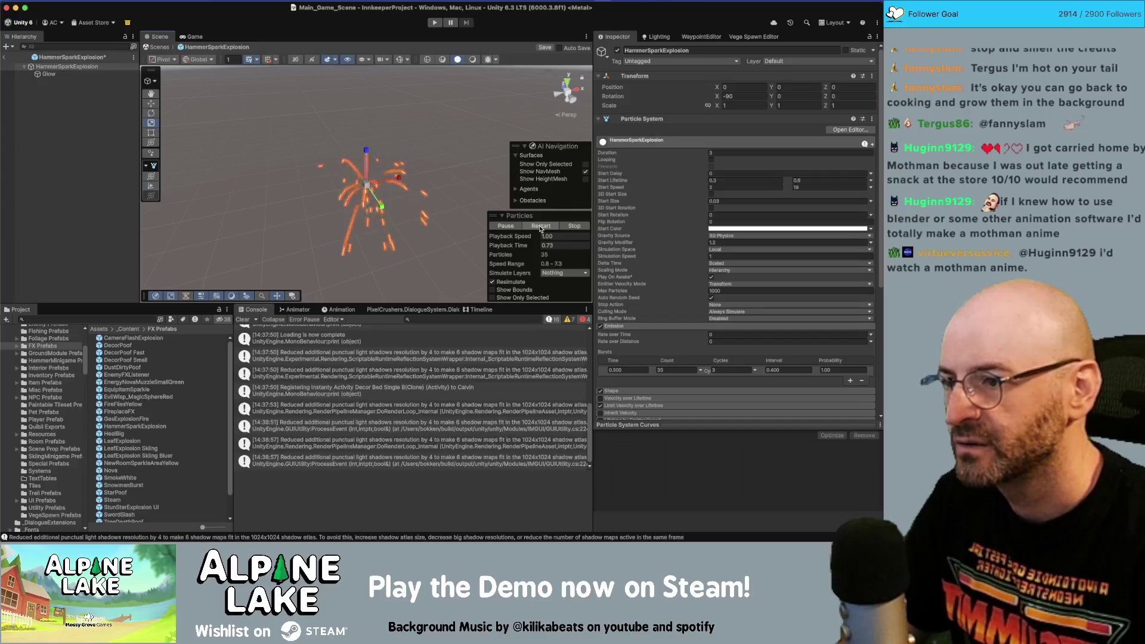
click(540, 227)
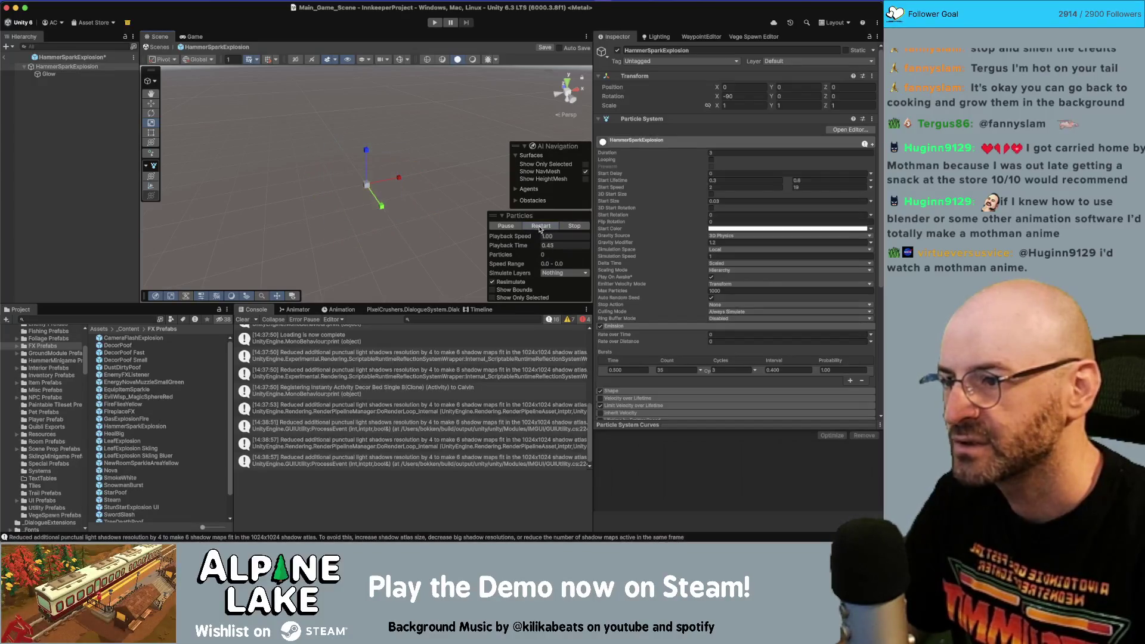
- Paste the spark burst settings into the Glow child's emission, keeping its burst count at 1
click(50, 74)
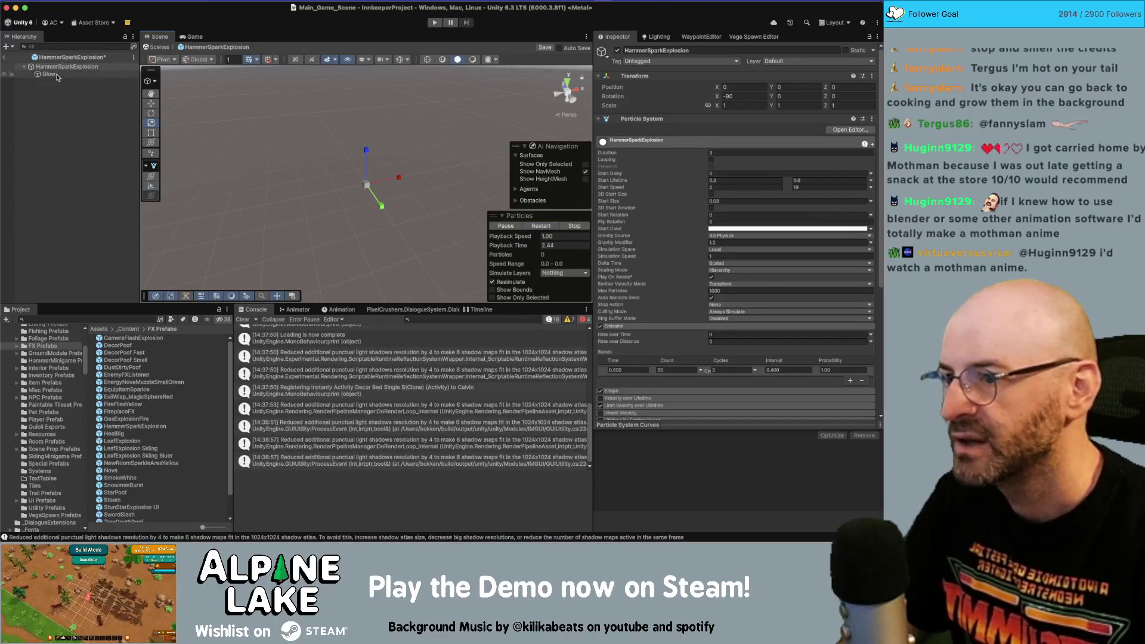
click(635, 325)
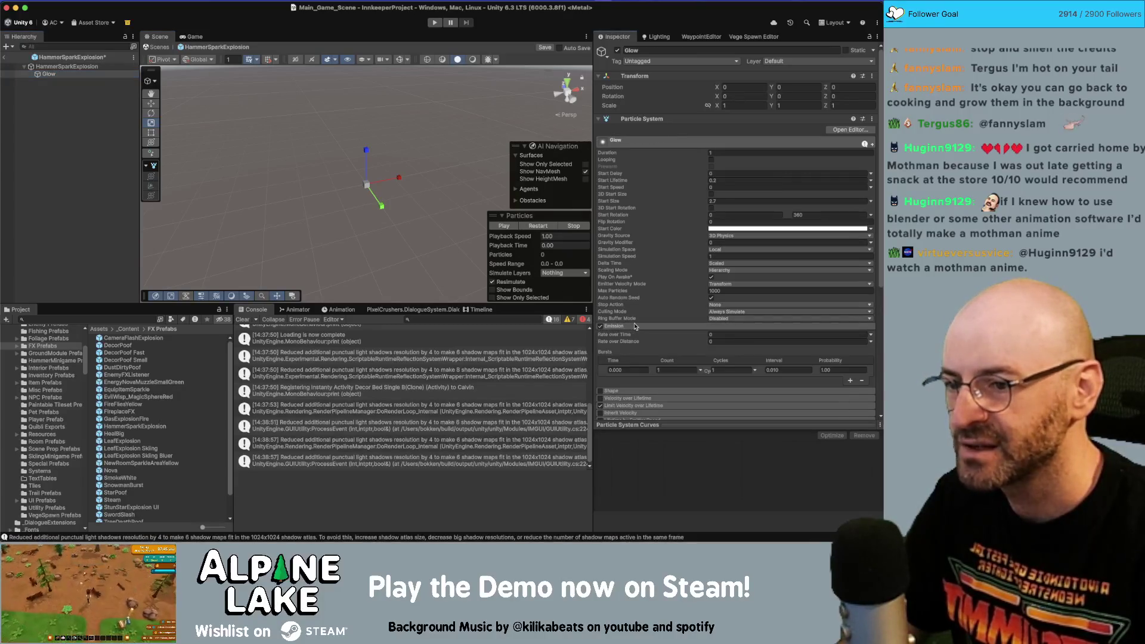
click(628, 370)
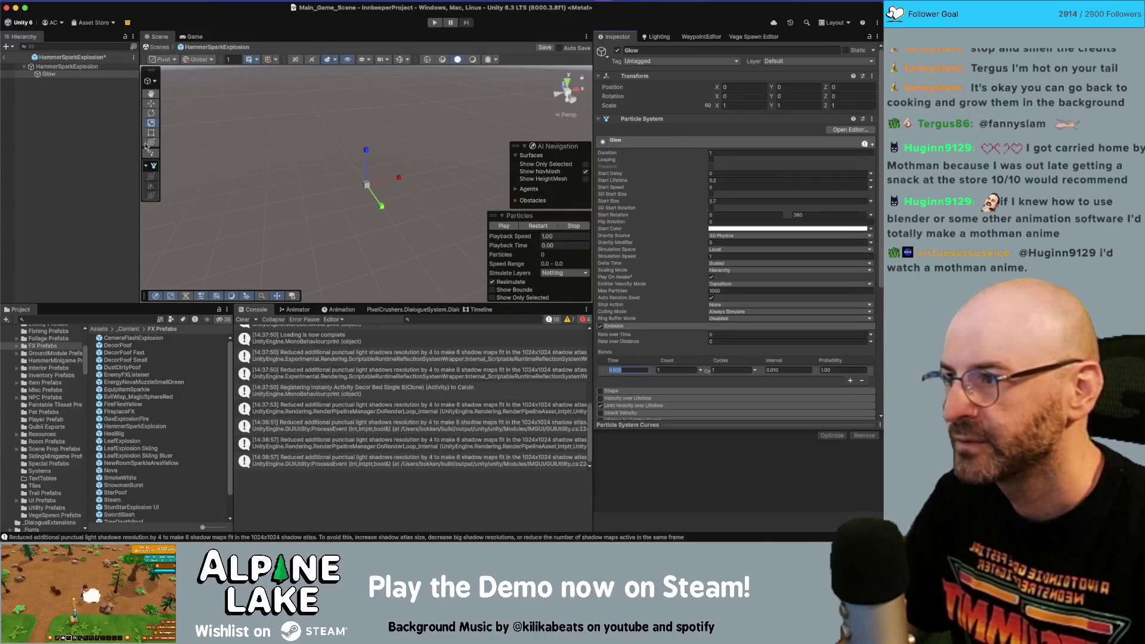
click(84, 66)
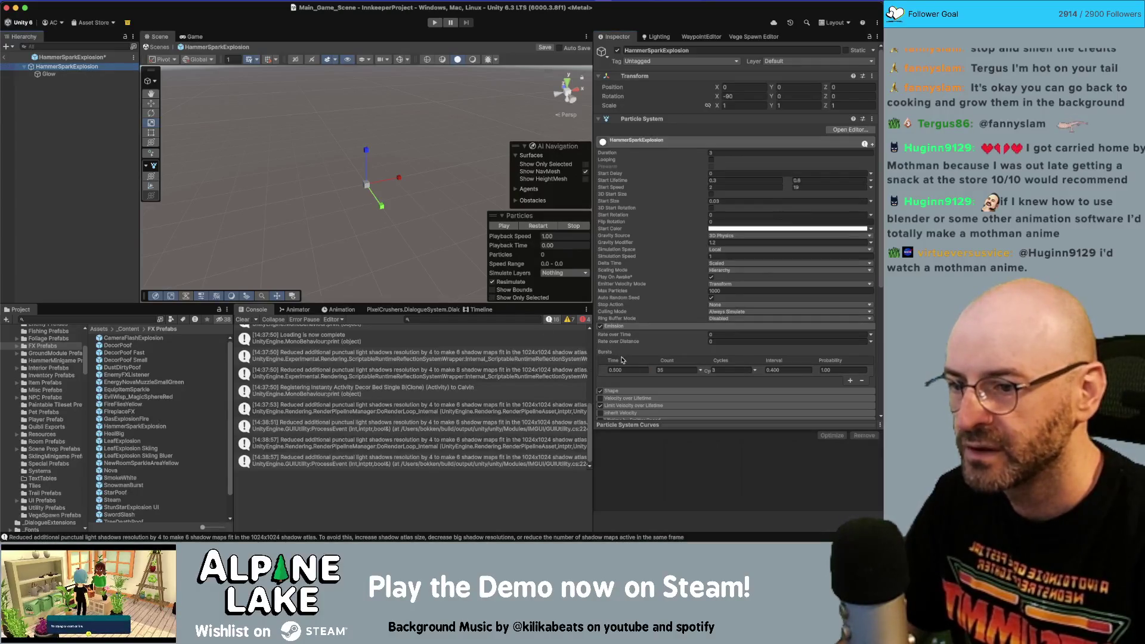
click(89, 76)
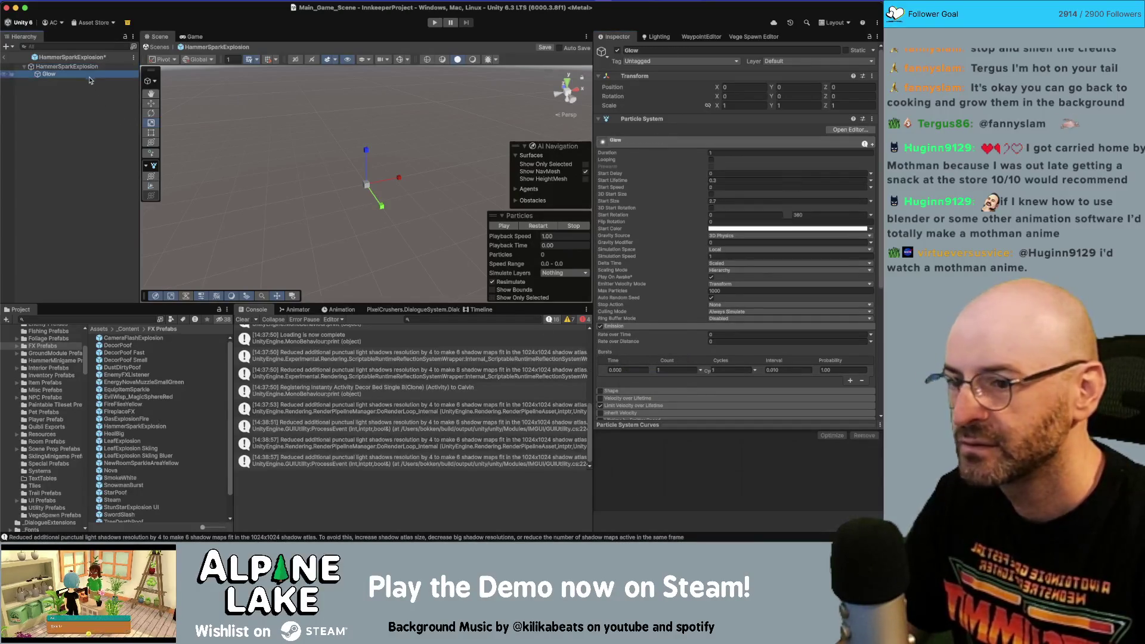
right_click(626, 370)
click(634, 389)
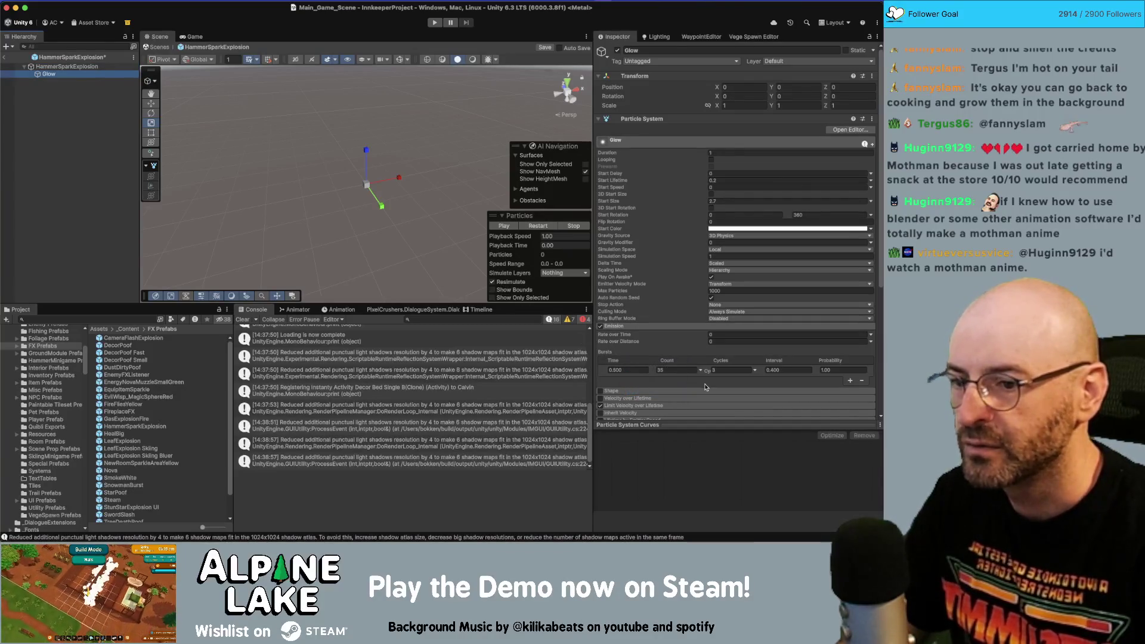
click(677, 370)
text(1)
key(Tab)
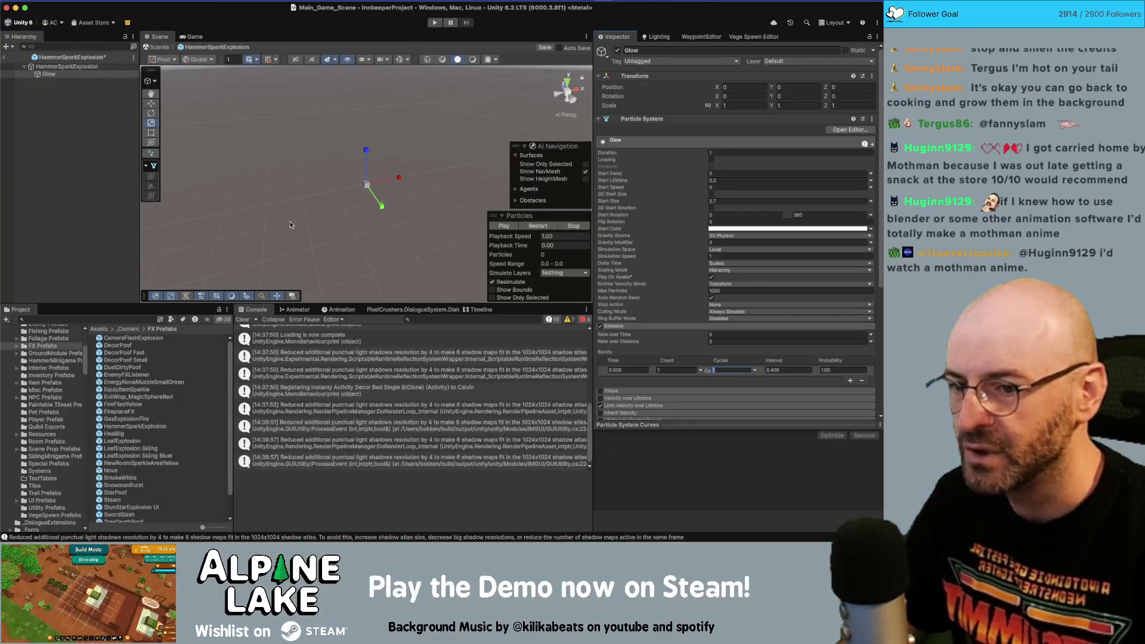
- Play the whole HammerSparkExplosion effect from the root object, then stop the preview
click(60, 67)
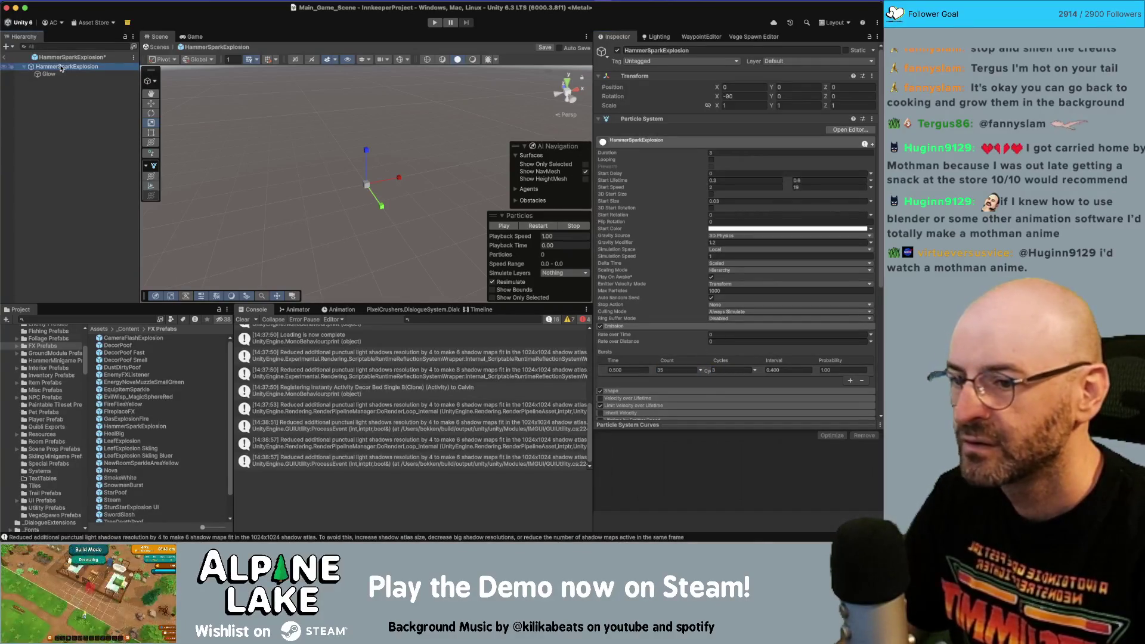
click(507, 227)
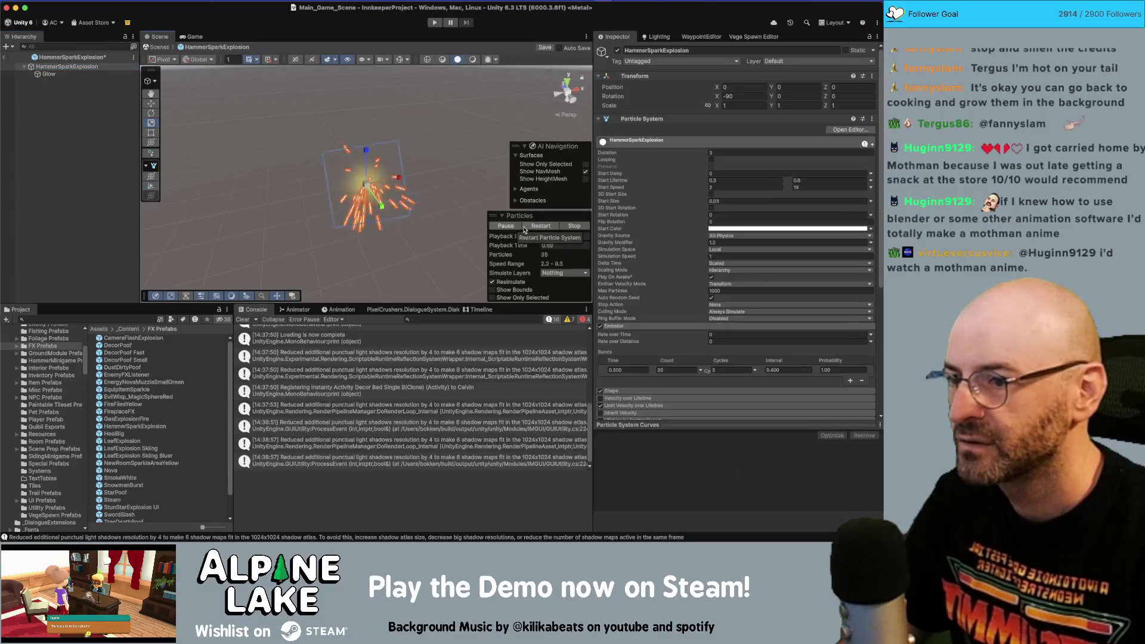
click(505, 227)
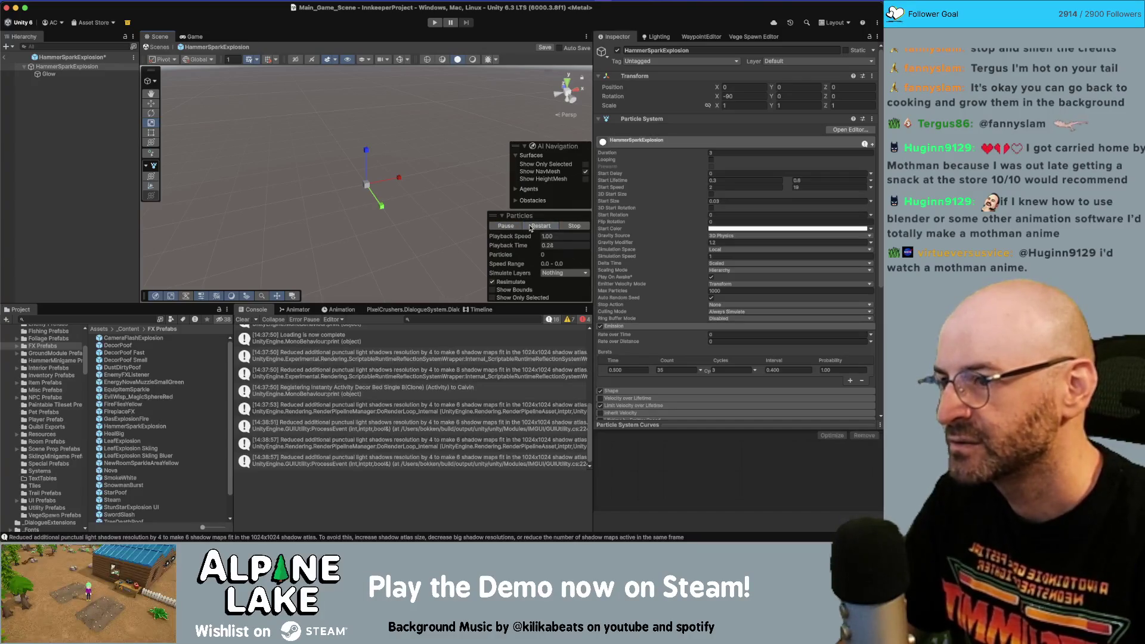
- Save the HammerSparkExplosion prefab and exit Prefab Mode
click(53, 116)
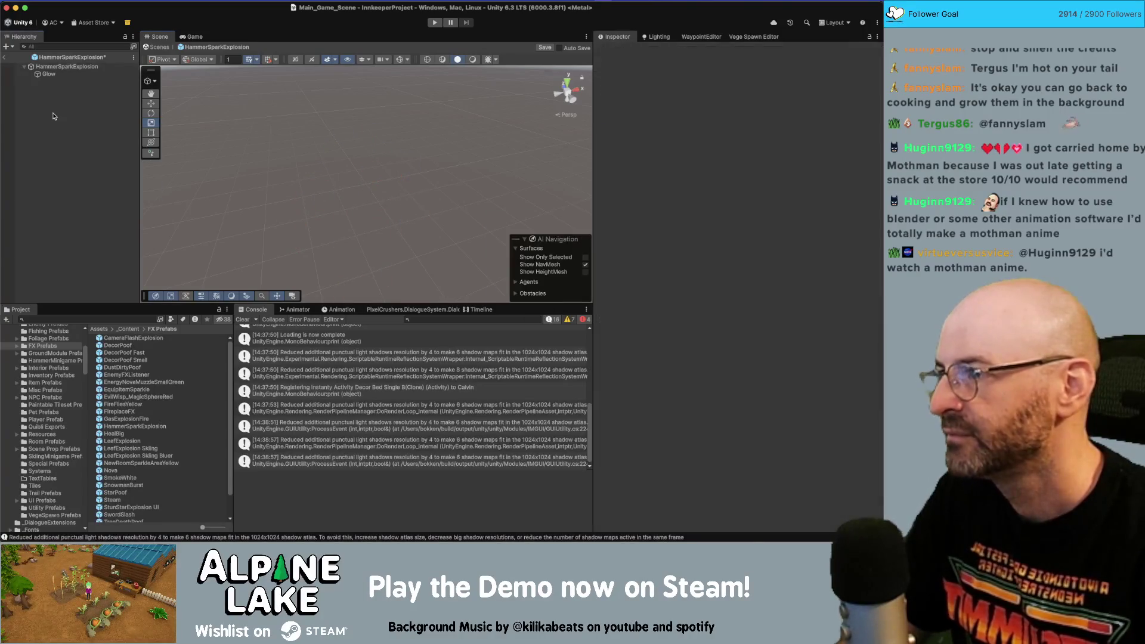
key(super+s)
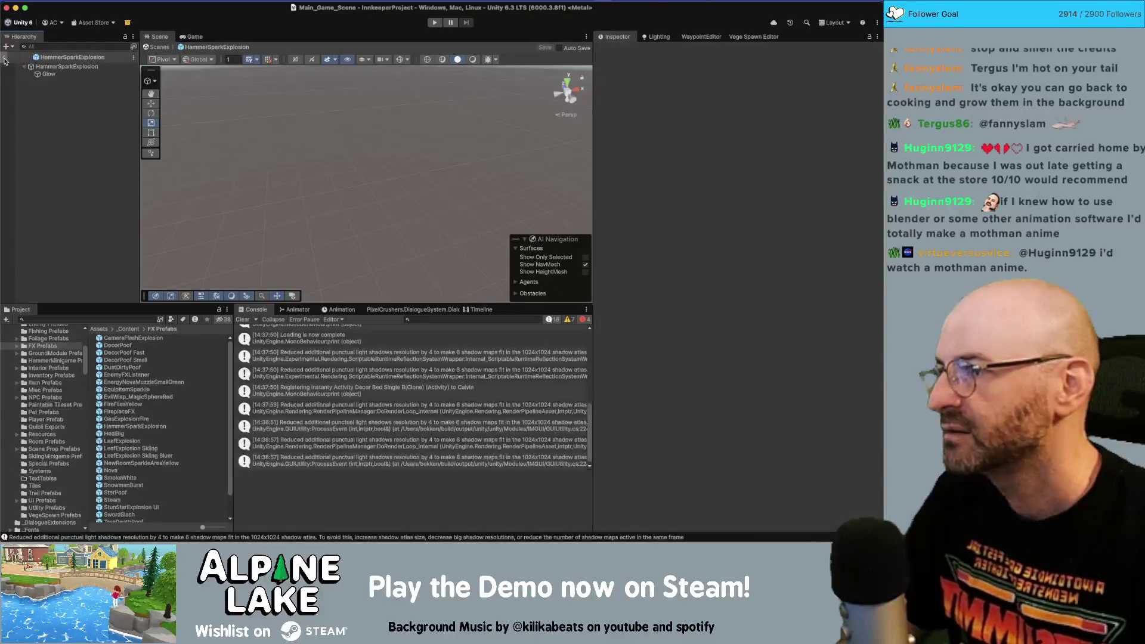
click(4, 58)
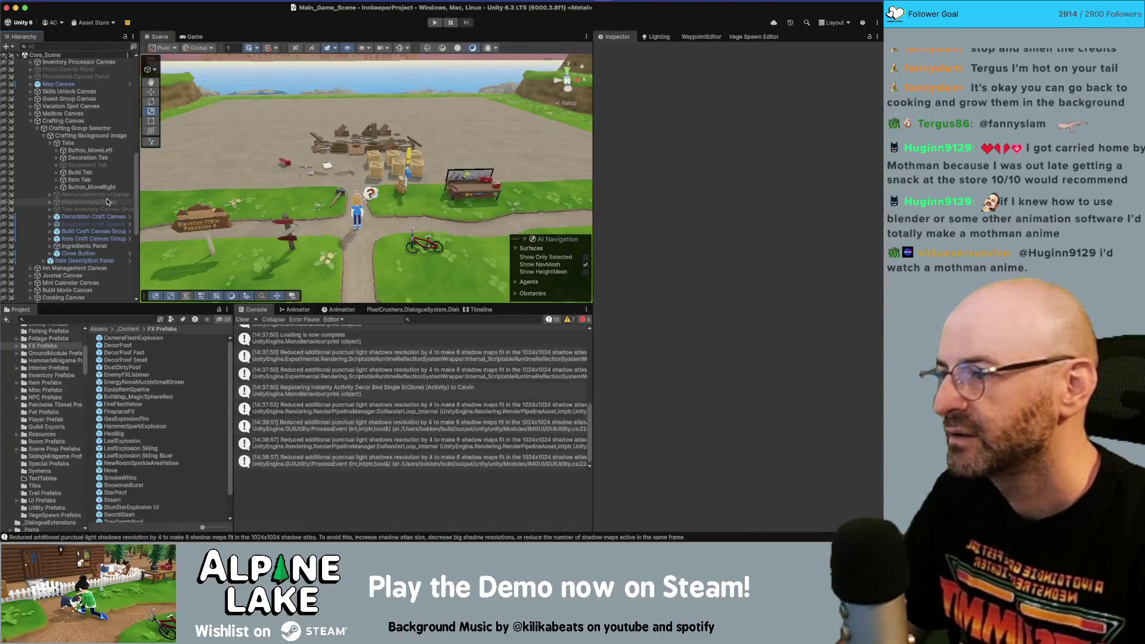
- Open the Decor Crafting Table prefab from a 'crafting table' search and select its Frying Pan
click(91, 318)
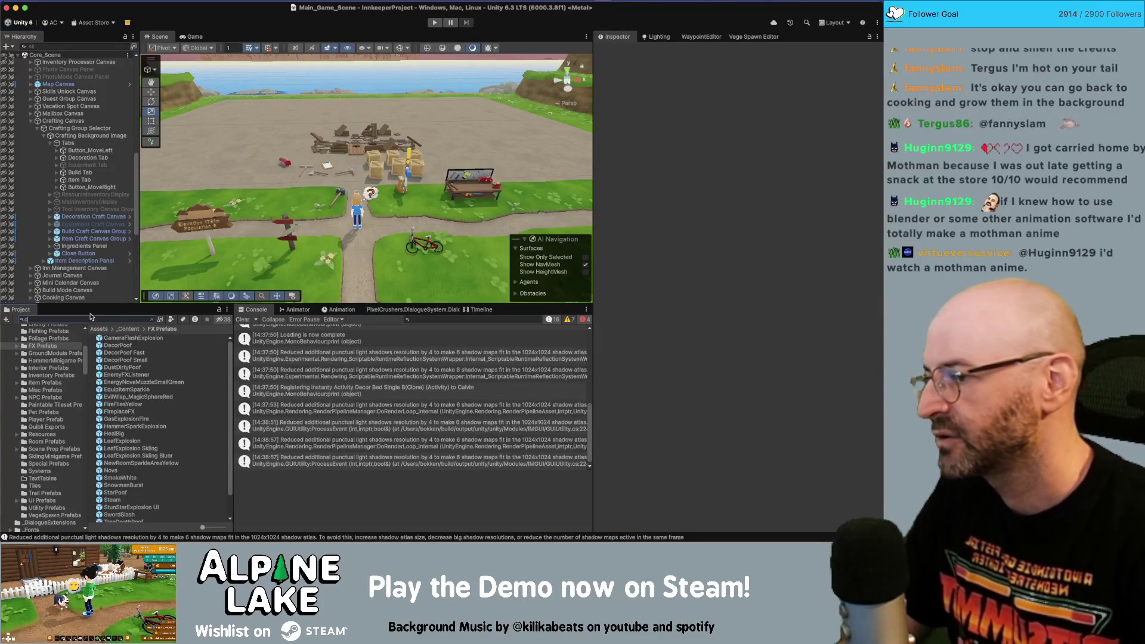
text(crafting table)
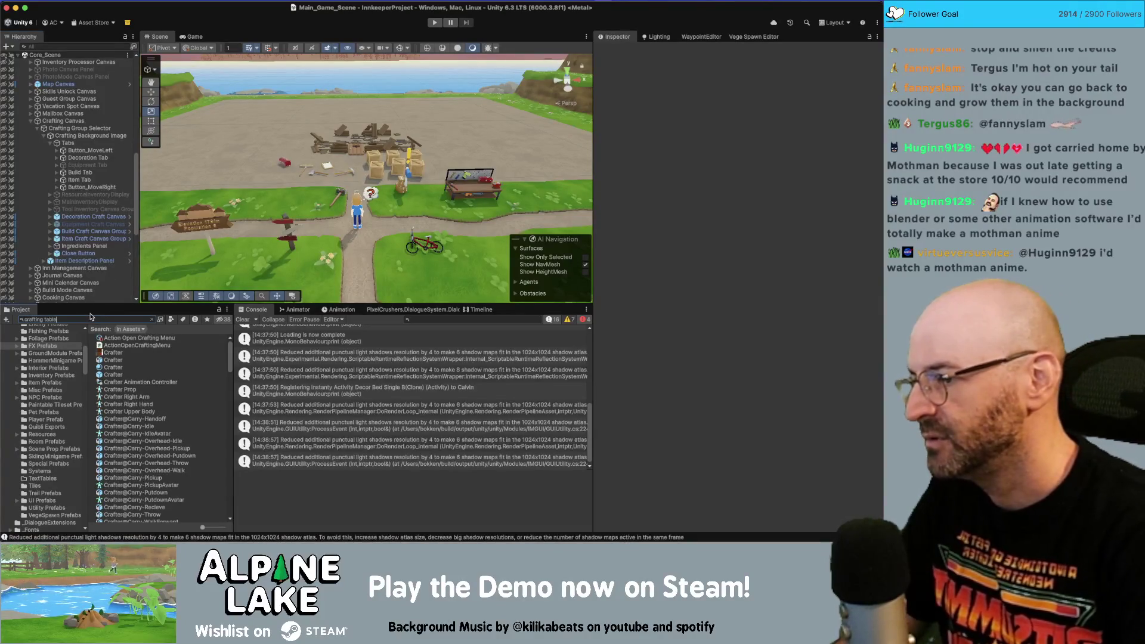
click(126, 361)
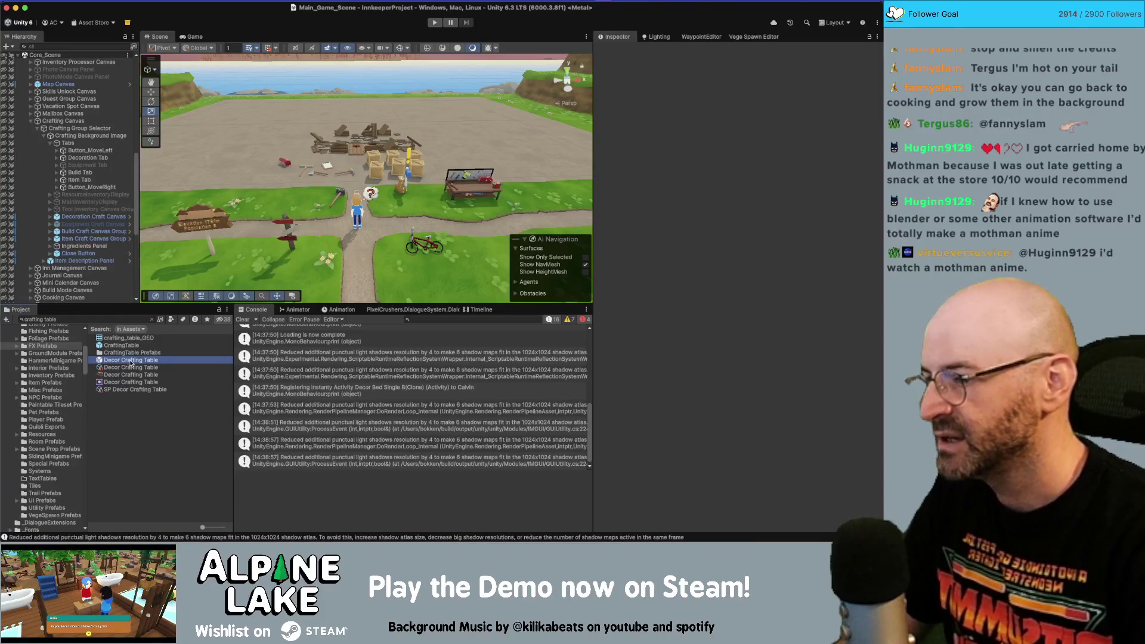
double_click(131, 362)
click(86, 104)
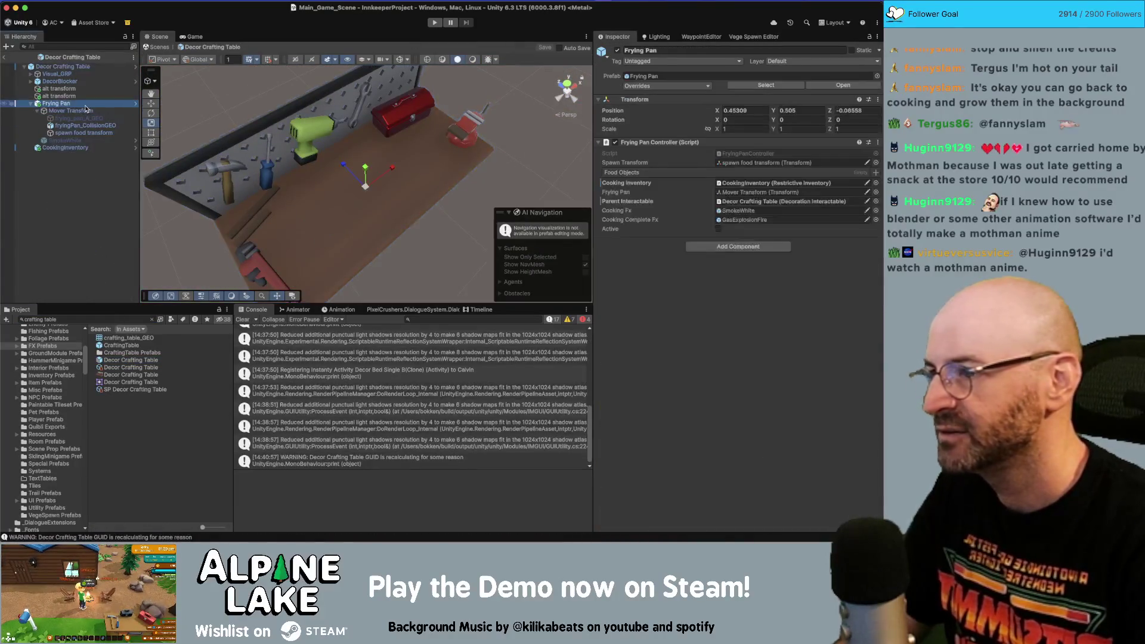
- Assign HammerSparkExplosion as Cooking Fx and DecorPoof Small as Cooking Complete Fx, then exit the prefab
click(875, 211)
text(hammer spark)
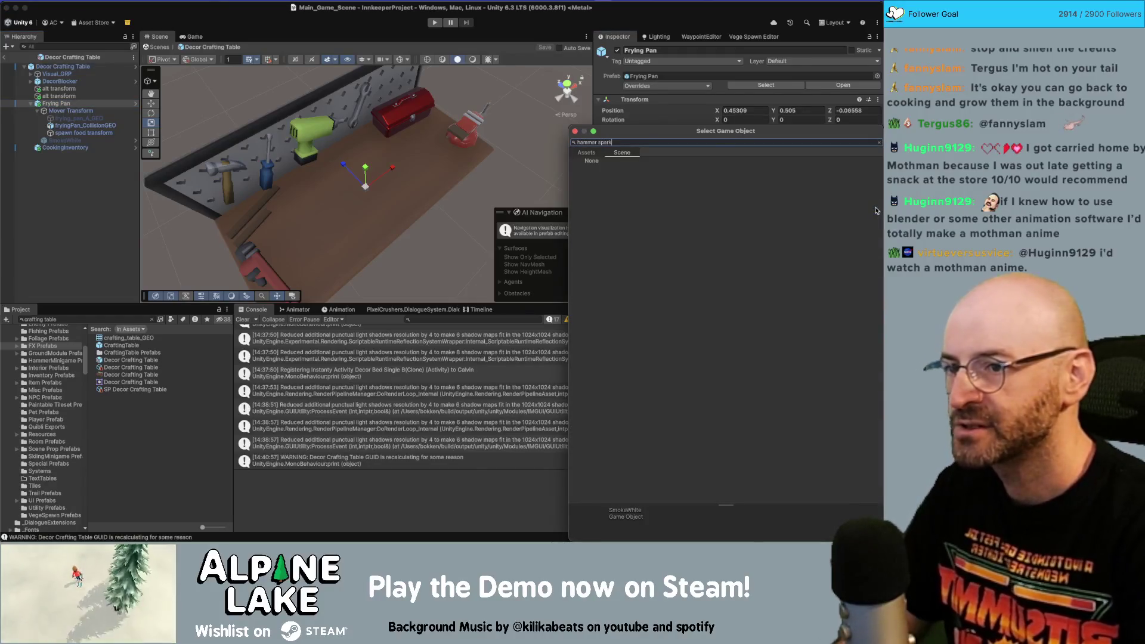
click(598, 153)
double_click(605, 168)
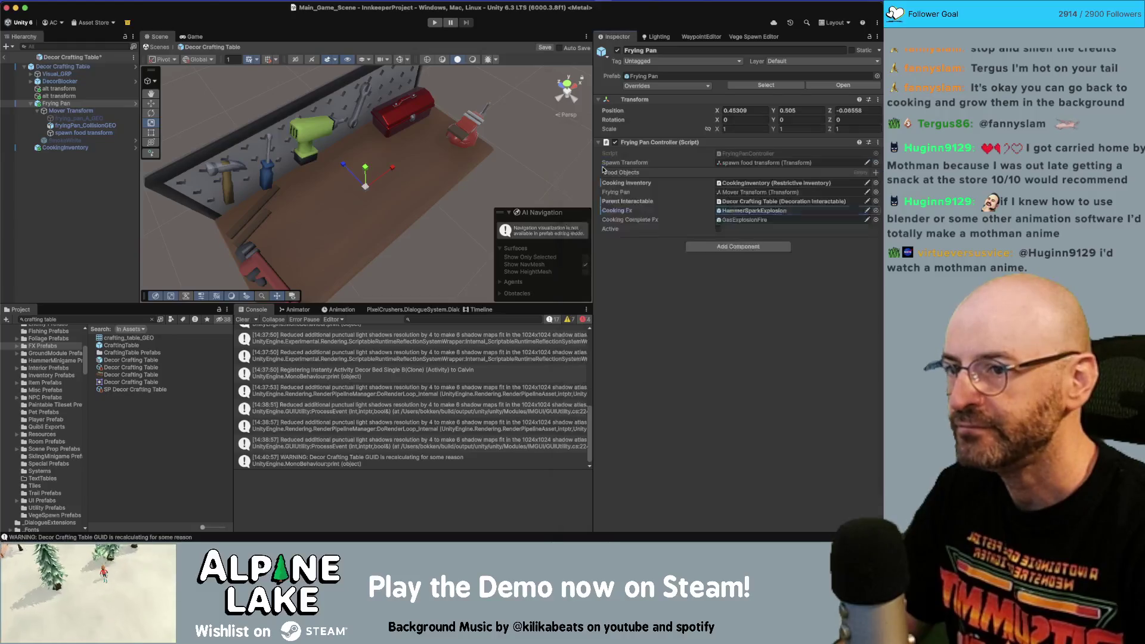
click(876, 220)
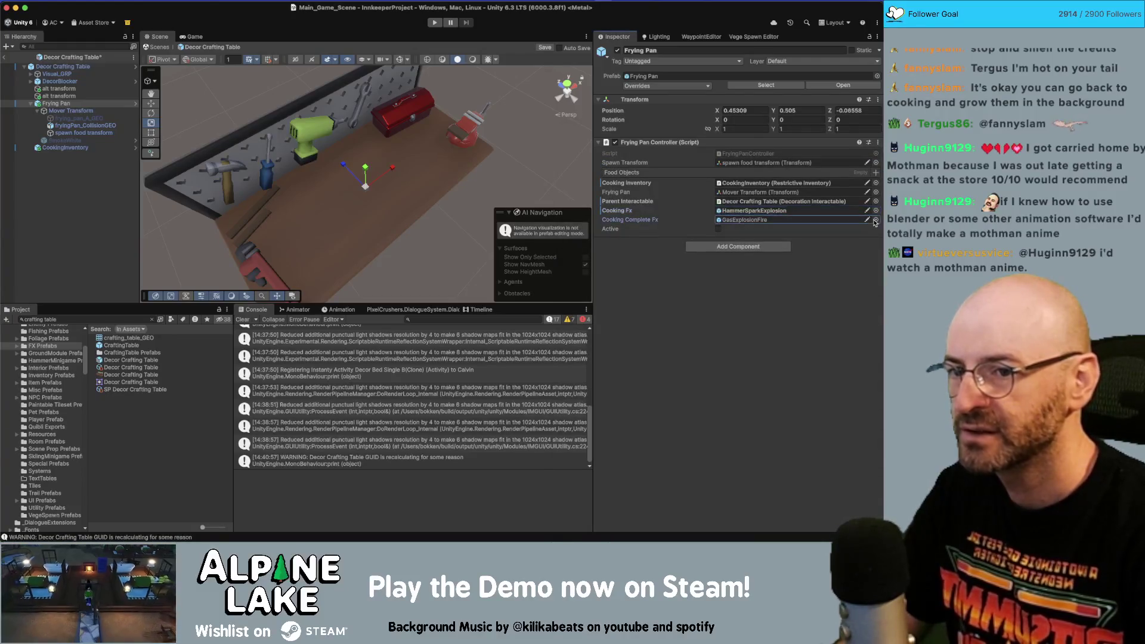
text(f)
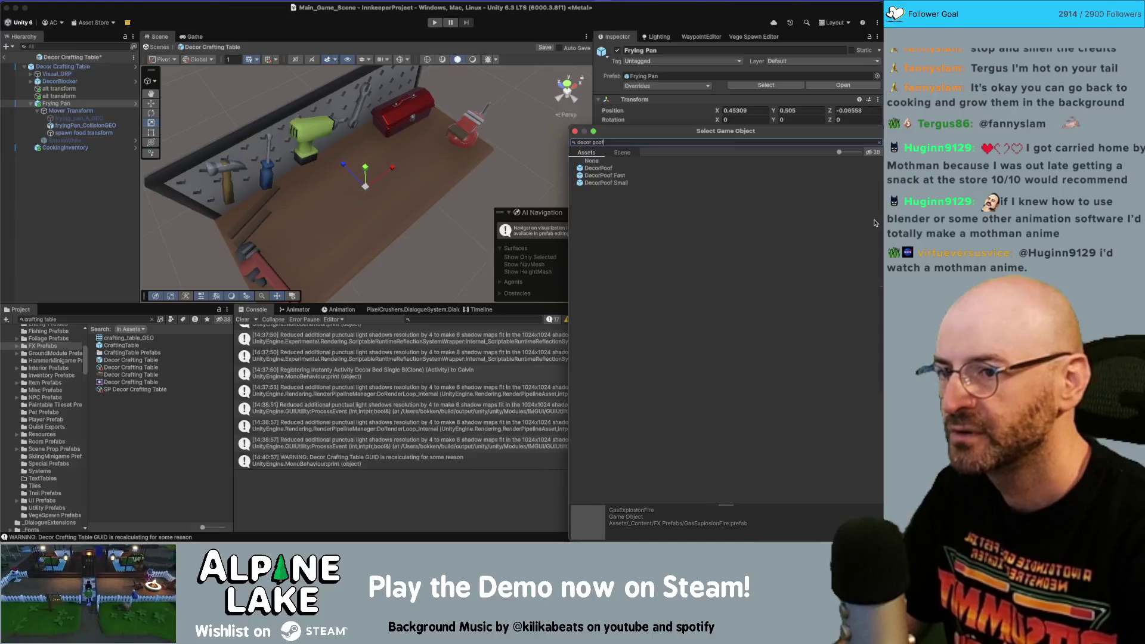
double_click(606, 183)
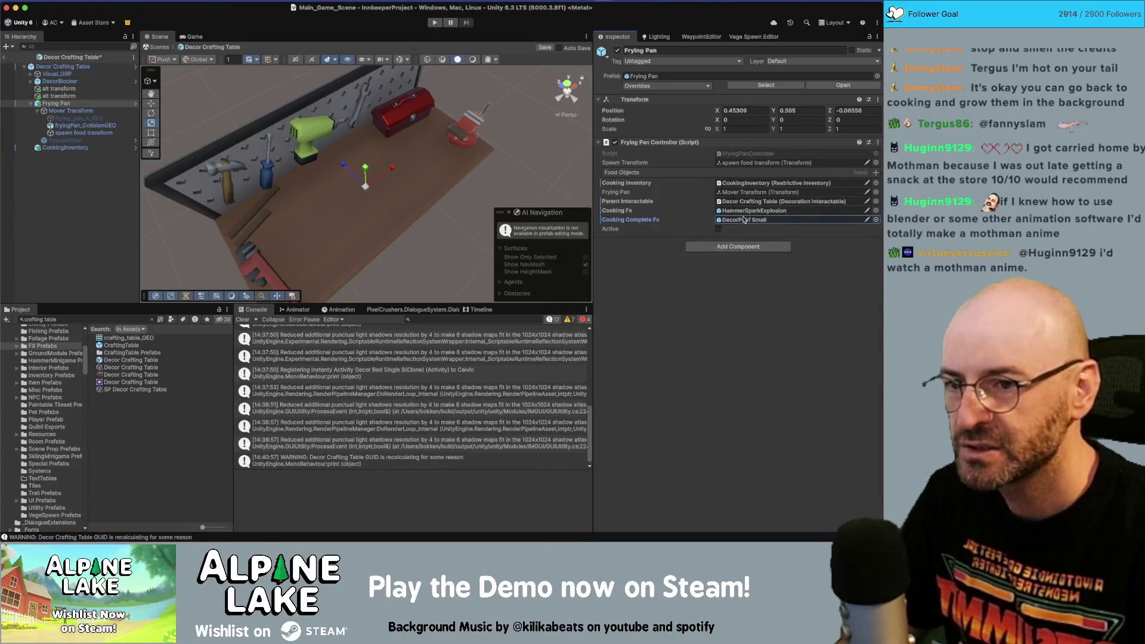
click(114, 193)
click(13, 58)
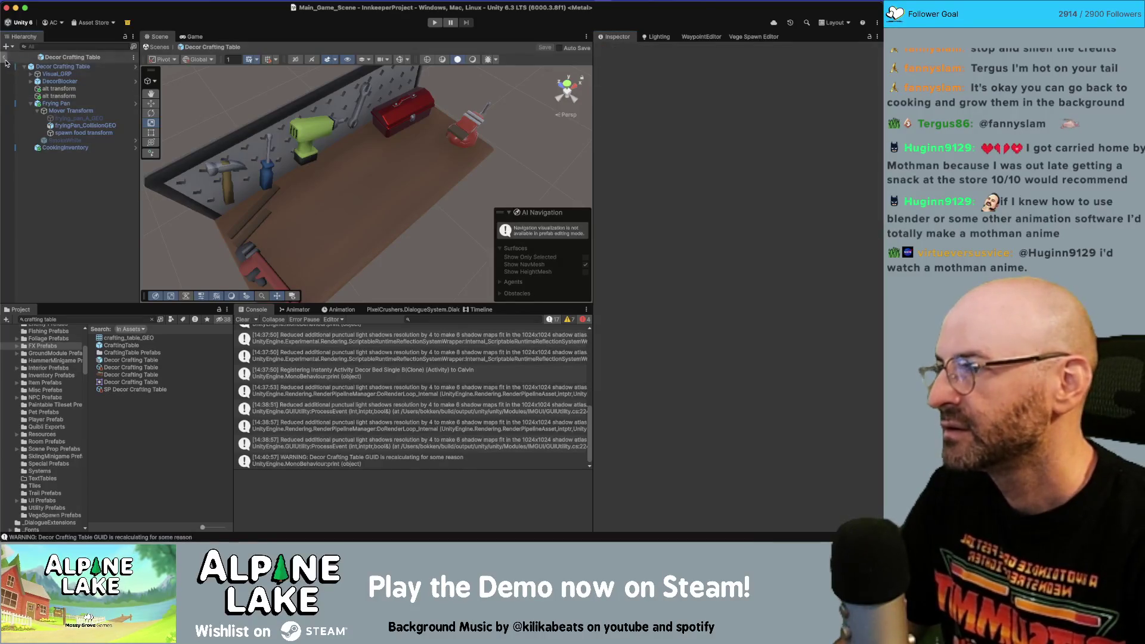
- Enter Play mode and browse the flower game's garden plots, inventory and seed shop
click(435, 23)
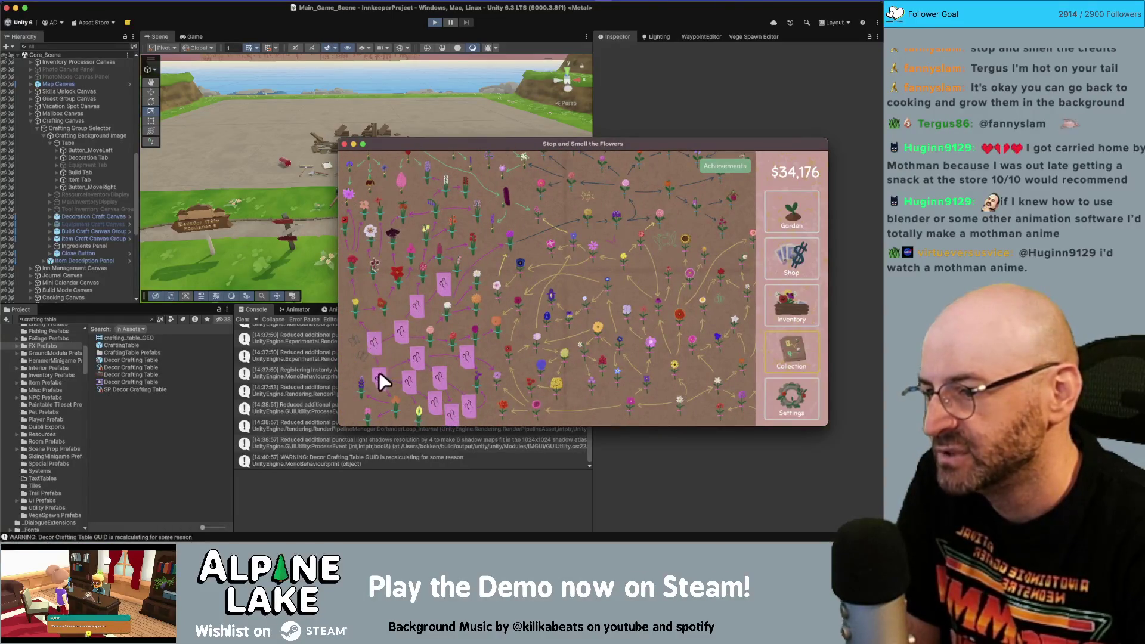
click(790, 217)
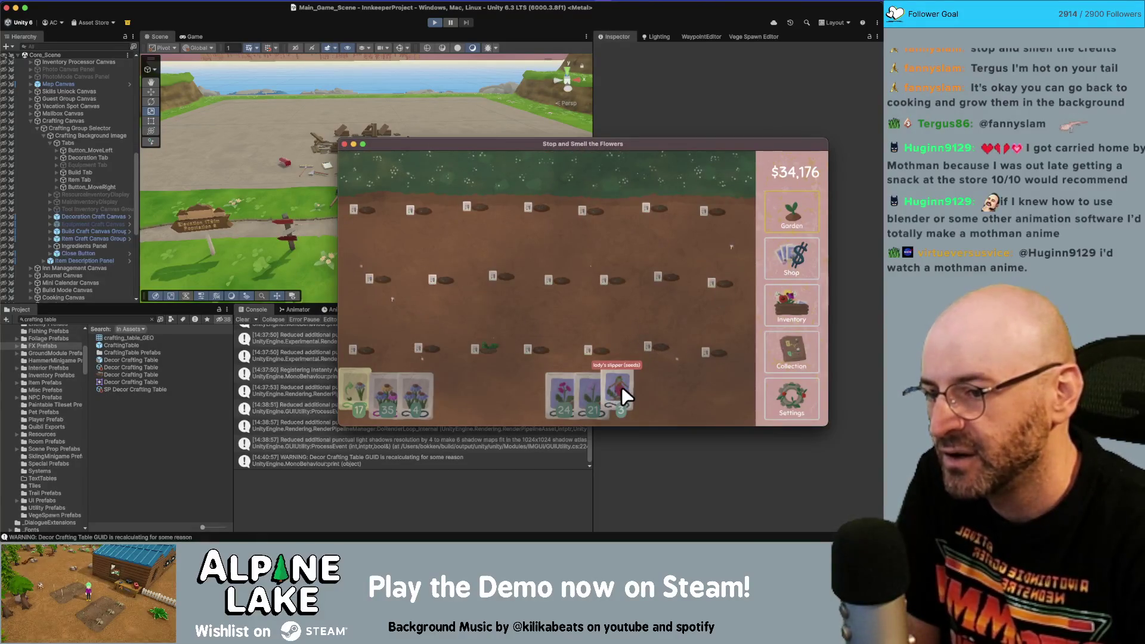
click(787, 312)
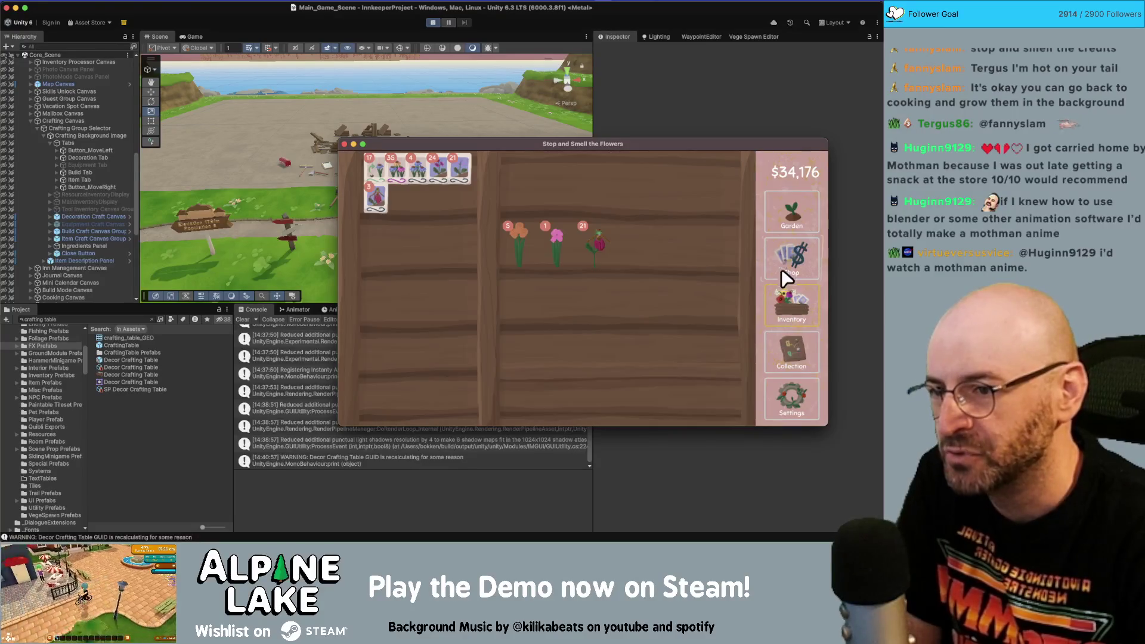
click(784, 272)
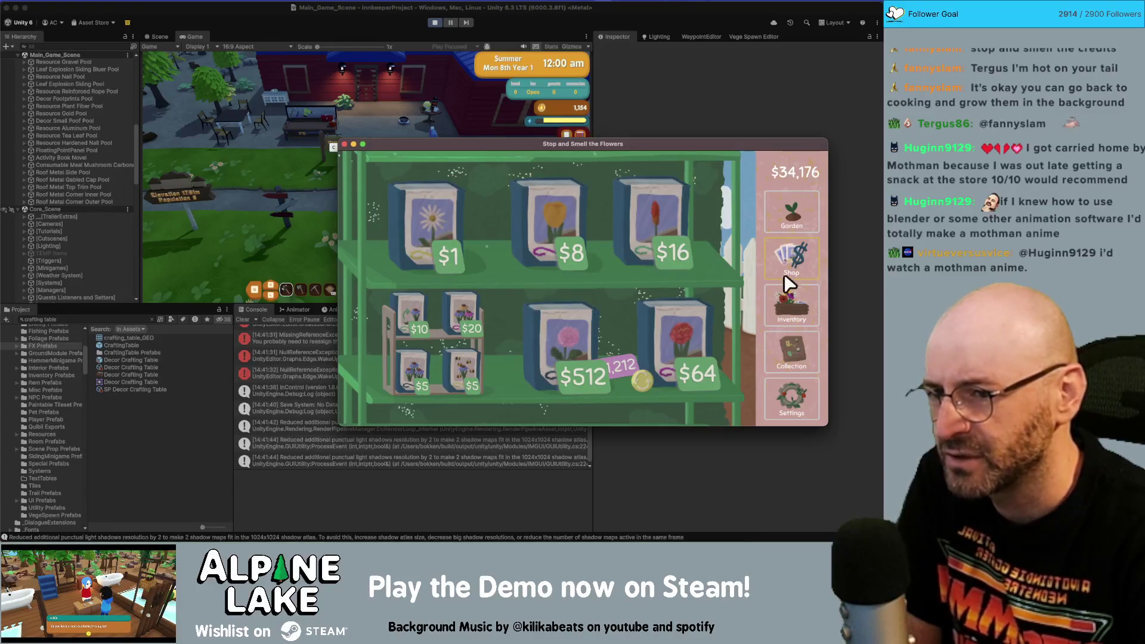
- Return to the inventory, then open and scroll around the flower collection map
click(793, 310)
click(794, 352)
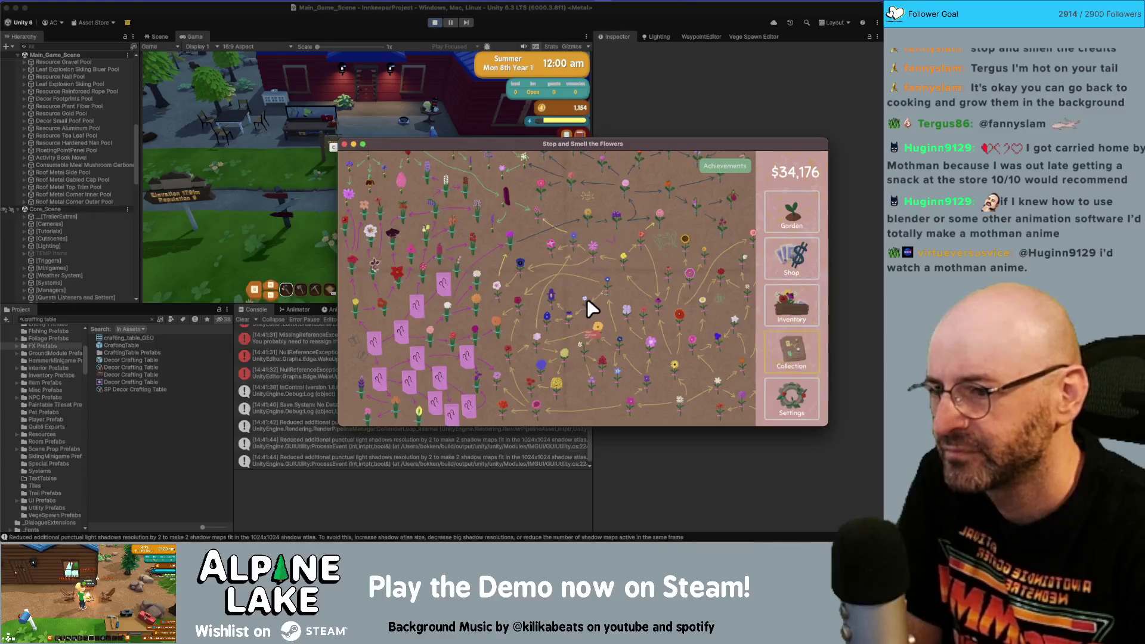
scroll(588, 295, up, 3)
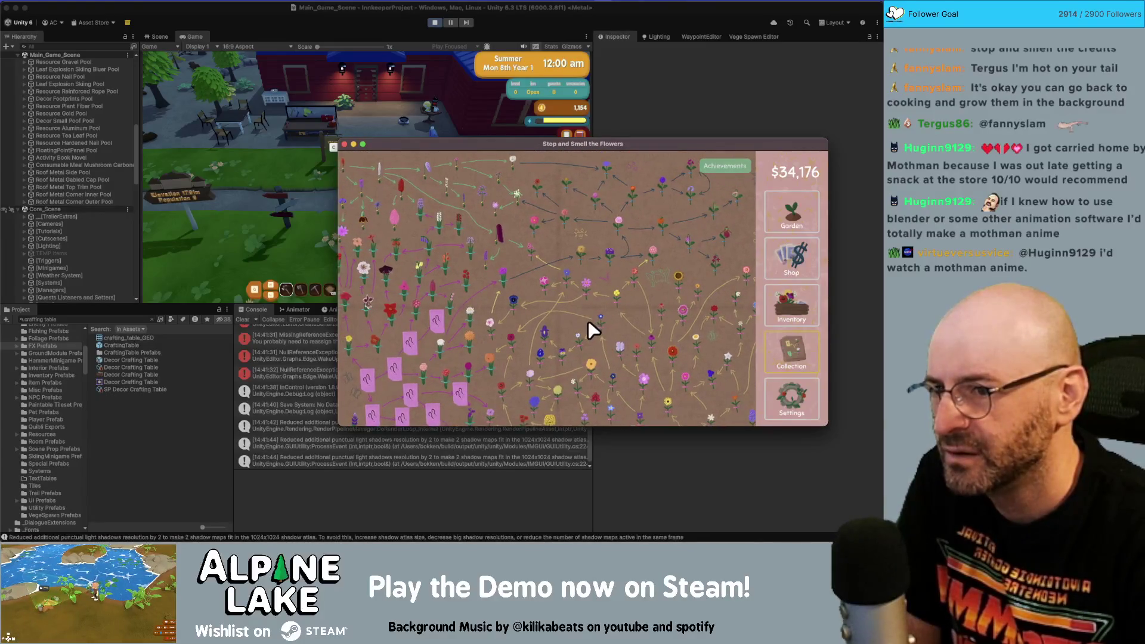
scroll(591, 325, down, 1)
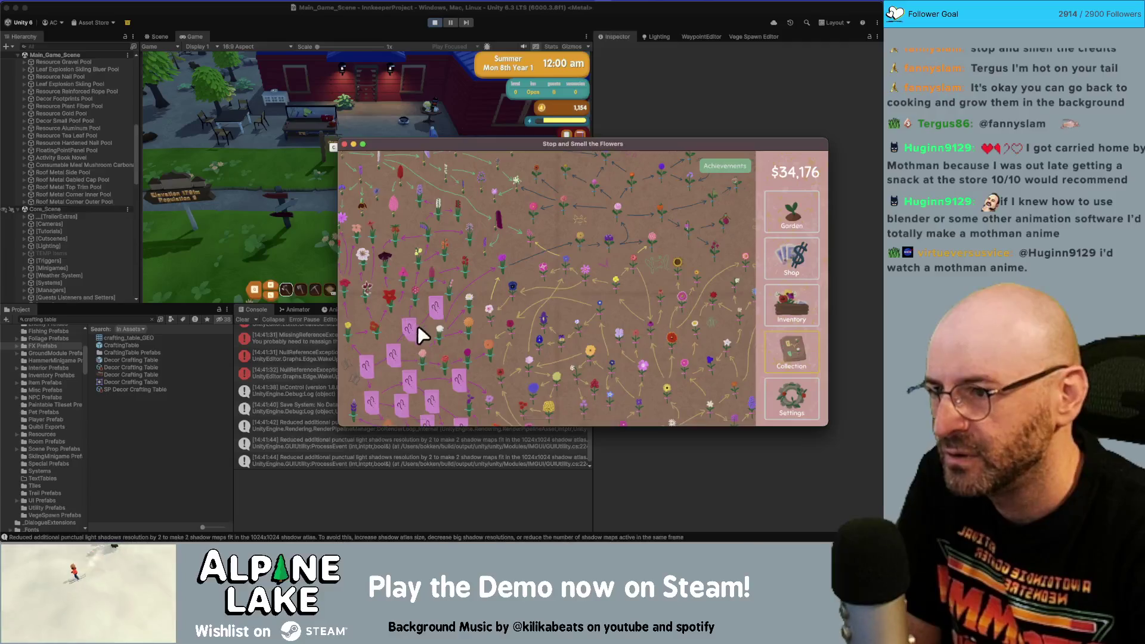
scroll(417, 328, up, 1)
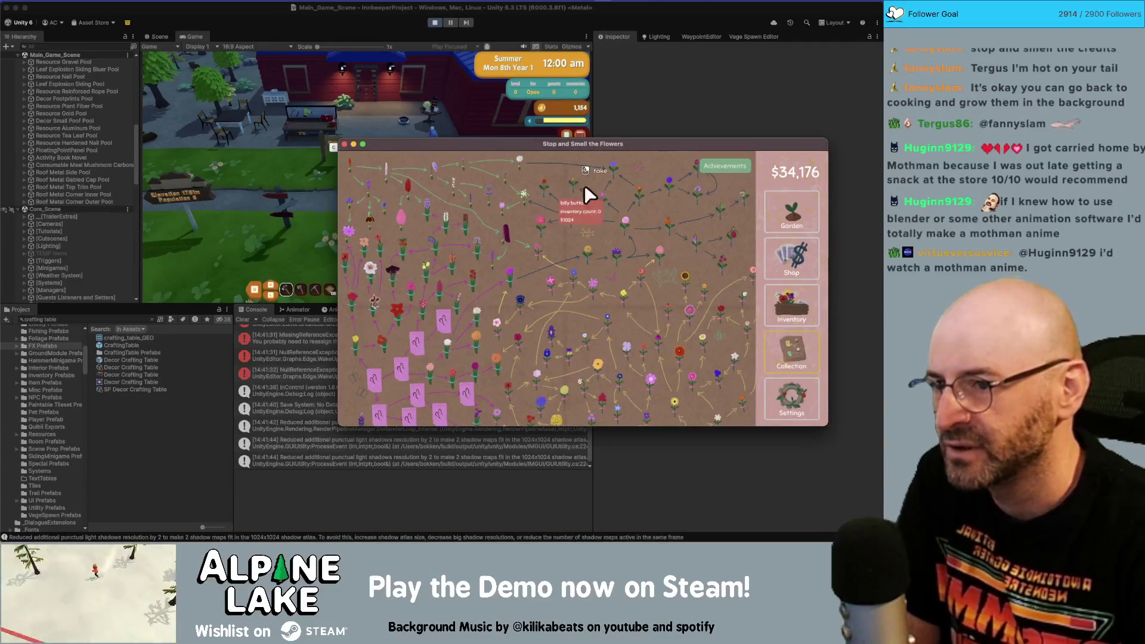
scroll(606, 213, down, 2)
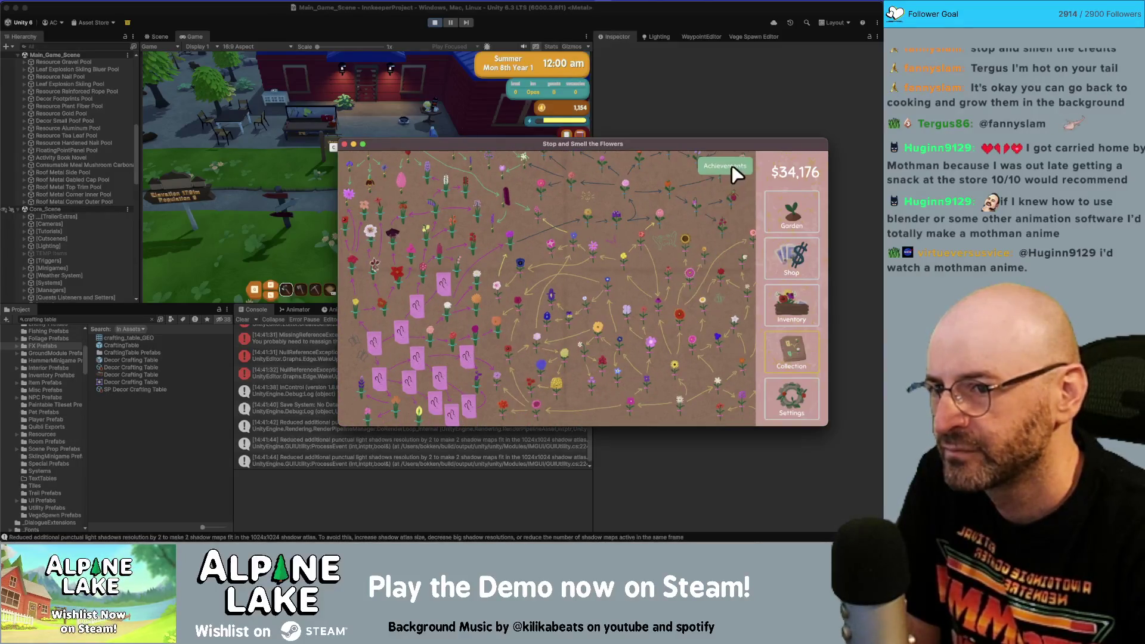
- Close the flower game, walk to the crafting table, and craft two arcade cabinets
click(793, 259)
key(Escape)
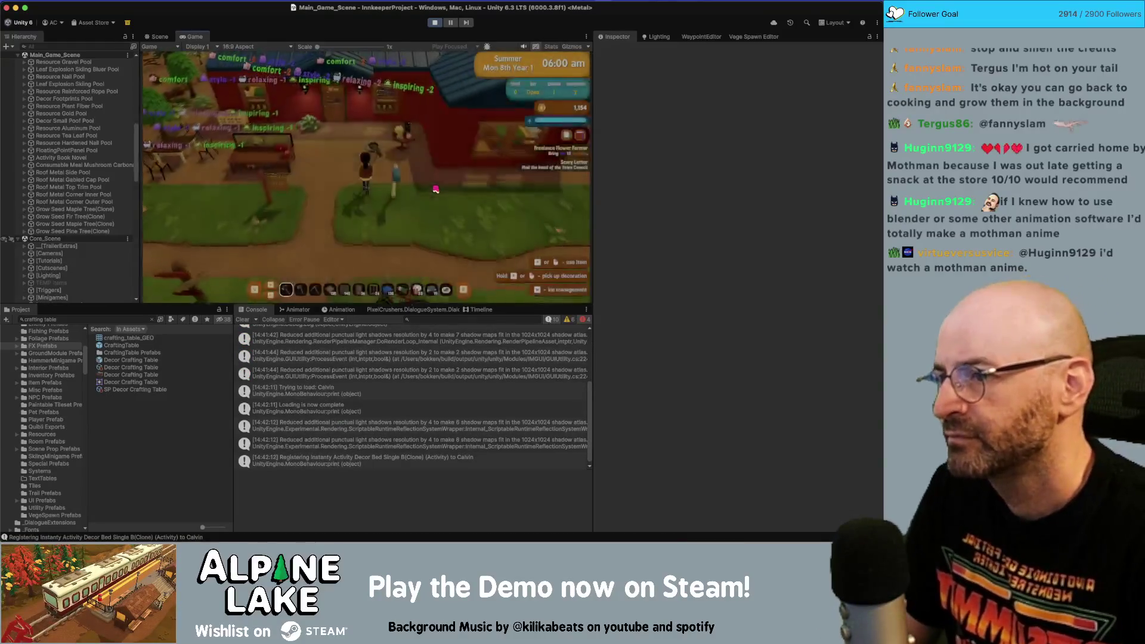
key(e)
key(Escape)
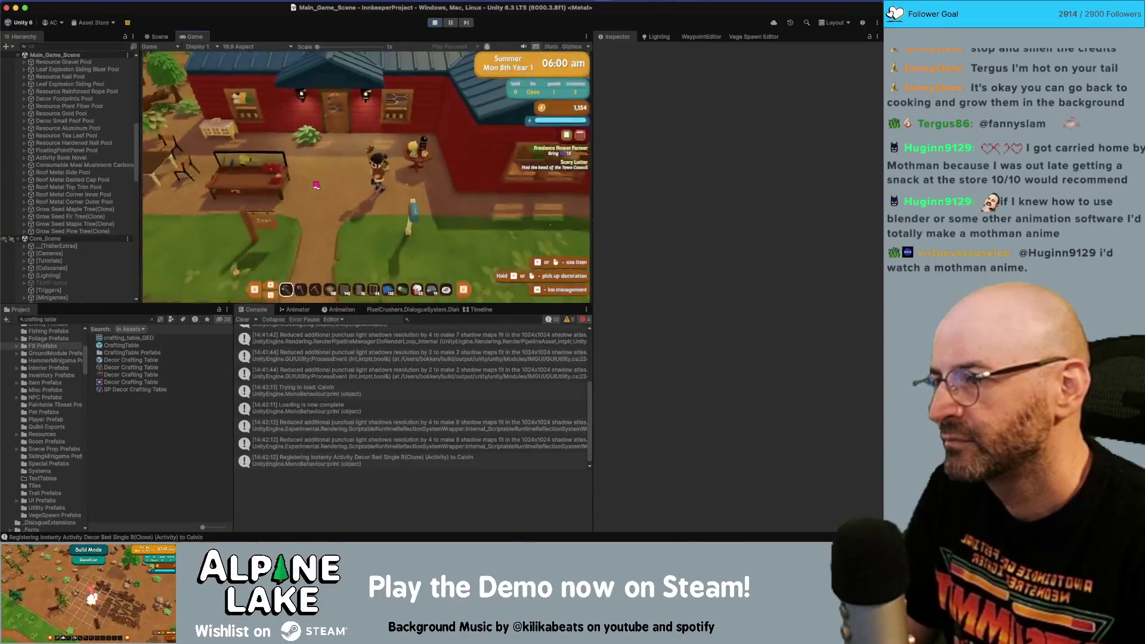
key(e)
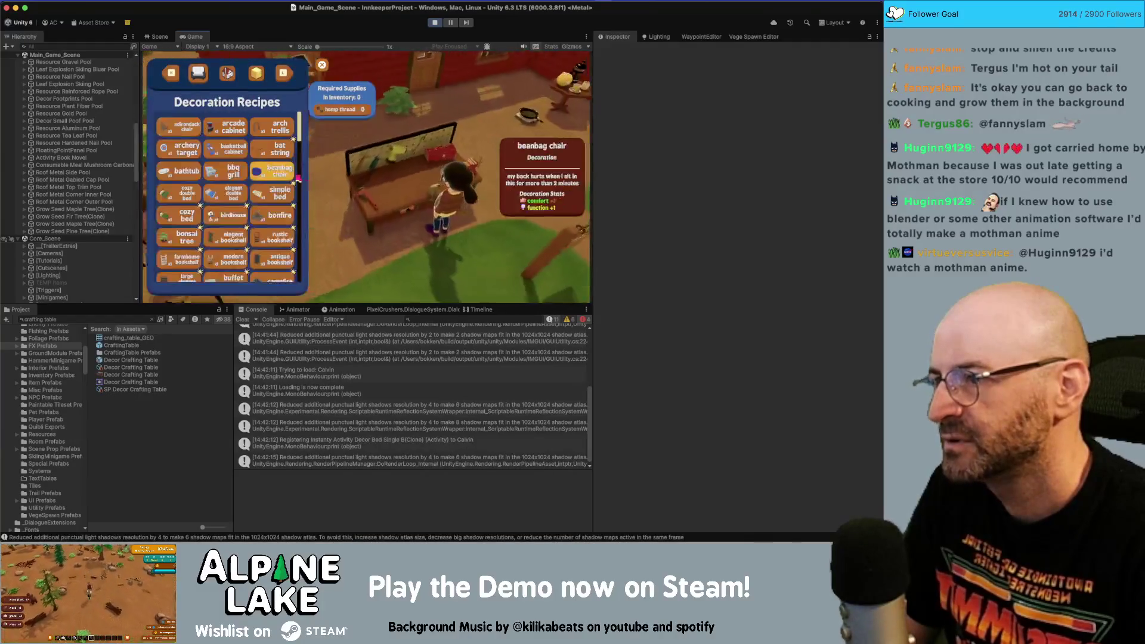
click(229, 130)
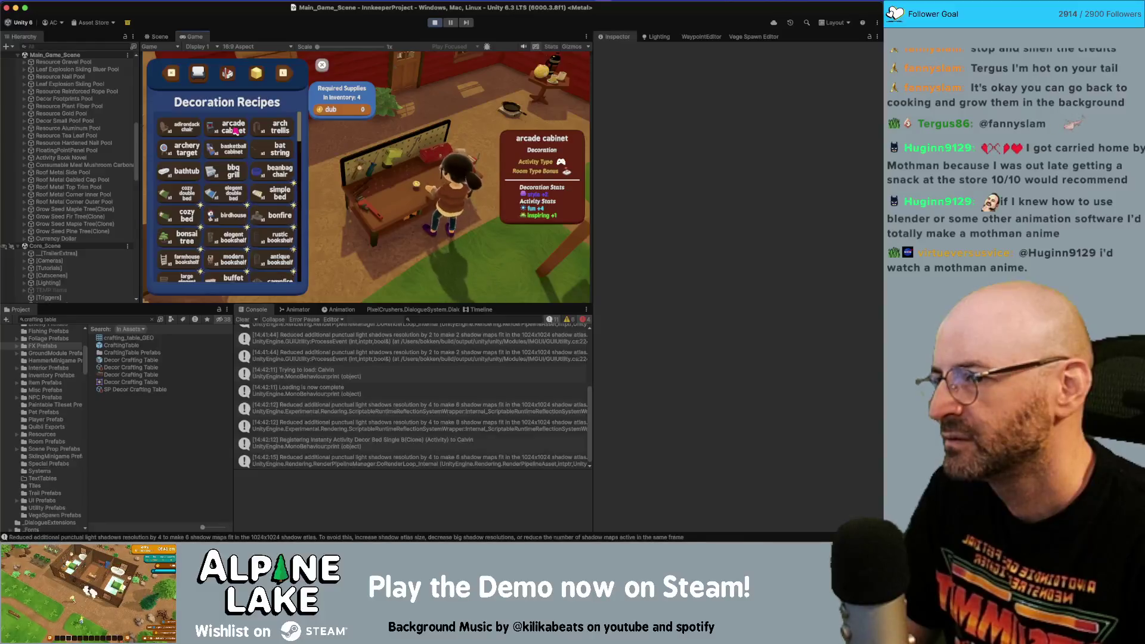
click(234, 130)
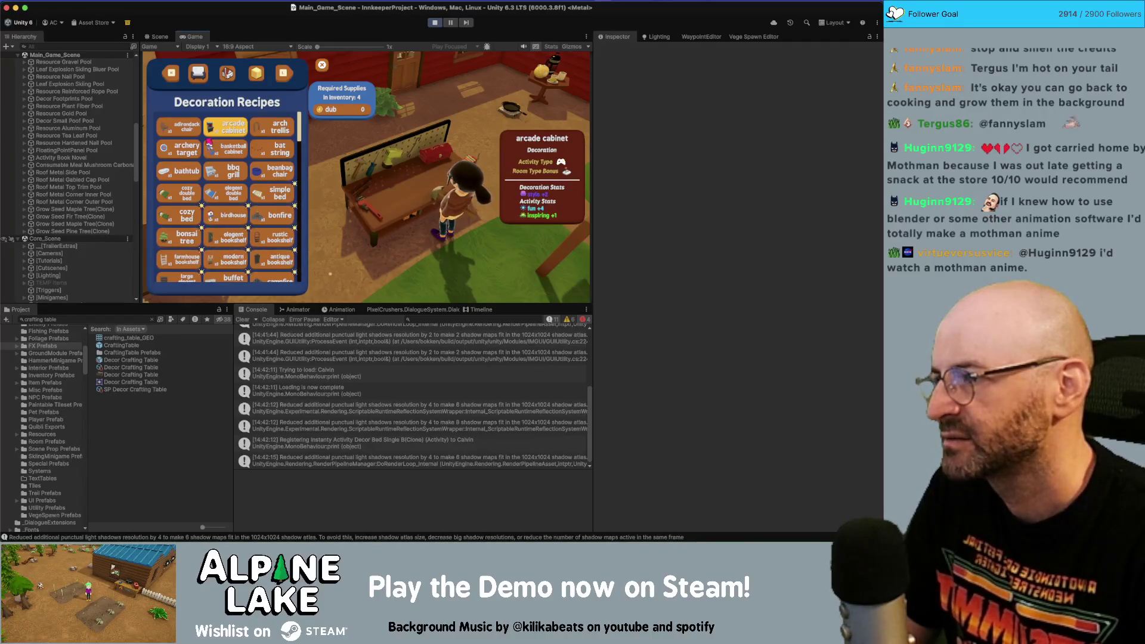
- Glance at the archery target recipe, collapse Crafting Canvas, and expand Scene Systems in the Hierarchy
click(181, 149)
scroll(66, 200, up, 10)
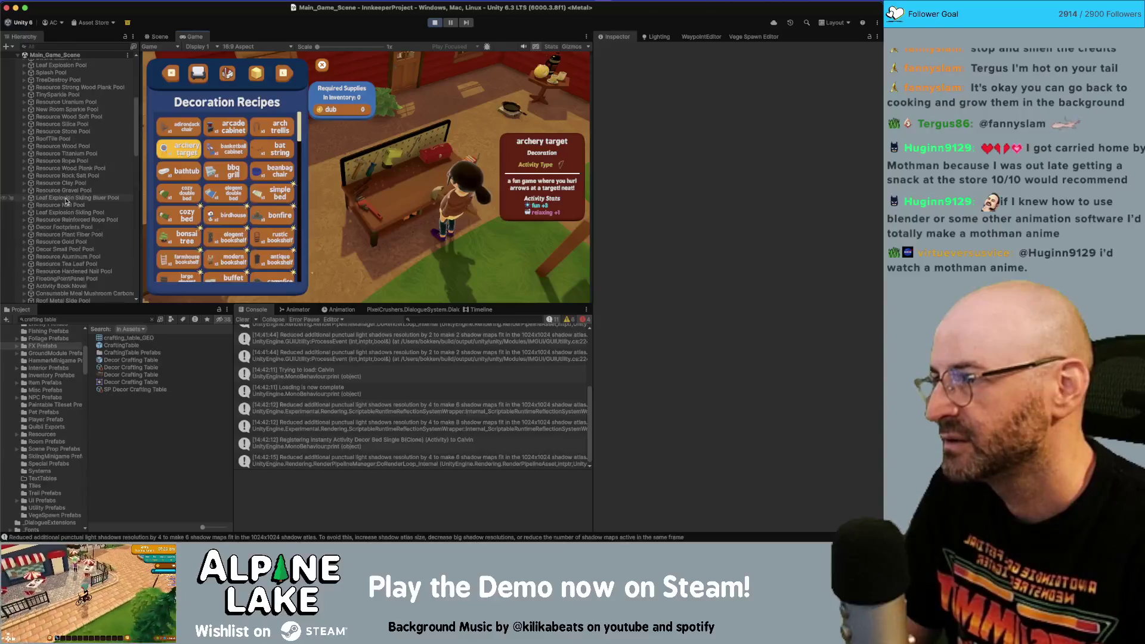
scroll(72, 203, down, 15)
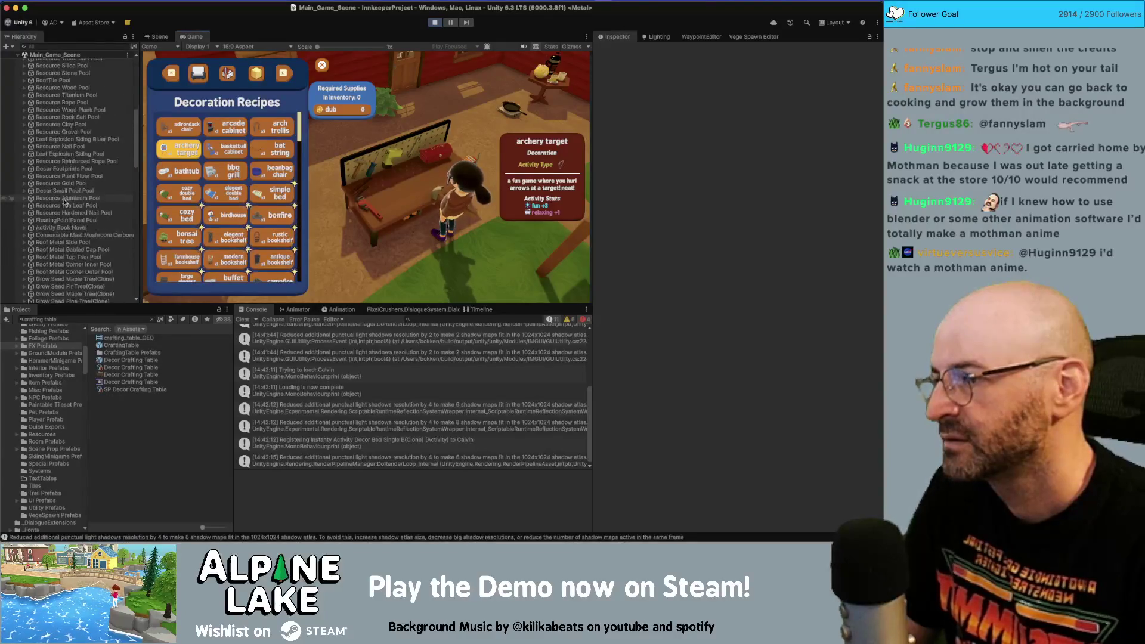
scroll(91, 221, down, 8)
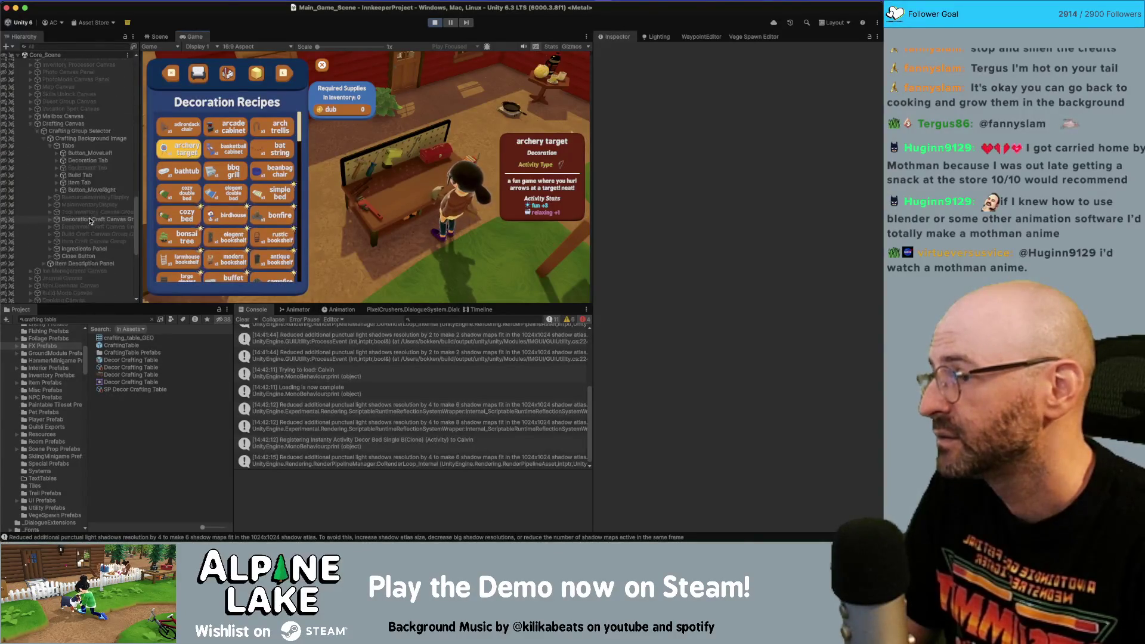
click(31, 126)
scroll(71, 196, up, 15)
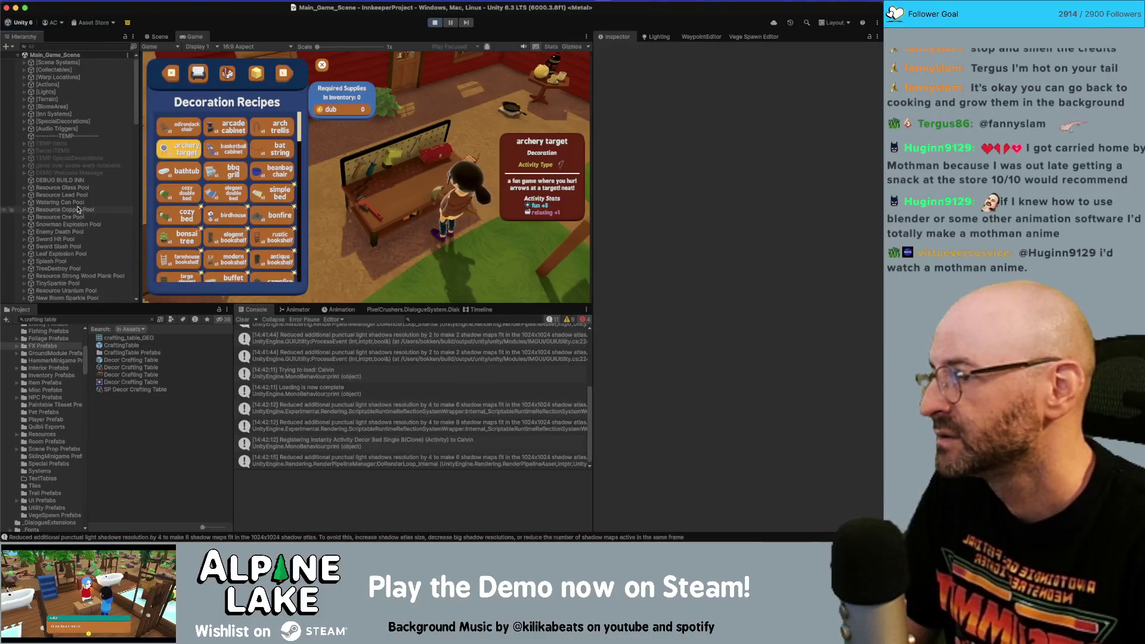
click(25, 62)
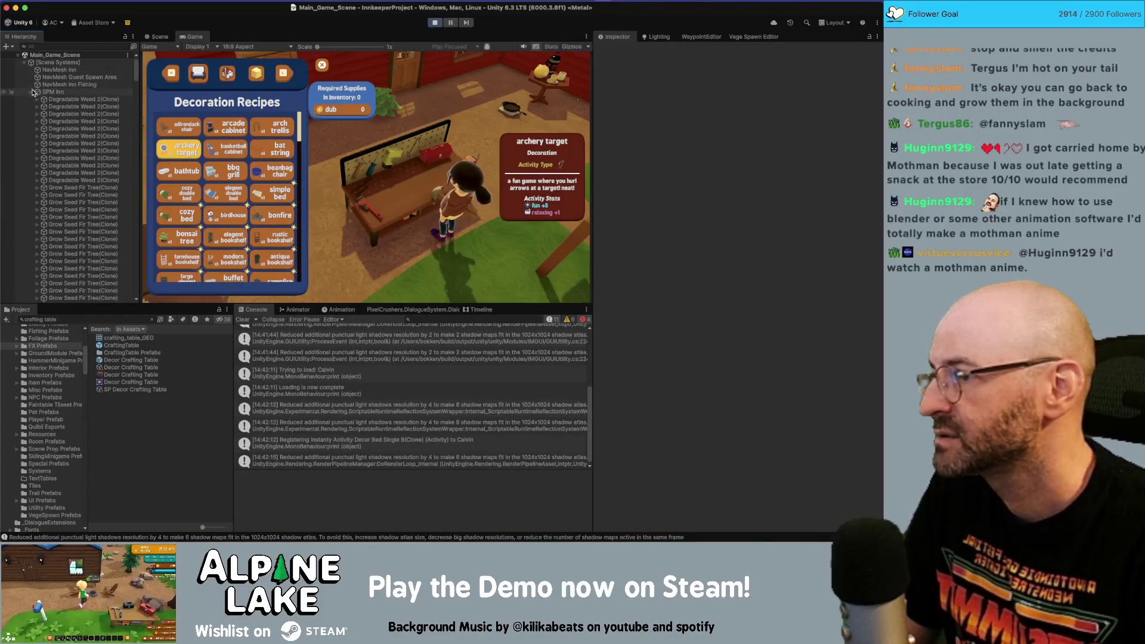
scroll(53, 190, down, 15)
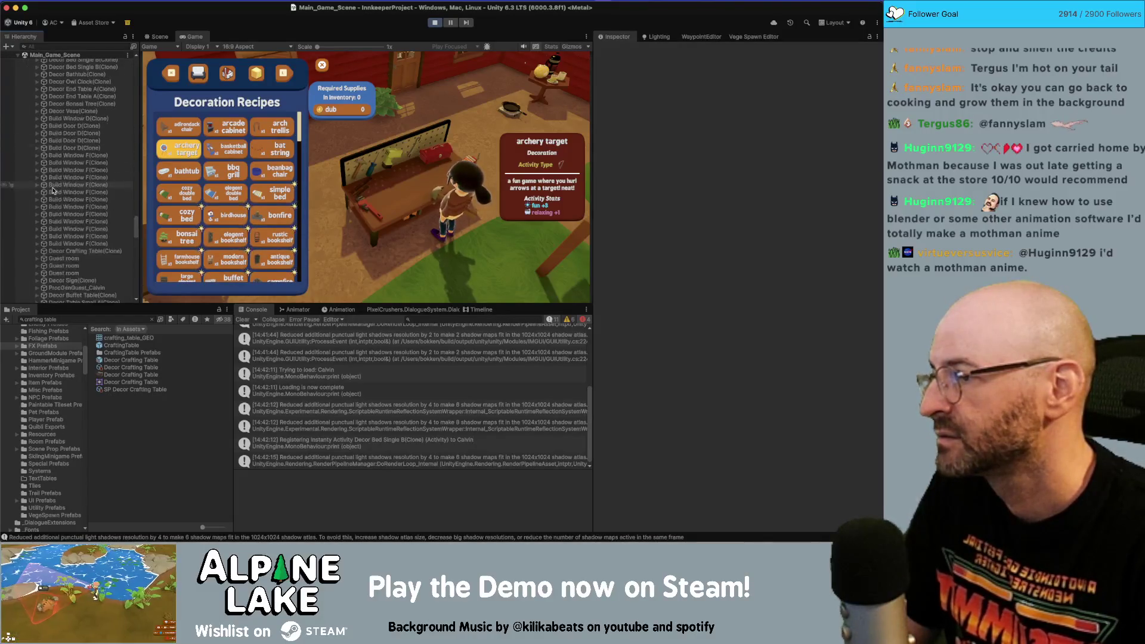
scroll(53, 190, down, 3)
- Select Frying Pan under Decor Crafting Table(Clone) and open its FryingPanController script
click(80, 234)
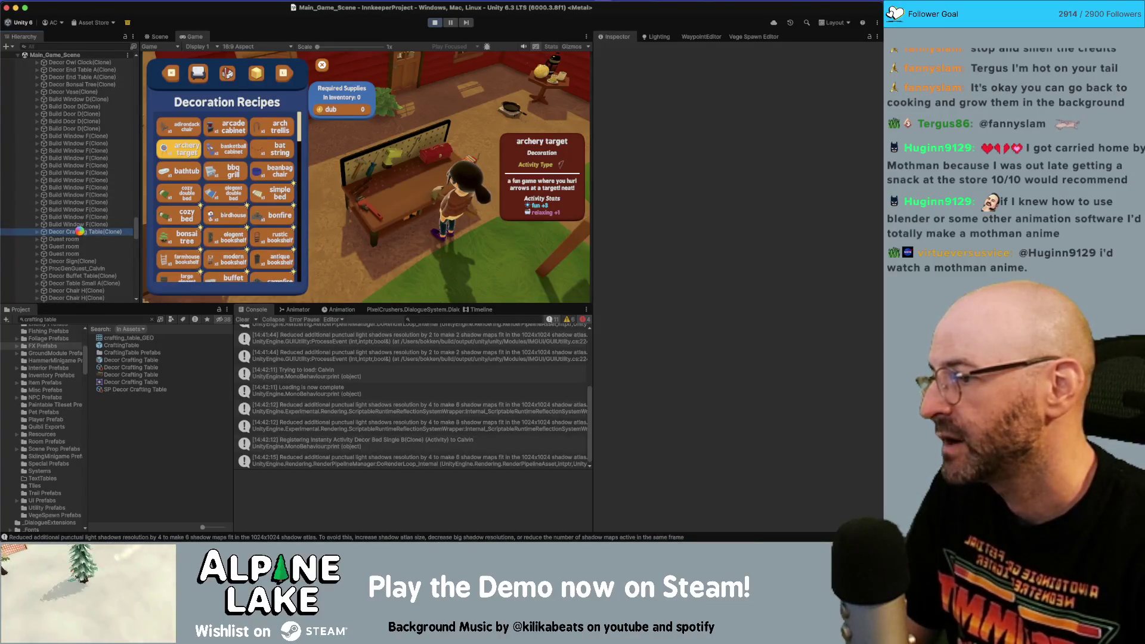
key(Down)
key(Down)
key(Down)
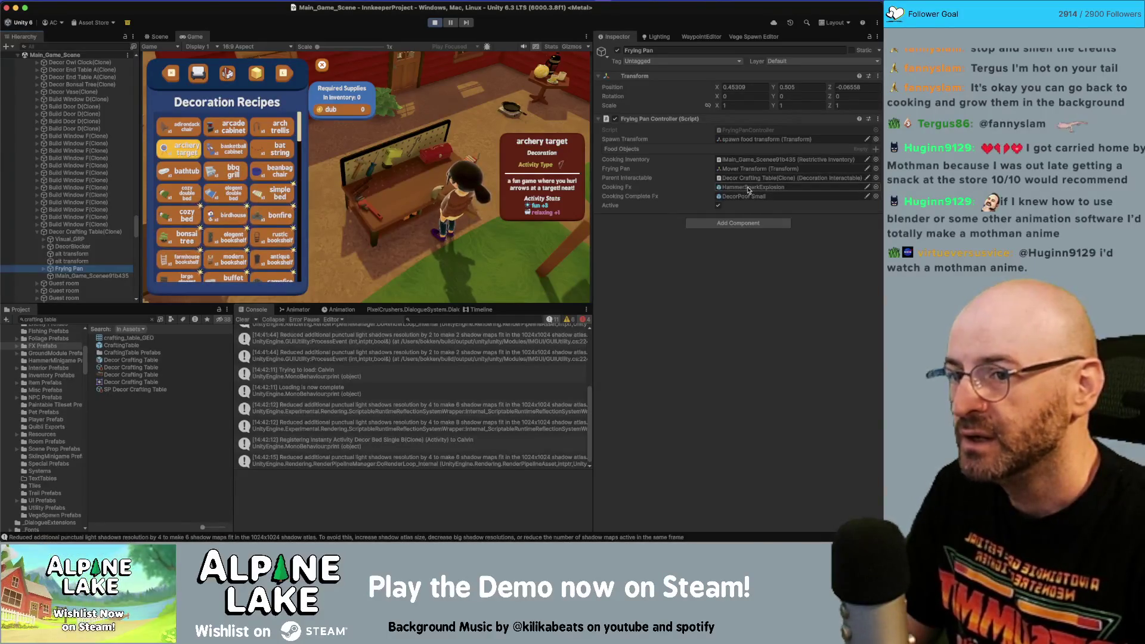
click(750, 190)
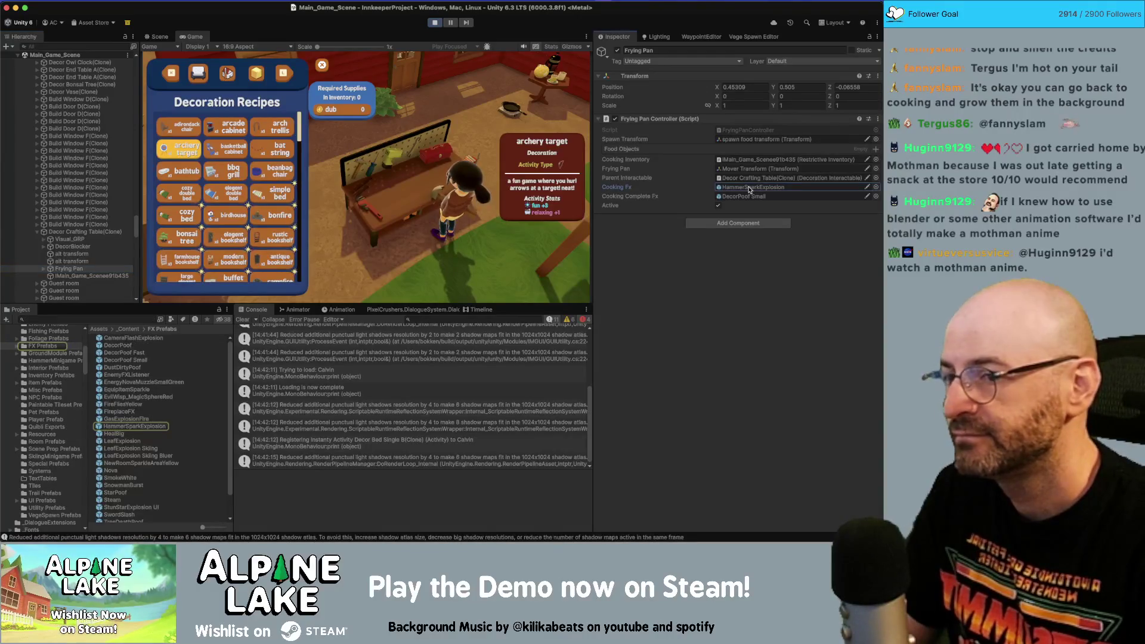
click(750, 130)
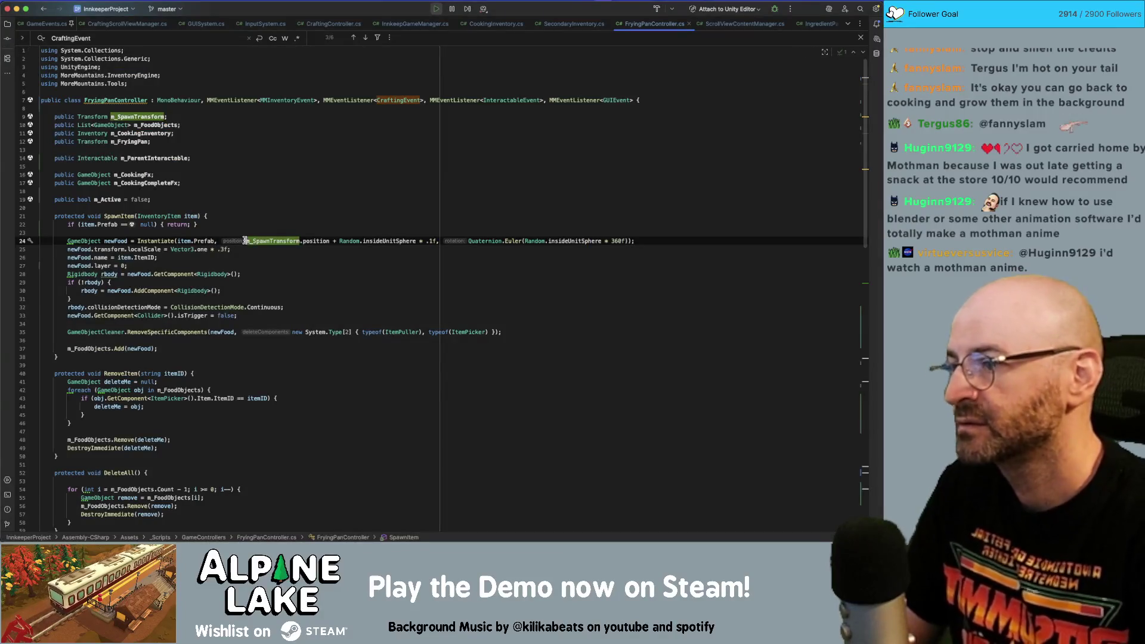
- Search FryingPanController for 'cookingfx' to find the cooking effect fields
text(cookingfx)
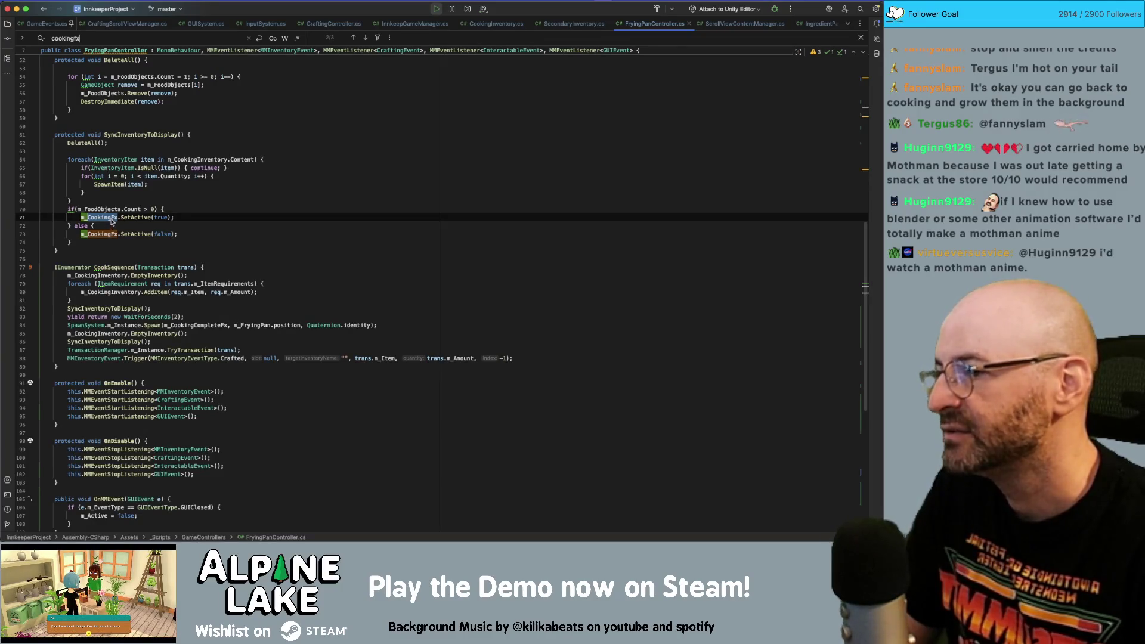
mouse_move(110, 219)
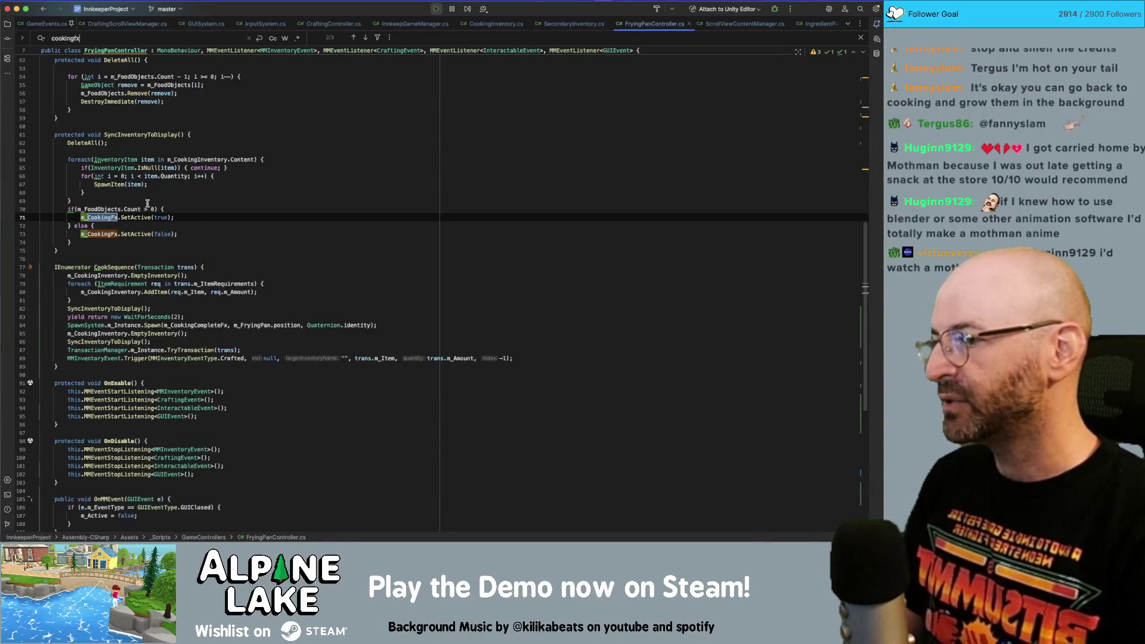
scroll(148, 204, up, 10)
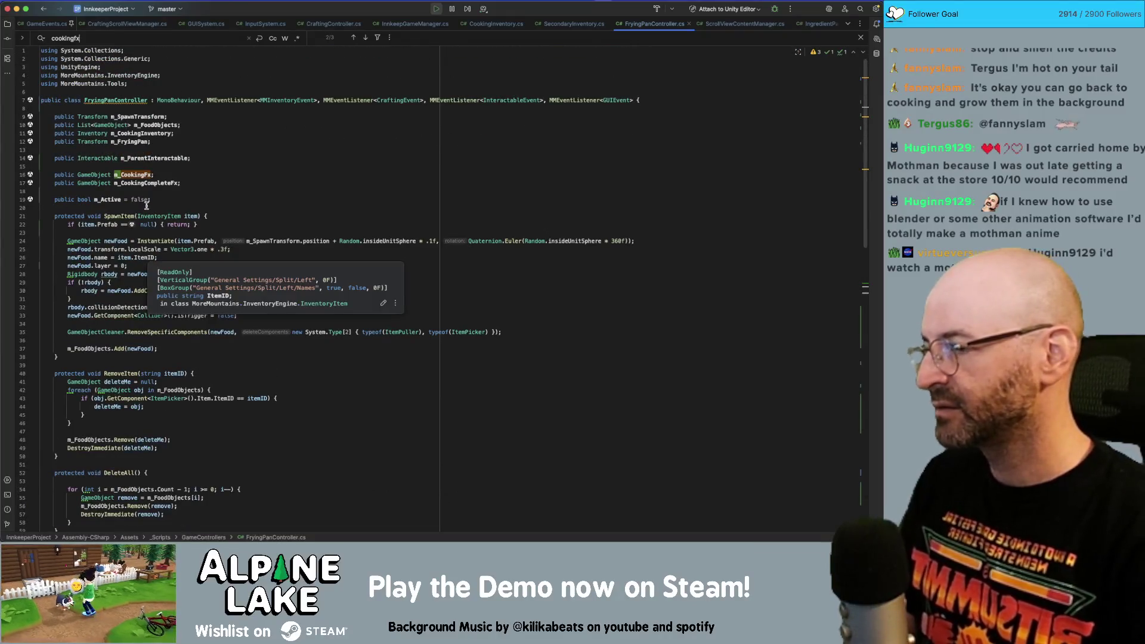
- Declare 'public GameObject m_CraftingFX;' on a new line below m_CookingCompleteFx
click(203, 182)
key(Return)
text(p)
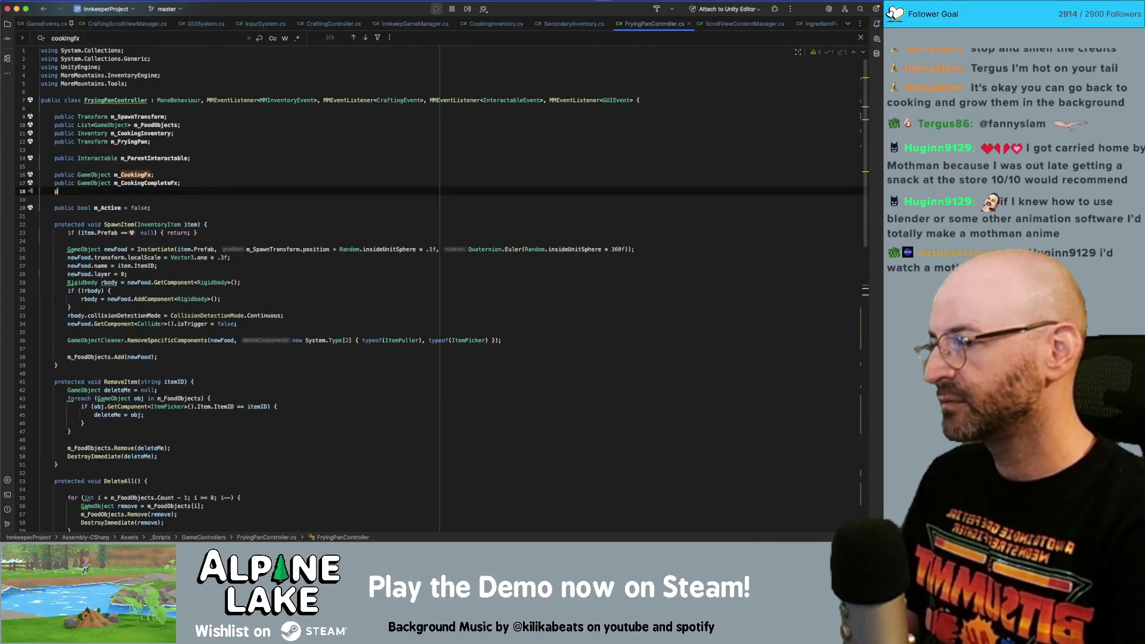
key(BackSpace)
key(BackSpace)
key(BackSpace)
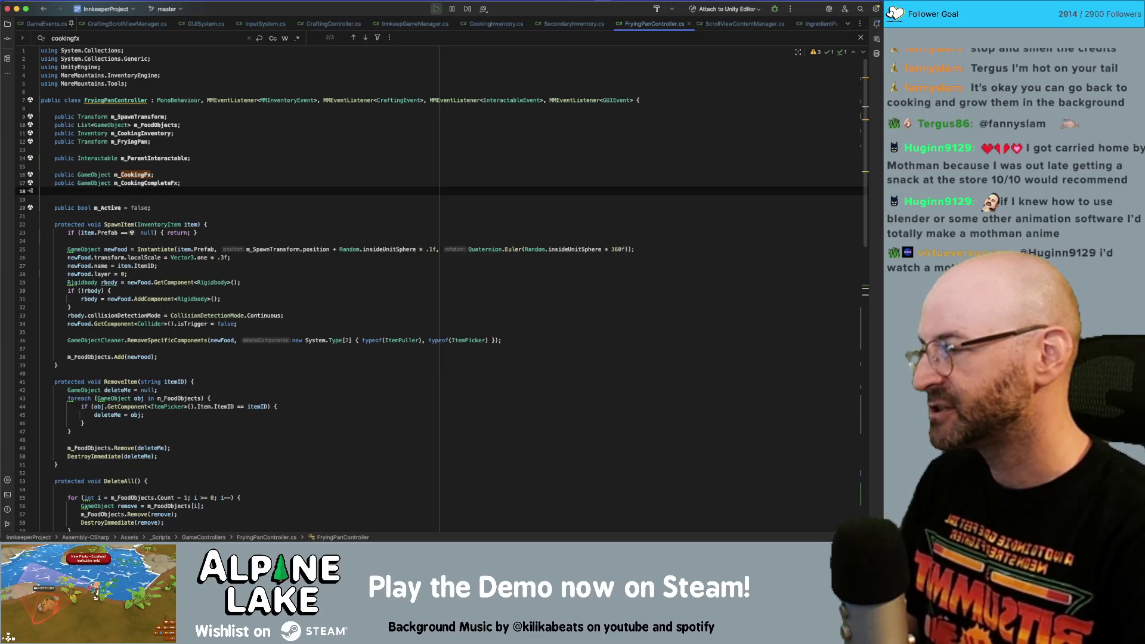
key(Return)
text(public GameObj)
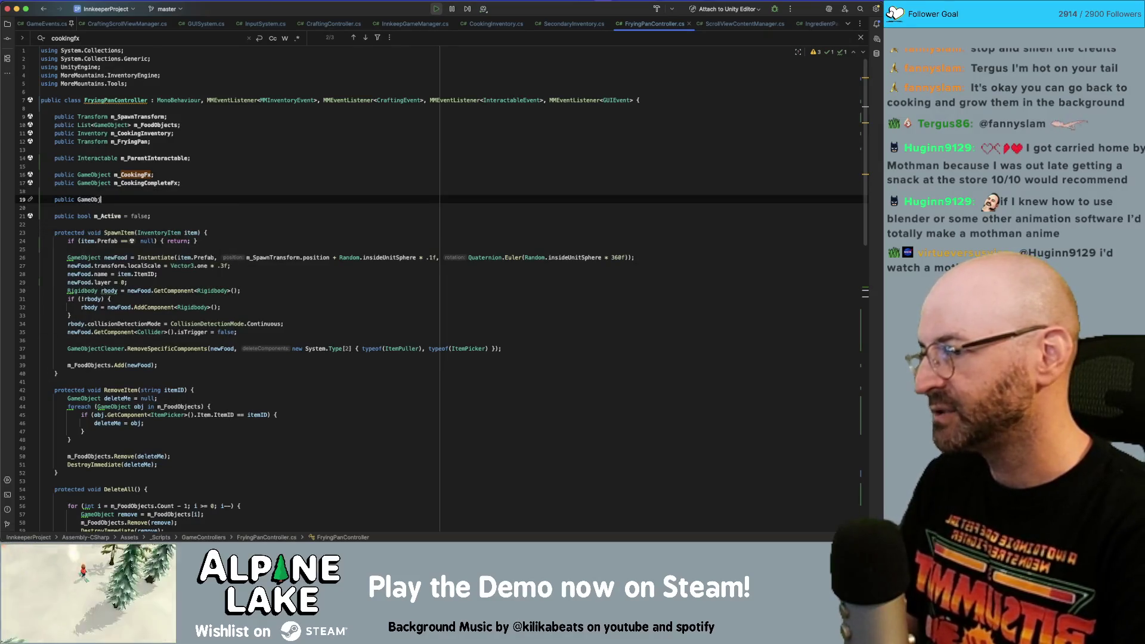
key(Return)
text(m_Craf)
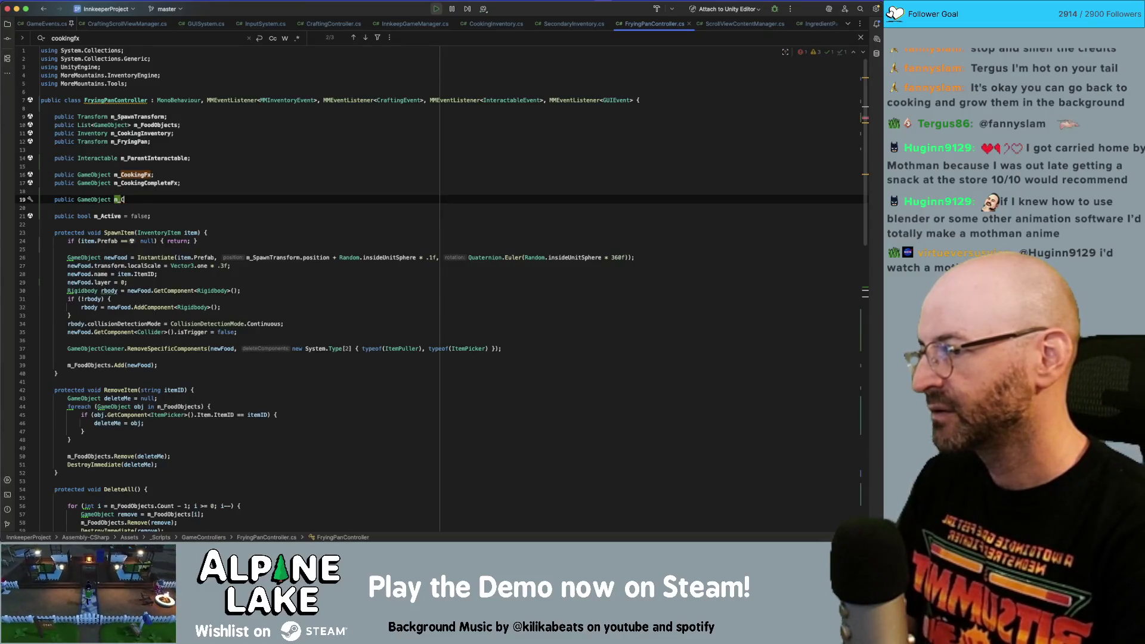
text(tingFX;)
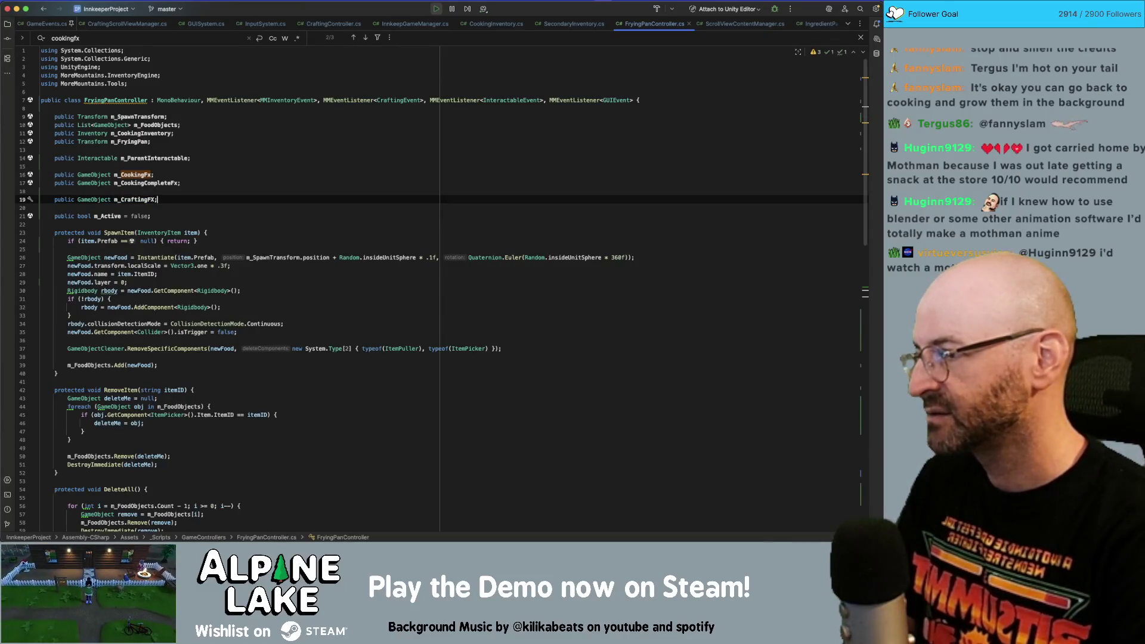
key(Return)
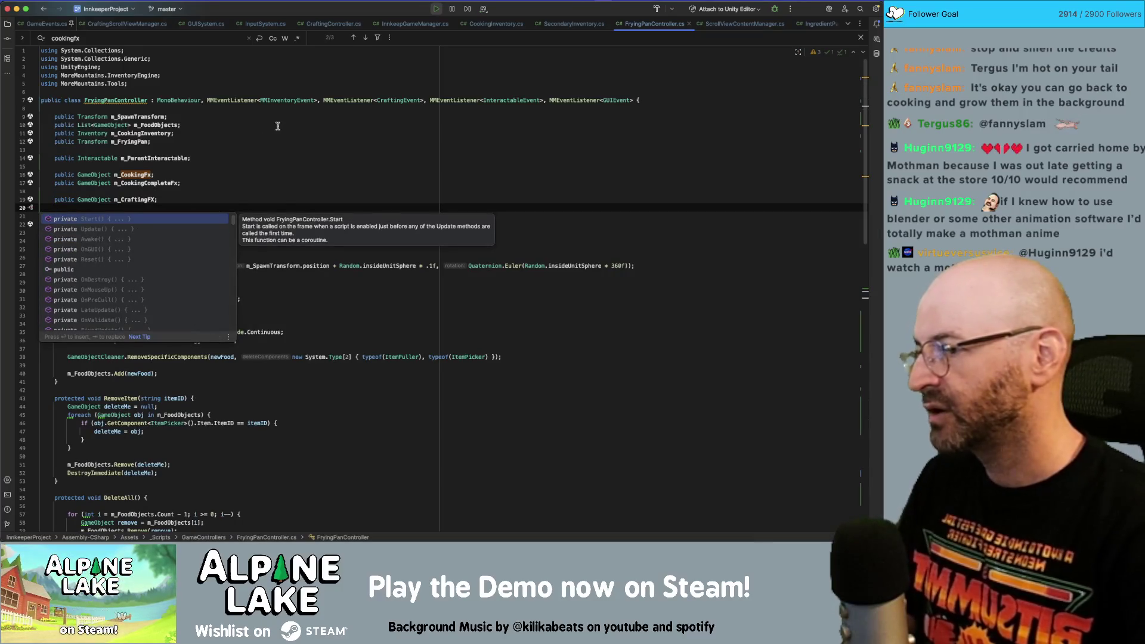
- Locate the m_CookingCompleteFx spawn line and the WaitForSeconds call in CookSequence
double_click(155, 184)
key(super+f)
key(Return)
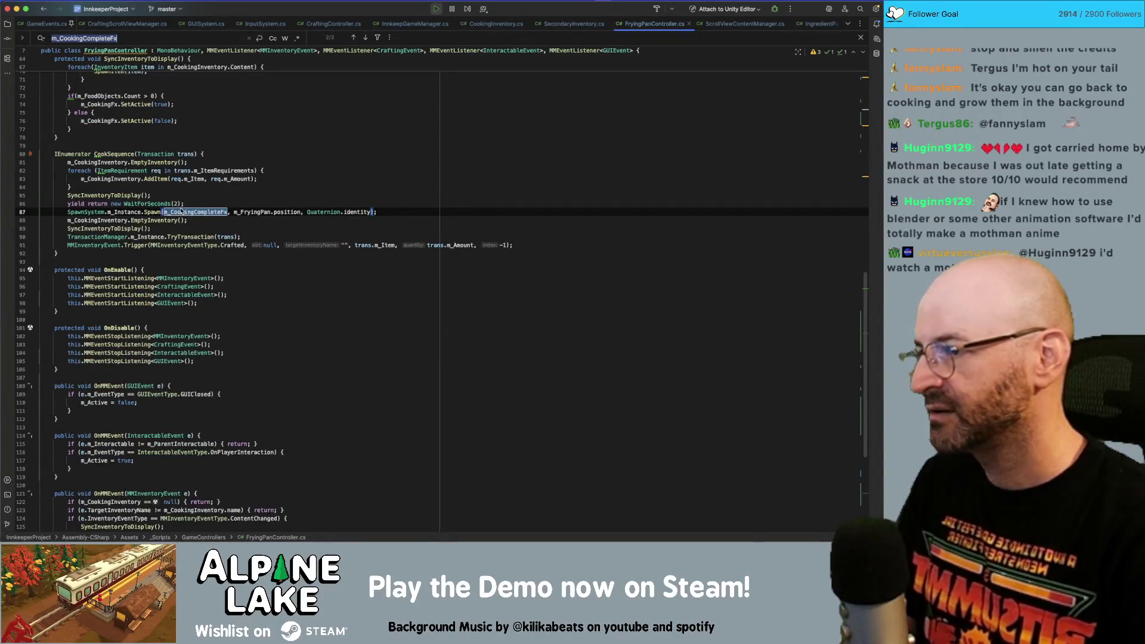
click(149, 163)
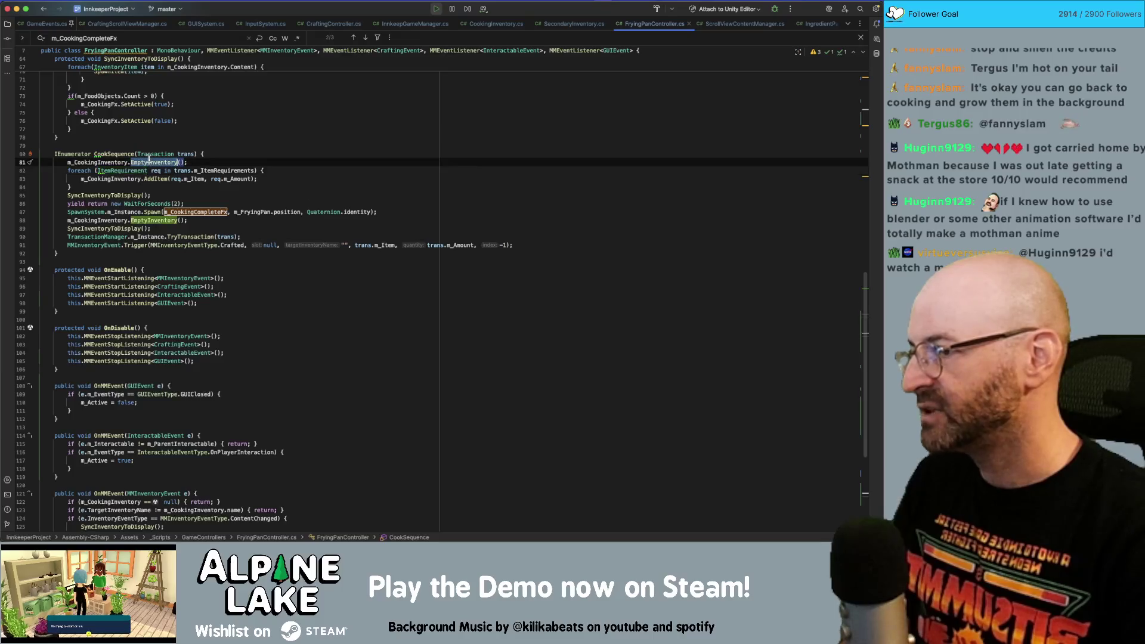
click(142, 179)
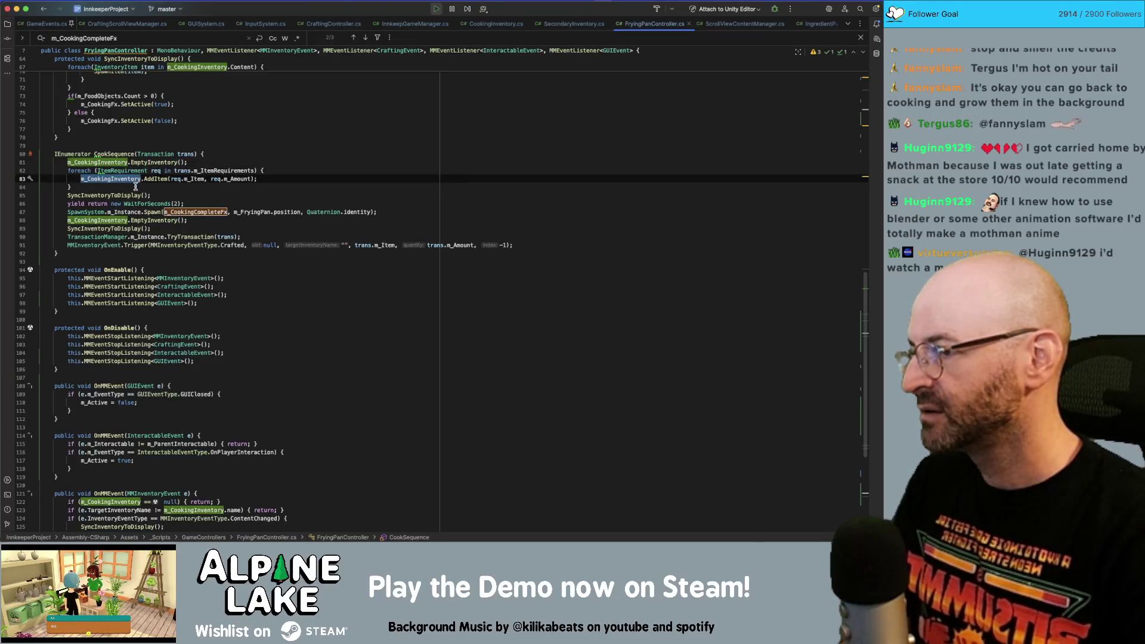
click(126, 197)
double_click(133, 203)
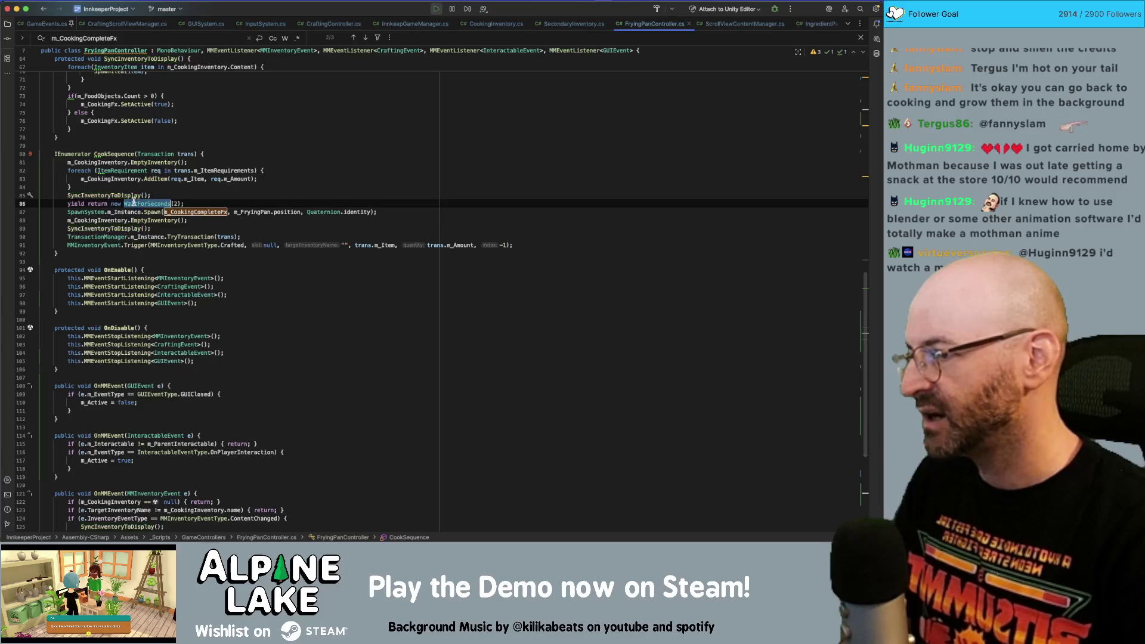
- Add a Spawn(m_CraftingFX, …) line before WaitForSeconds, then stop Play mode in Unity
click(286, 212)
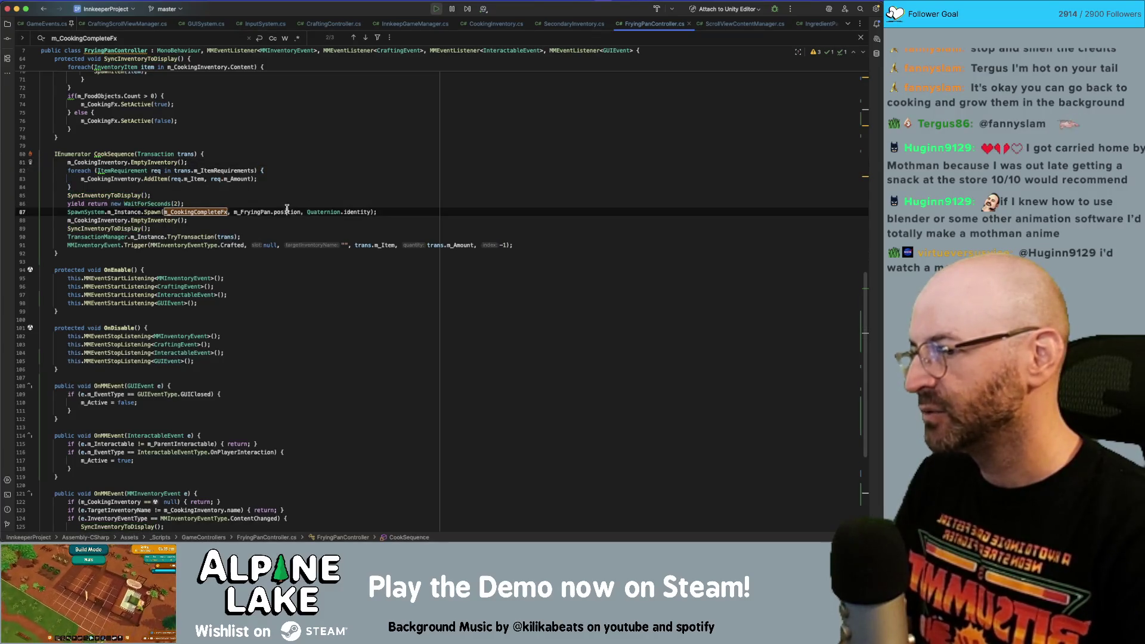
key(Up)
key(Up)
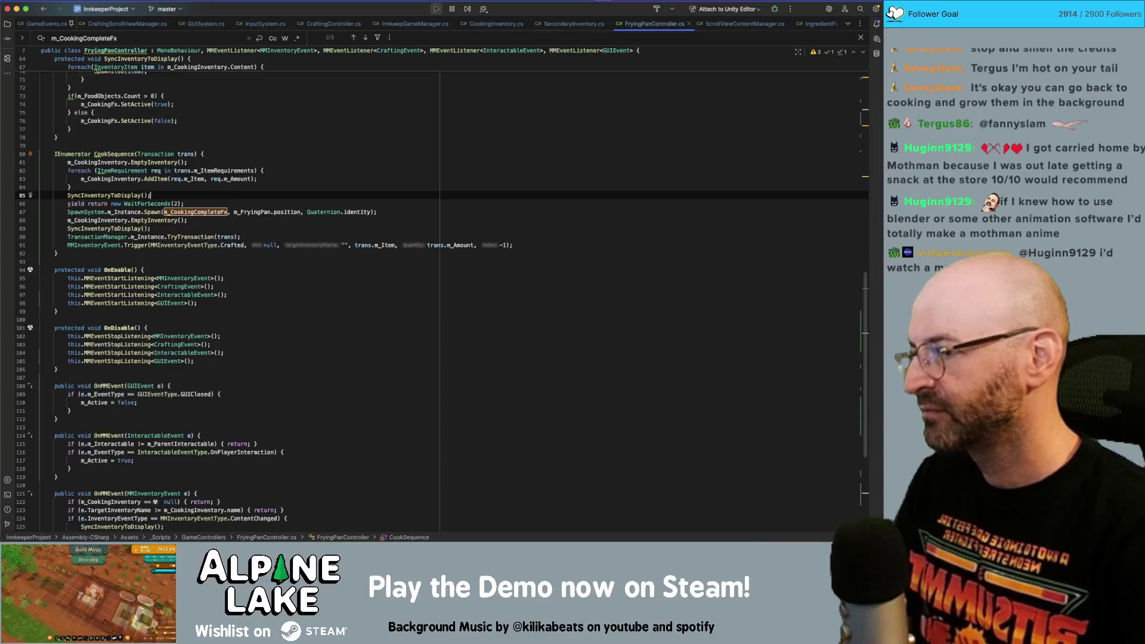
key(Return)
text(SpawnSystem.m_Instance.Spawn(m_CookingCompleteFx, m_FryingPan.position, Quaternion.identity);)
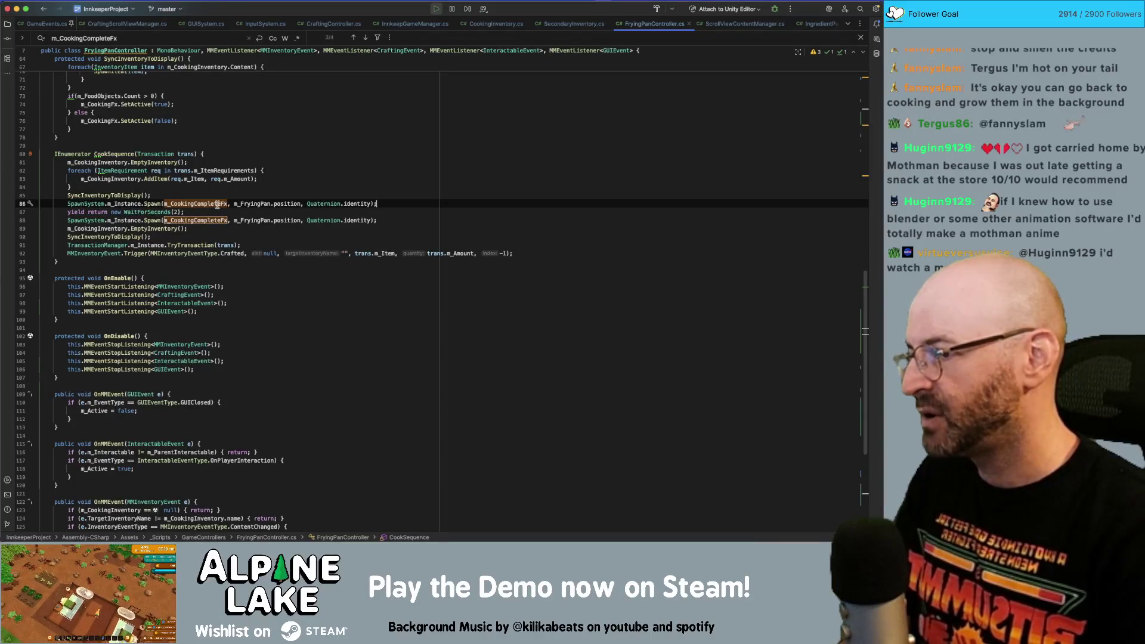
double_click(217, 205)
text(m_Craft)
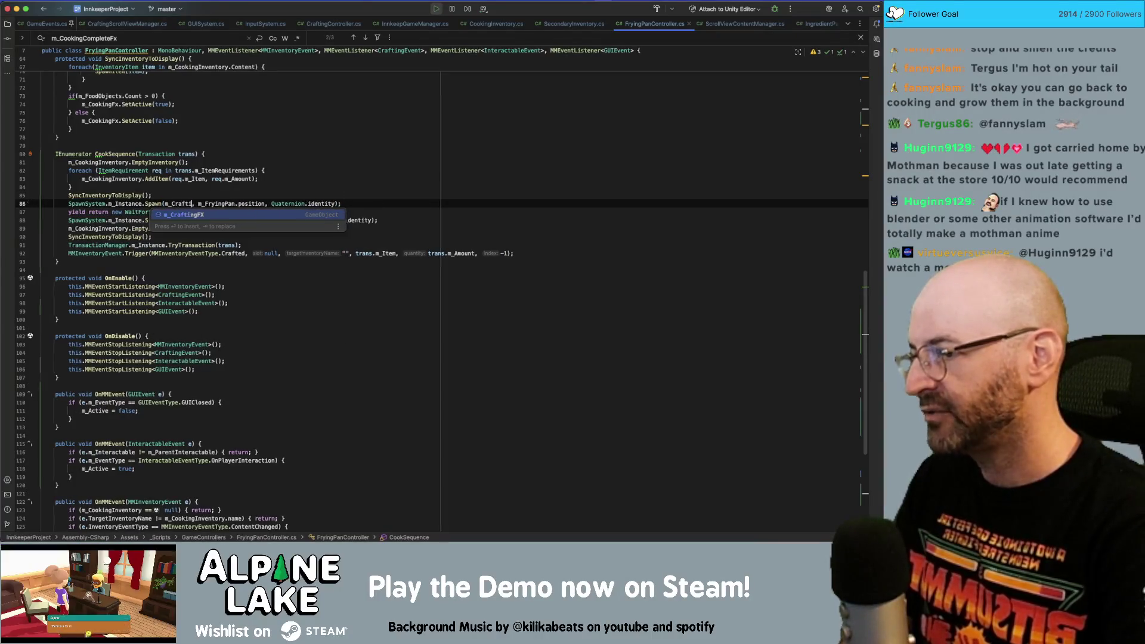
key(Return)
click(230, 204)
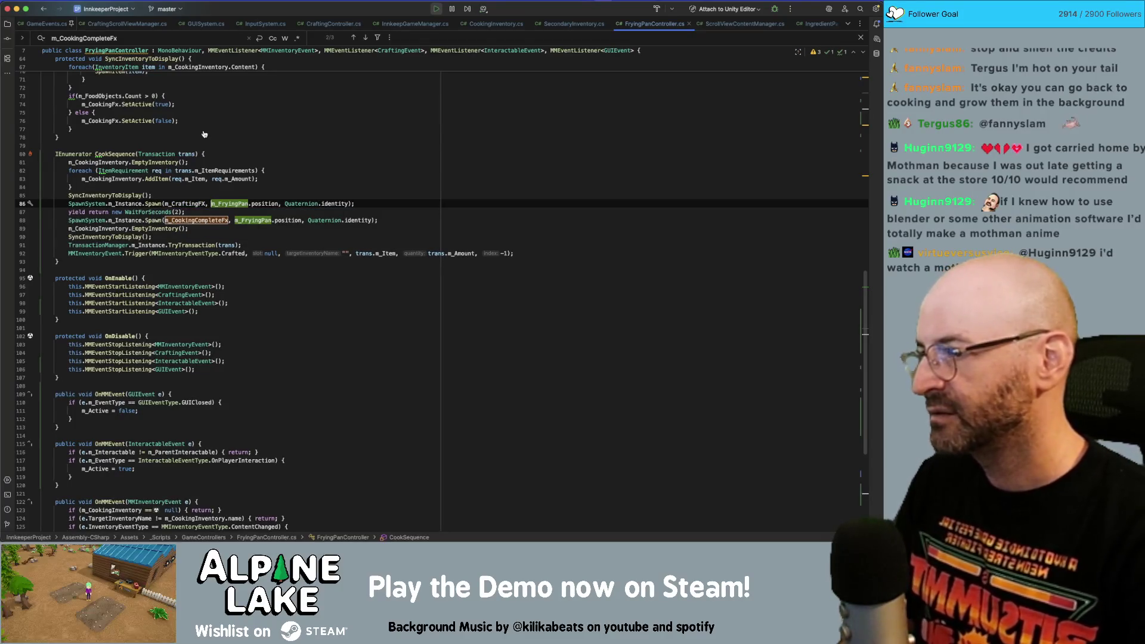
key(super+Tab)
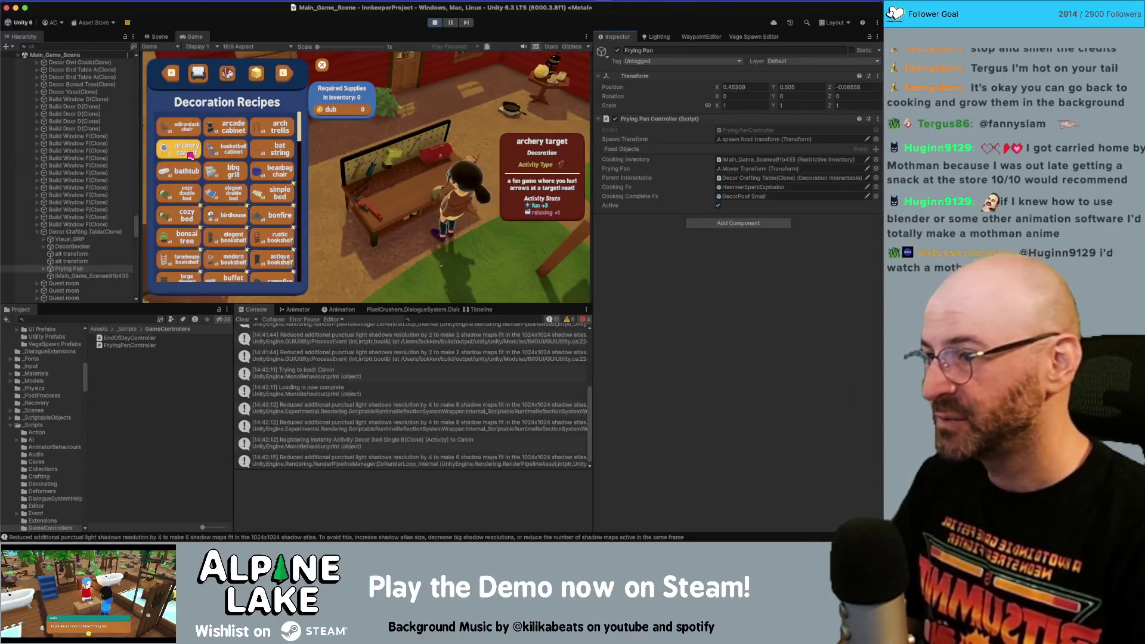
click(434, 23)
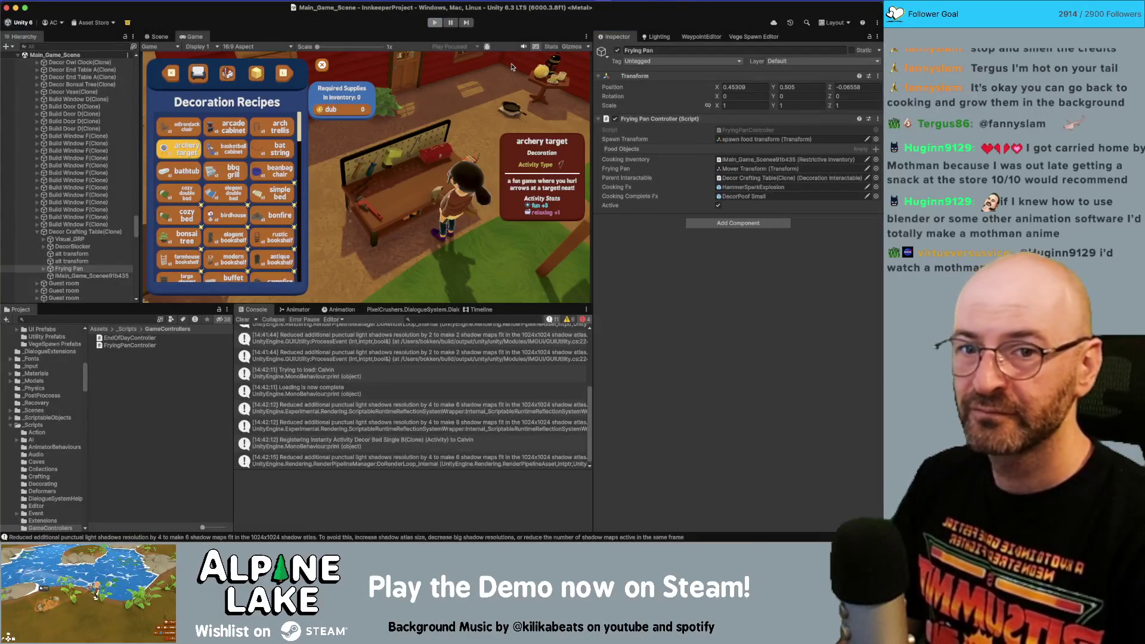
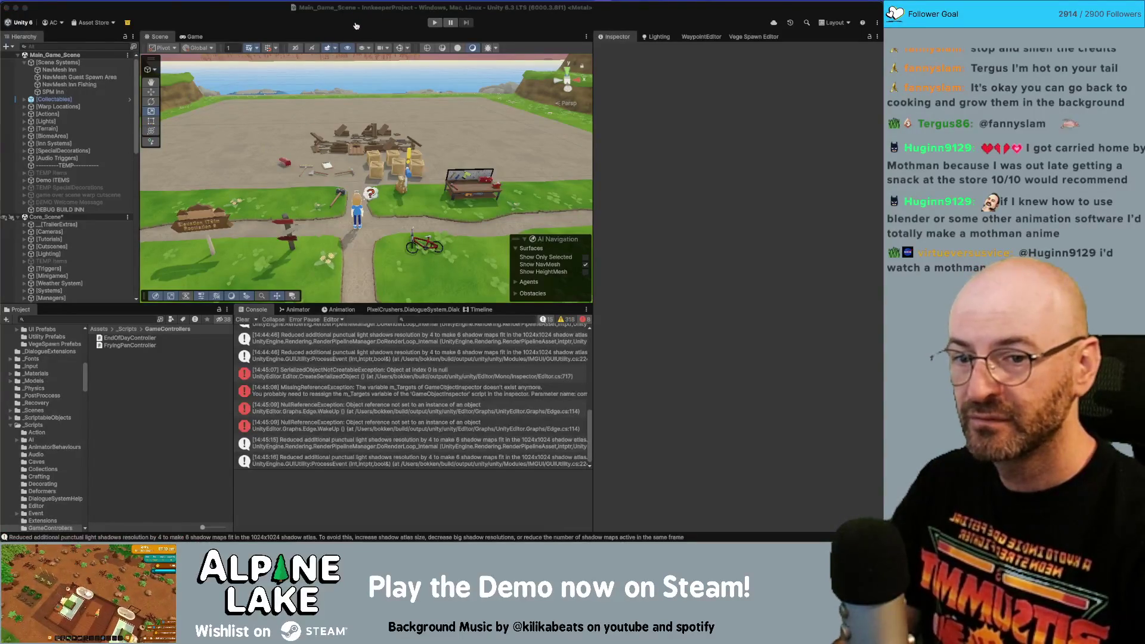
- Plant seed cards along the bottom and middle garden rows
click(792, 222)
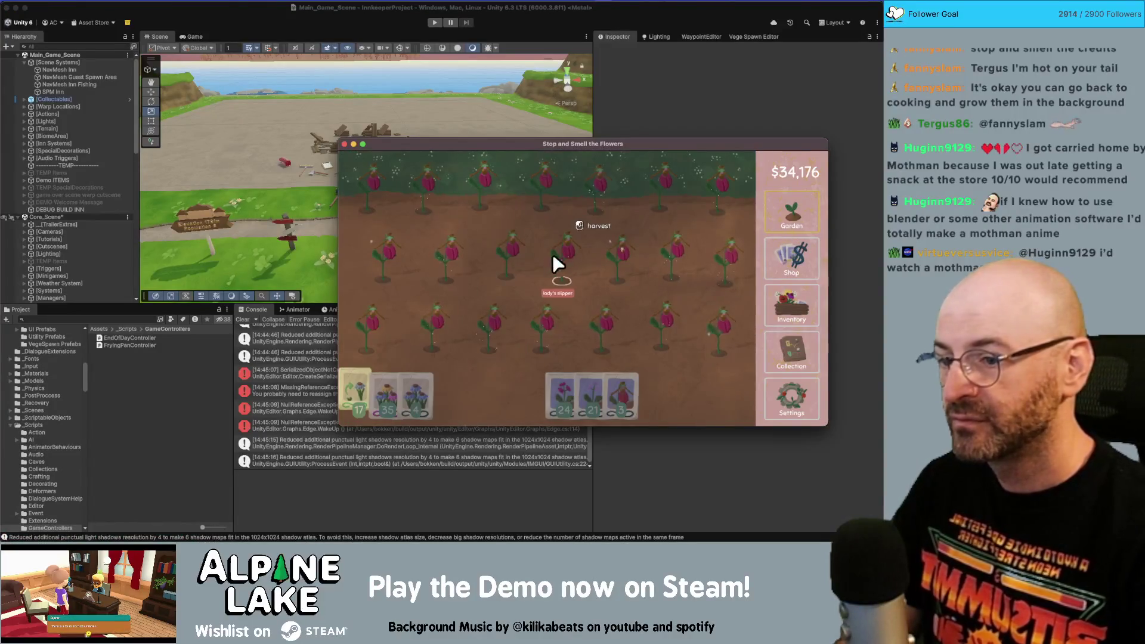
drag(623, 386, 525, 358)
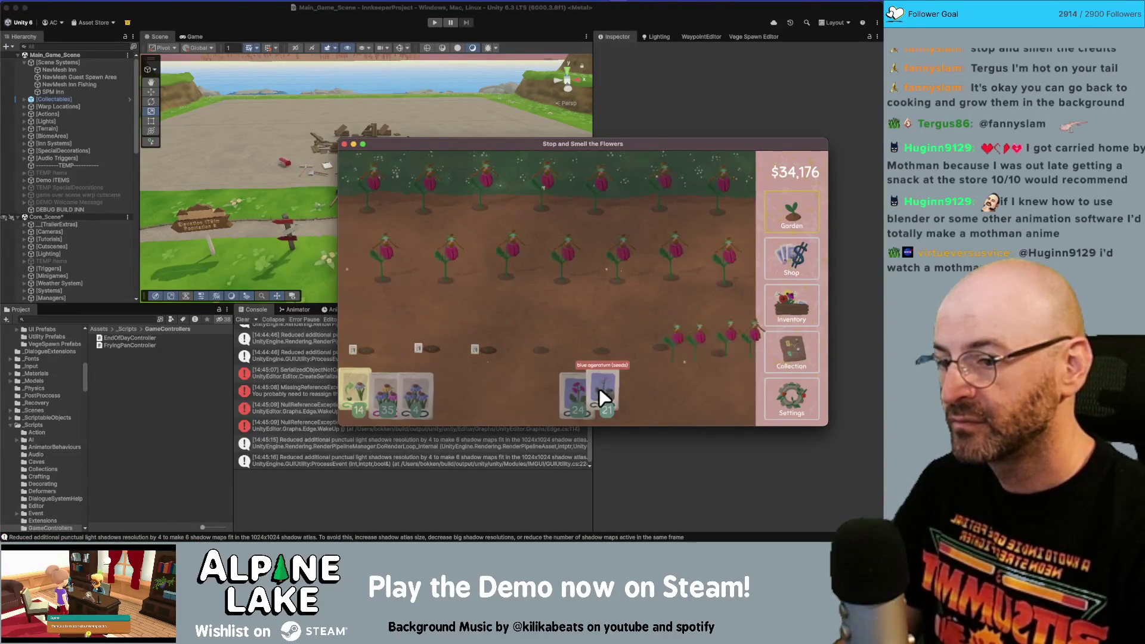
mouse_move(598, 387)
mouse_down()
mouse_move(555, 364)
mouse_move(728, 333)
mouse_move(384, 268)
mouse_move(503, 253)
mouse_move(568, 295)
mouse_move(607, 187)
mouse_move(308, 195)
mouse_move(594, 220)
mouse_up()
- Turn red flowers into seeds and sell the rest, reaching $103,808, then view the collection
click(782, 263)
click(789, 301)
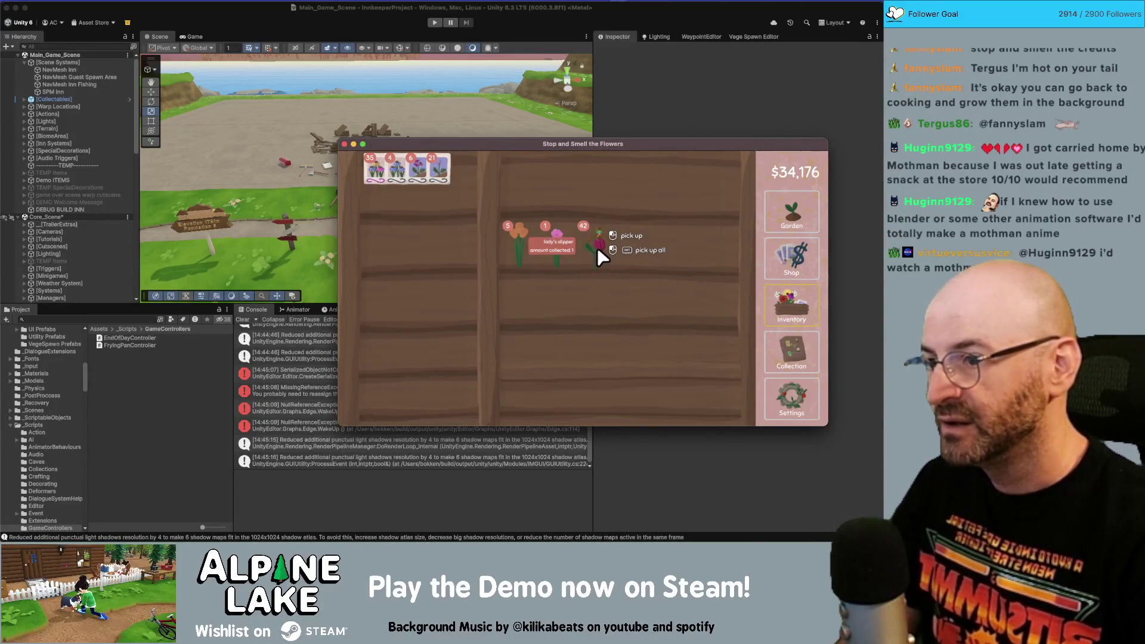
drag(596, 245, 467, 240)
mouse_move(588, 240)
mouse_down()
mouse_move(606, 238)
mouse_move(623, 177)
mouse_up()
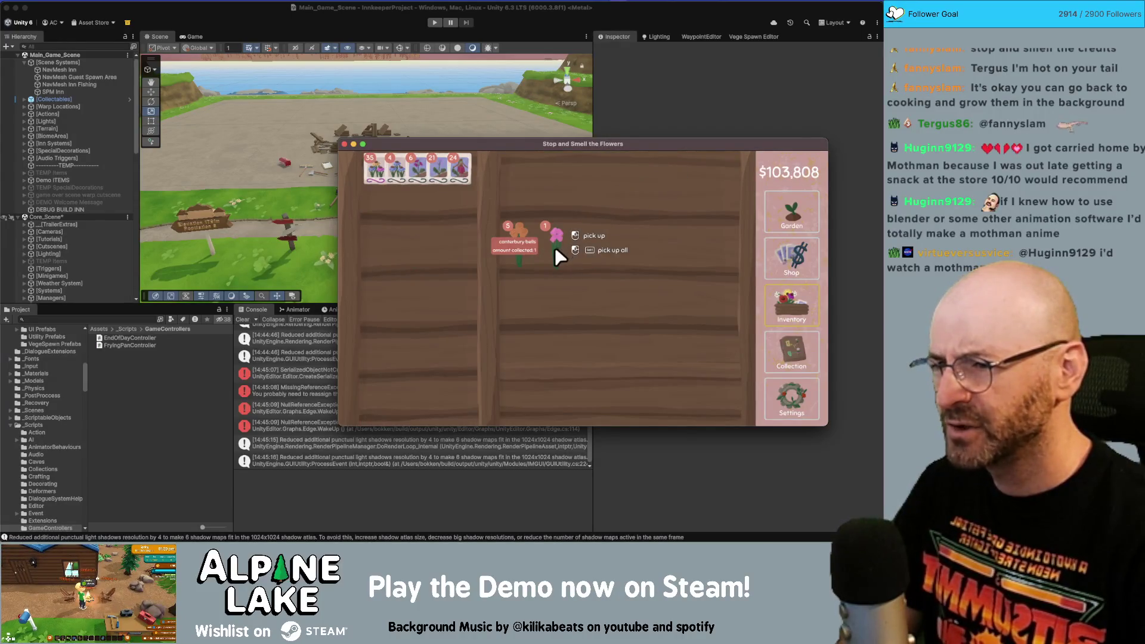
click(795, 360)
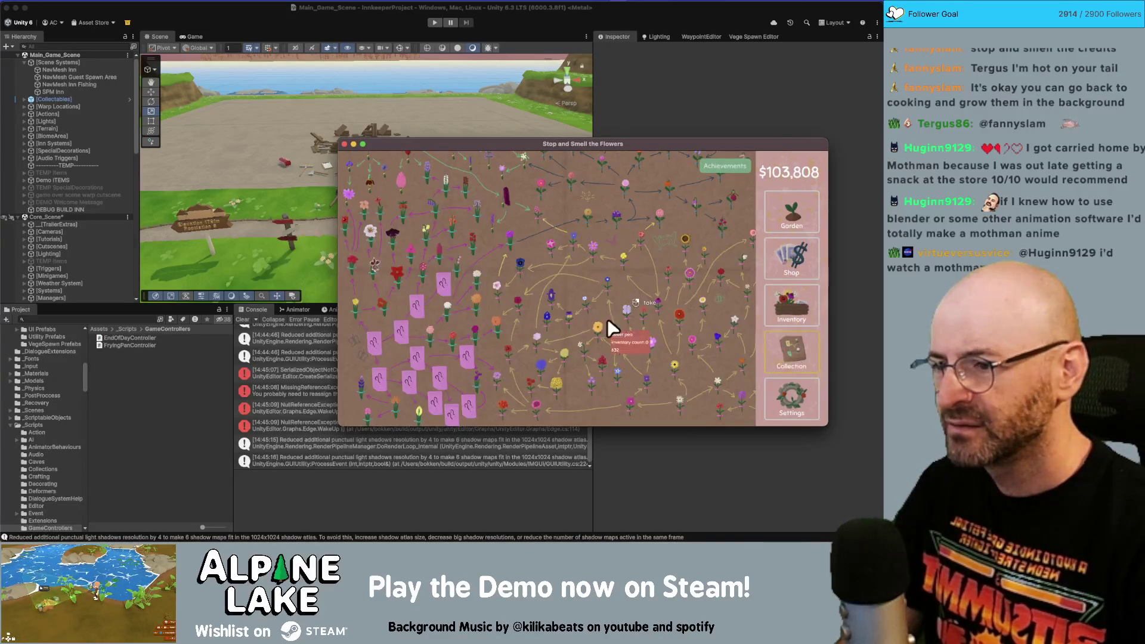
- Browse the game tabs and pan around the flower collection map
scroll(651, 309, up, 2)
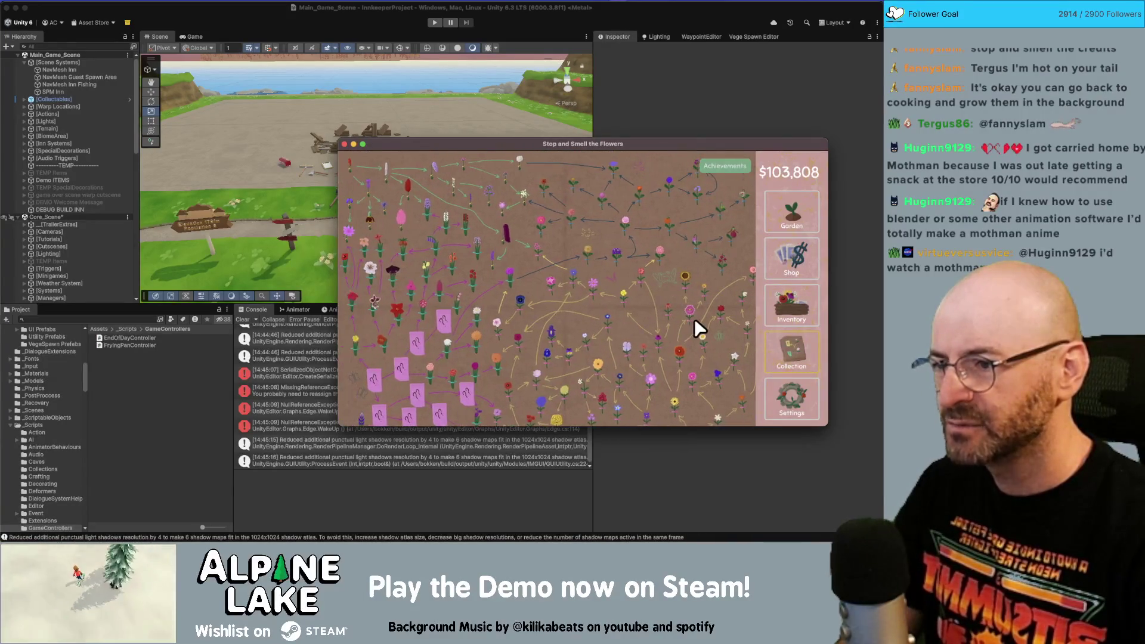
scroll(694, 318, down, 2)
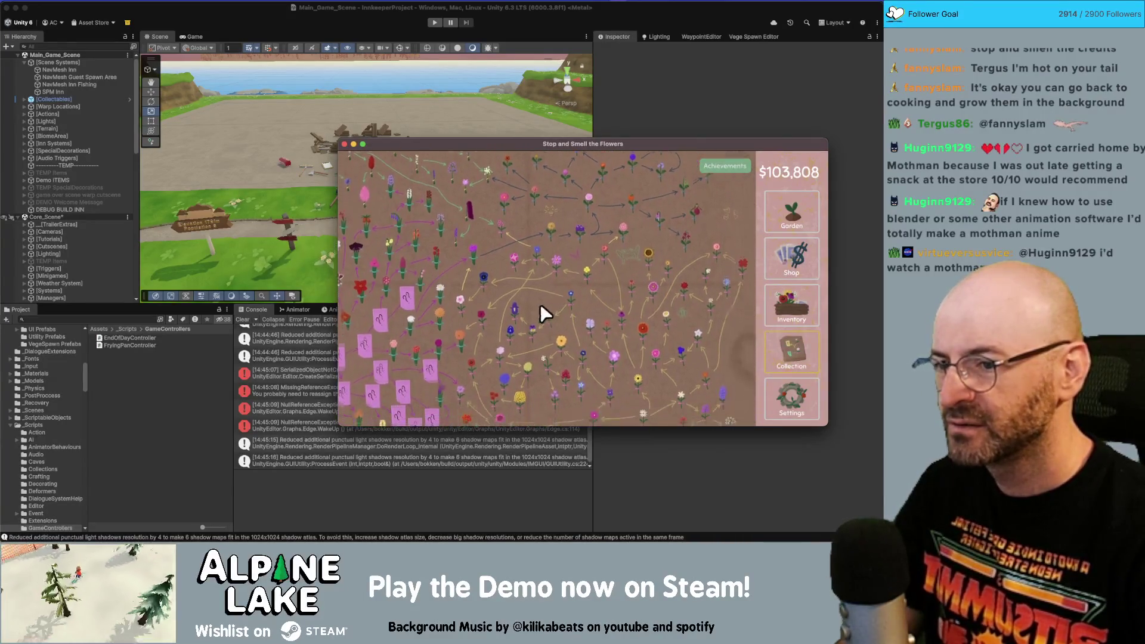
click(786, 214)
click(805, 289)
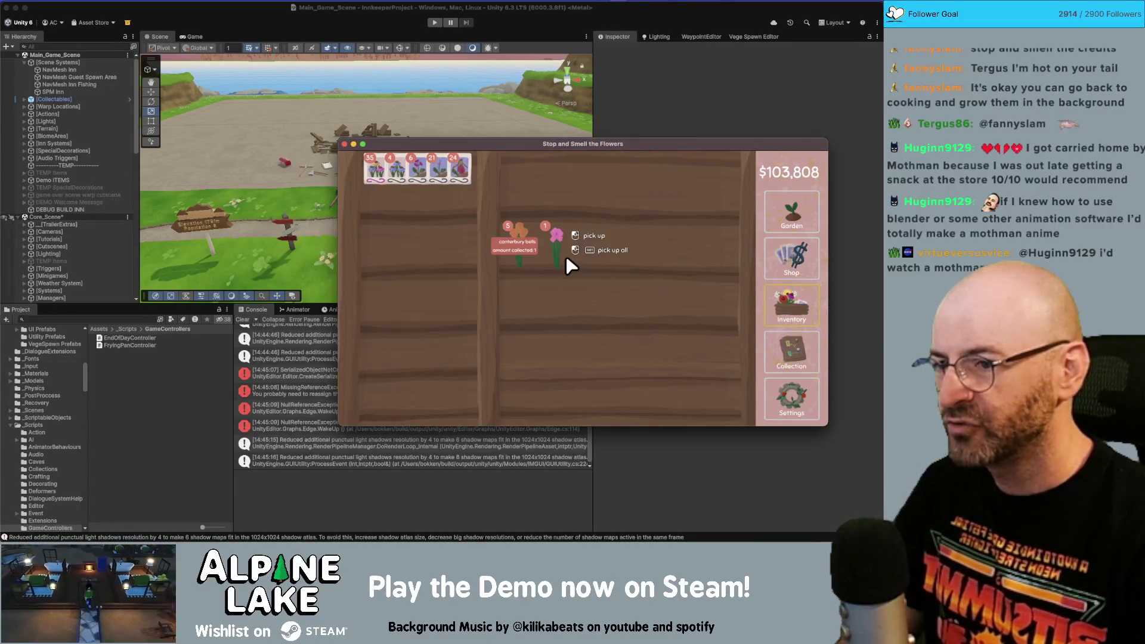
click(792, 248)
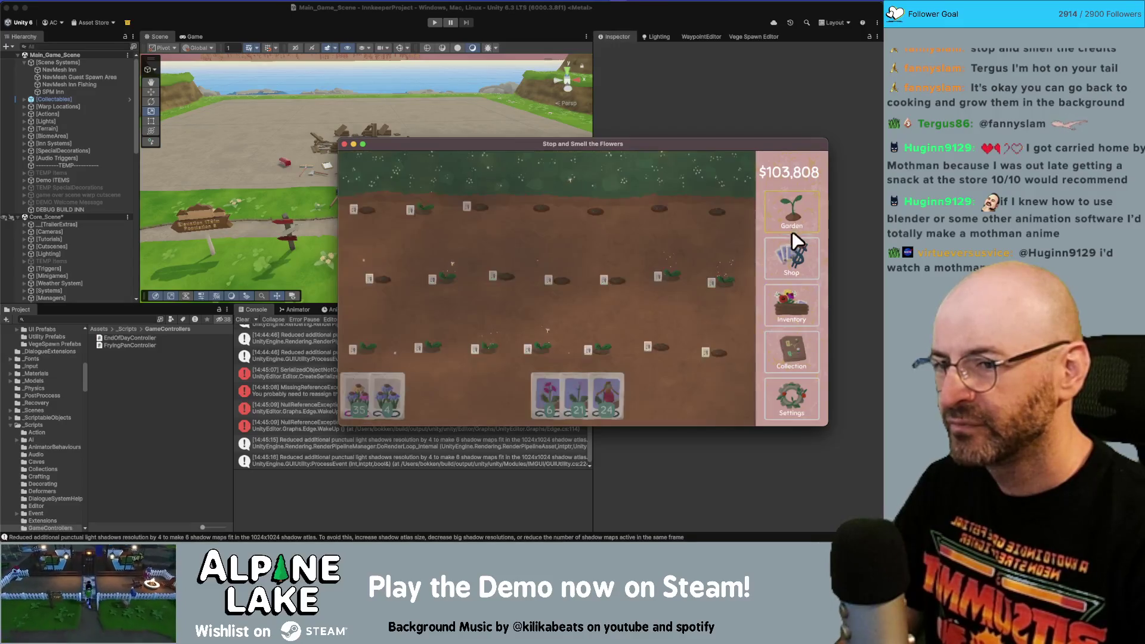
click(799, 305)
click(796, 352)
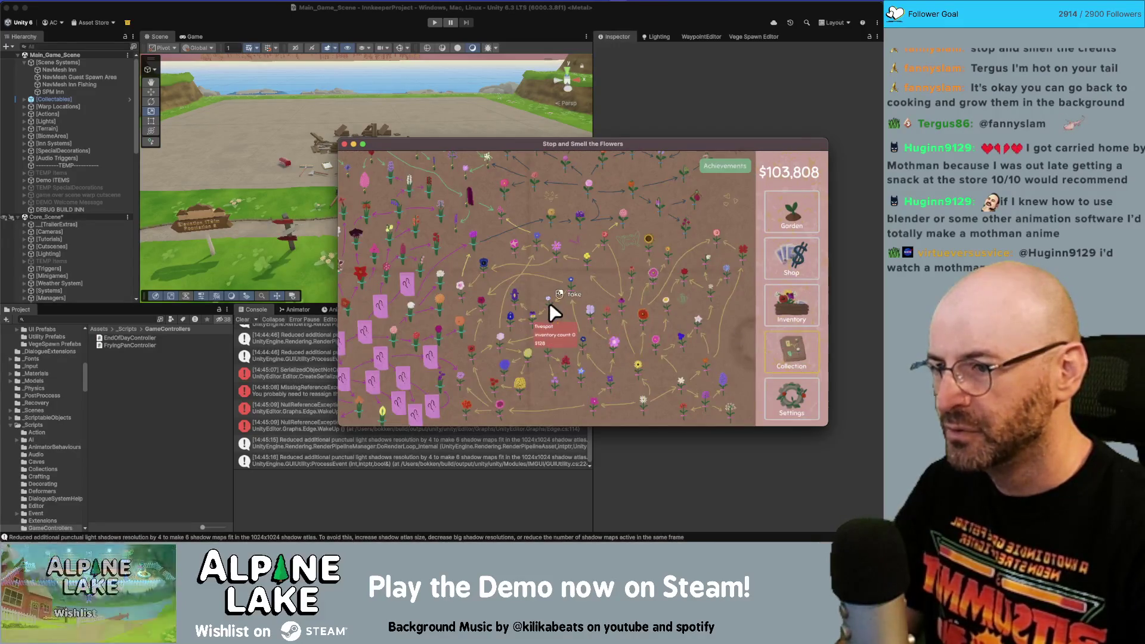
drag(579, 290, 615, 290)
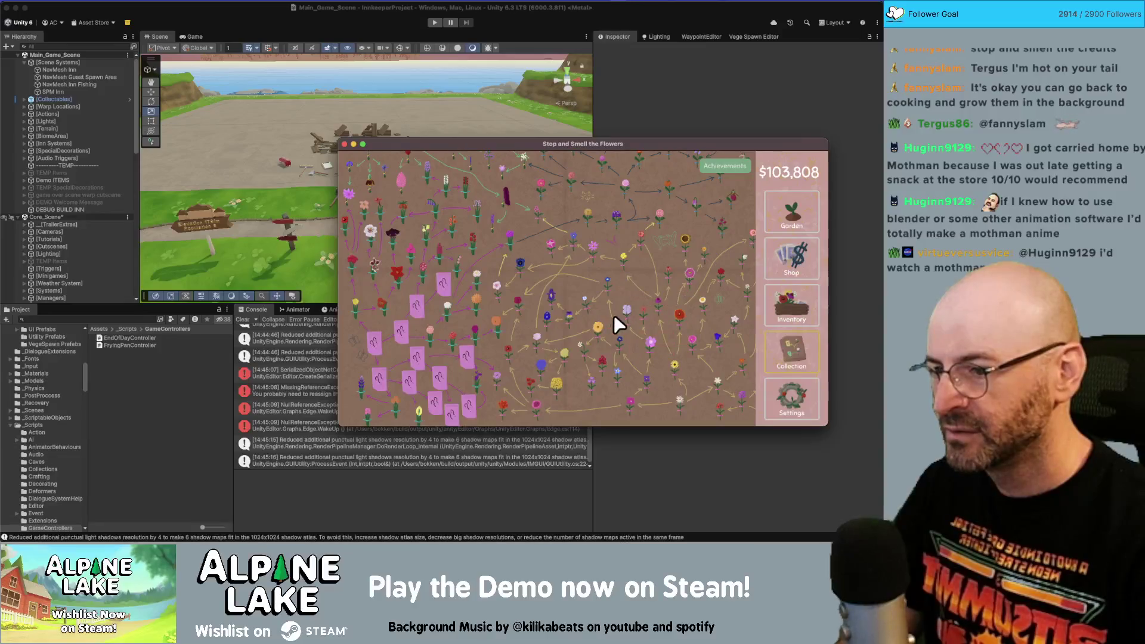
scroll(617, 334, right, 3)
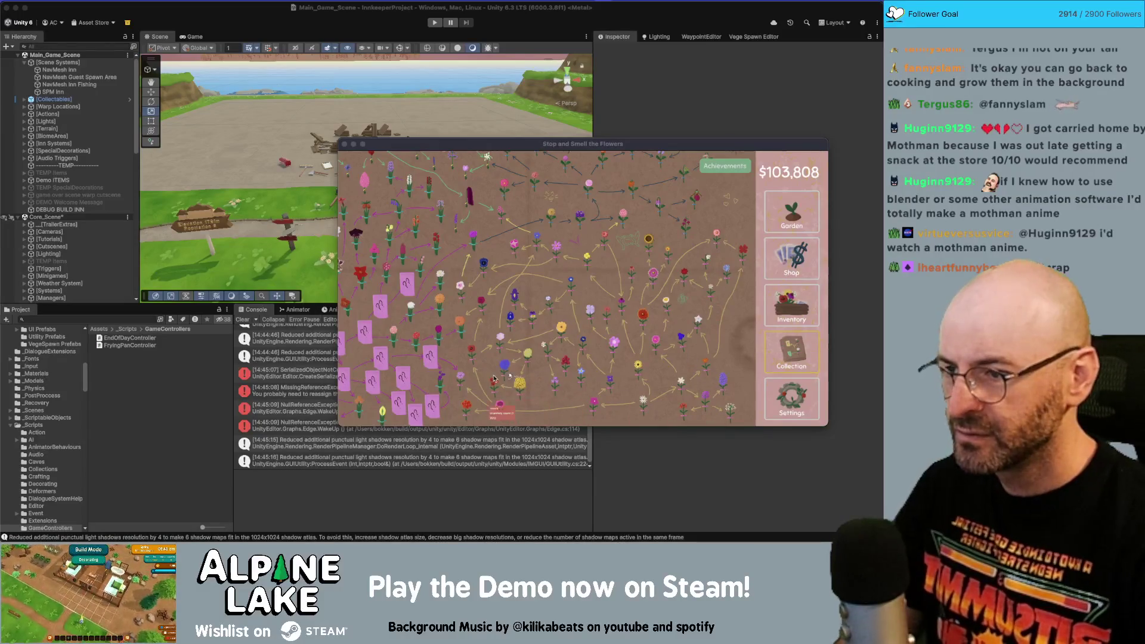
scroll(554, 345, left, 3)
scroll(591, 294, down, 2)
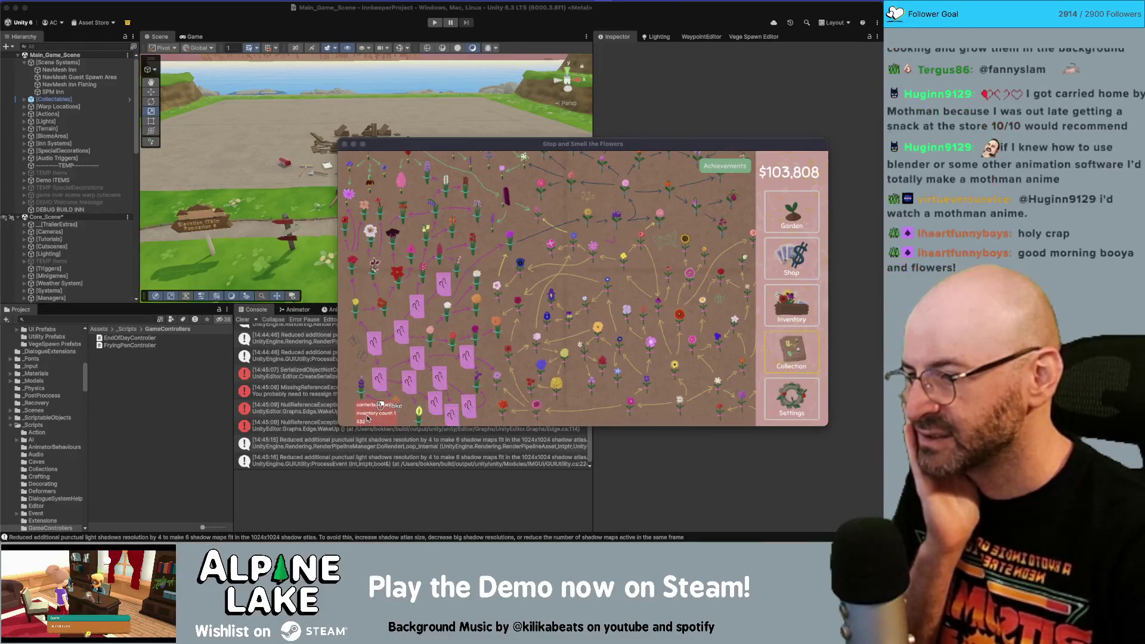
- Sell the pink flower for $32, bringing the balance to $103,840
click(798, 260)
click(796, 213)
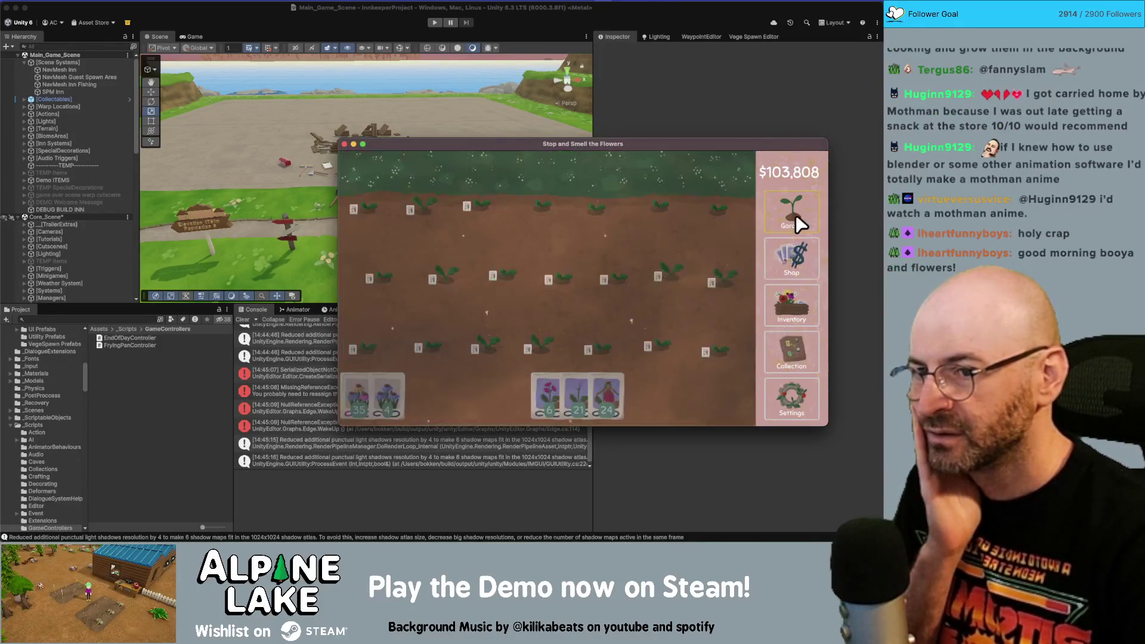
click(796, 312)
mouse_move(556, 237)
mouse_down()
mouse_move(560, 252)
mouse_move(585, 161)
mouse_up()
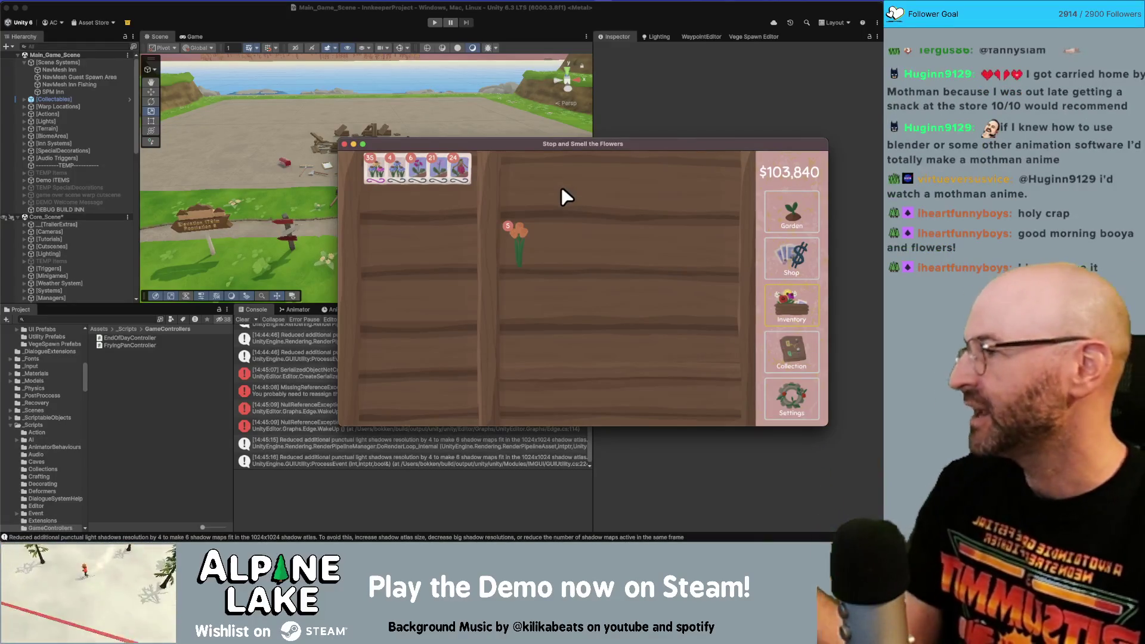
- Switch from Unity back to the flower game and open the seed shop
click(442, 70)
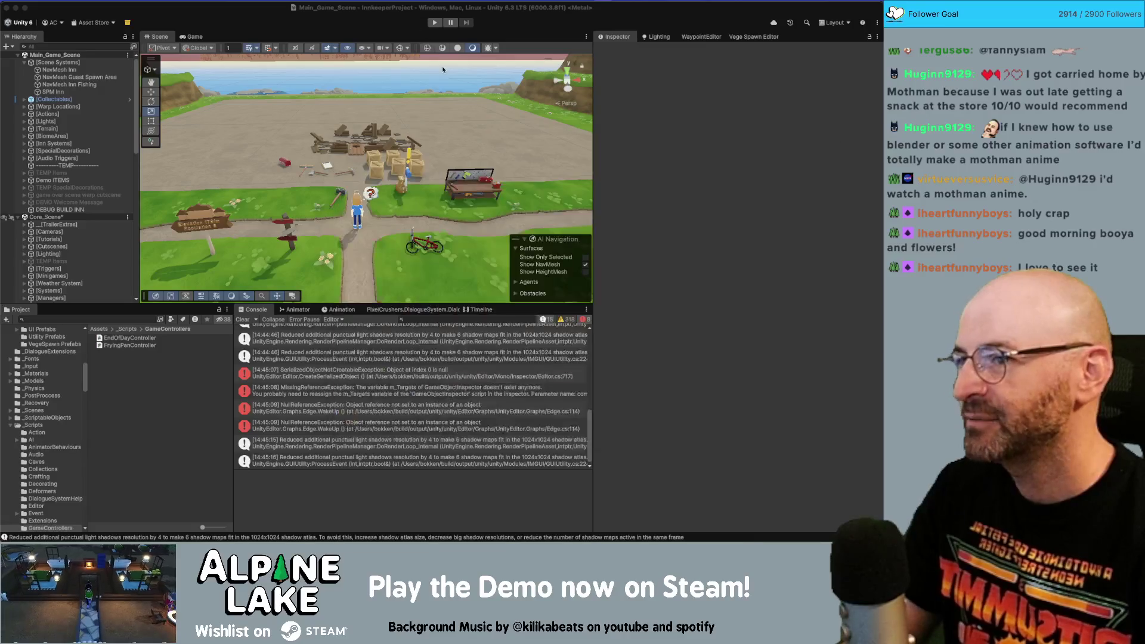
key(super+Tab)
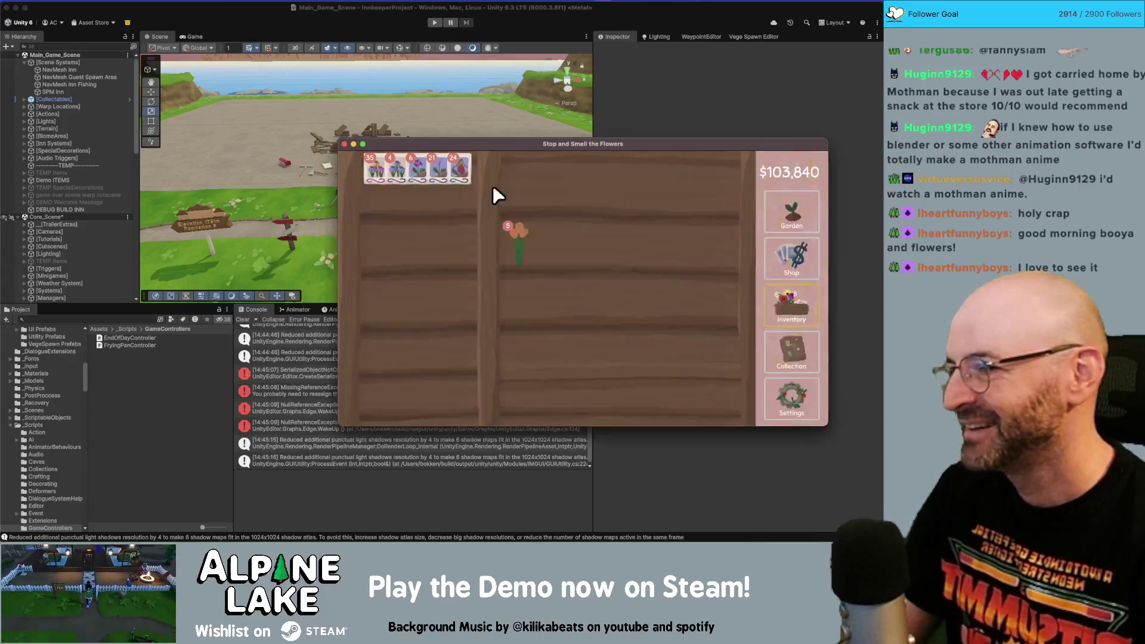
click(788, 345)
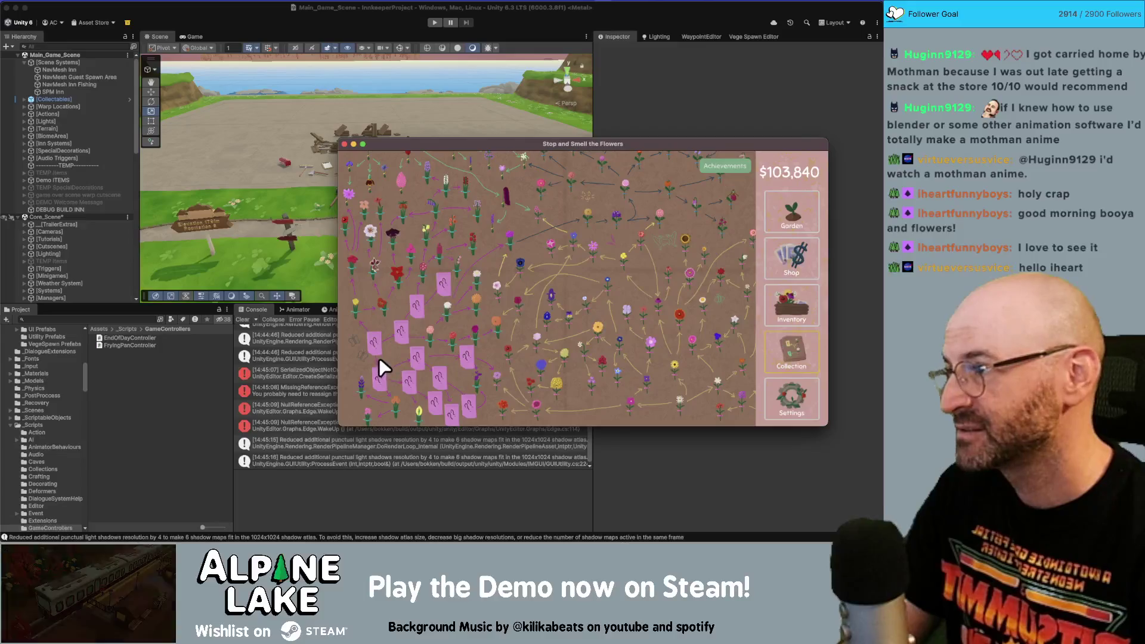
click(787, 256)
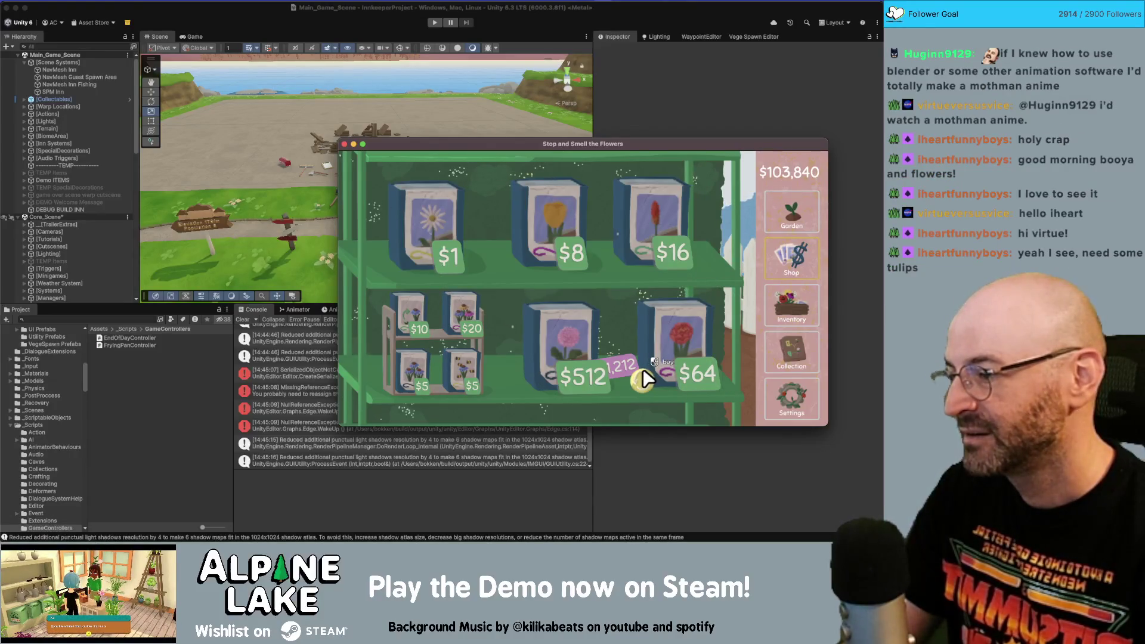
- Look through the game tabs, then buy one $8 tulip seed packet
click(775, 215)
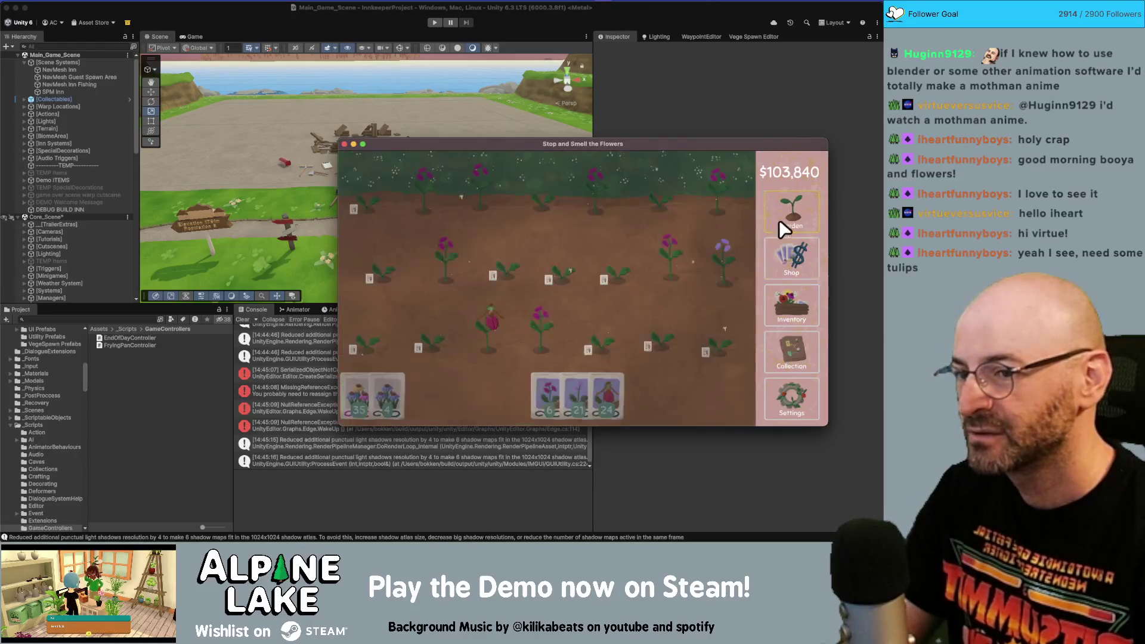
click(788, 261)
click(796, 307)
click(799, 350)
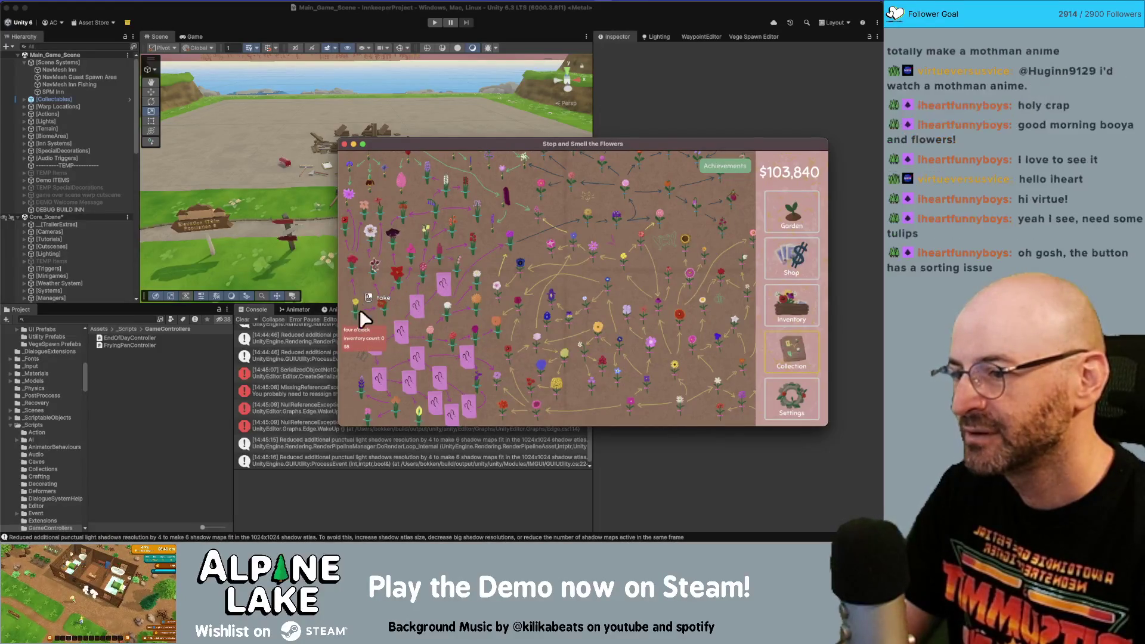
click(793, 292)
click(808, 199)
click(800, 257)
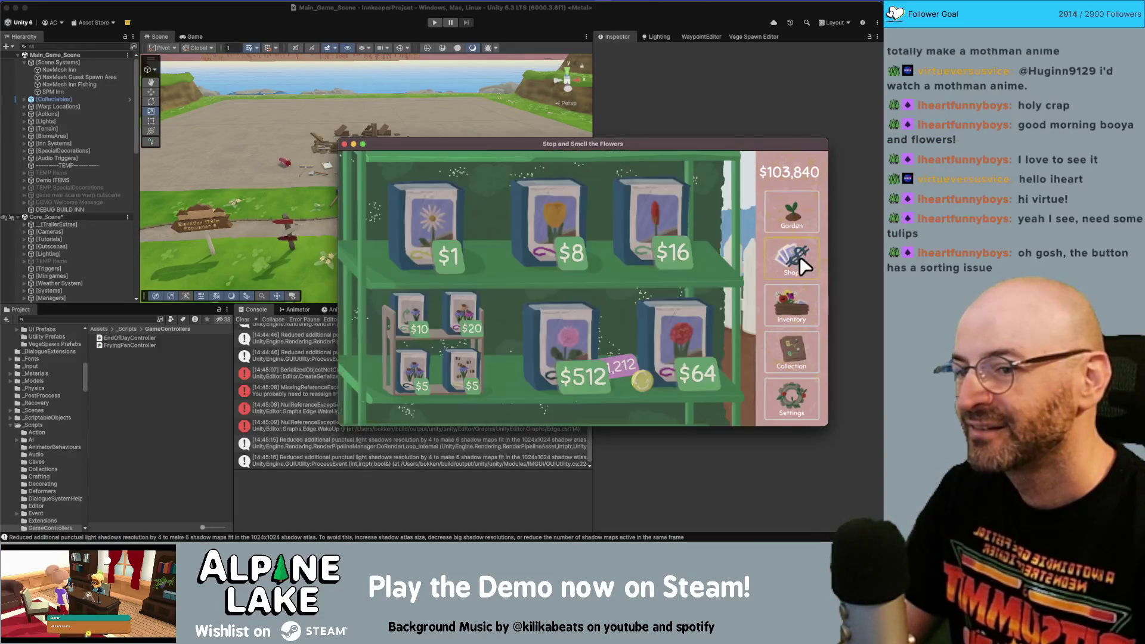
click(557, 234)
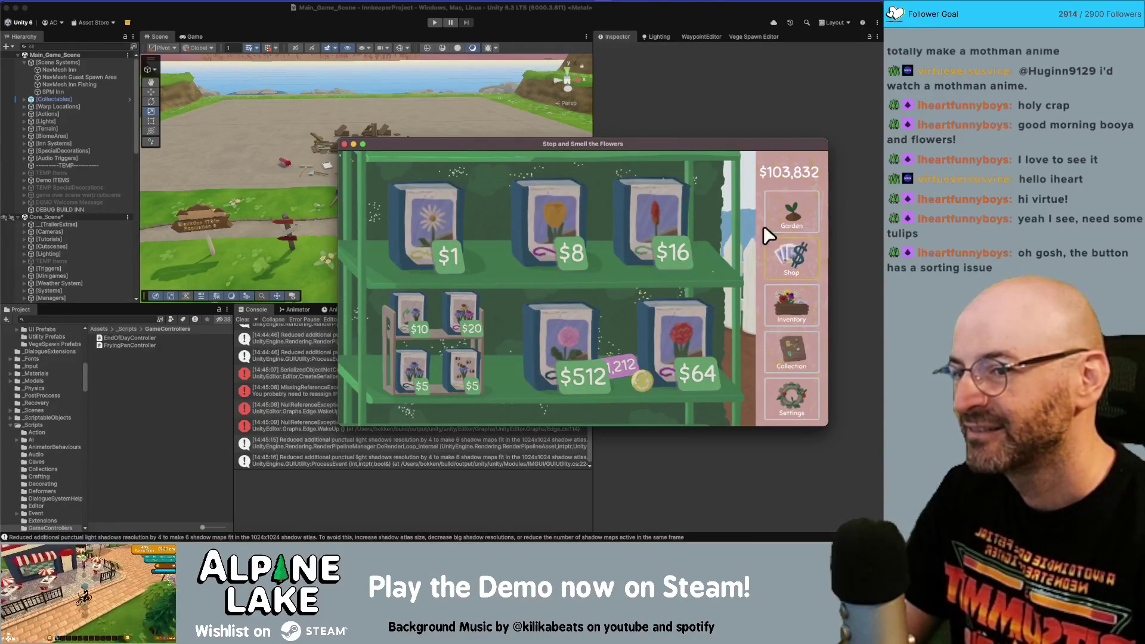
- Buy six more $8 tulip seed packets in the shop
click(798, 222)
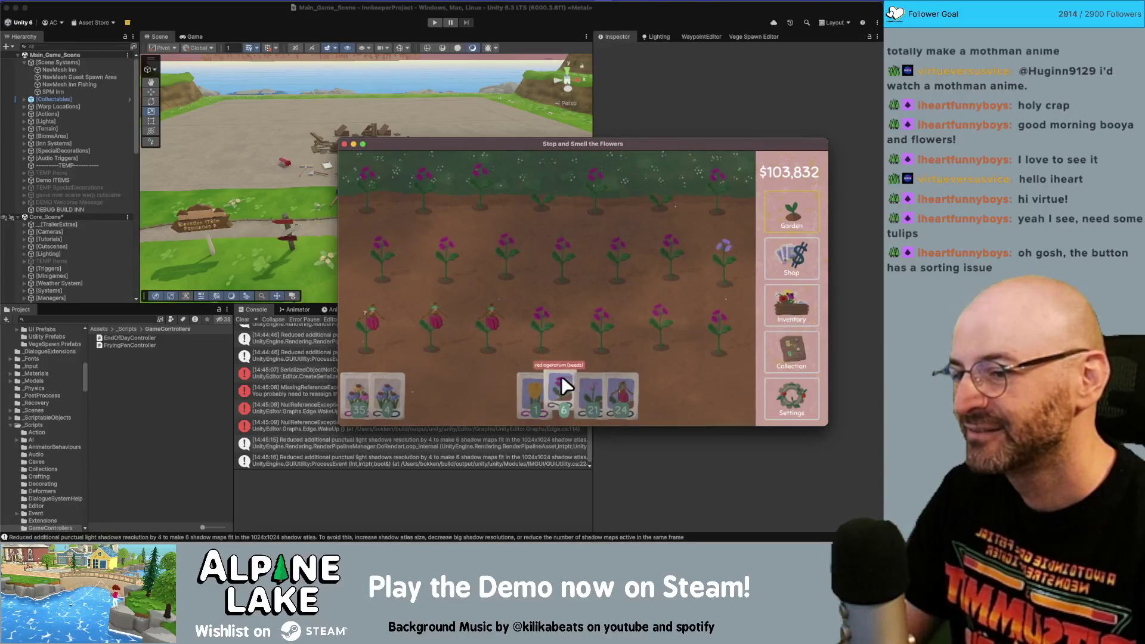
click(784, 307)
click(775, 257)
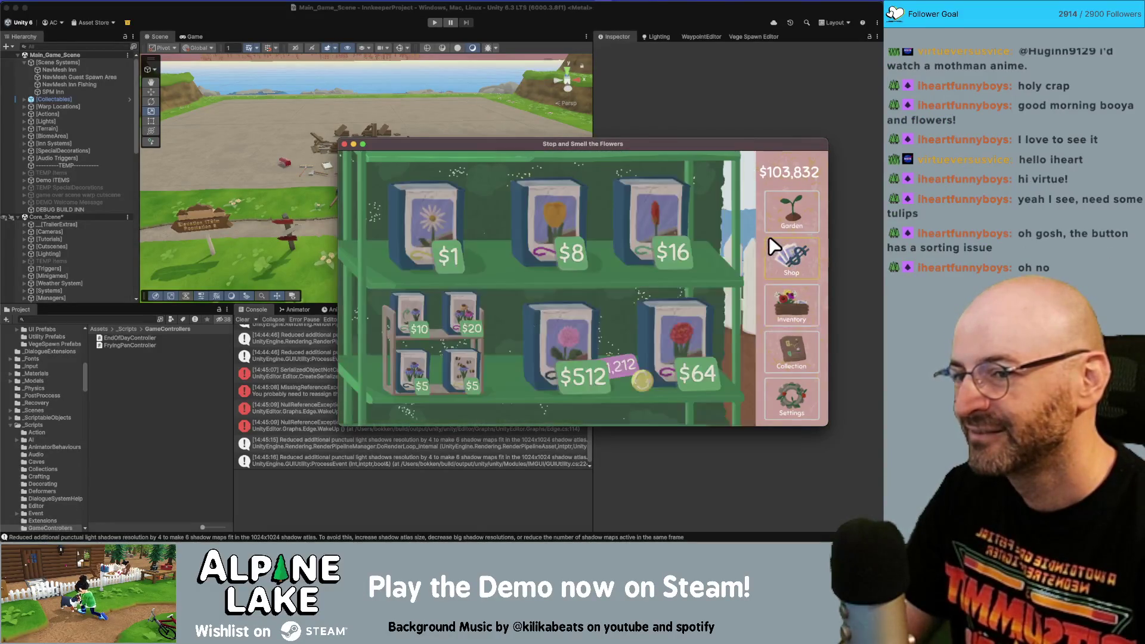
click(569, 242)
click(568, 253)
click(570, 244)
click(573, 239)
click(576, 235)
click(578, 232)
- Plant the tulip seeds across the empty plots, growing a bottom row of seven tulips
click(792, 211)
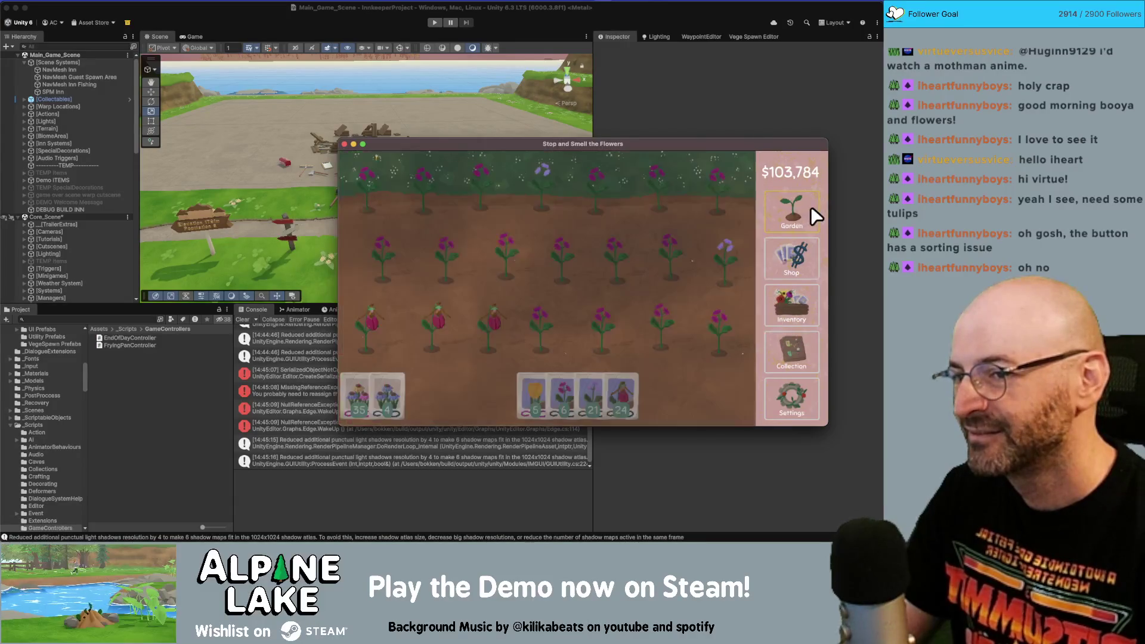
mouse_move(552, 388)
mouse_down()
mouse_move(367, 394)
mouse_move(696, 325)
mouse_move(501, 267)
mouse_move(398, 382)
mouse_up()
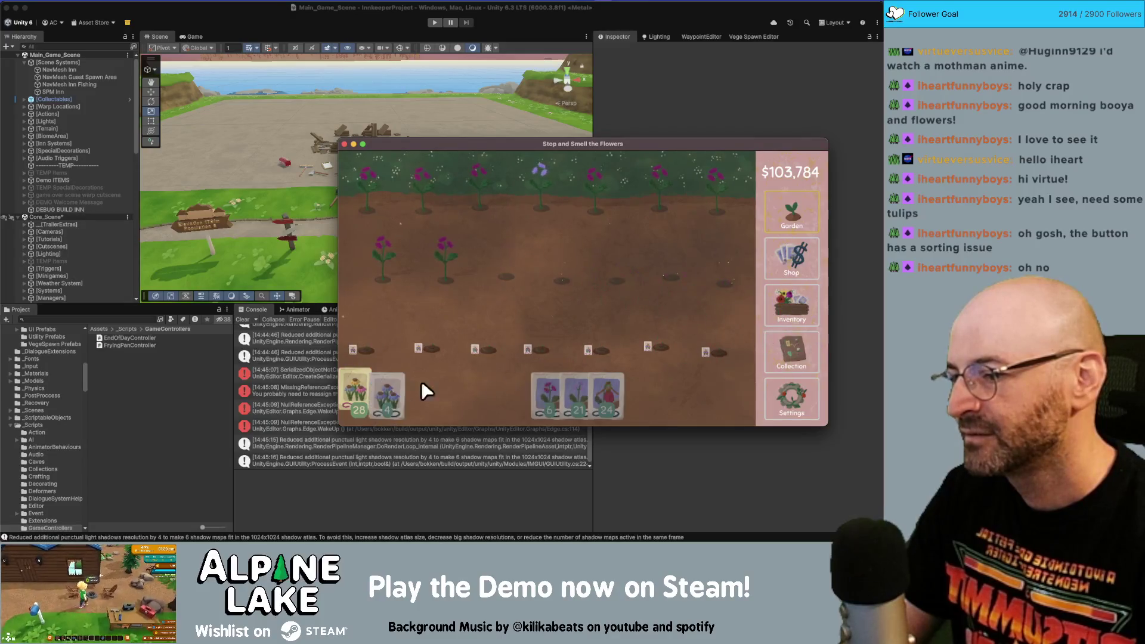
mouse_move(550, 387)
mouse_down()
mouse_move(706, 273)
mouse_move(365, 266)
mouse_move(711, 195)
mouse_move(513, 218)
mouse_up()
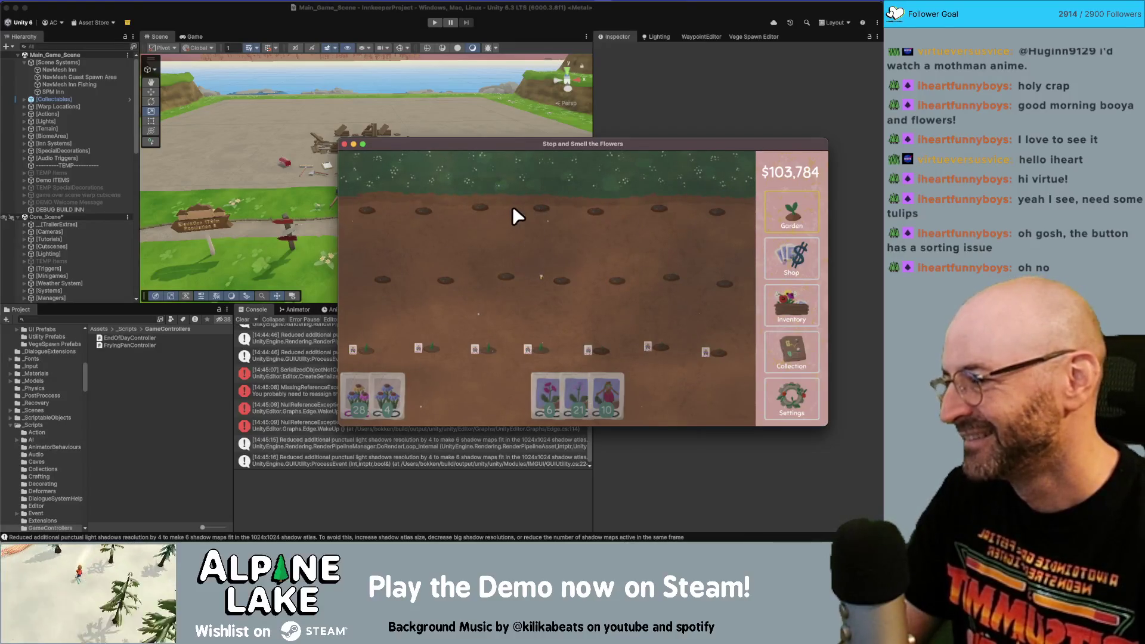
click(779, 271)
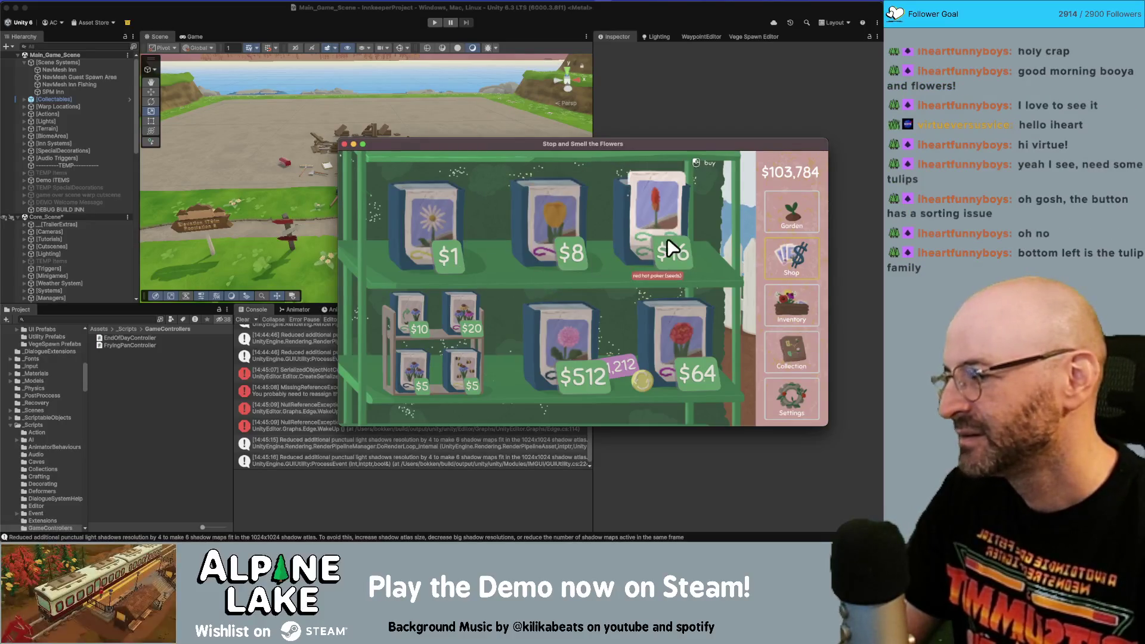
click(799, 205)
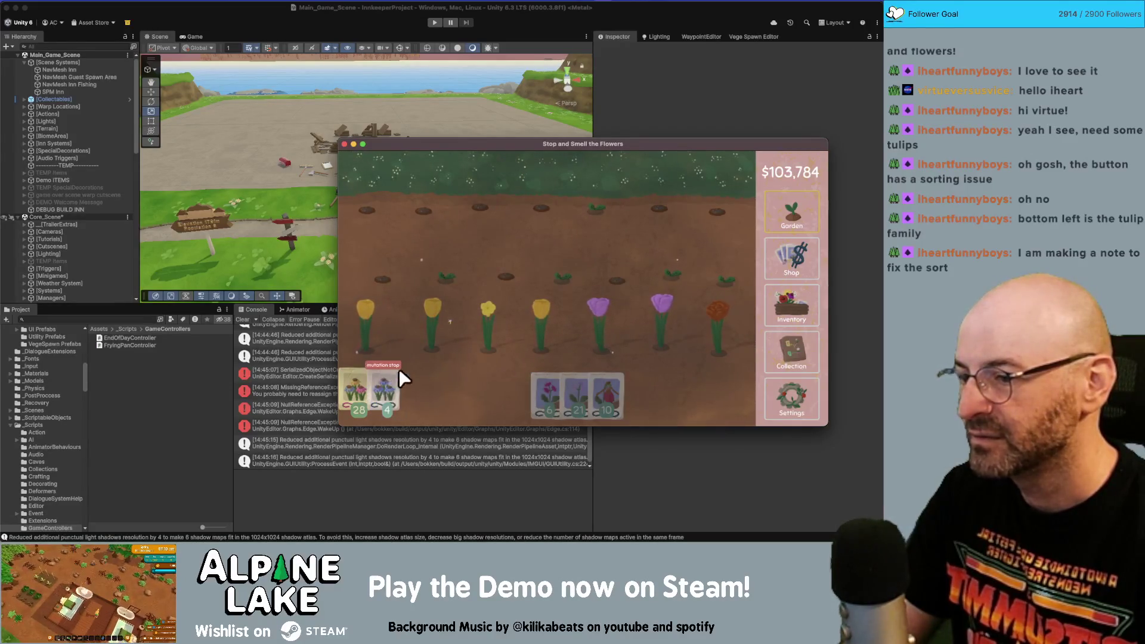
- Harvest the grown tulips from the garden and look over the inventory and collection
click(382, 325)
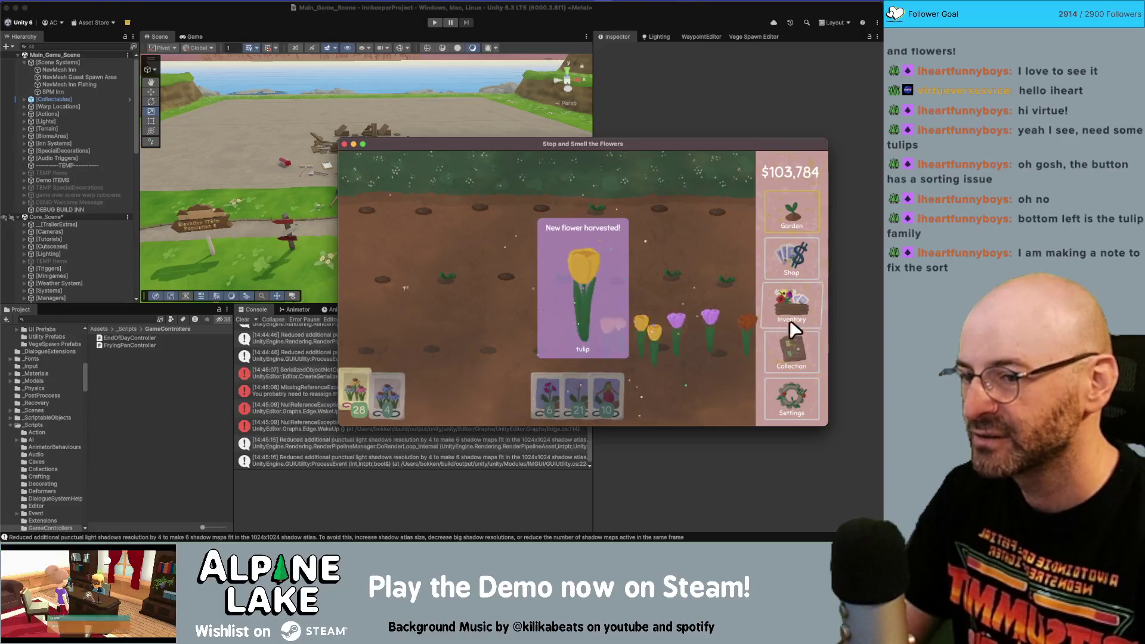
click(703, 272)
click(791, 292)
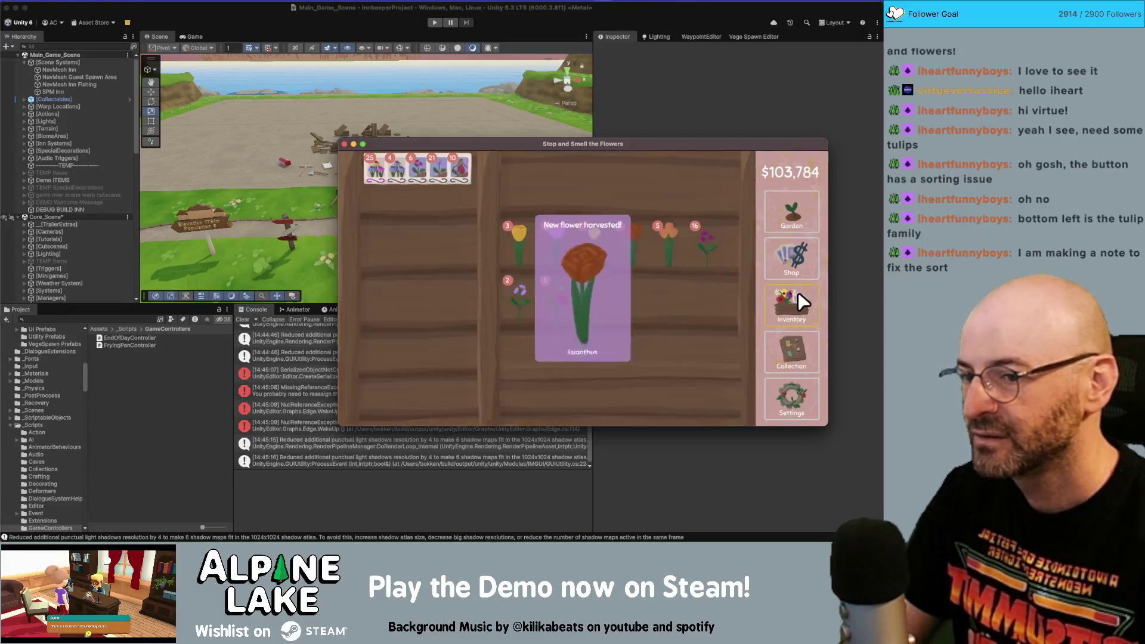
click(793, 256)
click(787, 214)
click(792, 304)
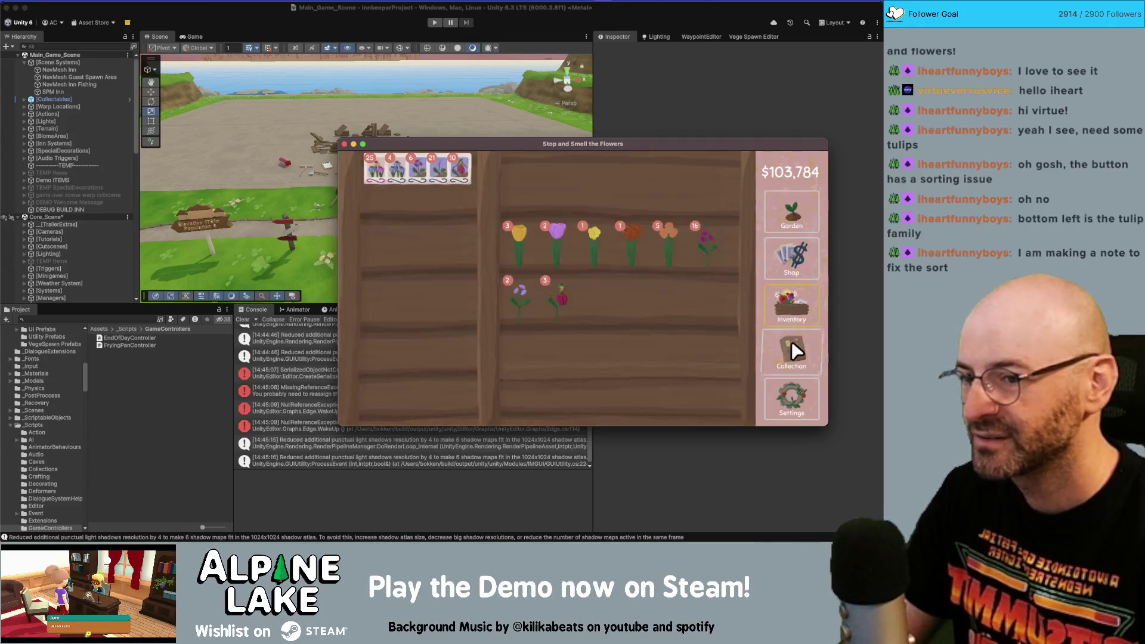
click(790, 351)
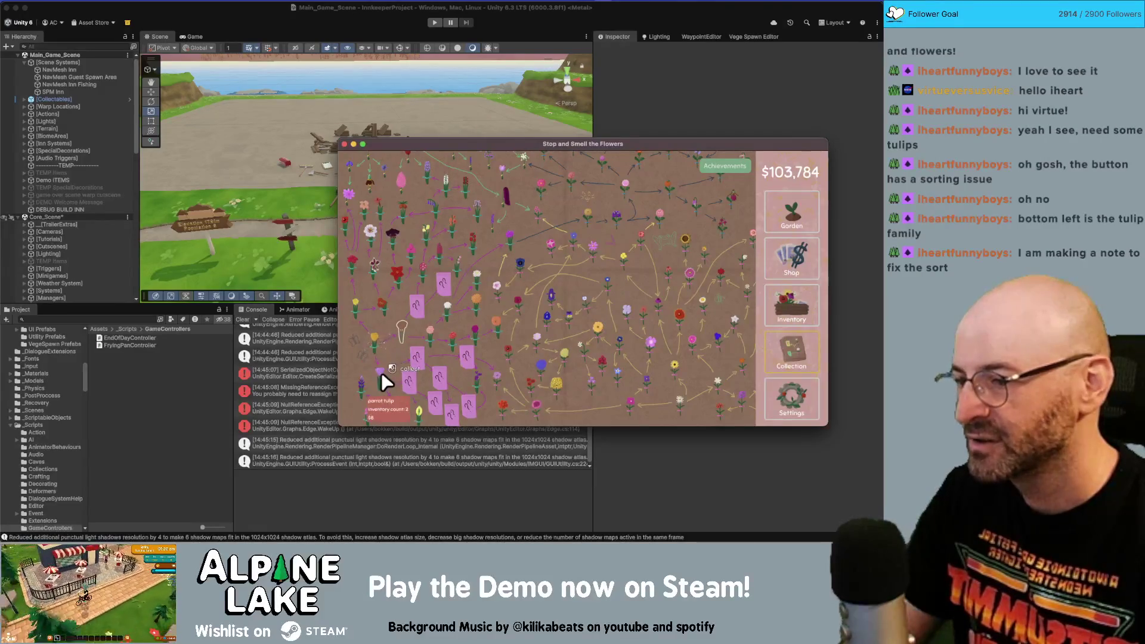
mouse_move(375, 376)
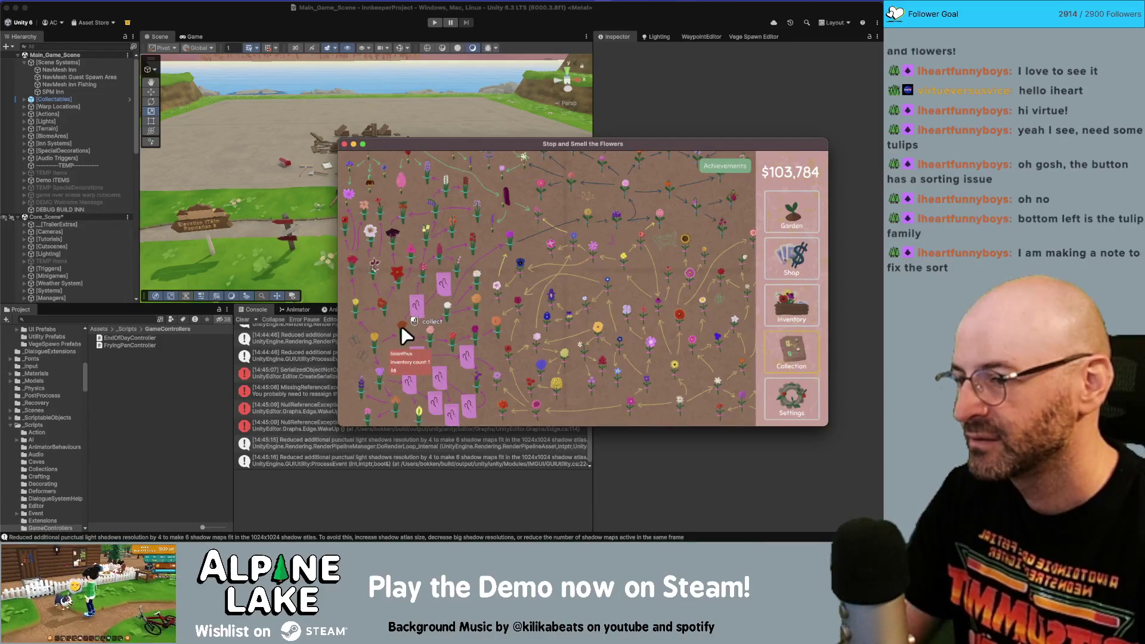
click(786, 311)
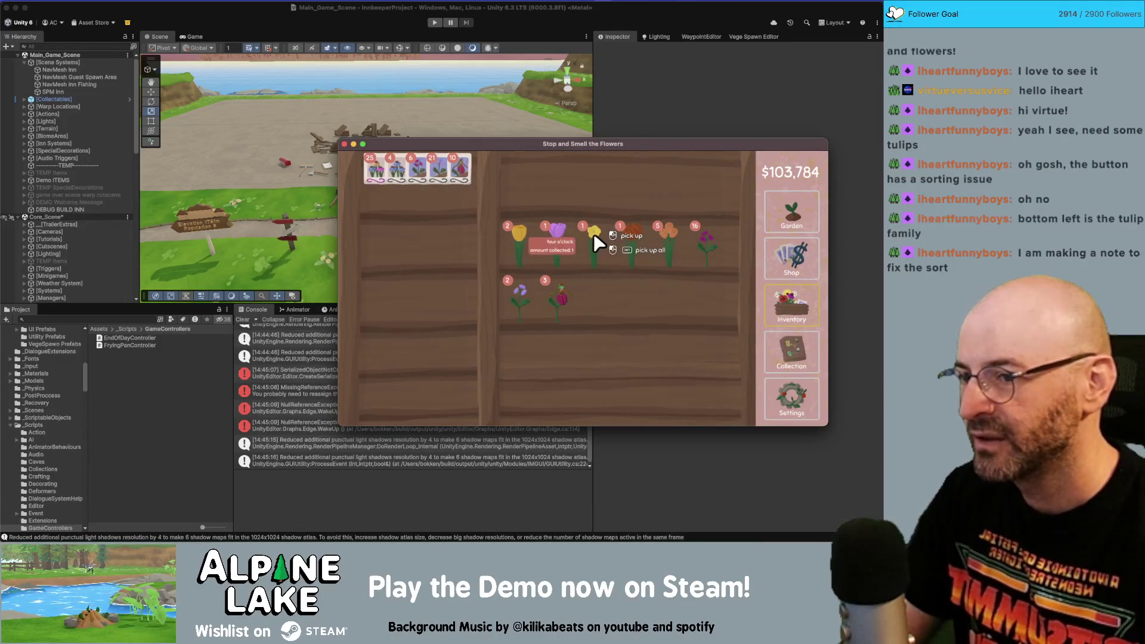
- Sell the parrot tulip, four o'clock and ageratum; harvest seeds from orange flower, red ageratum, lady's slippers
click(555, 243)
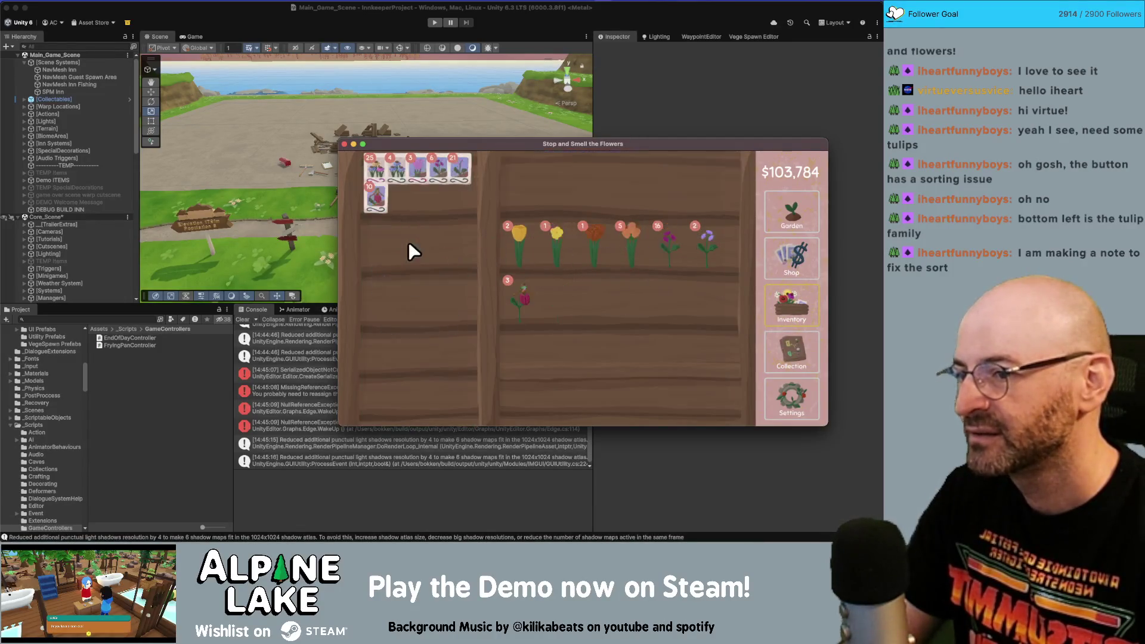
click(514, 239)
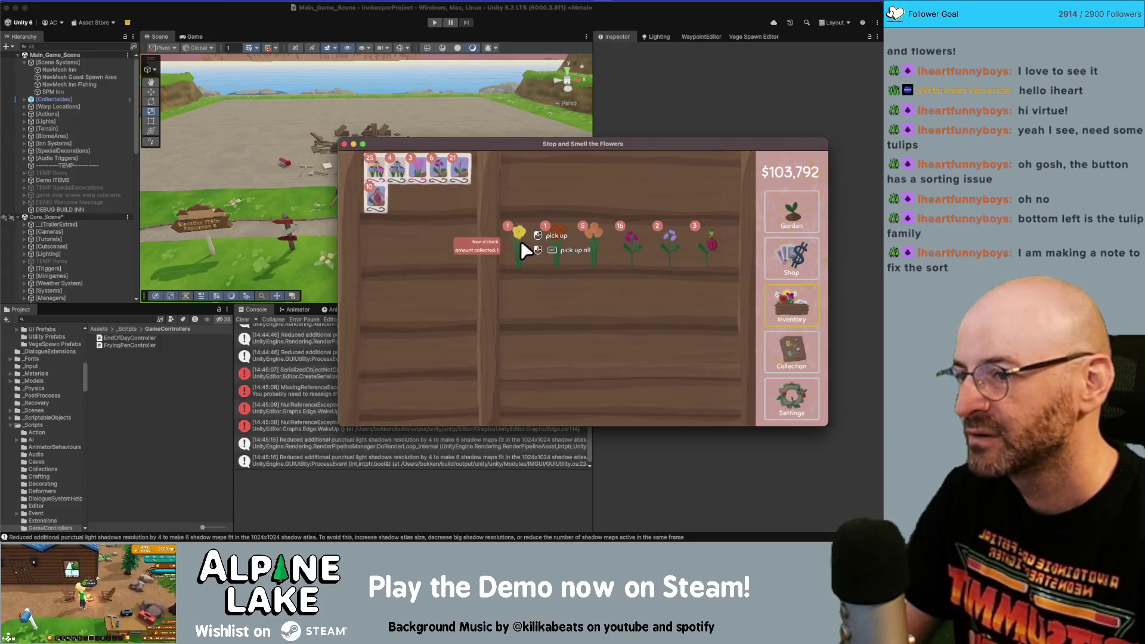
mouse_move(520, 241)
mouse_down()
mouse_move(525, 174)
mouse_move(442, 238)
mouse_up()
drag(514, 248, 542, 188)
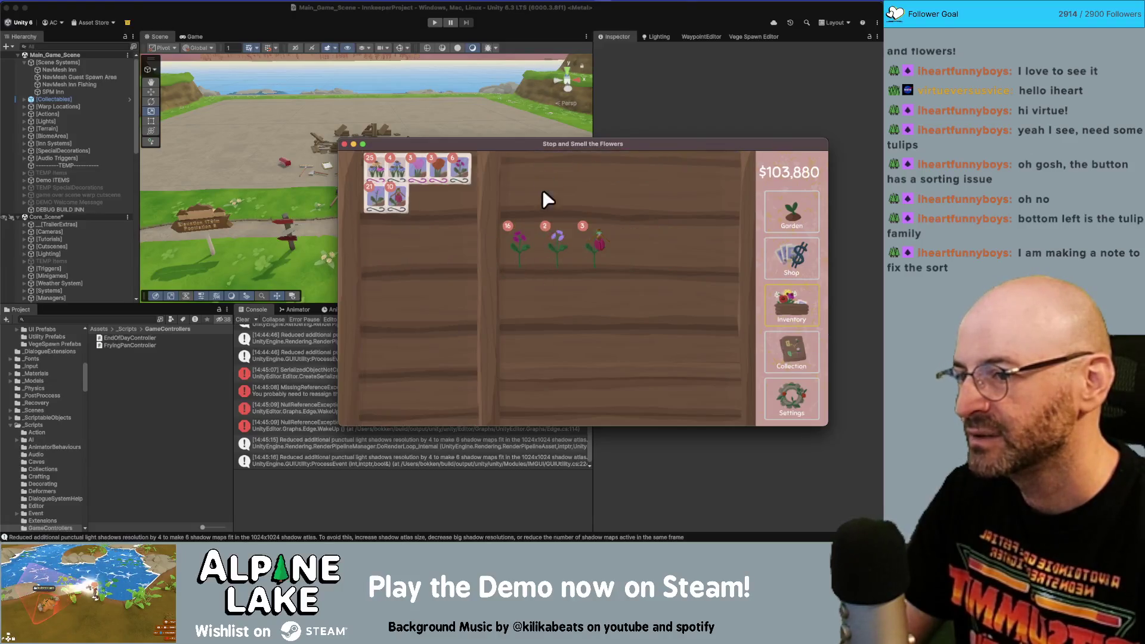
drag(522, 243, 528, 172)
shift+click(517, 251)
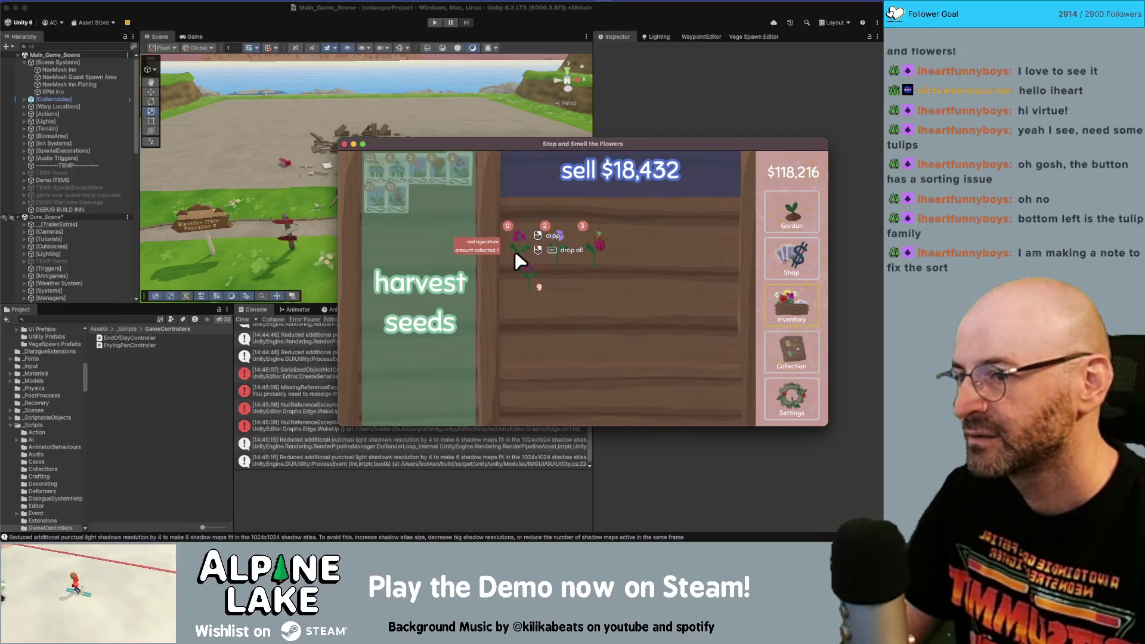
shift+click(436, 233)
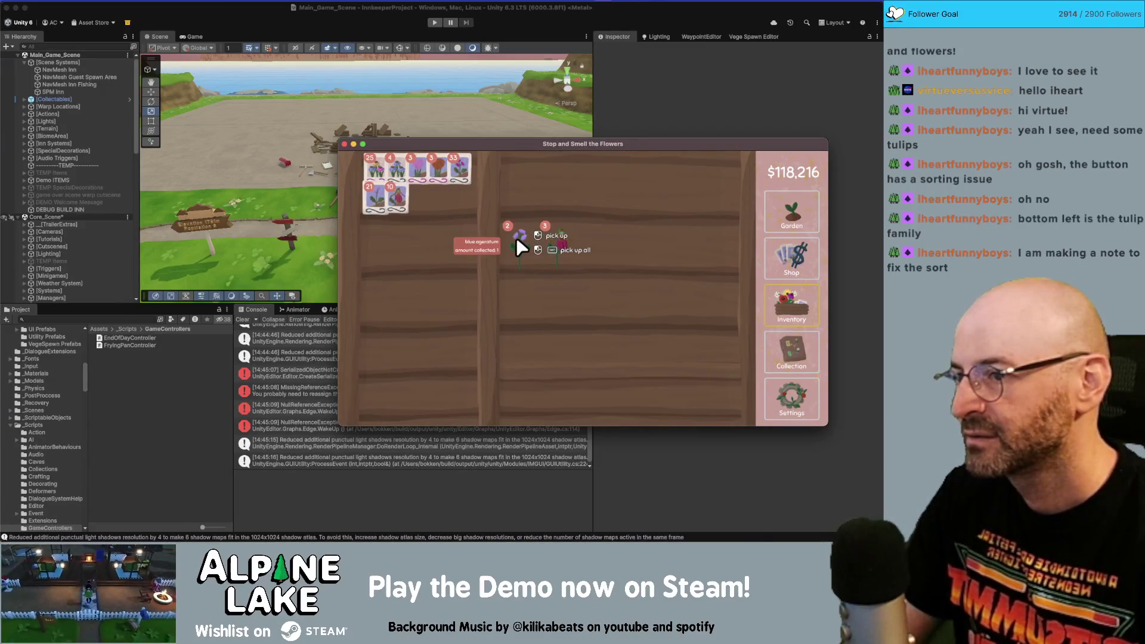
drag(520, 246, 532, 177)
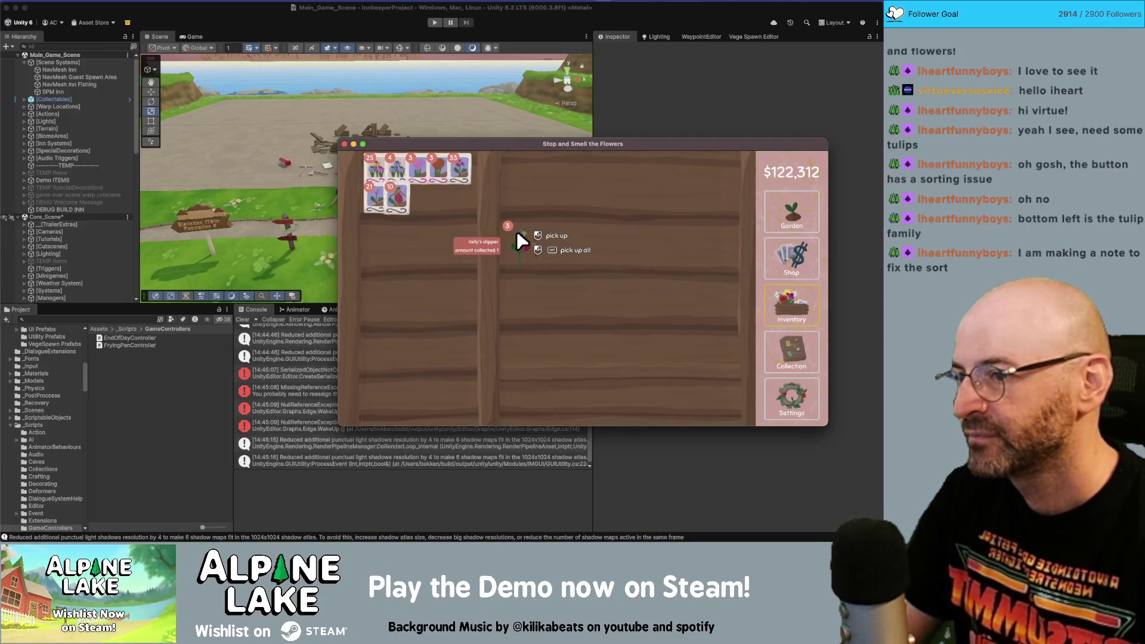
drag(516, 234, 459, 235)
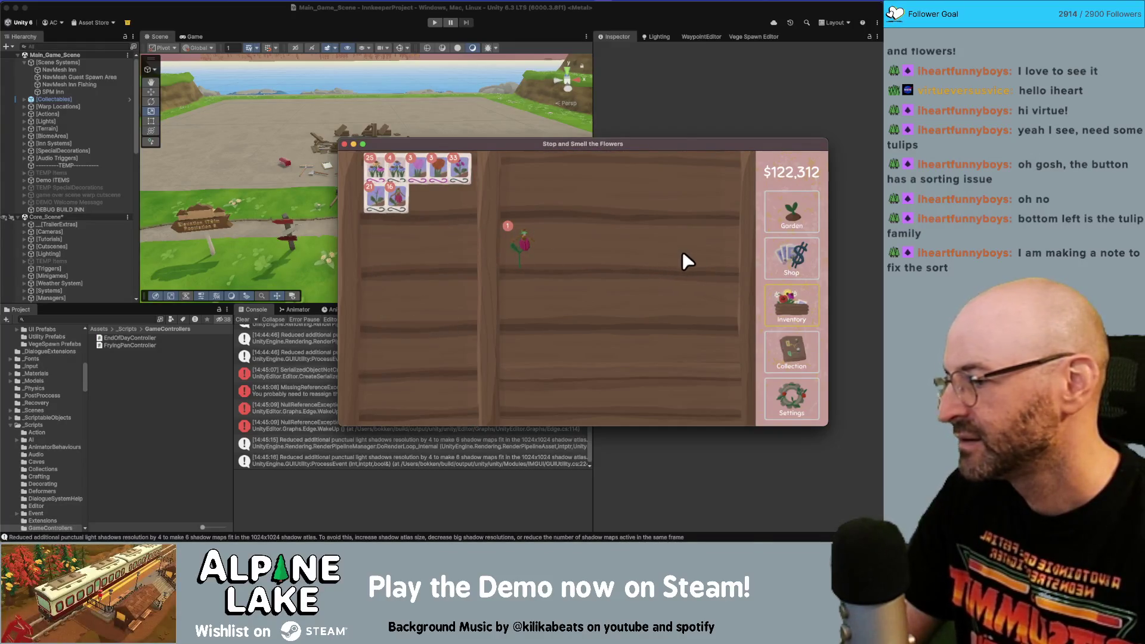
- Flip between the Shop, Garden and Inventory tabs, ending on the shop at $122,312
click(796, 256)
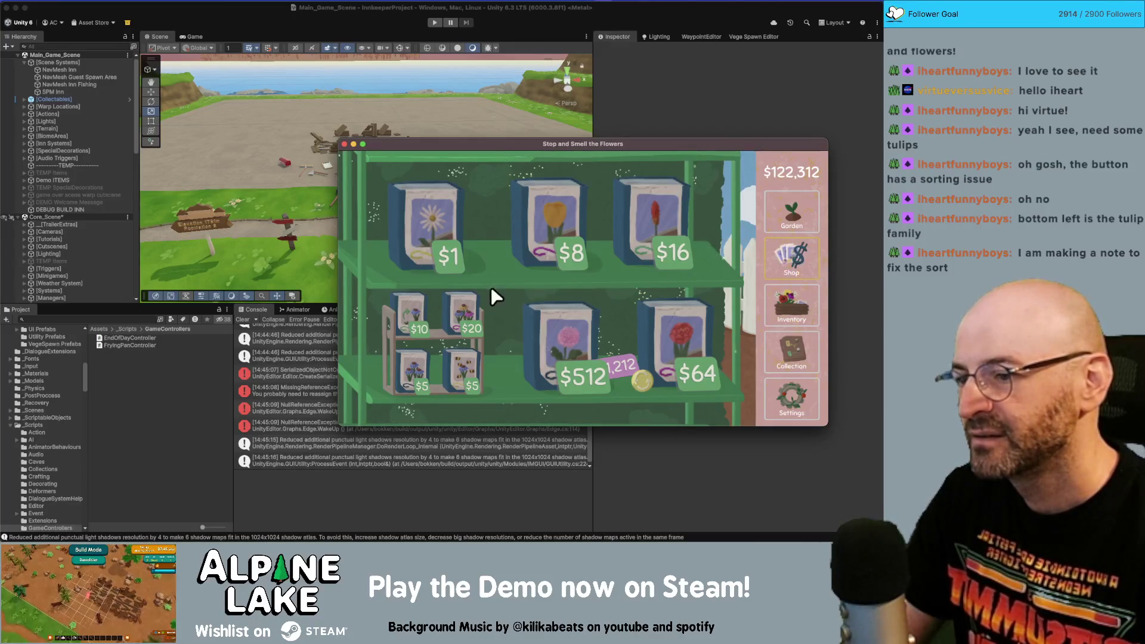
click(800, 216)
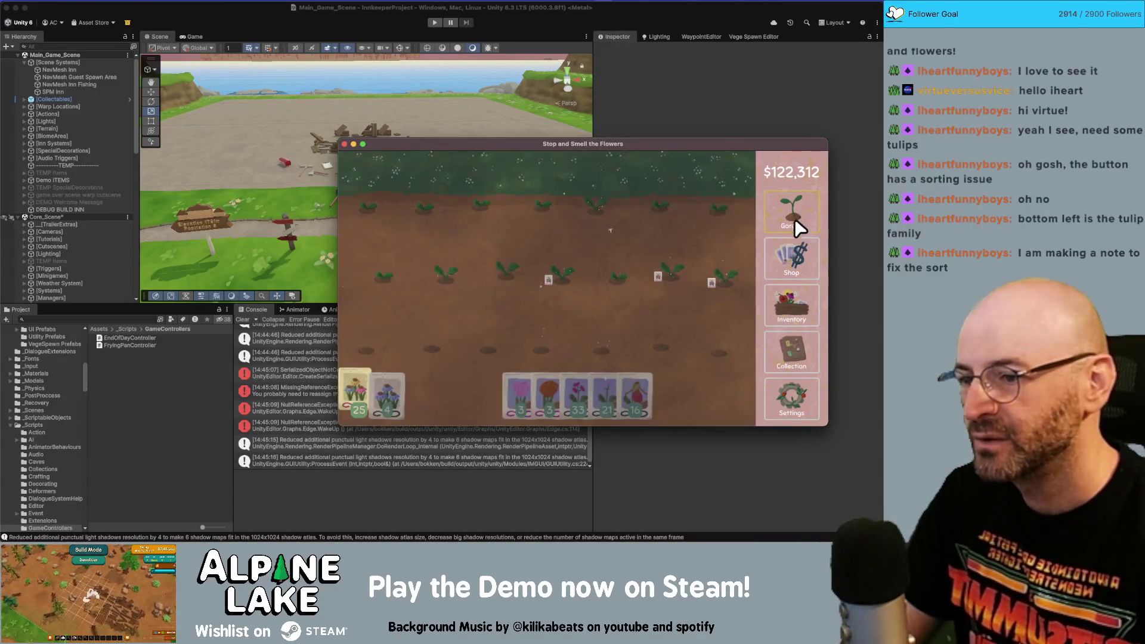
click(793, 268)
click(785, 229)
click(783, 315)
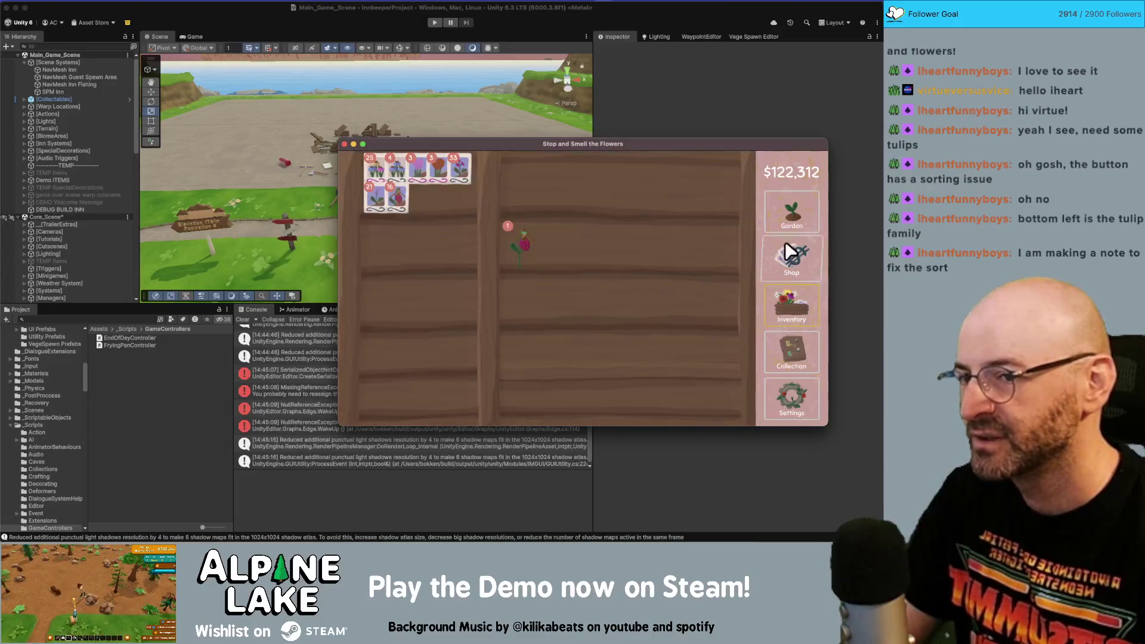
click(783, 231)
click(778, 310)
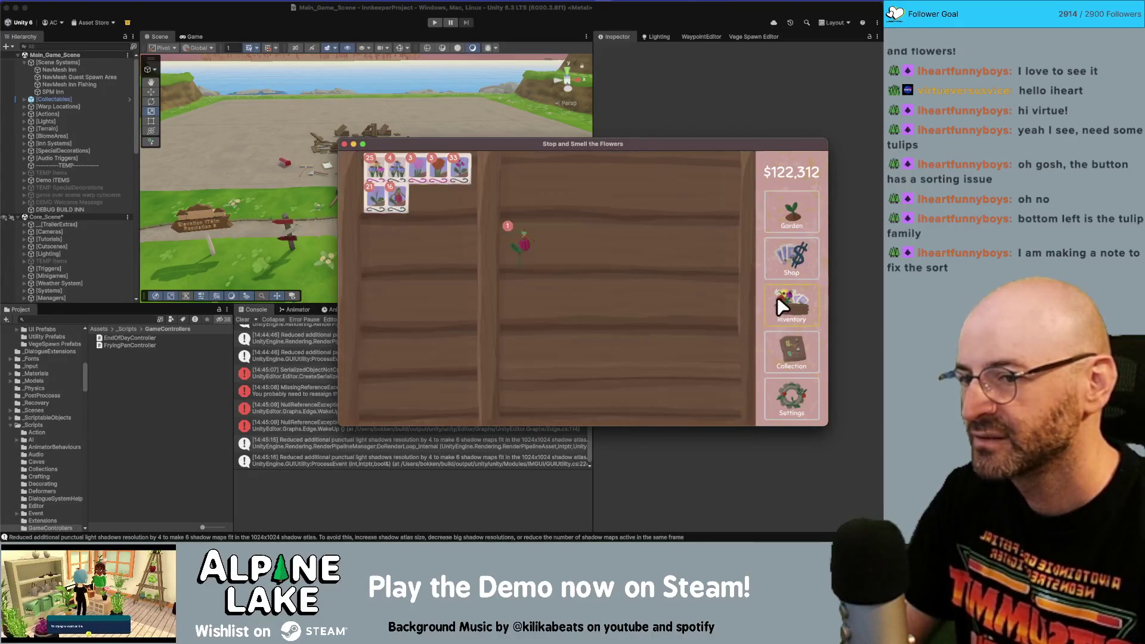
click(782, 238)
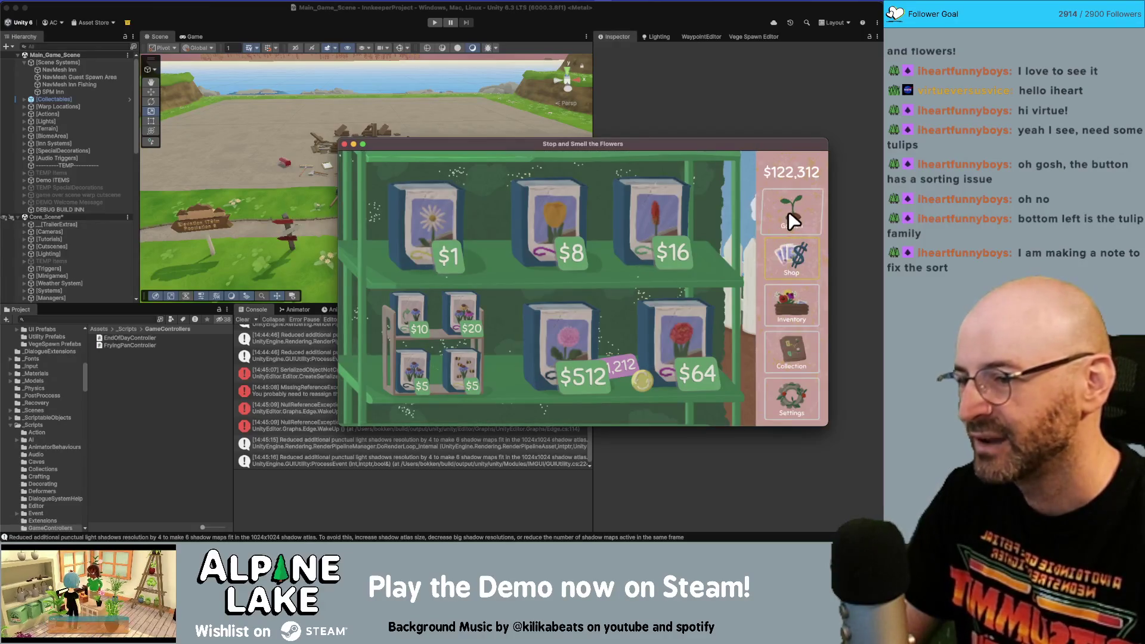
- Plant lisianthus seeds in one plot row and red ageratum seeds along the upper row
click(783, 220)
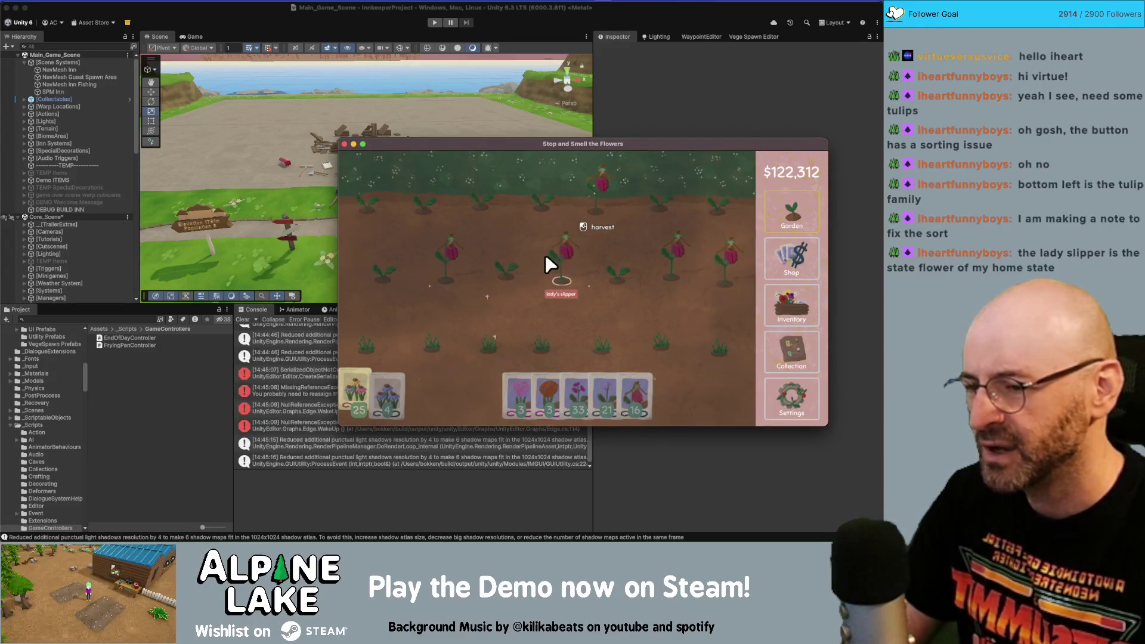
mouse_move(520, 385)
mouse_down()
mouse_move(399, 379)
mouse_move(406, 331)
mouse_move(582, 334)
mouse_up()
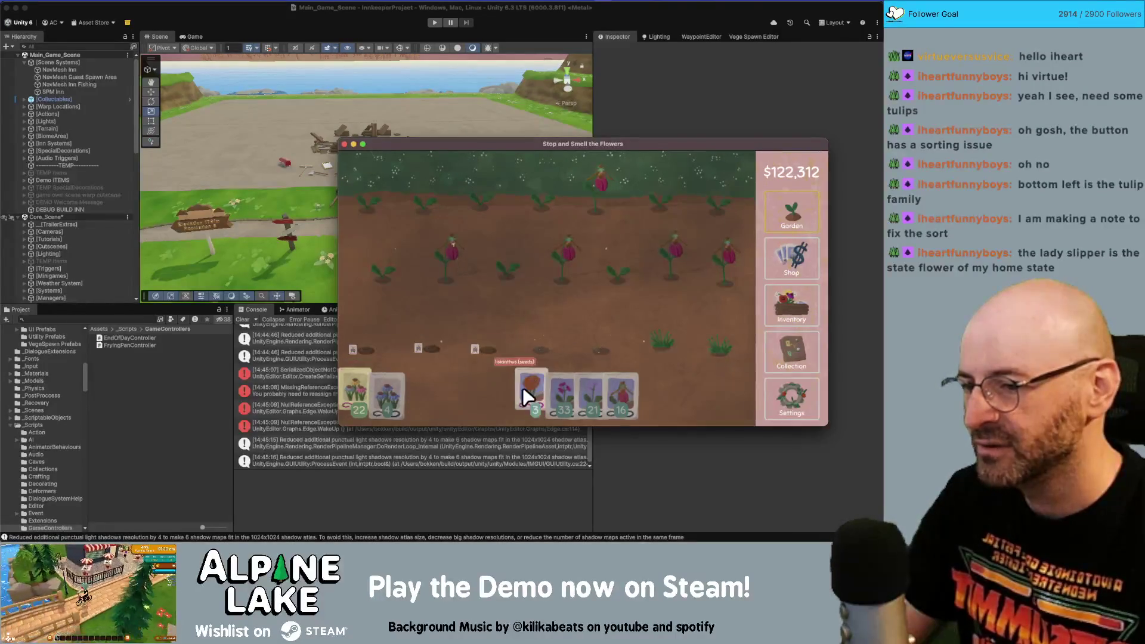
mouse_move(526, 384)
mouse_down()
mouse_move(682, 337)
mouse_move(736, 338)
mouse_move(545, 387)
mouse_move(721, 284)
mouse_move(714, 273)
mouse_move(713, 312)
mouse_up()
mouse_move(547, 385)
mouse_down()
mouse_move(639, 350)
mouse_move(690, 296)
mouse_move(416, 274)
mouse_move(528, 202)
mouse_move(728, 214)
mouse_move(566, 243)
mouse_up()
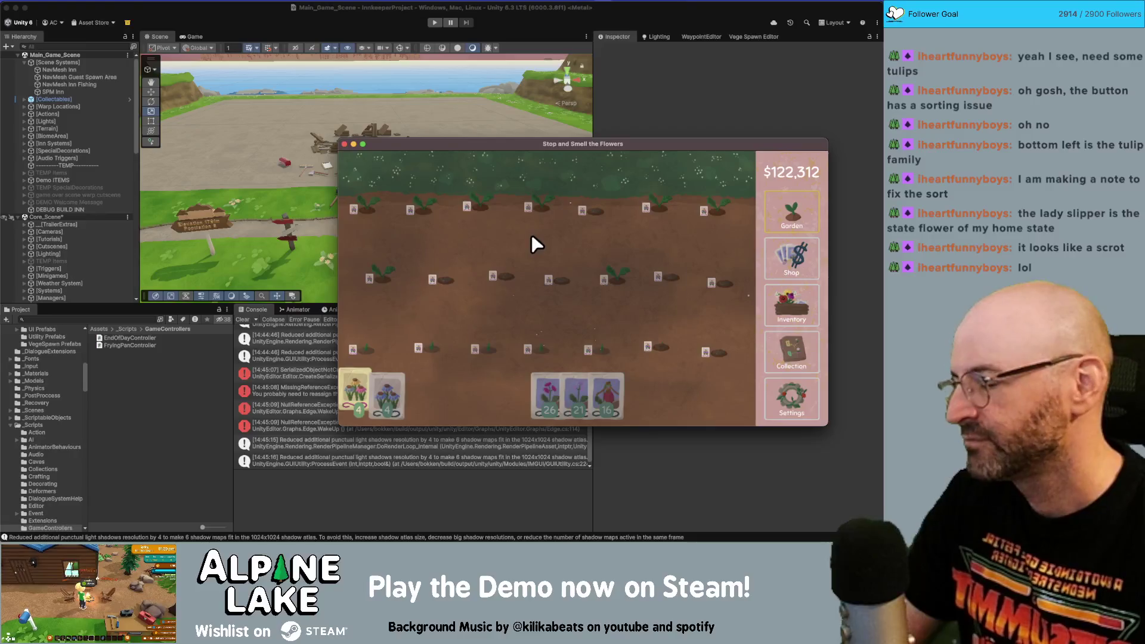
click(798, 259)
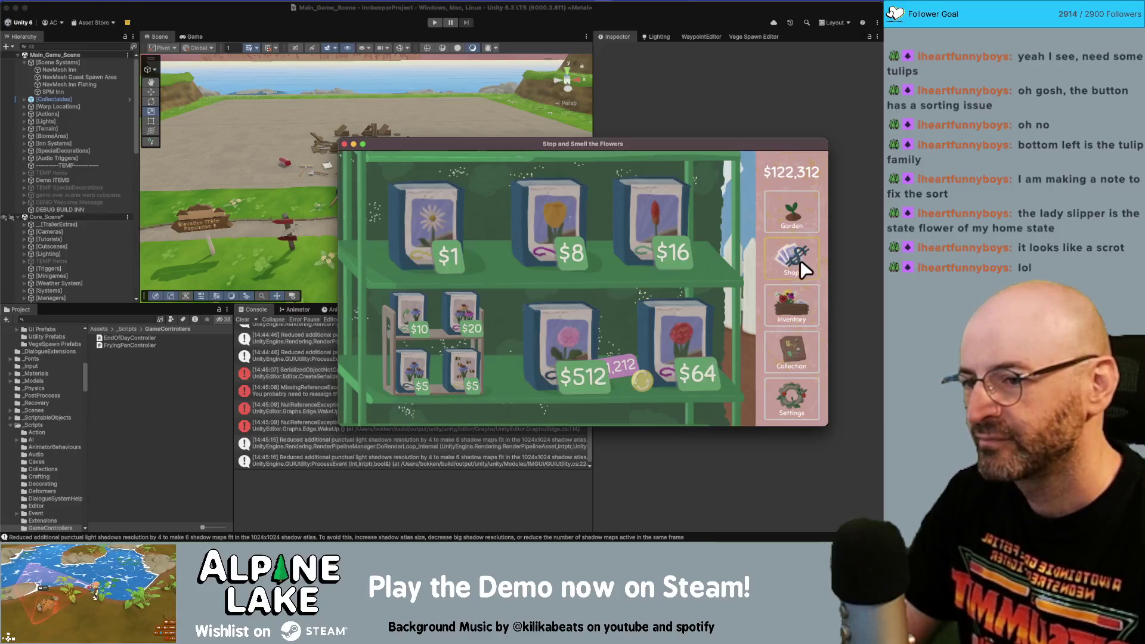
- Sell the lady's slippers, bringing the balance to $136,648
click(790, 298)
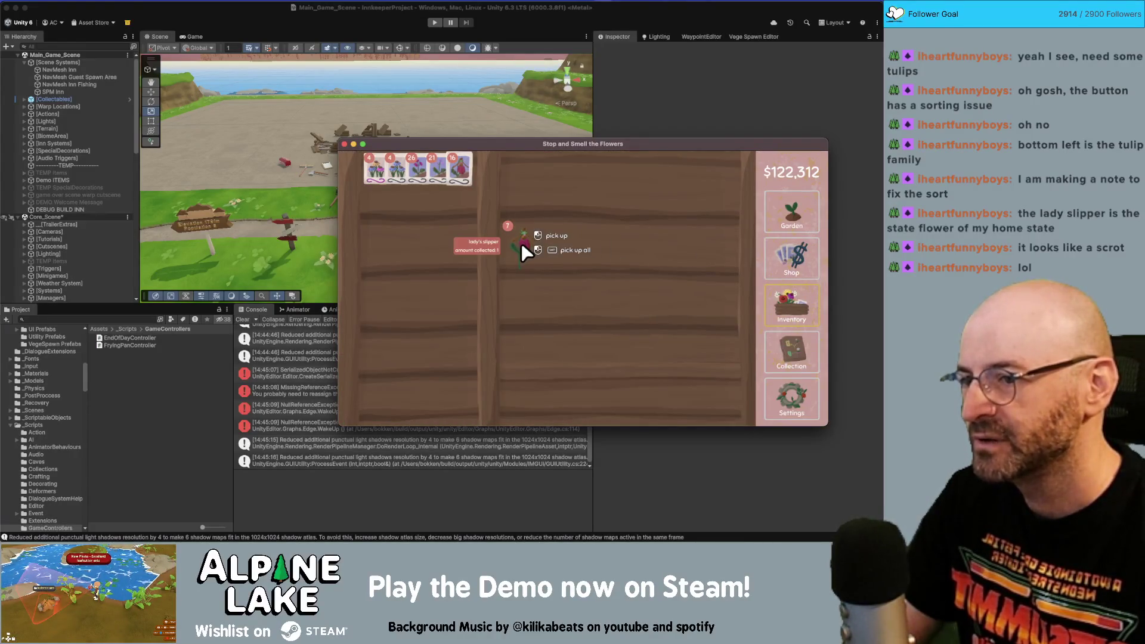
mouse_move(521, 242)
mouse_down()
mouse_move(554, 170)
mouse_move(573, 173)
mouse_up()
click(793, 211)
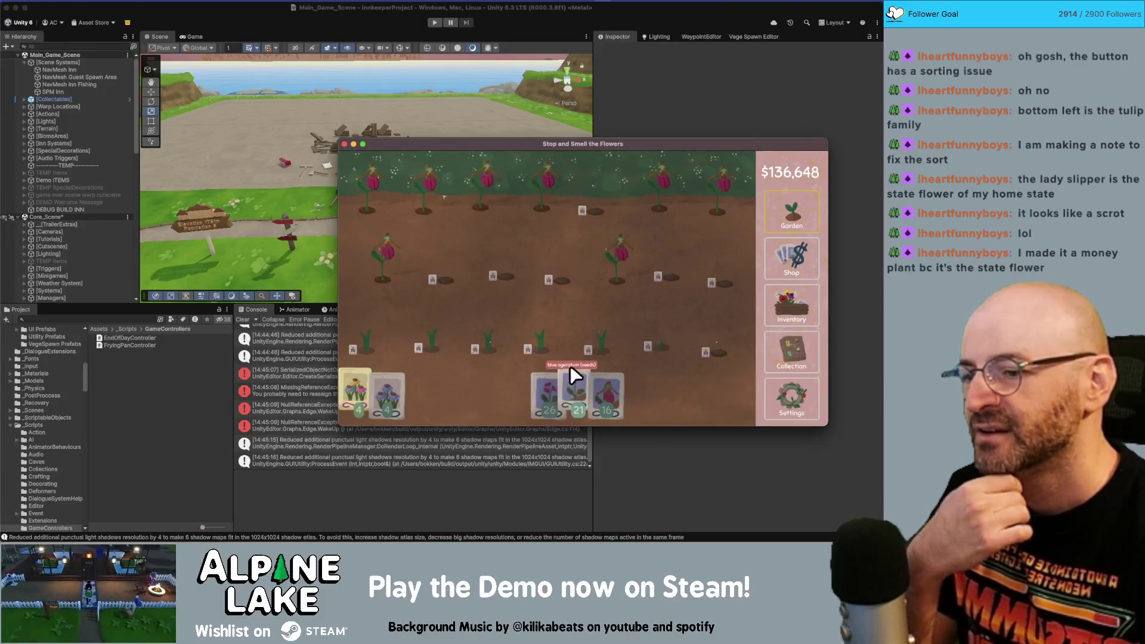
- Plant lady's slipper seeds in the empty garden plots
click(605, 387)
click(388, 269)
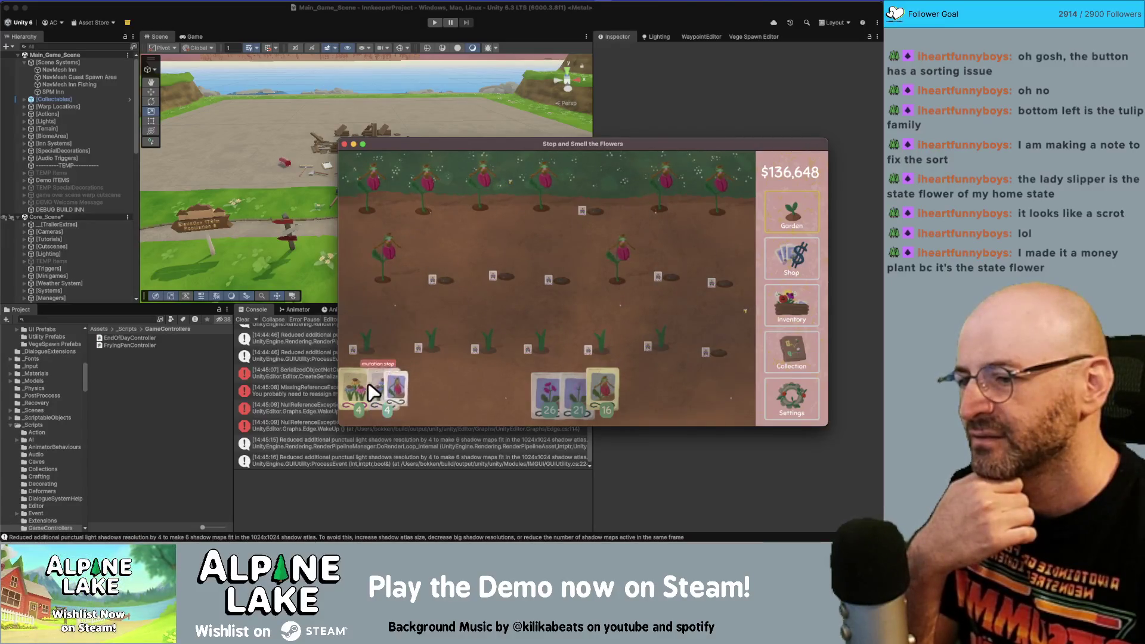
click(376, 386)
click(377, 255)
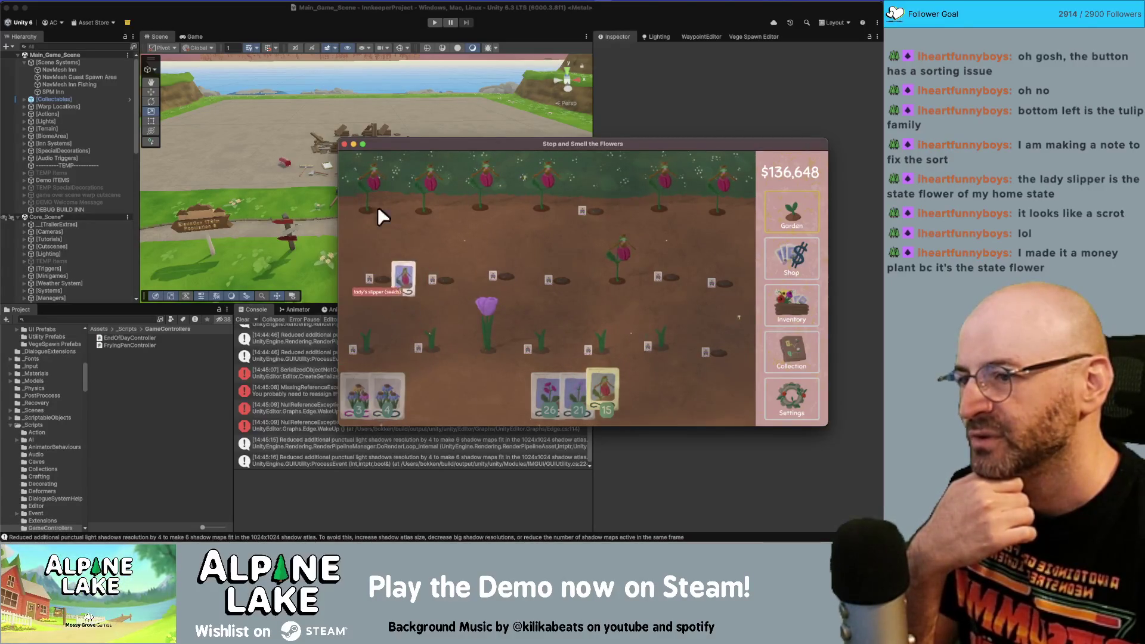
click(697, 273)
click(544, 281)
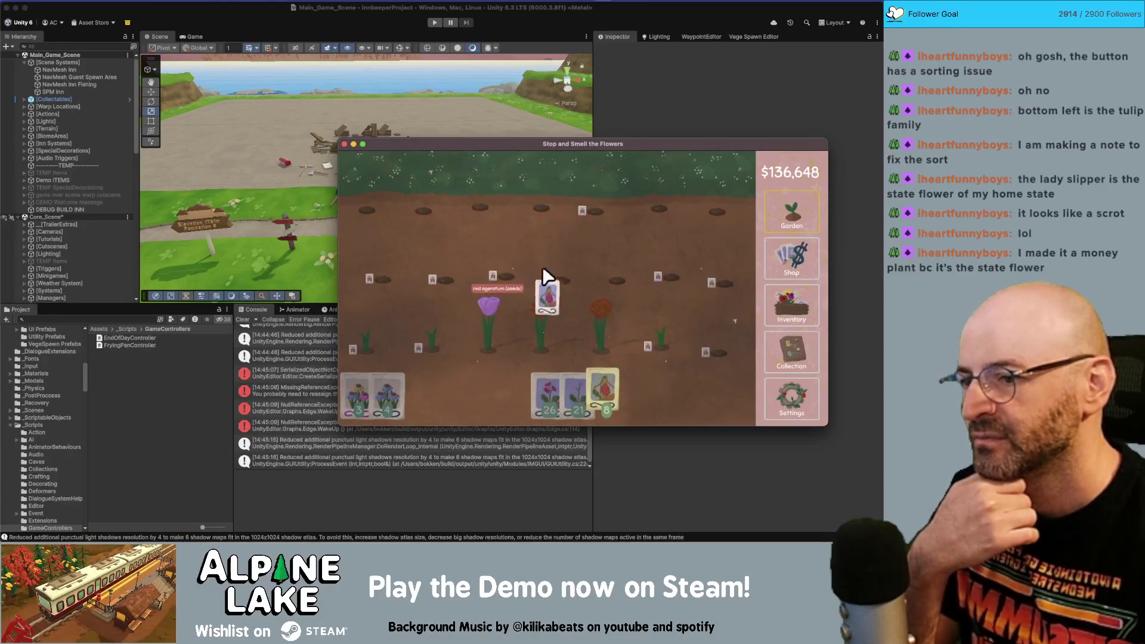
click(647, 335)
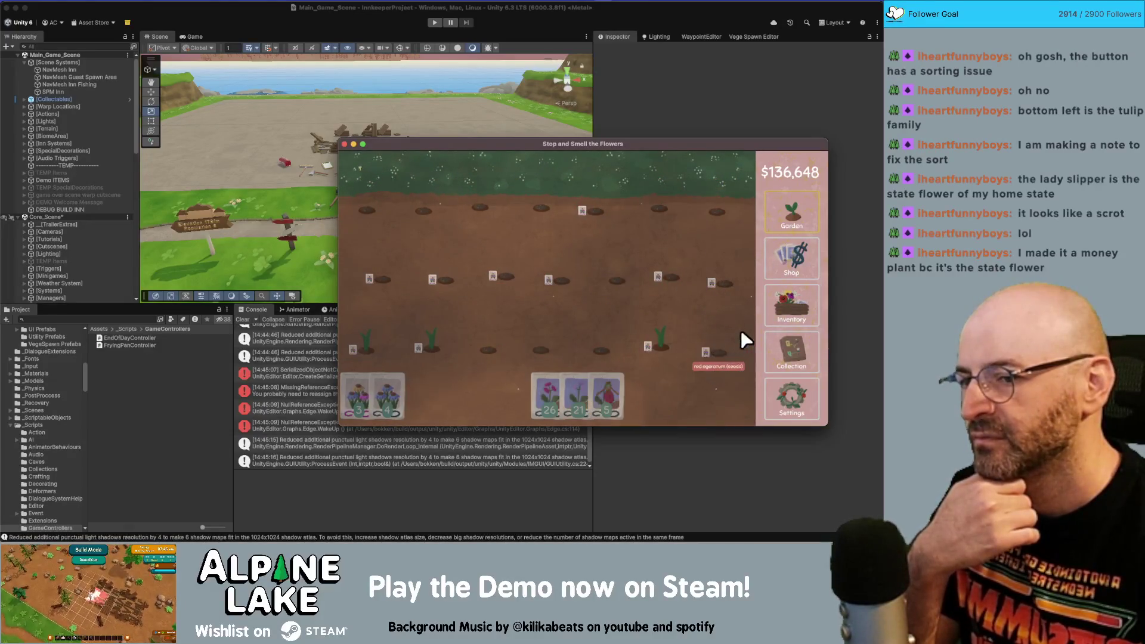
- Collect the purple tulip and the remaining plants from the inventory shelf
click(790, 305)
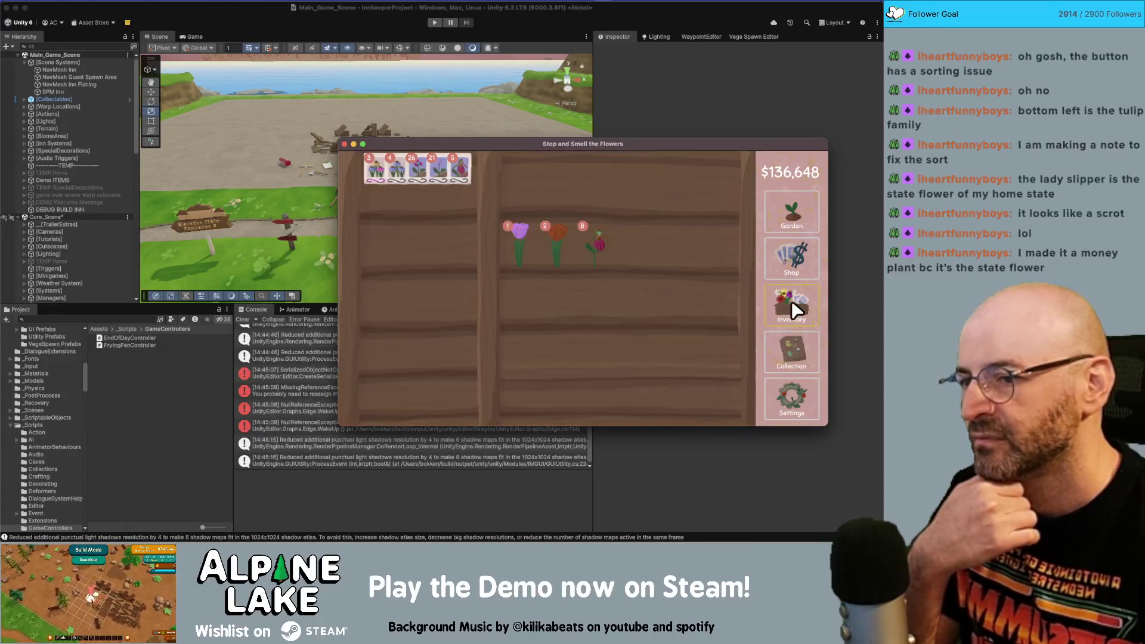
click(512, 244)
click(523, 243)
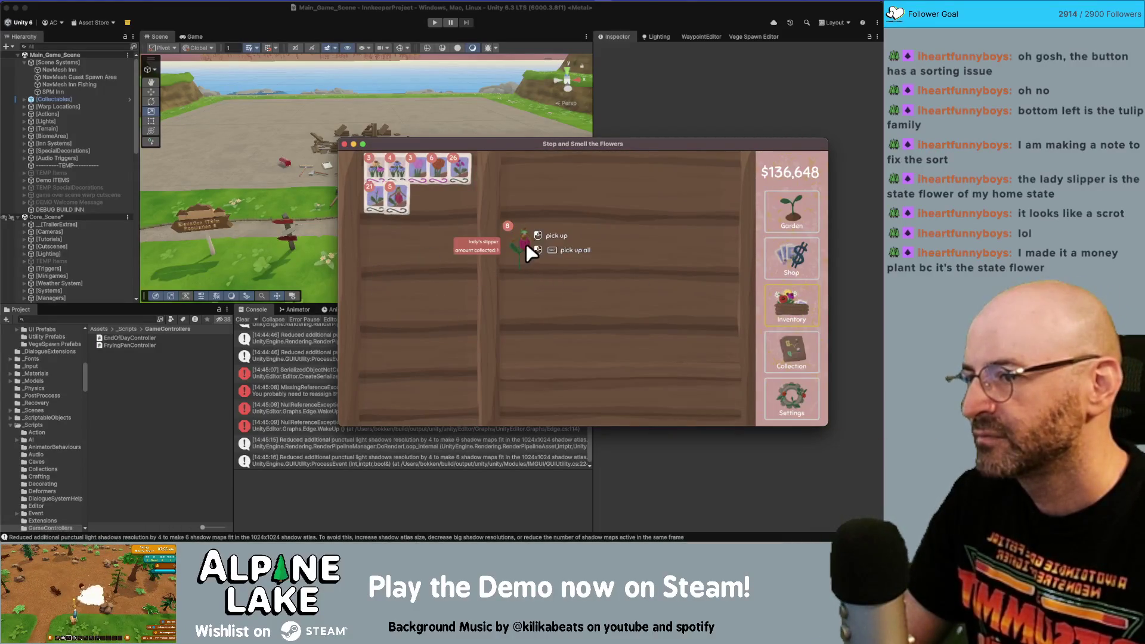
click(525, 244)
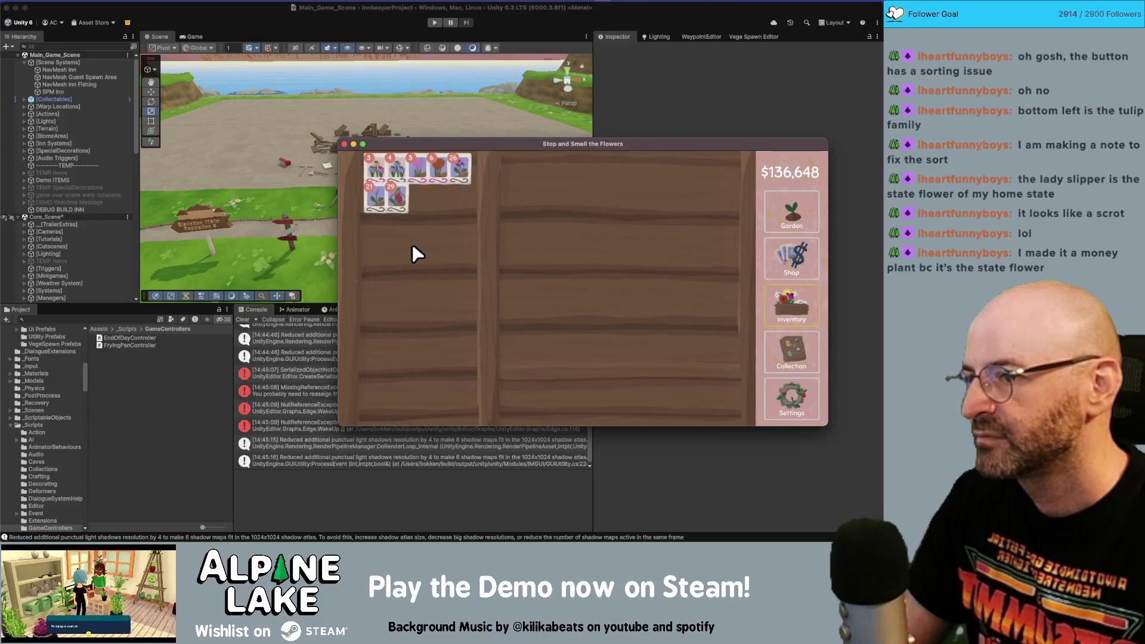
click(786, 263)
- Stop Play mode to return to the Unity editor
click(435, 22)
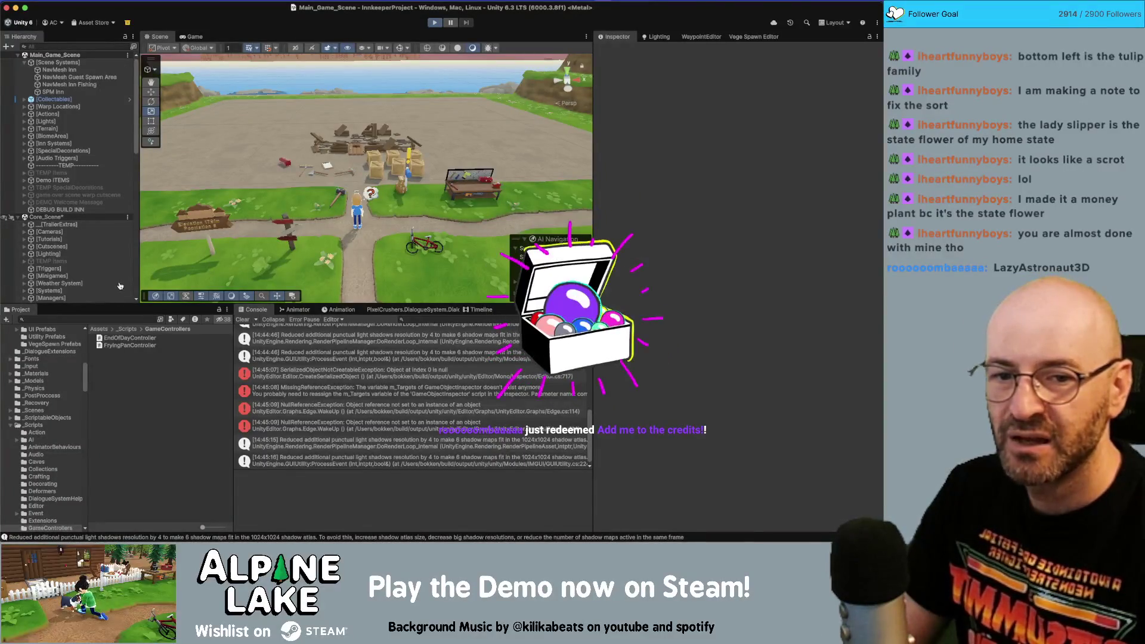
- In the Credits note, find the viewer's x3 line, delete it and start a new line
key(super+Tab)
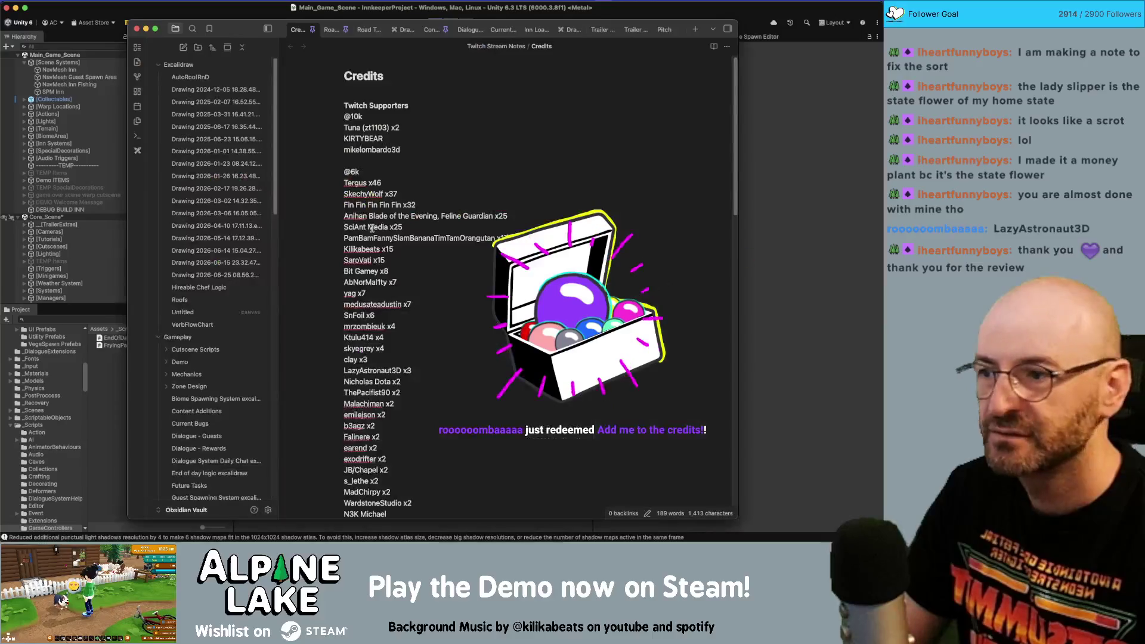
scroll(371, 227, down, 15)
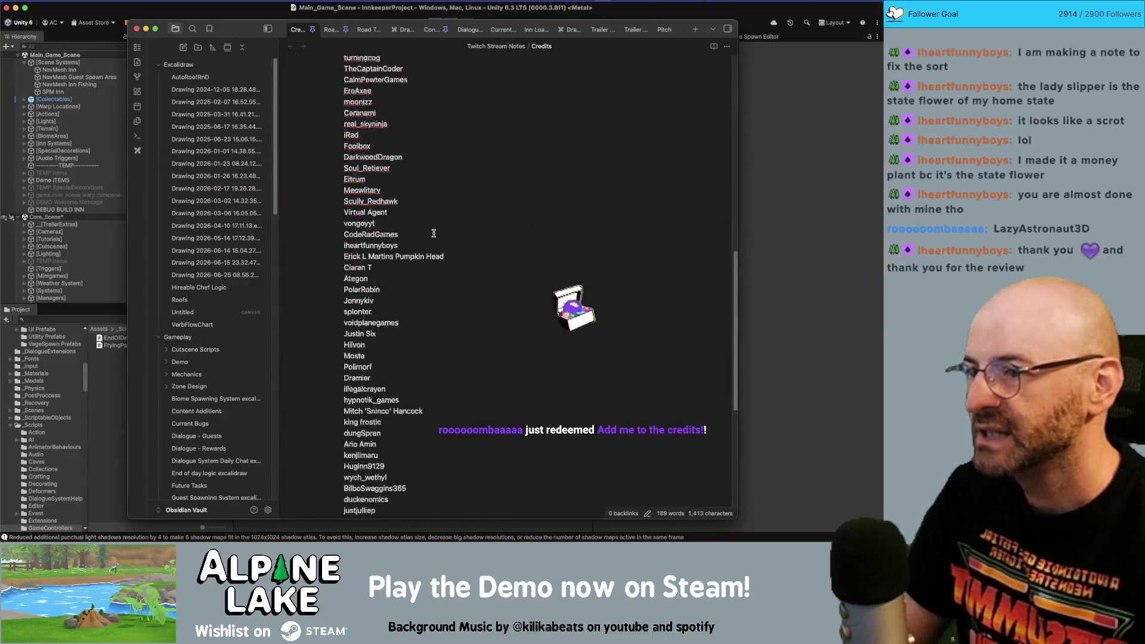
scroll(434, 233, up, 5)
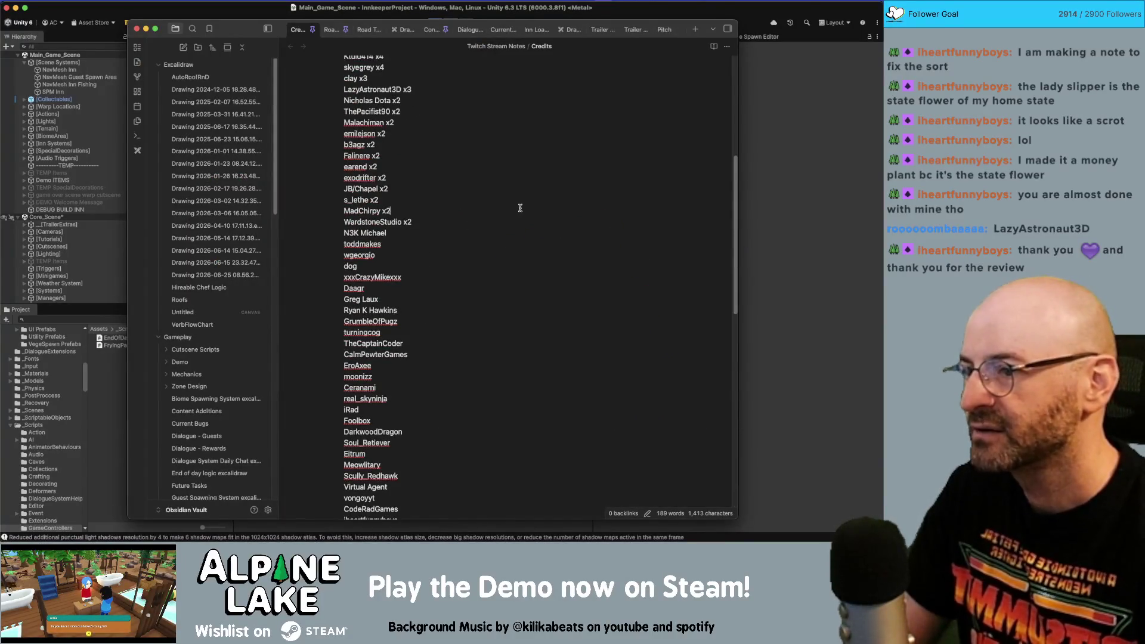
key(super+f)
click(480, 113)
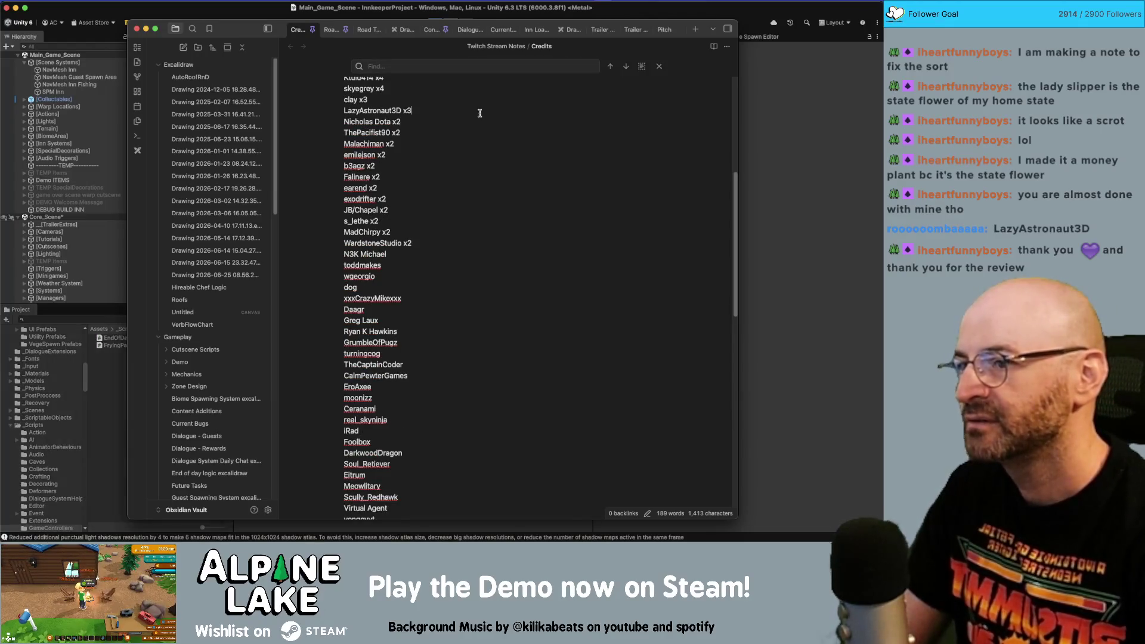
key(super+shift+Left)
key(BackSpace)
key(BackSpace)
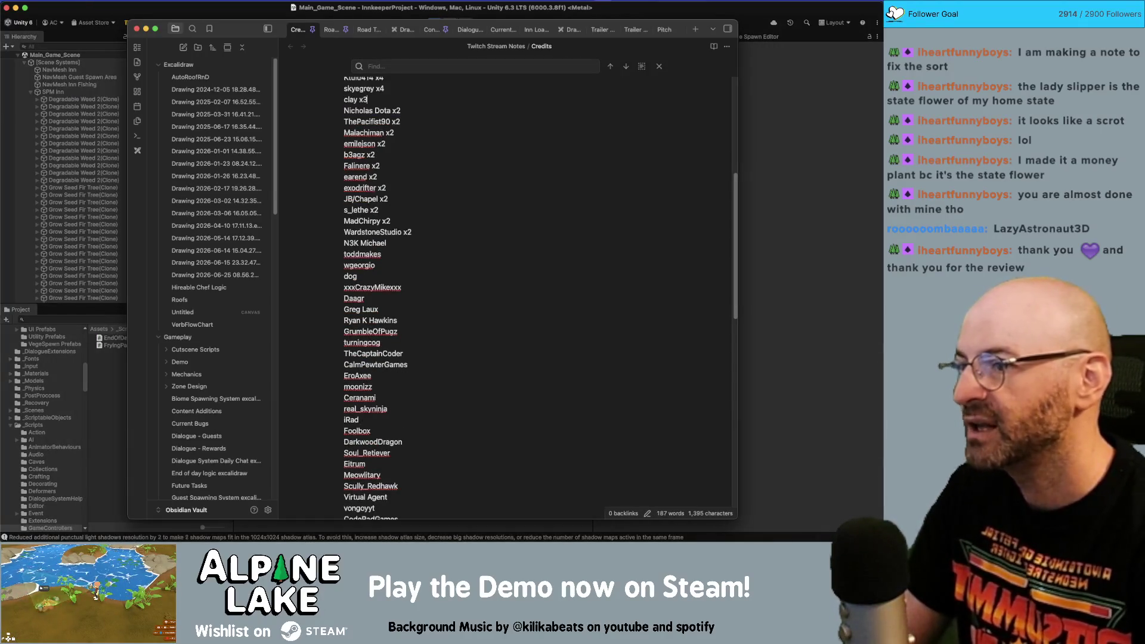
key(Up)
key(End)
key(Return)
- Enter the viewer's x4 credit, craft two arcade cabinets, arch trellises and bathtubs, then stop Play
text(LazyAstronaut3D x4)
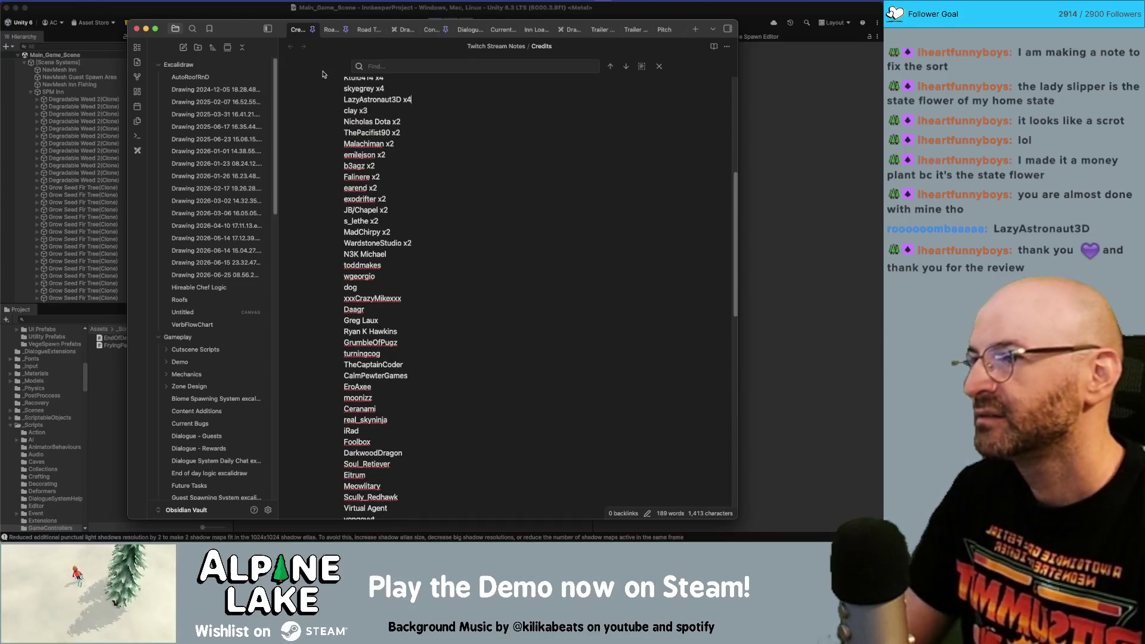
click(277, 3)
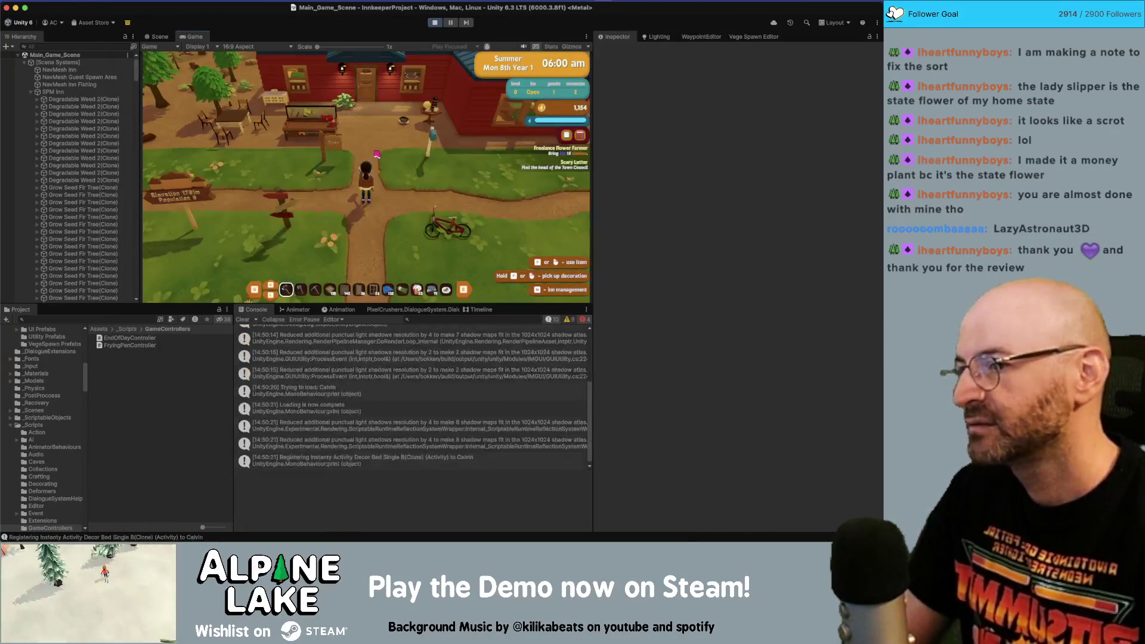
click(398, 129)
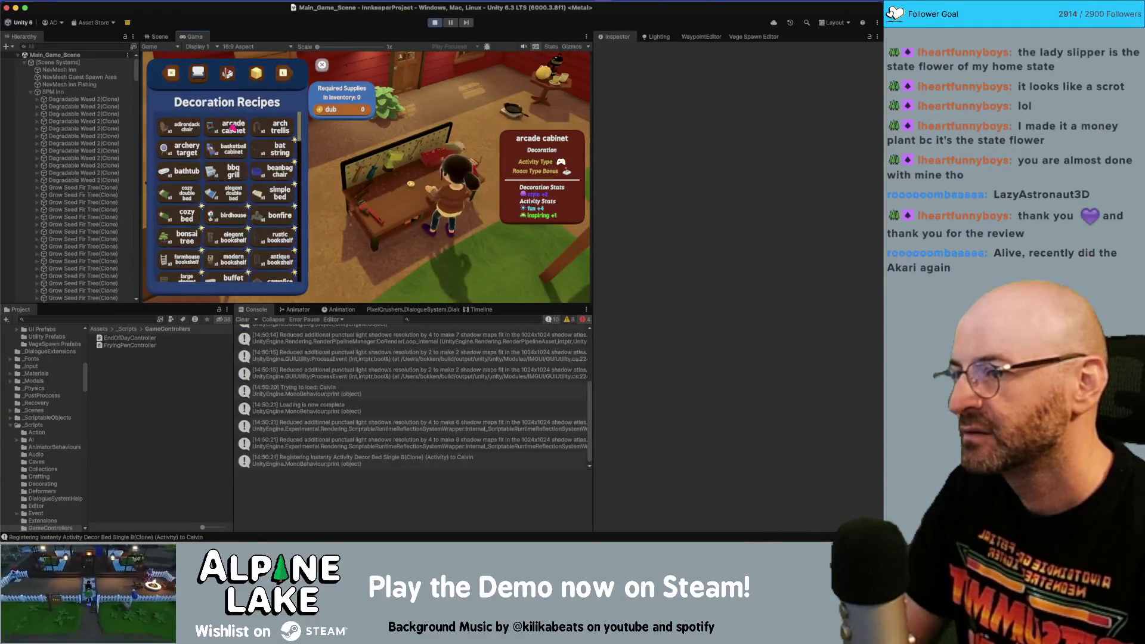
click(233, 128)
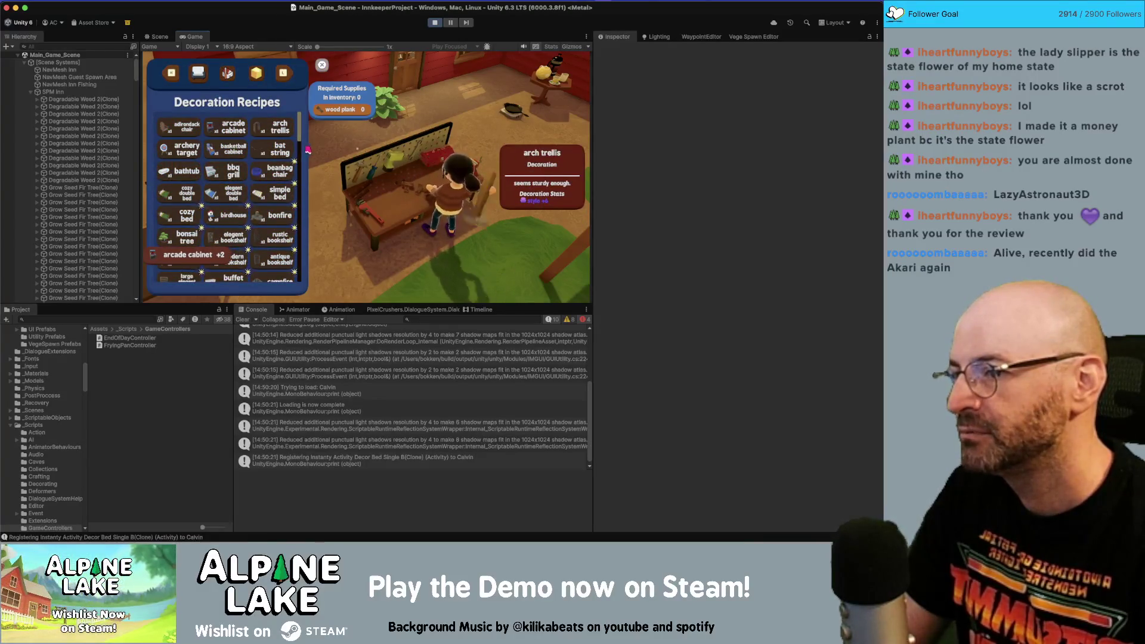
click(280, 126)
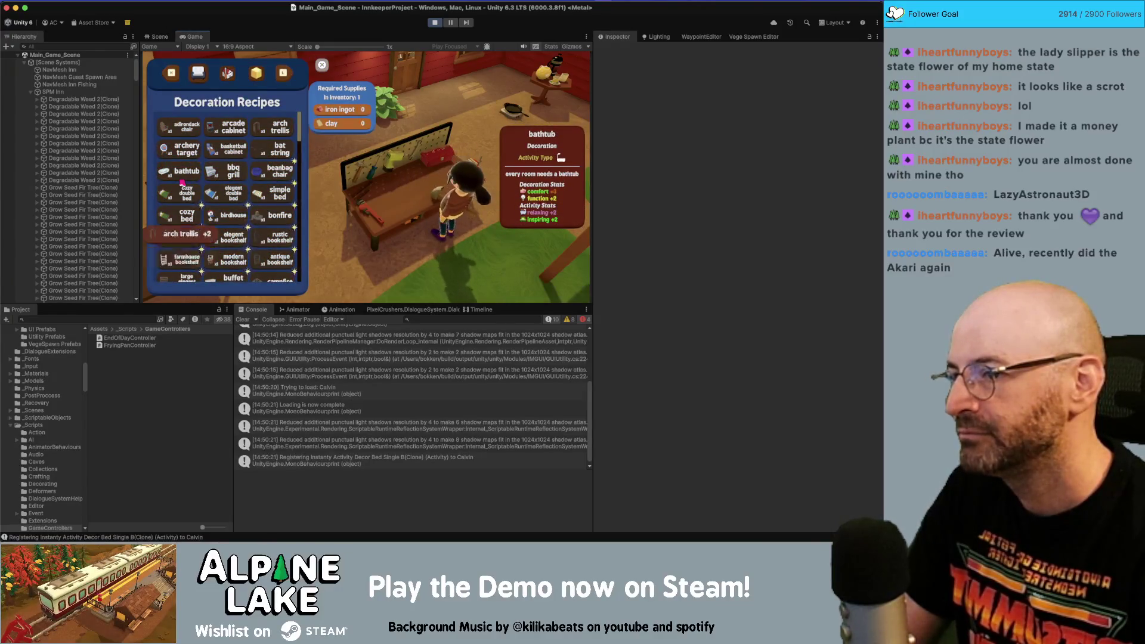
click(181, 181)
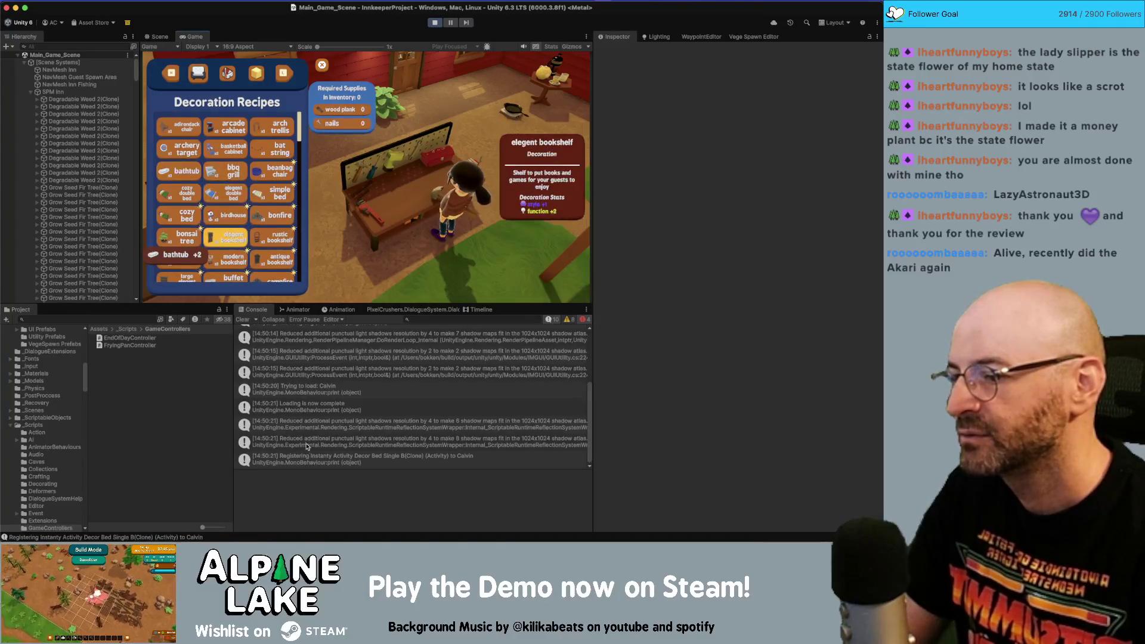
click(435, 23)
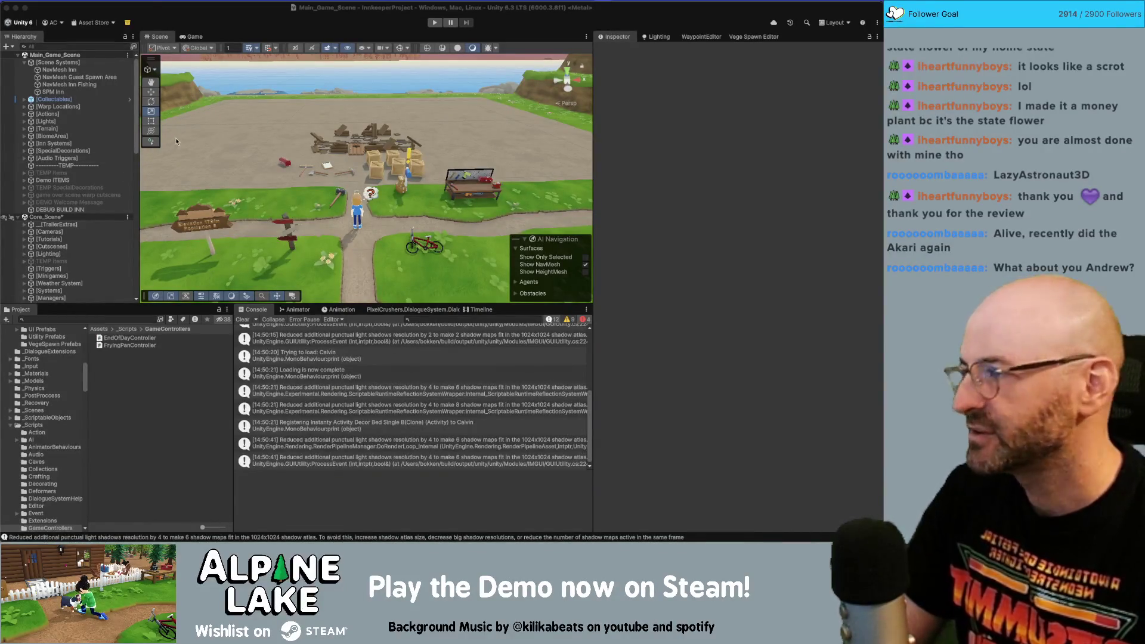
- Focus the Unity editor before returning to the flower game's seed shop
click(227, 19)
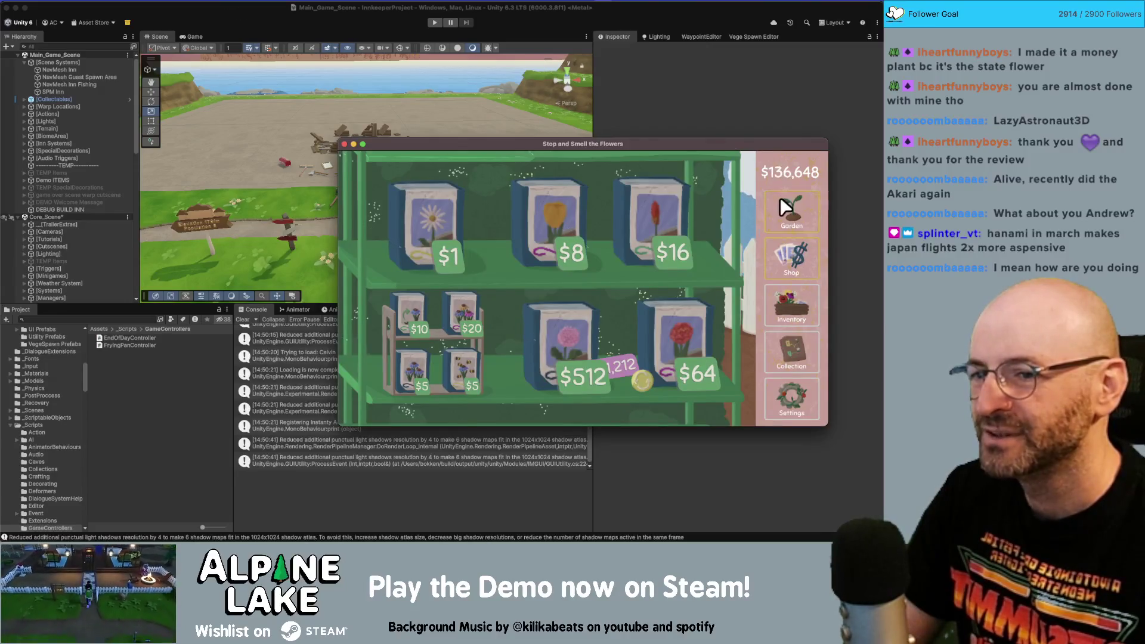
- Plant seed cards in two of the garden plots
click(792, 212)
click(517, 391)
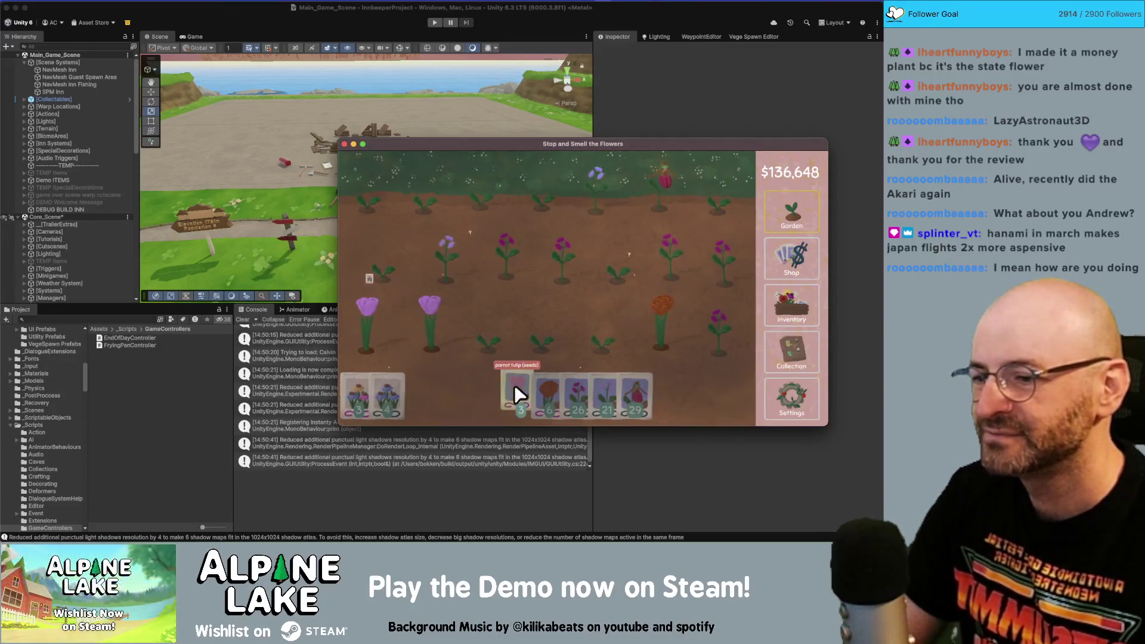
click(370, 382)
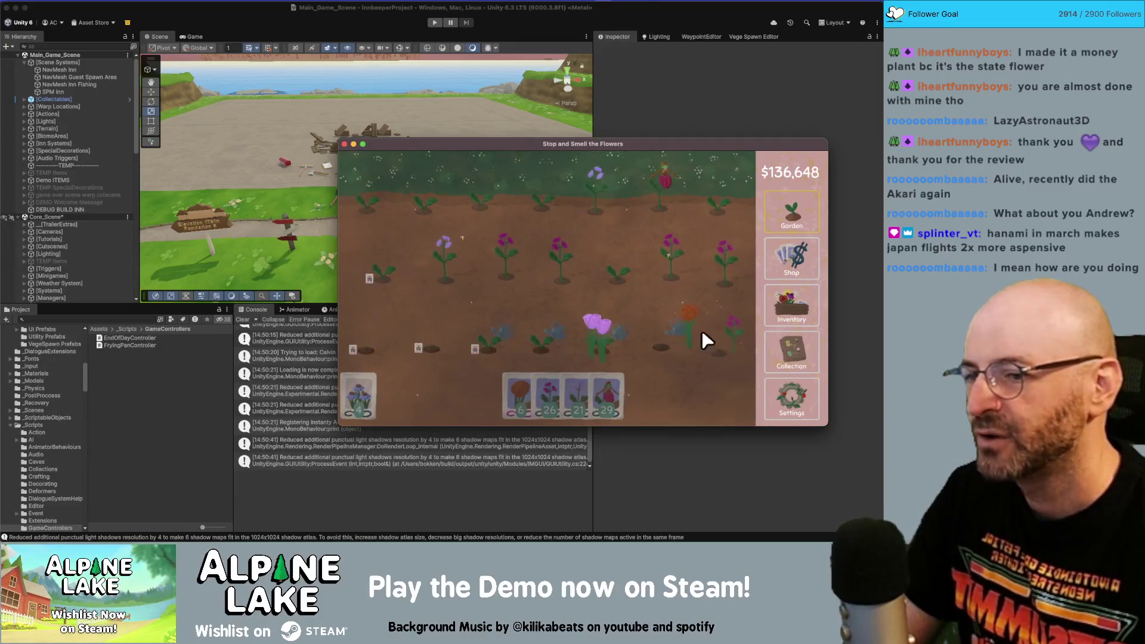
- Buy a long run of $20 seed packs in the shop, dropping the balance to $135,098
click(783, 259)
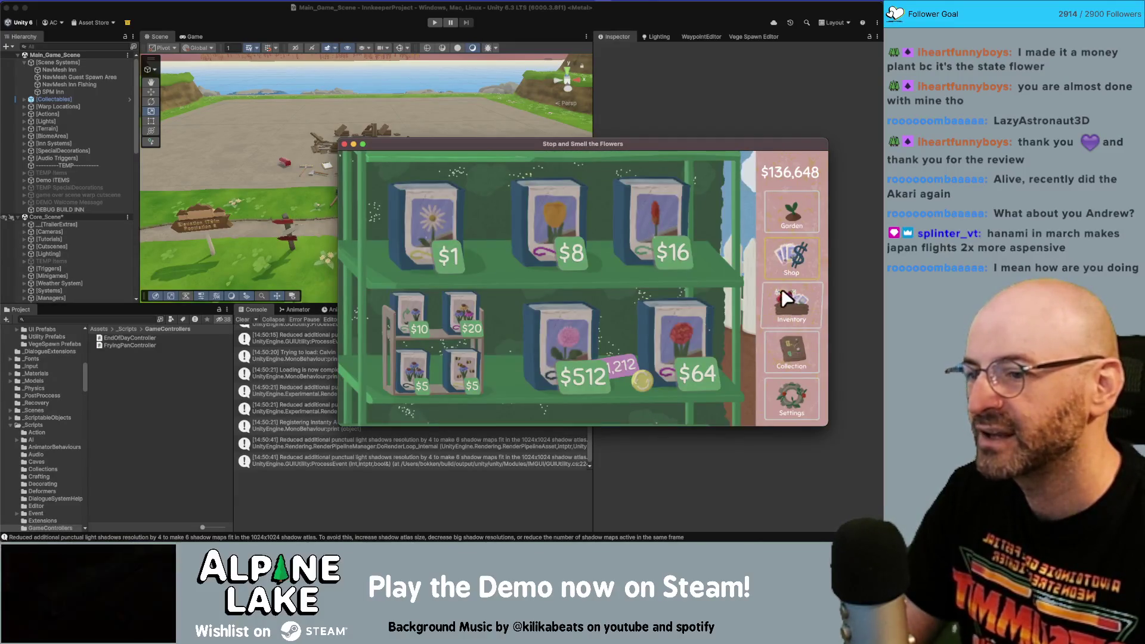
click(468, 303)
click(467, 303)
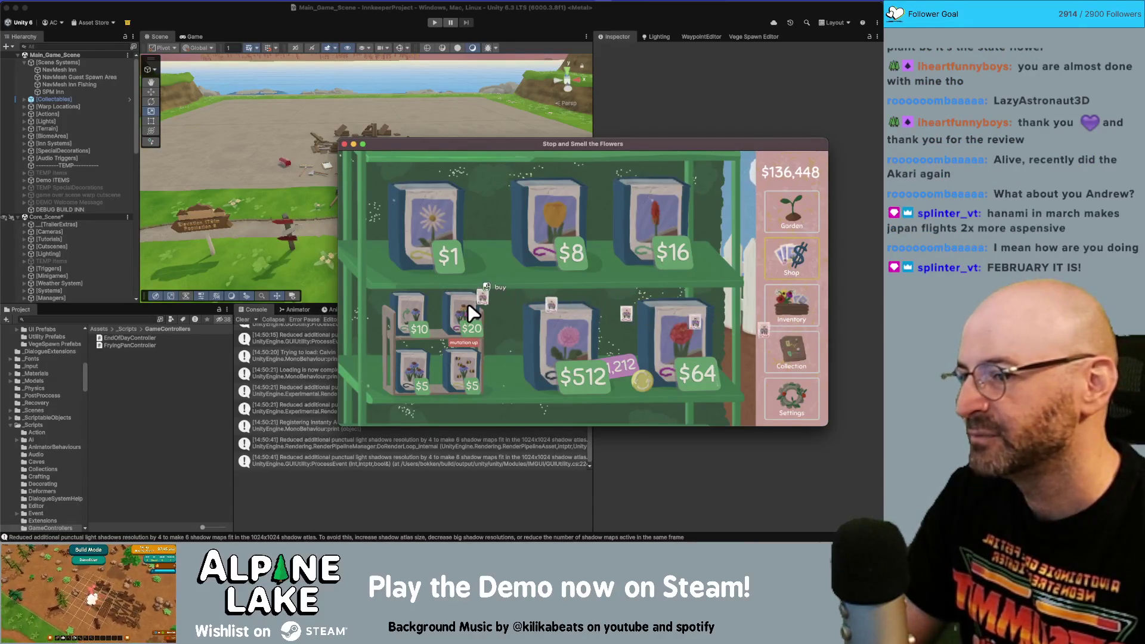
click(468, 303)
click(468, 303)
click(467, 303)
click(466, 304)
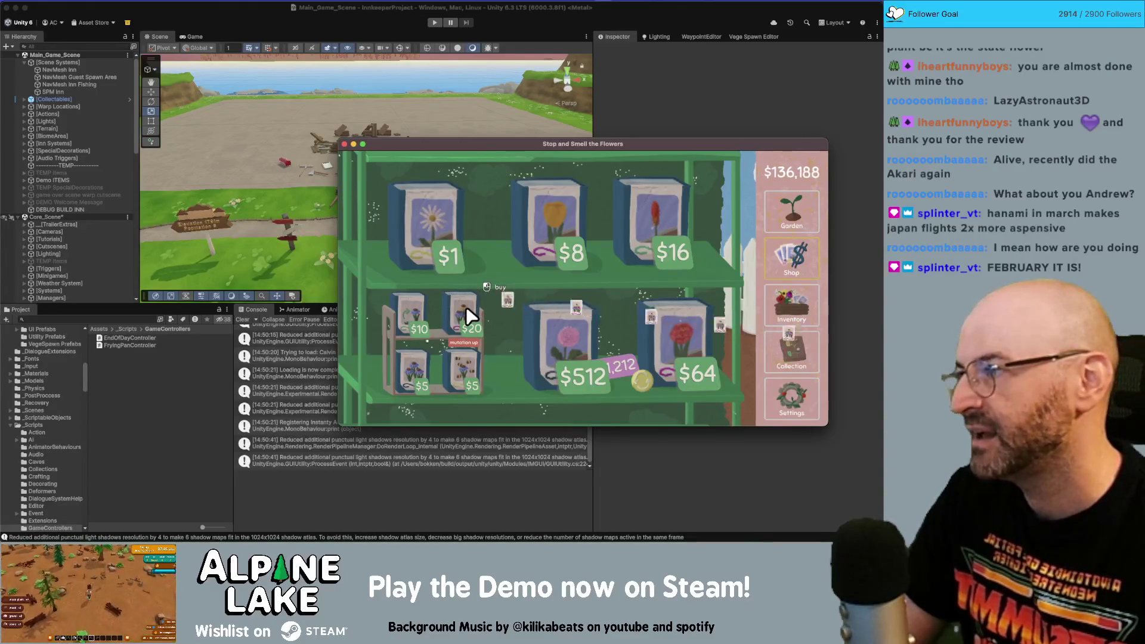
click(467, 304)
click(466, 304)
click(467, 304)
click(465, 307)
click(464, 307)
click(465, 307)
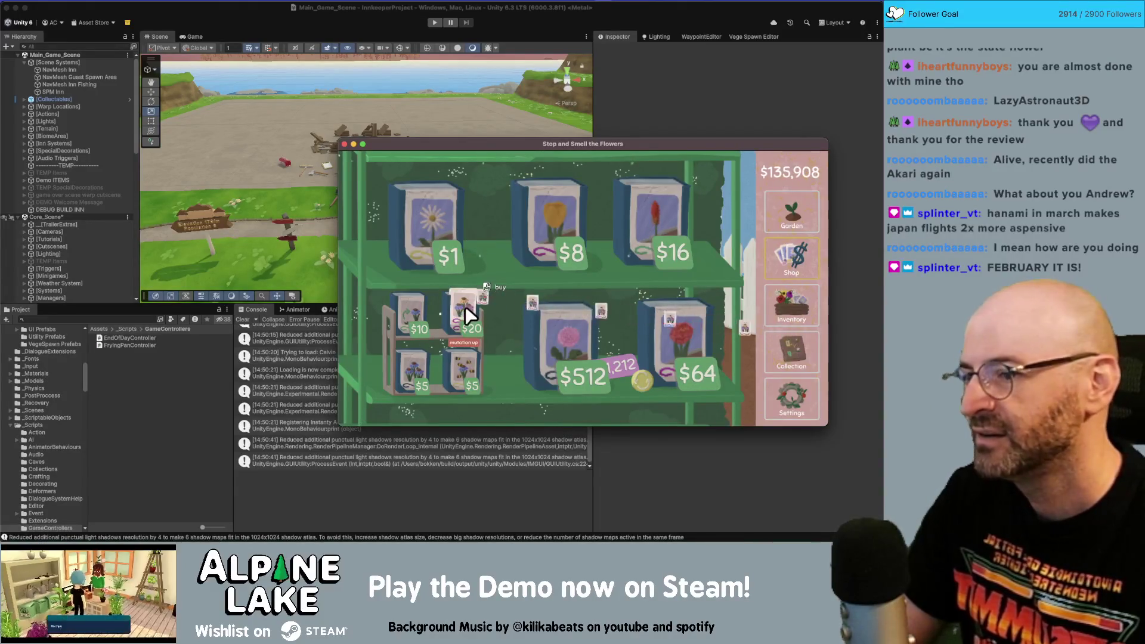
click(464, 307)
click(464, 307)
click(464, 307)
click(464, 307)
click(464, 307)
click(462, 305)
click(463, 306)
click(463, 306)
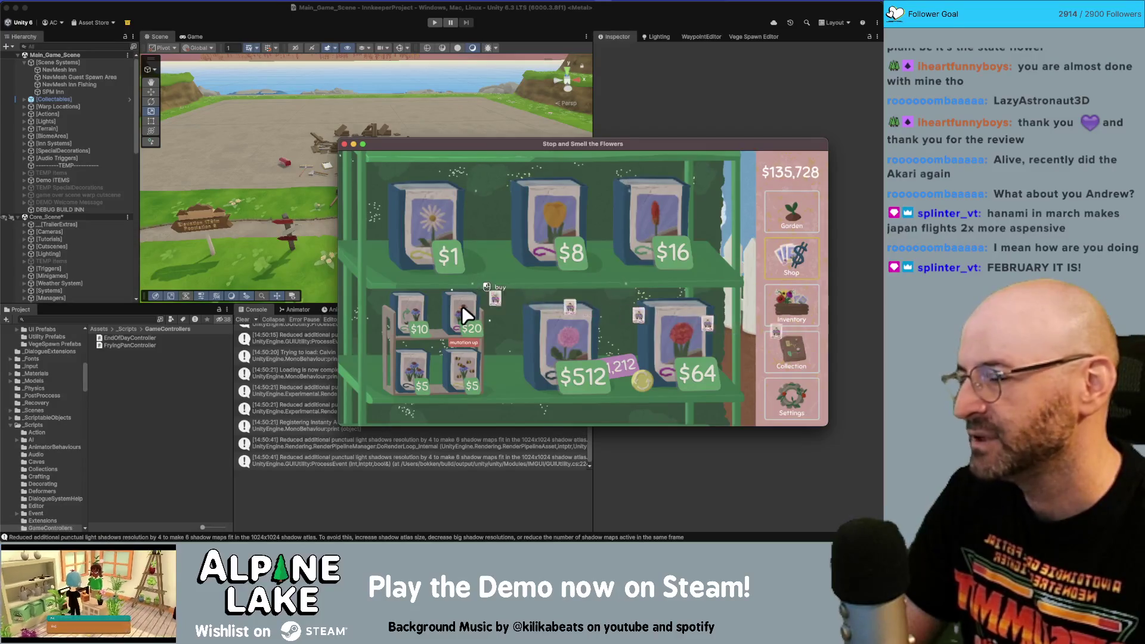
click(462, 306)
click(411, 319)
click(412, 319)
click(411, 320)
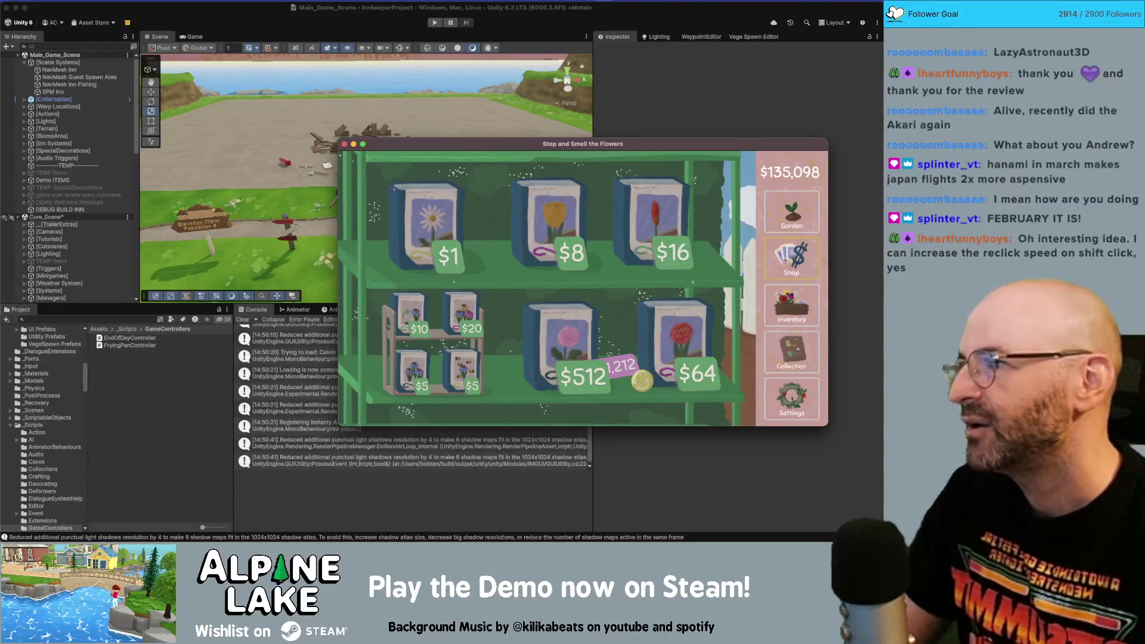
click(325, 259)
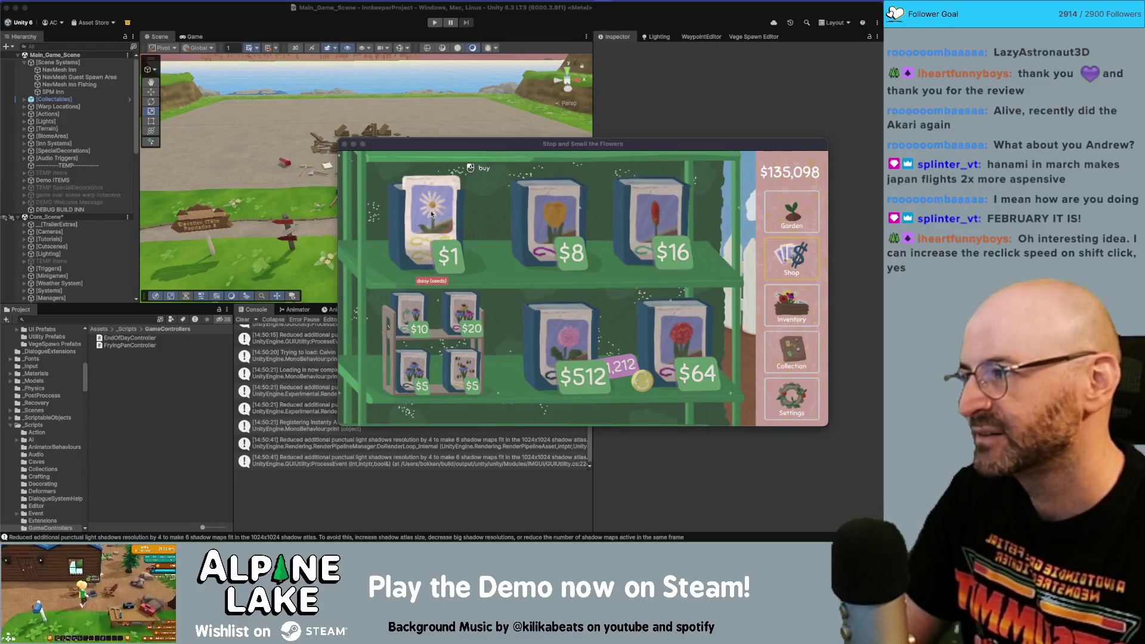
- Buy the $10 speed-grow pack and sow seed cards across the empty garden plots
click(423, 307)
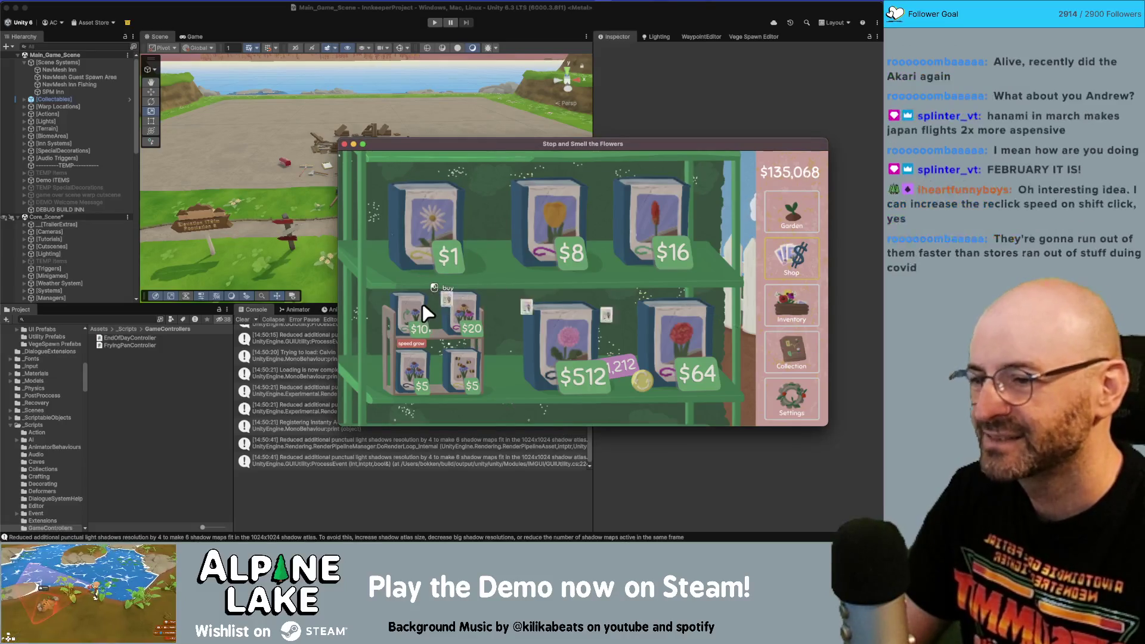
click(795, 216)
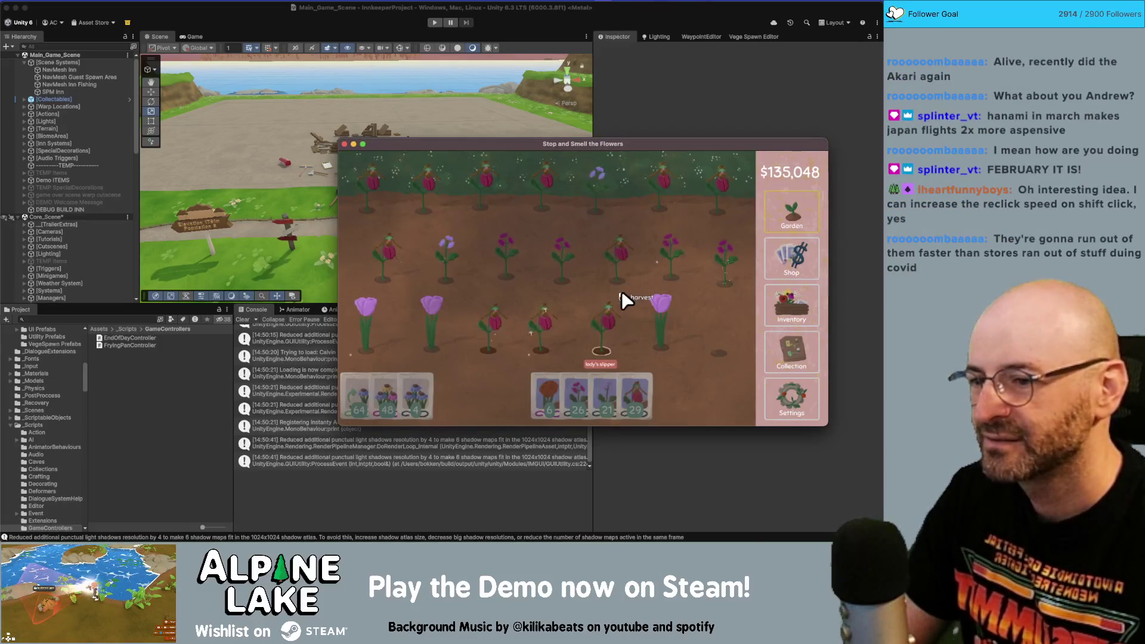
mouse_move(543, 383)
mouse_down()
mouse_move(368, 382)
mouse_move(383, 396)
mouse_move(558, 325)
mouse_move(739, 350)
mouse_move(718, 342)
mouse_move(590, 387)
mouse_move(365, 383)
mouse_move(651, 260)
mouse_move(640, 197)
mouse_move(357, 199)
mouse_move(548, 251)
mouse_up()
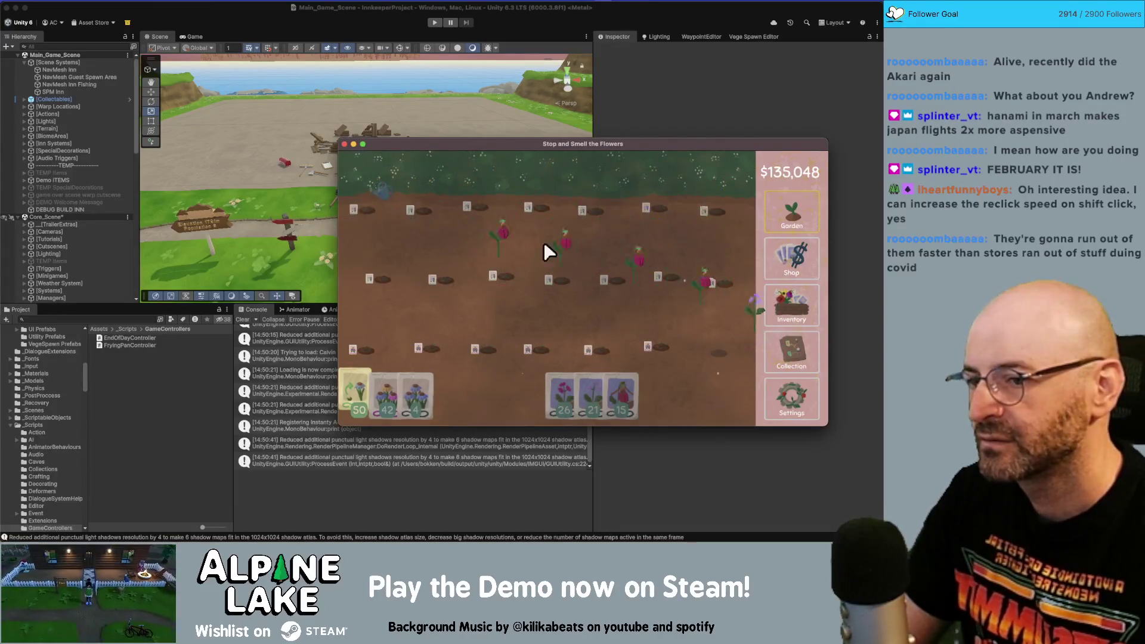
mouse_move(575, 388)
mouse_down()
mouse_move(721, 351)
mouse_move(789, 290)
mouse_up()
- Sell the lady's slipper stack, turn one blue ageratum into seeds and sell the other
click(674, 254)
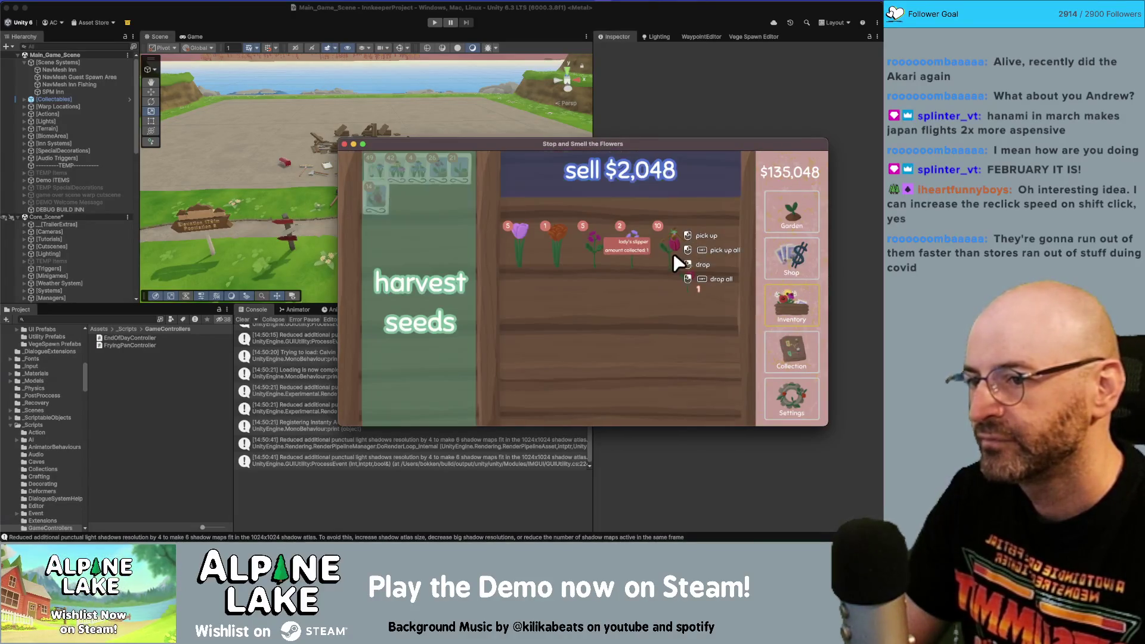
click(674, 253)
shift+click(677, 248)
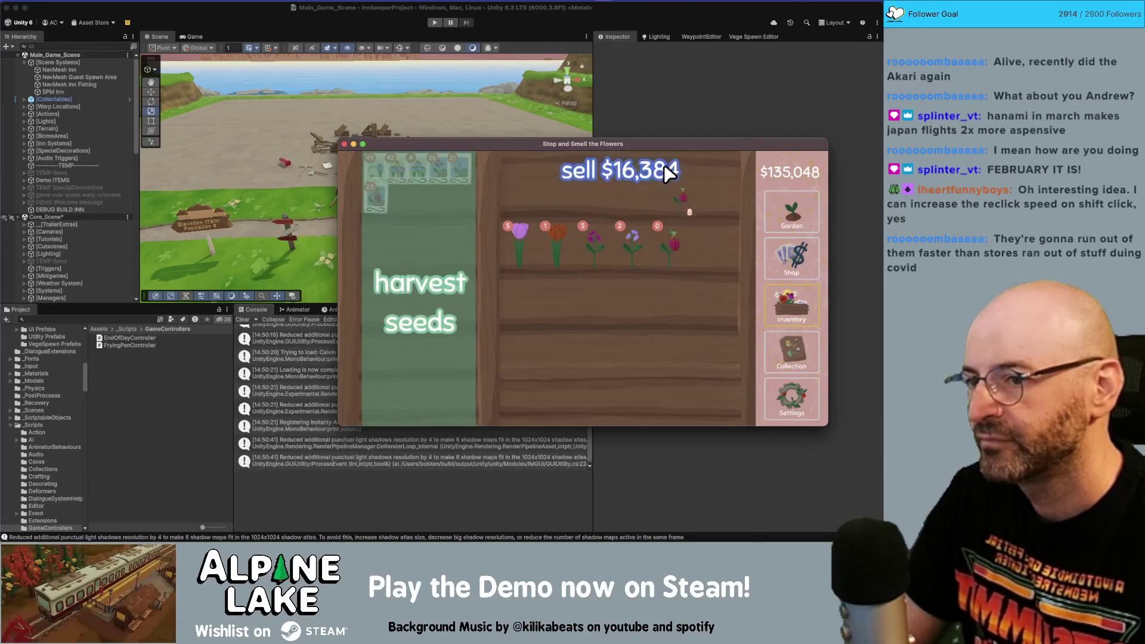
click(665, 168)
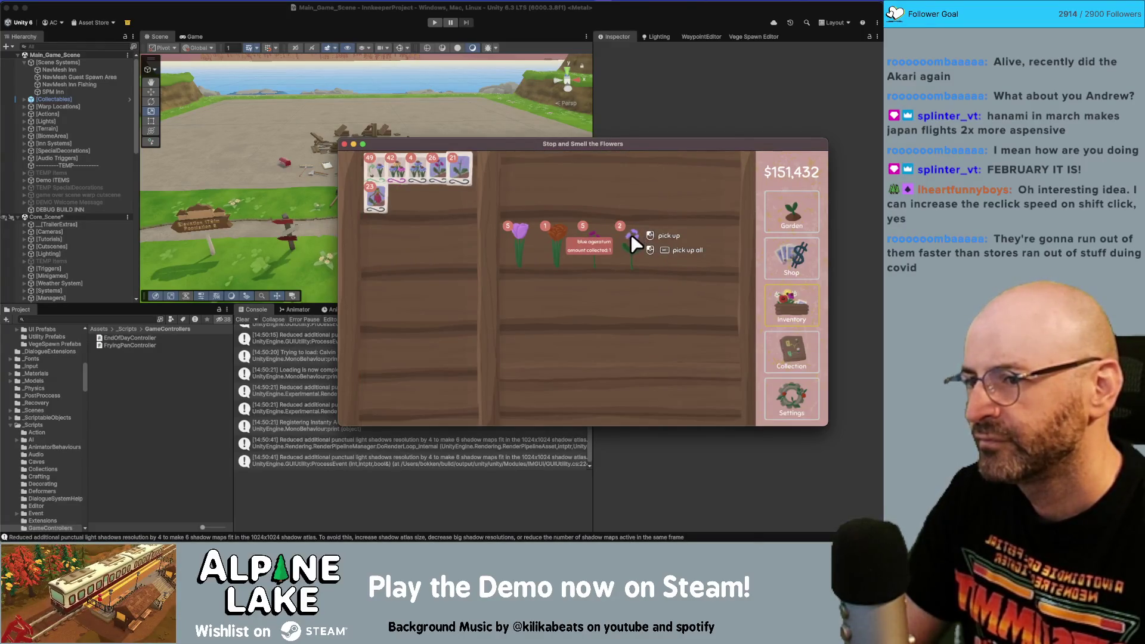
click(632, 233)
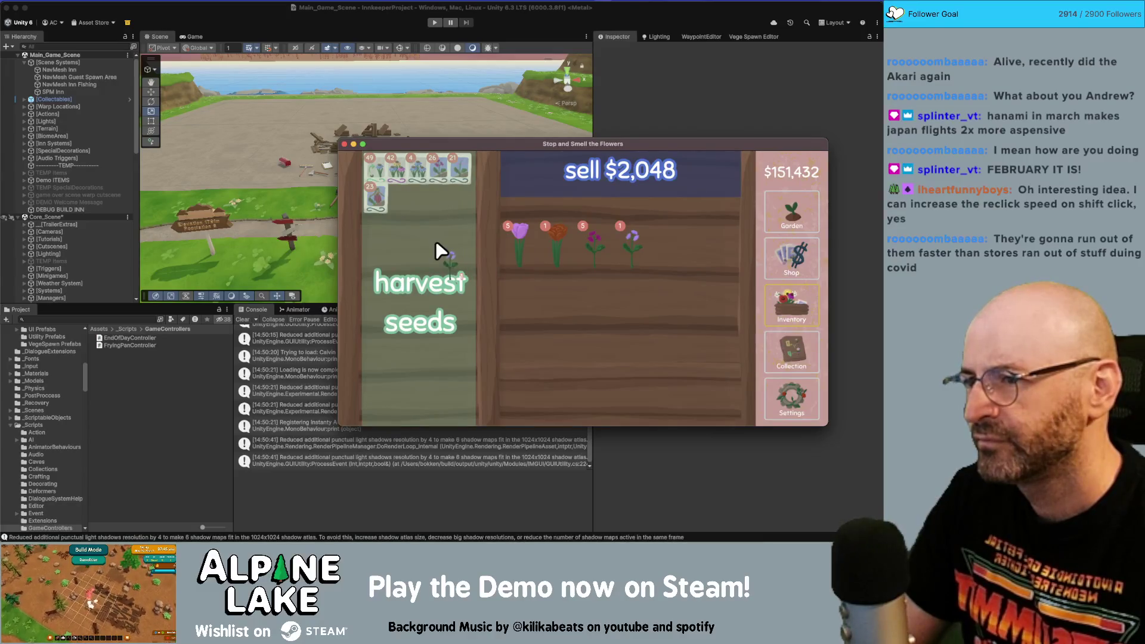
click(435, 242)
click(635, 243)
click(617, 176)
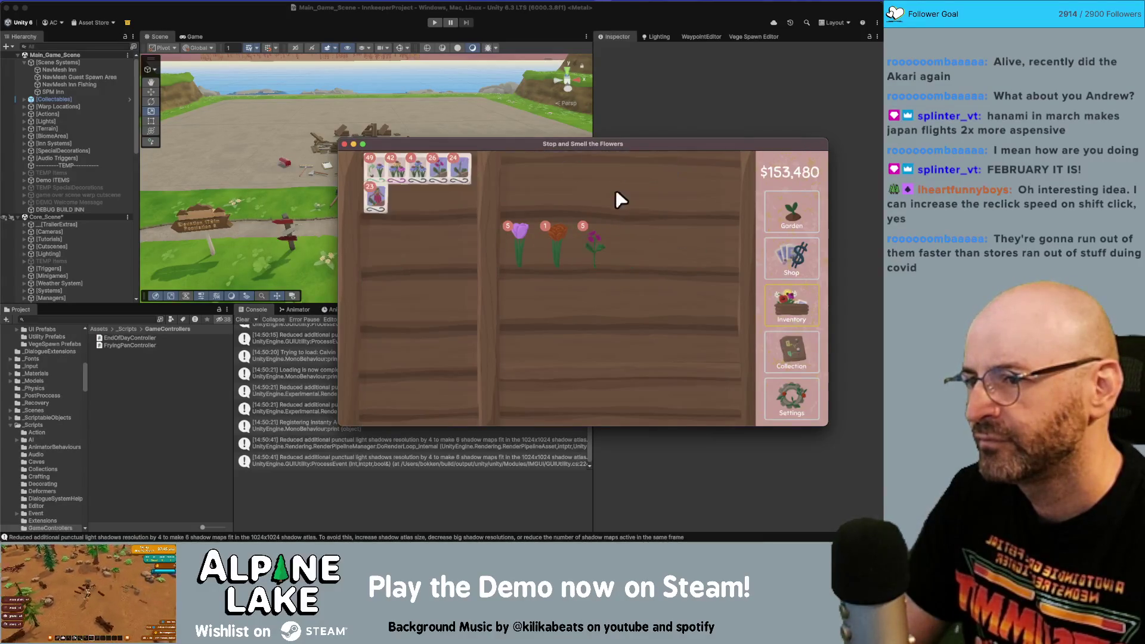
- Sell the crimson flower stack and turn the orange flower and tulips into seeds, reaching $163,720
shift+click(595, 237)
click(588, 170)
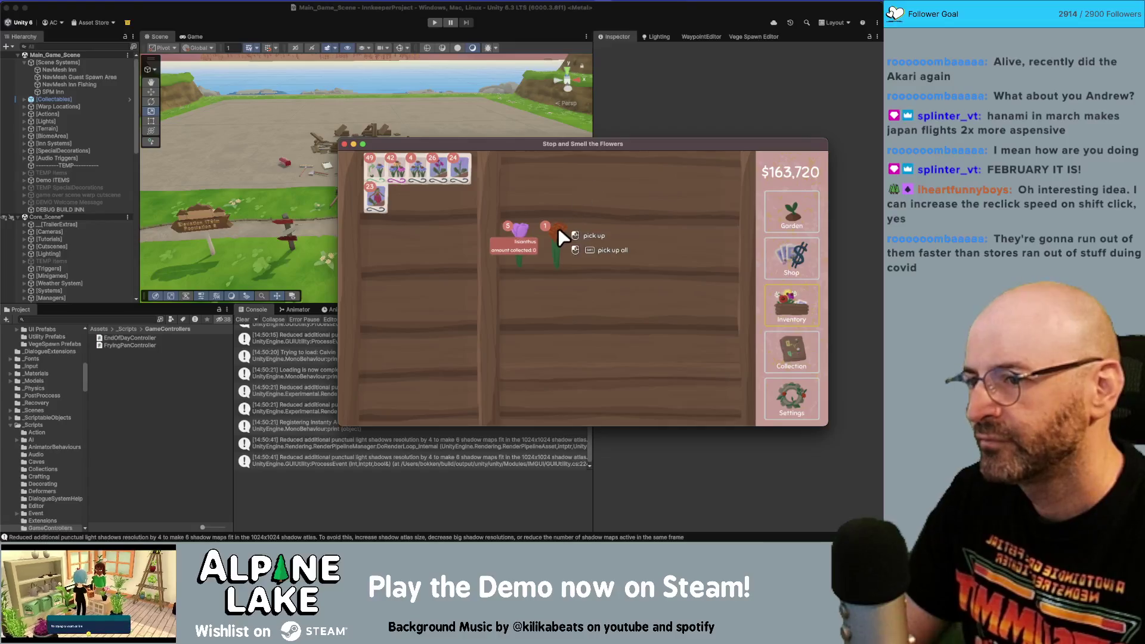
click(558, 228)
click(420, 228)
shift+click(514, 230)
click(450, 233)
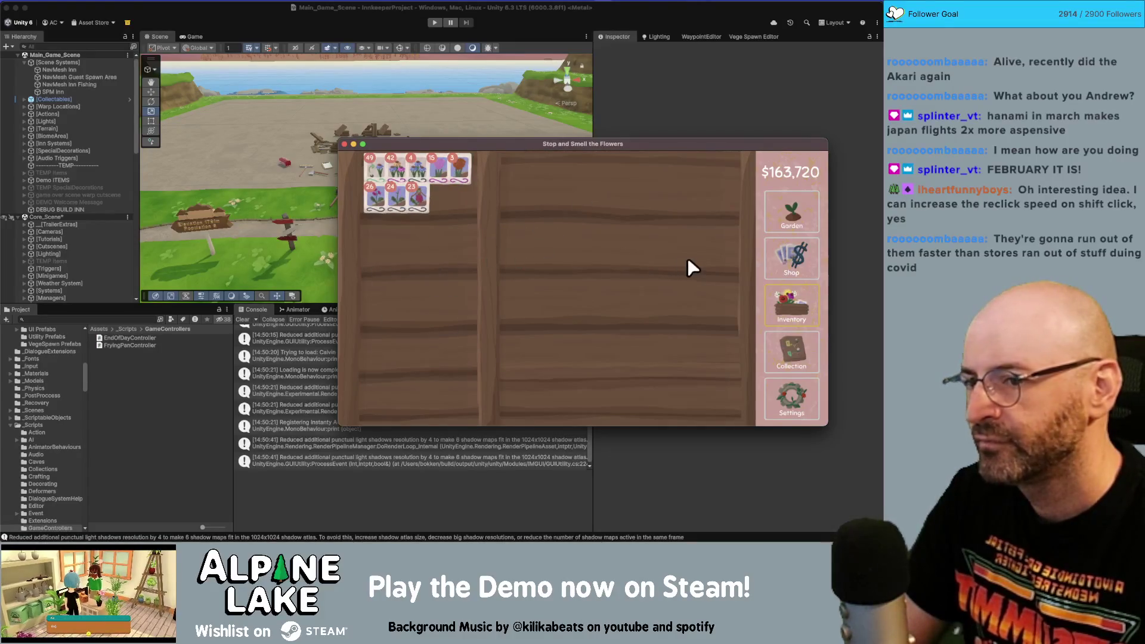
click(786, 339)
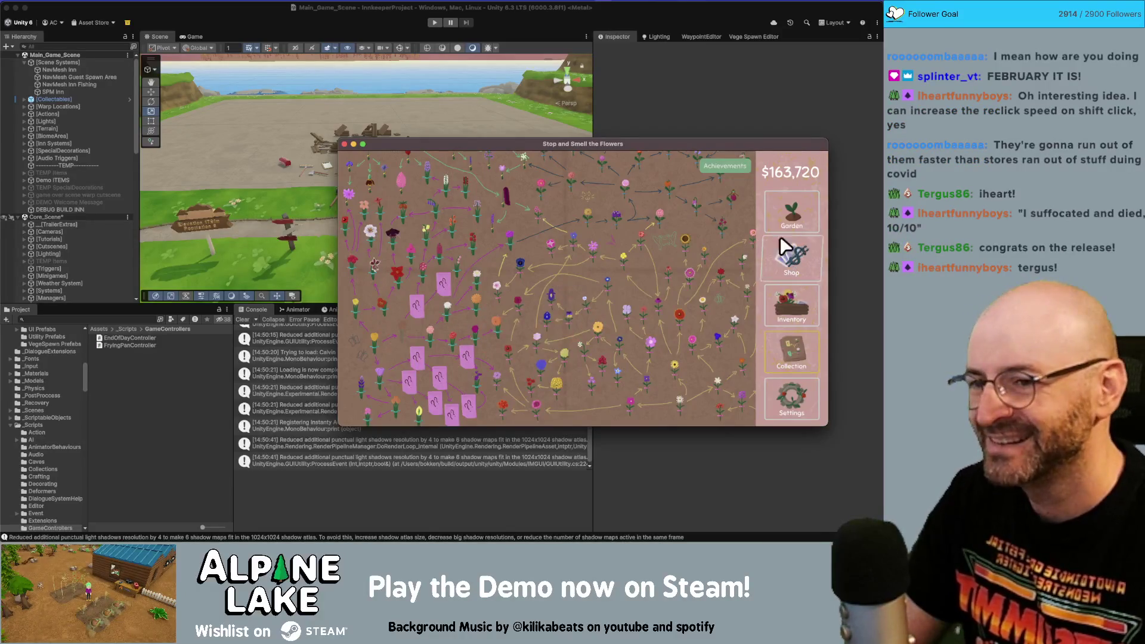
click(792, 250)
click(796, 212)
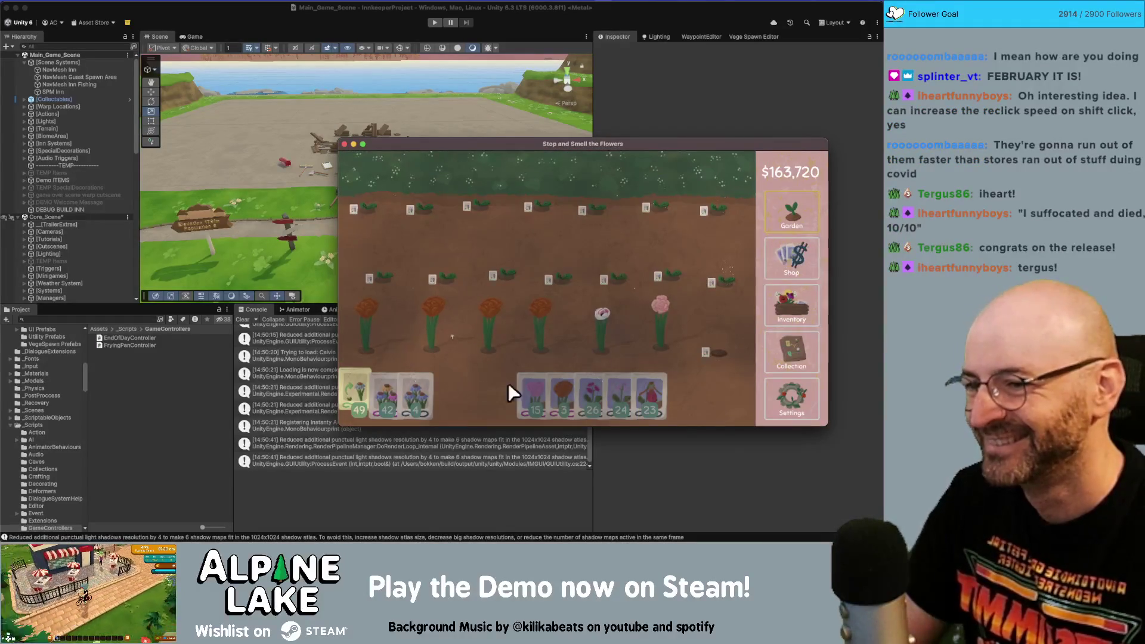
- Harvest the pink pandora and plant pandora seeds in three empty plots
click(596, 345)
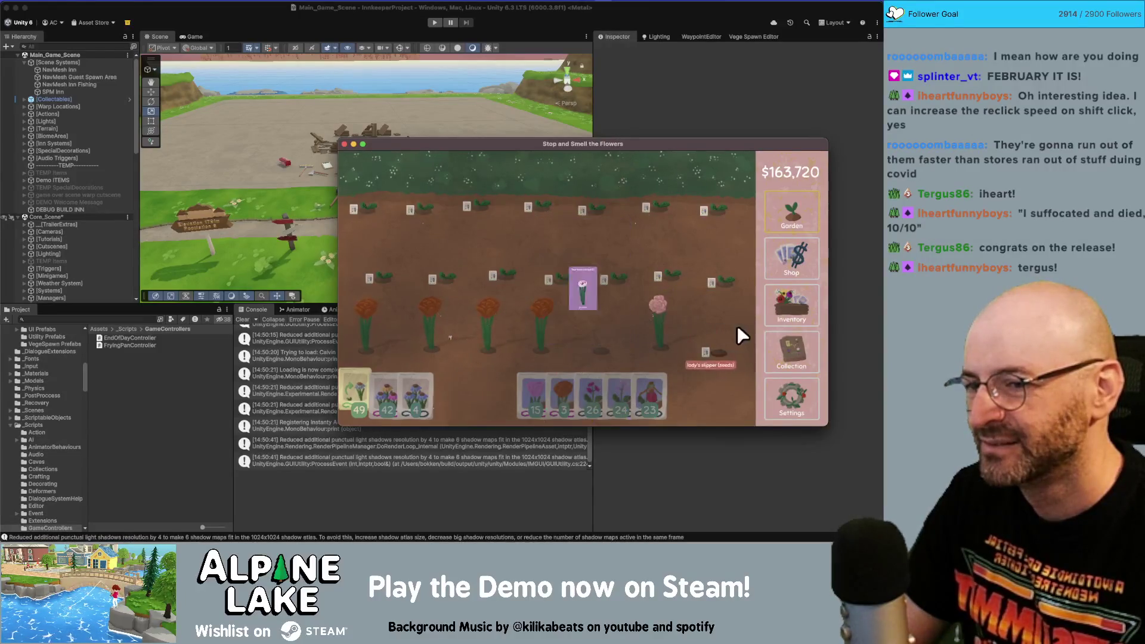
click(783, 334)
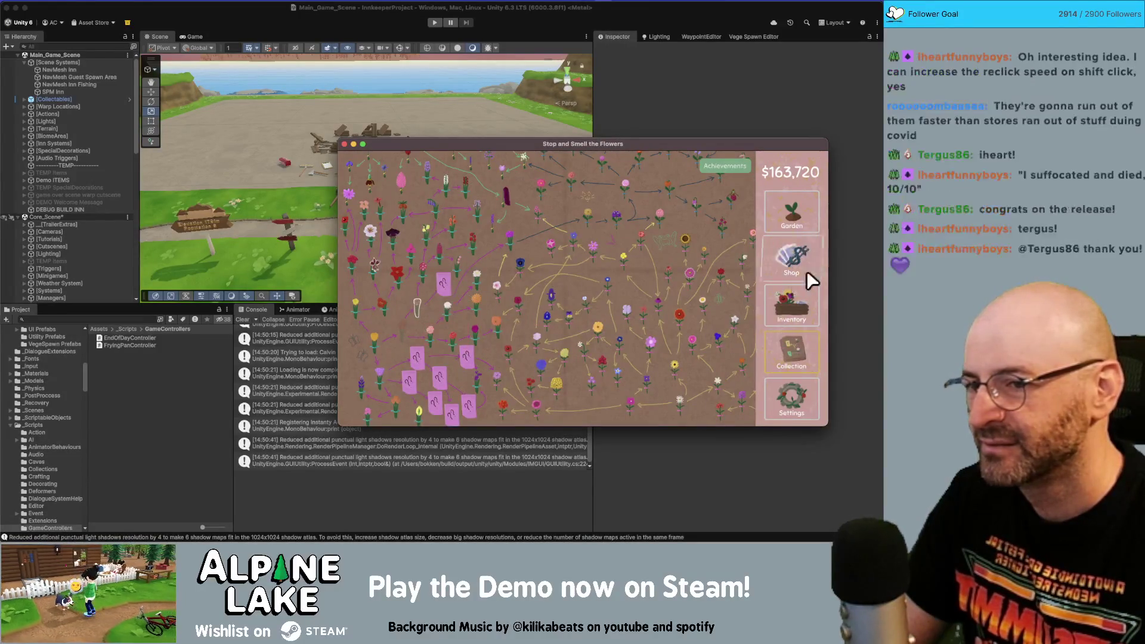
click(795, 295)
click(517, 263)
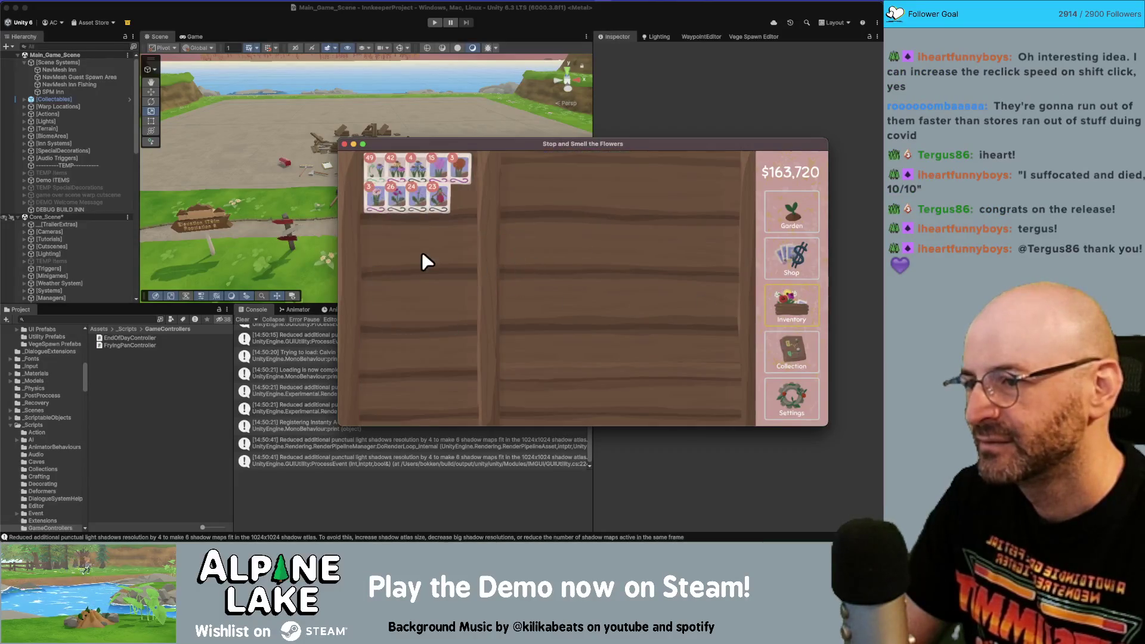
click(782, 218)
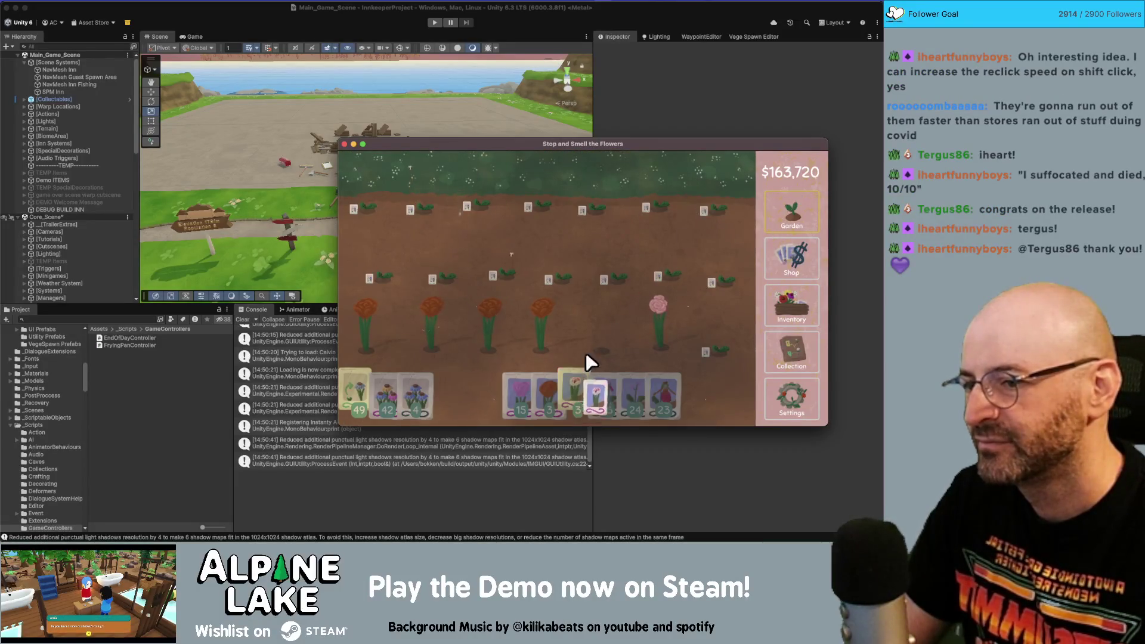
click(376, 388)
drag(358, 349, 489, 327)
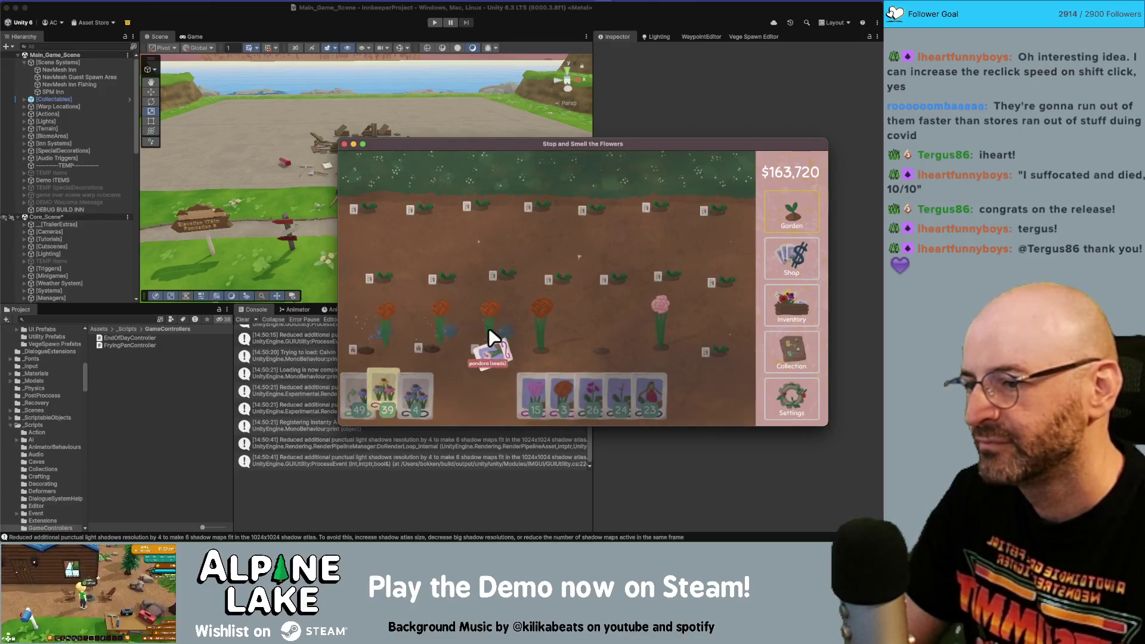
click(526, 380)
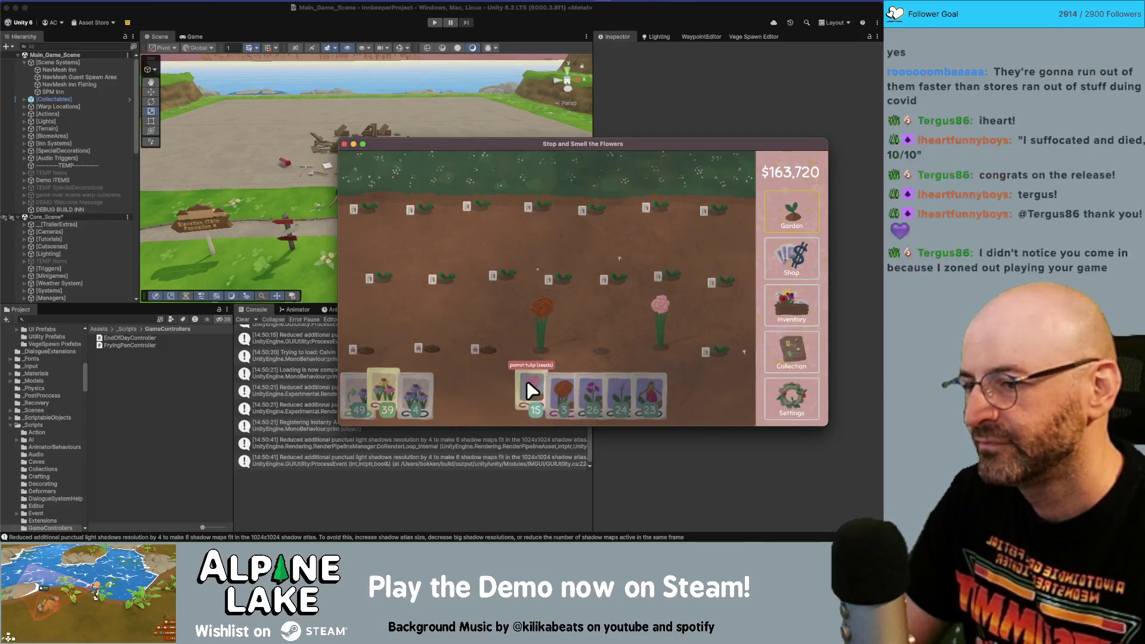
- Harvest the lisianthus and carnation, and sell a carnation from the inventory for $24
click(791, 303)
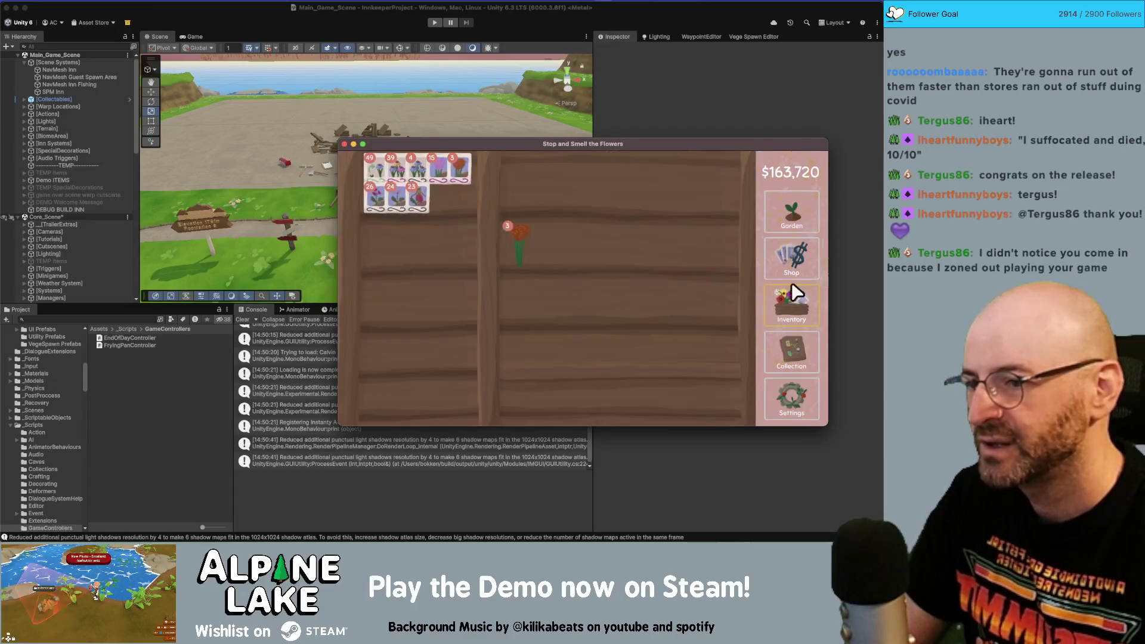
click(793, 266)
click(788, 227)
click(789, 310)
click(790, 346)
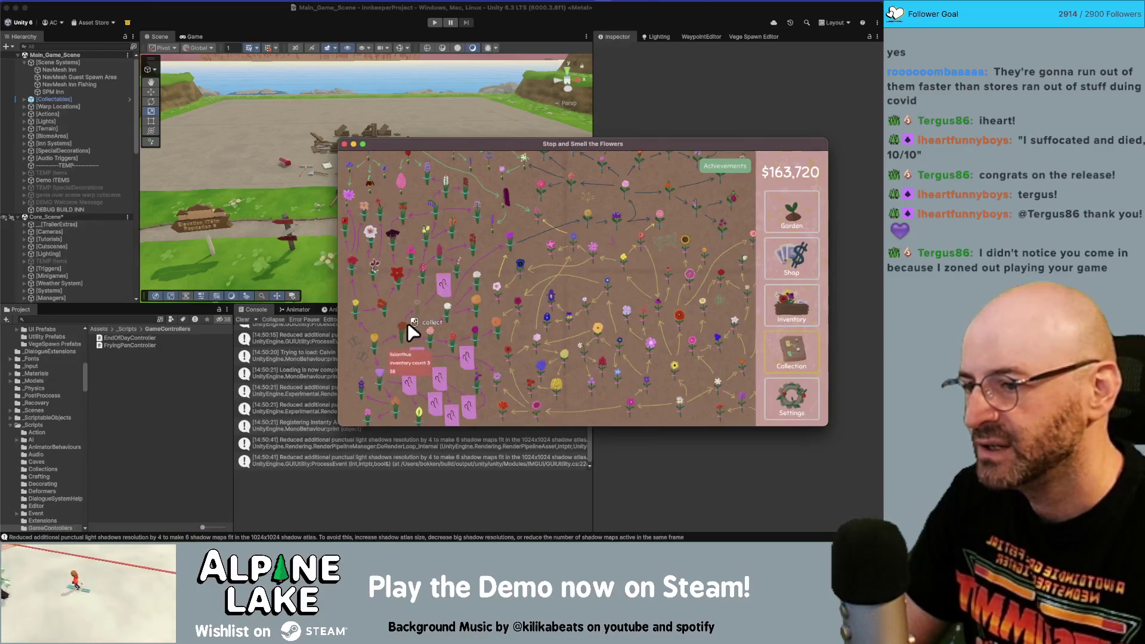
click(786, 242)
click(790, 224)
click(546, 319)
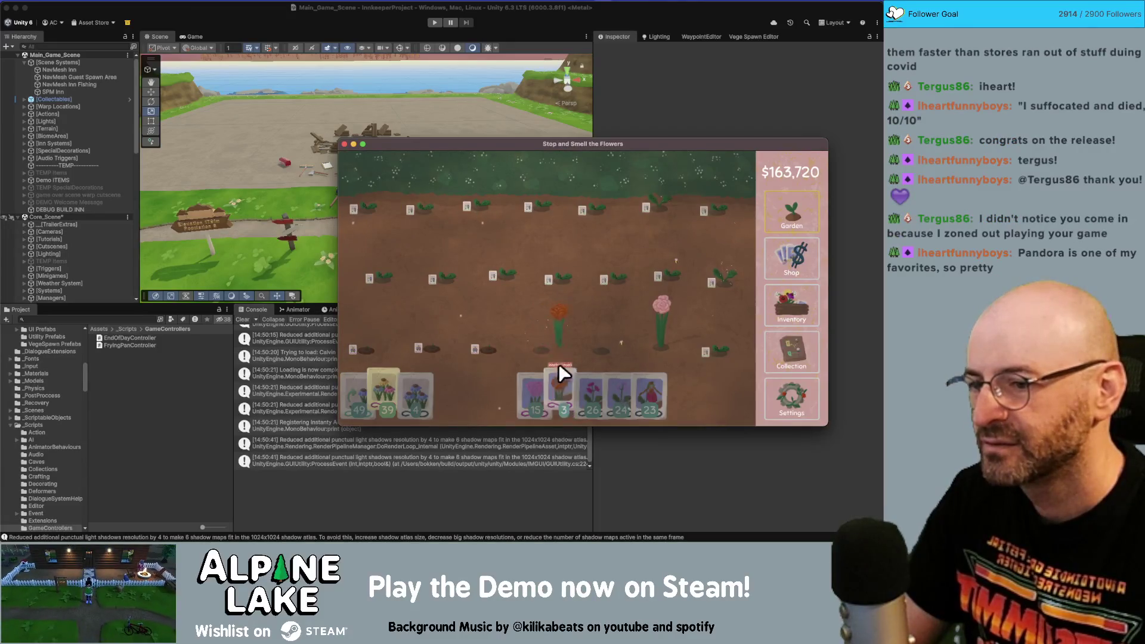
click(792, 304)
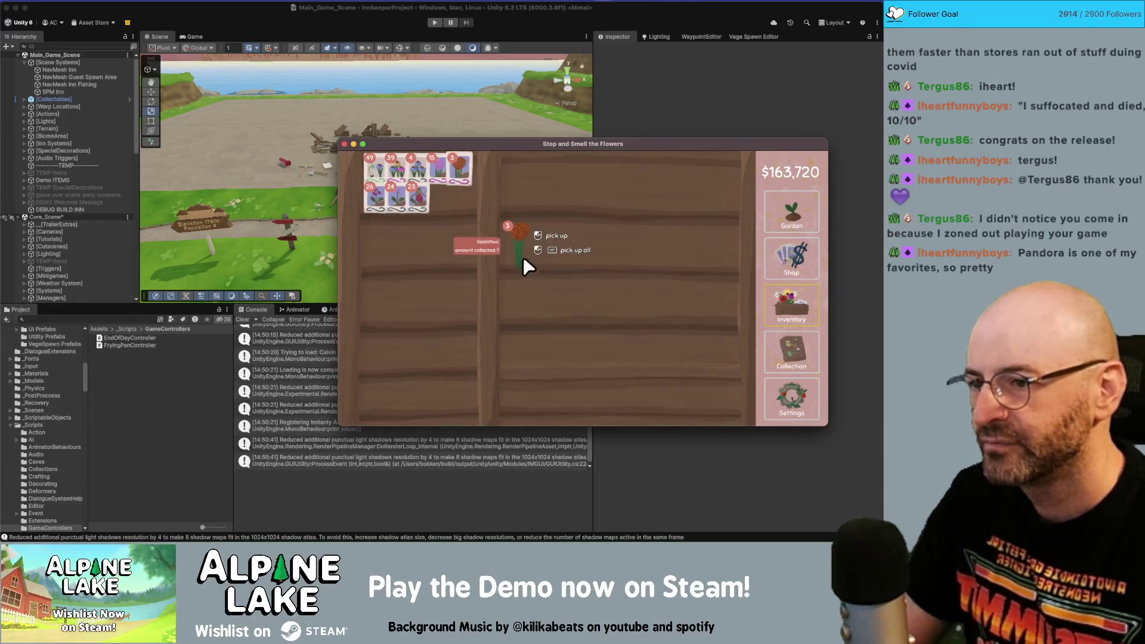
drag(522, 259, 554, 173)
click(789, 216)
click(653, 322)
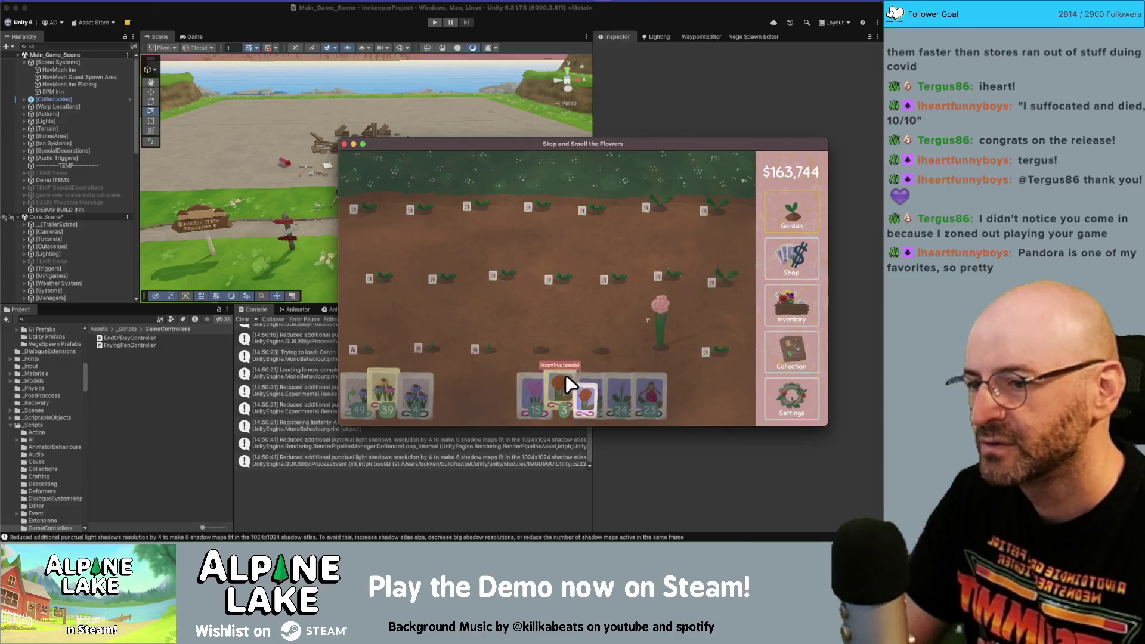
- Replant the remaining empty plots with seeds, including Lisianthus, filling all three rows
drag(563, 391, 650, 341)
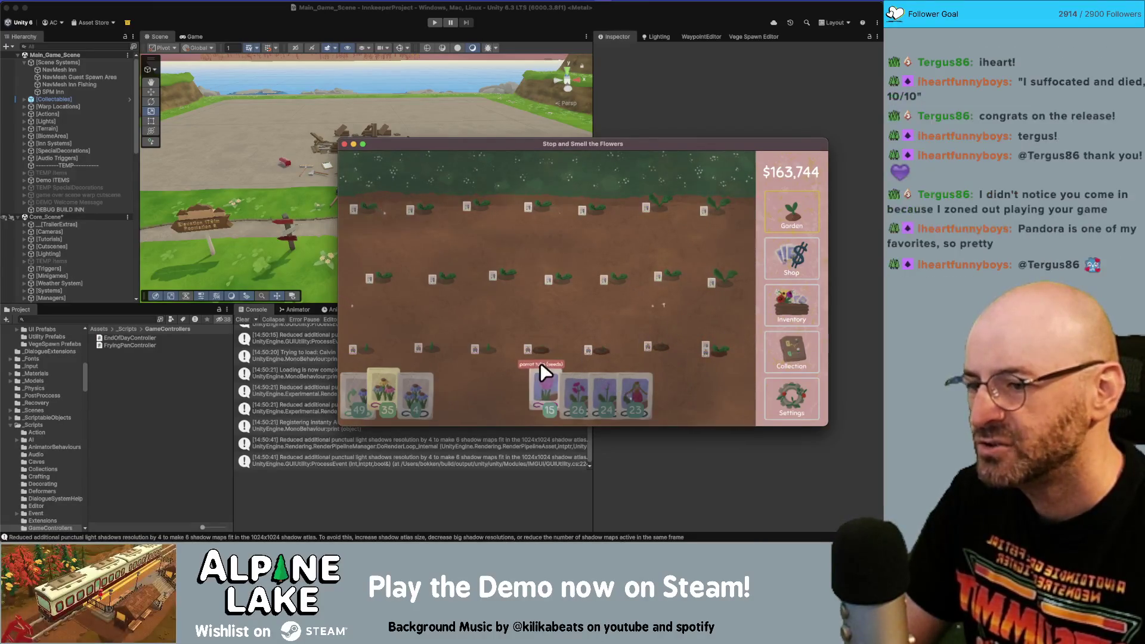
drag(557, 396, 588, 349)
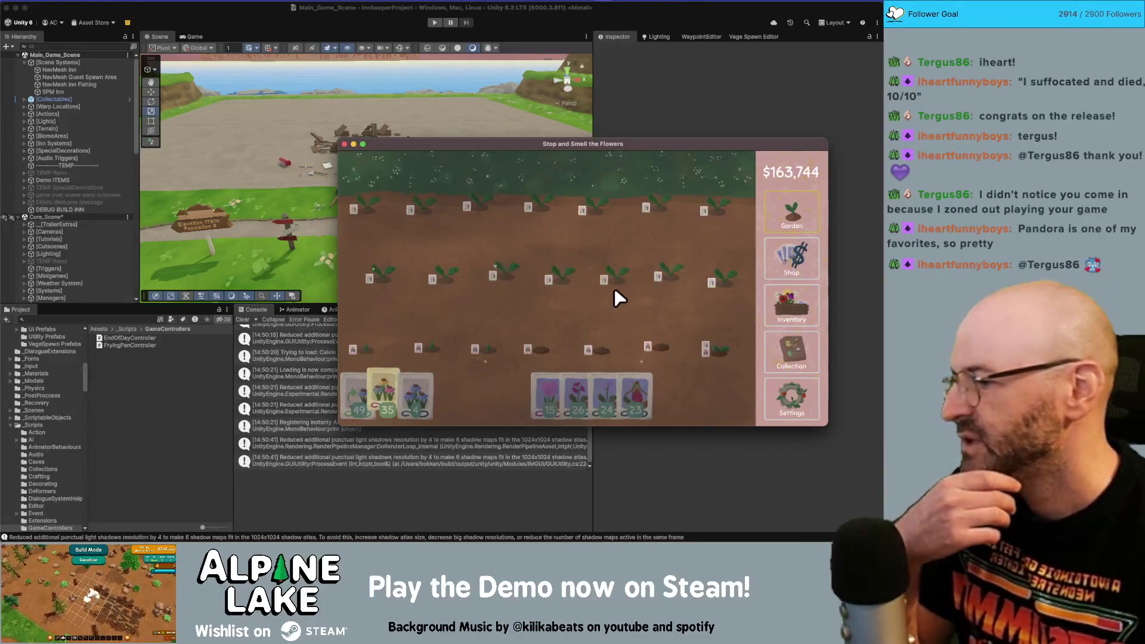
click(786, 337)
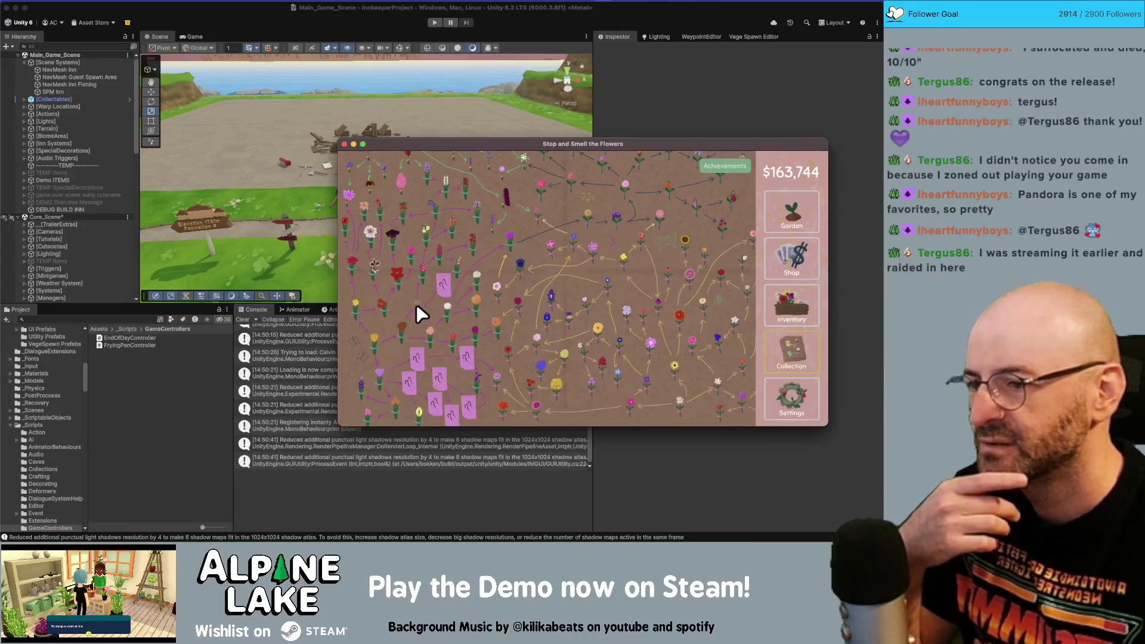
click(792, 213)
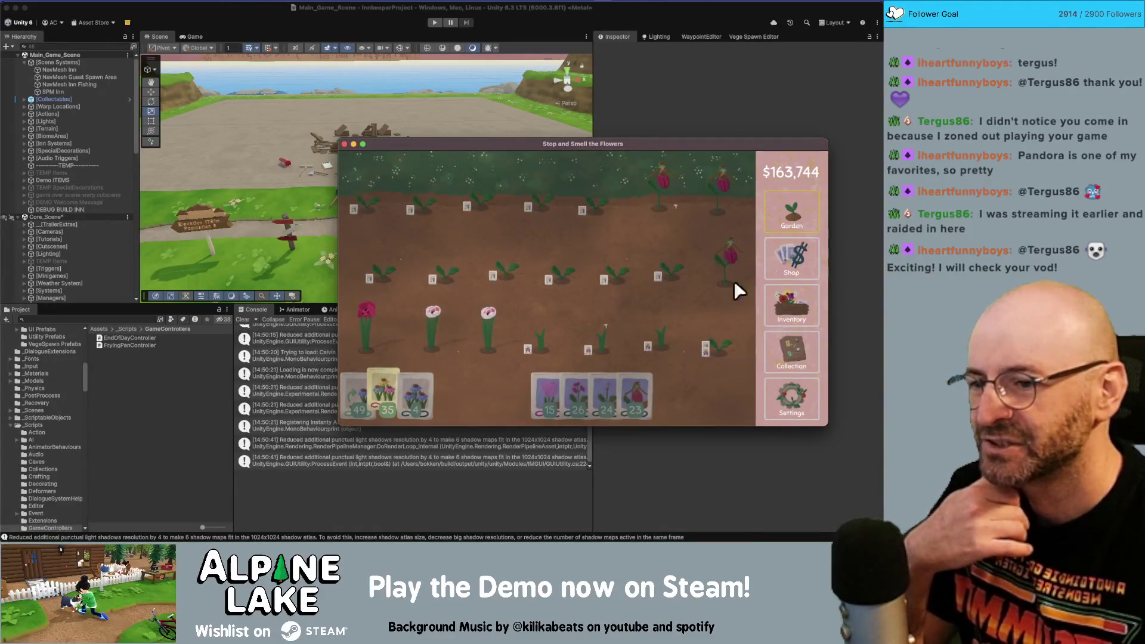
- Collect both white pandoras and sell one rose from the inventory shelf for $16
click(430, 328)
click(482, 328)
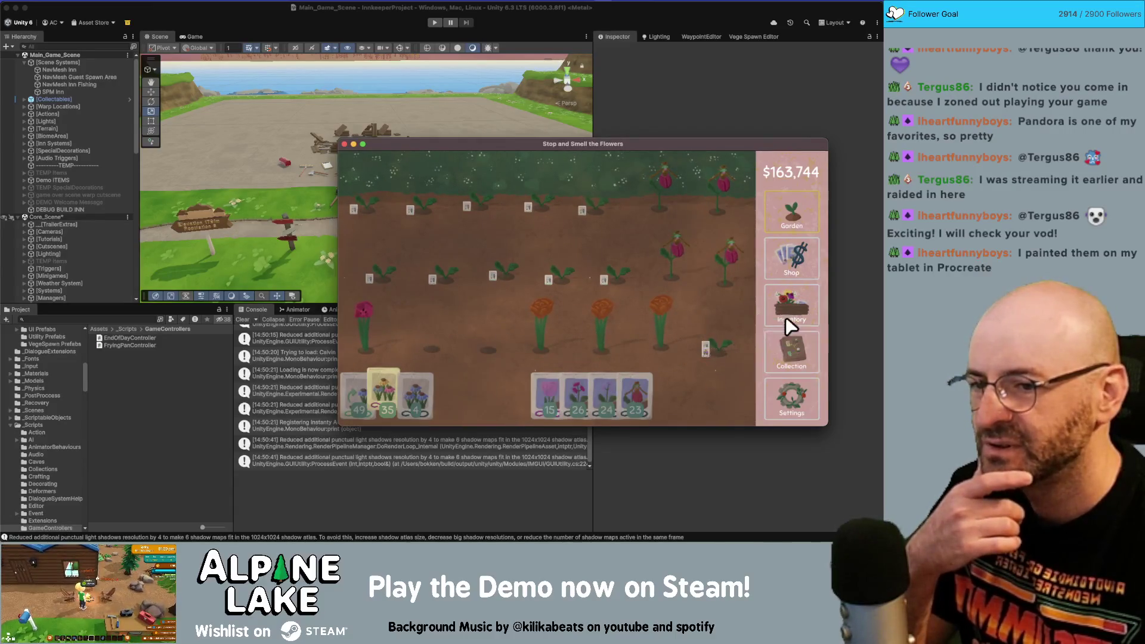
click(782, 352)
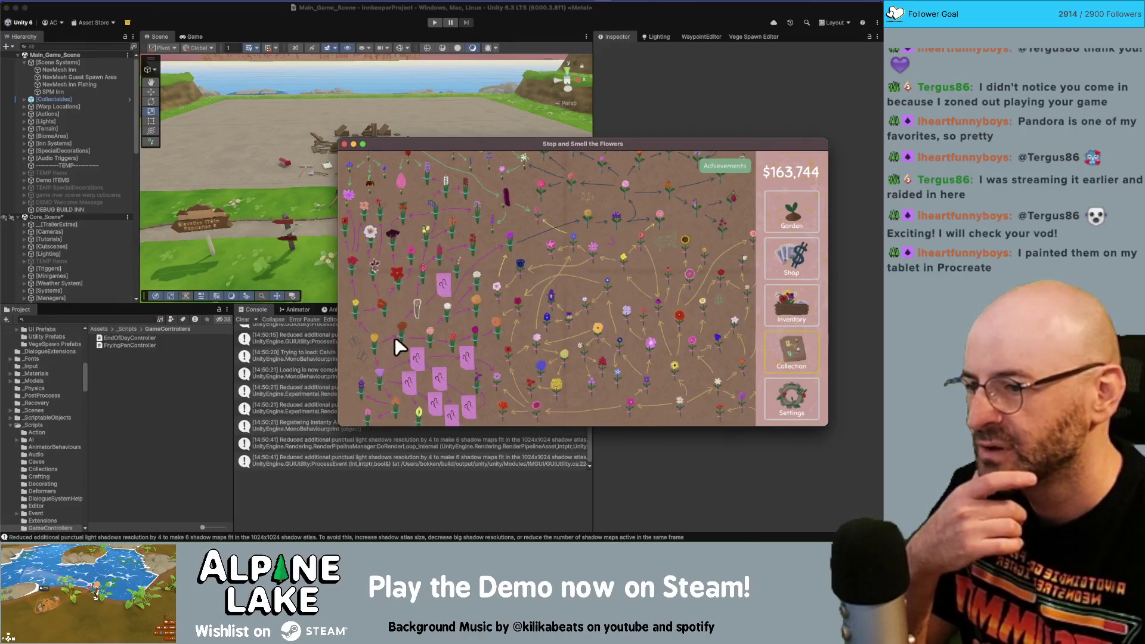
mouse_move(416, 317)
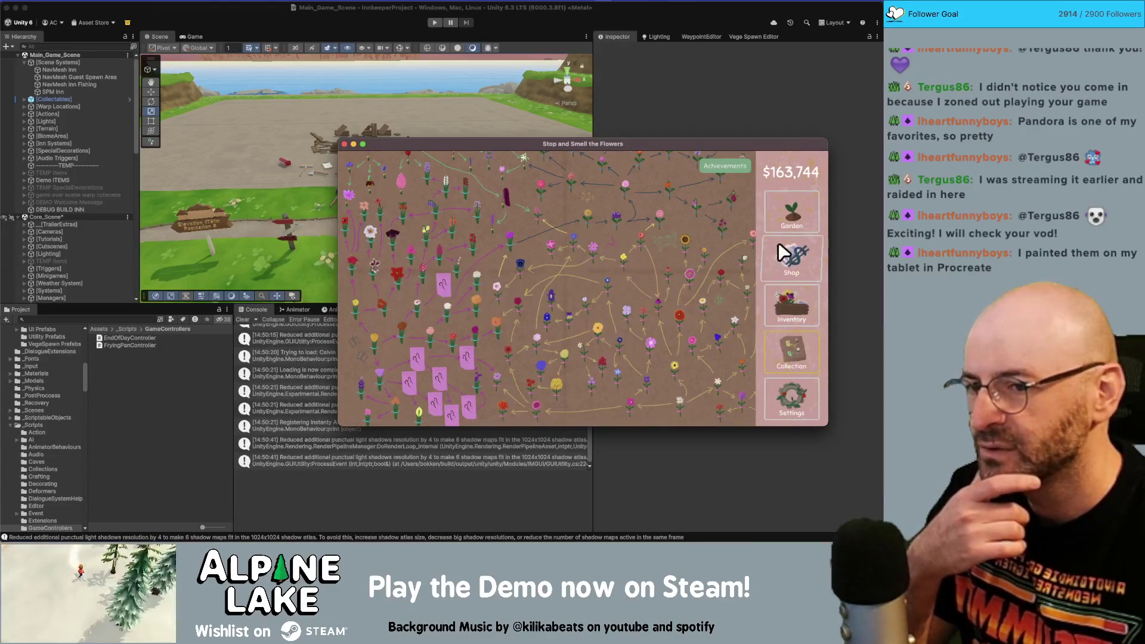
click(800, 304)
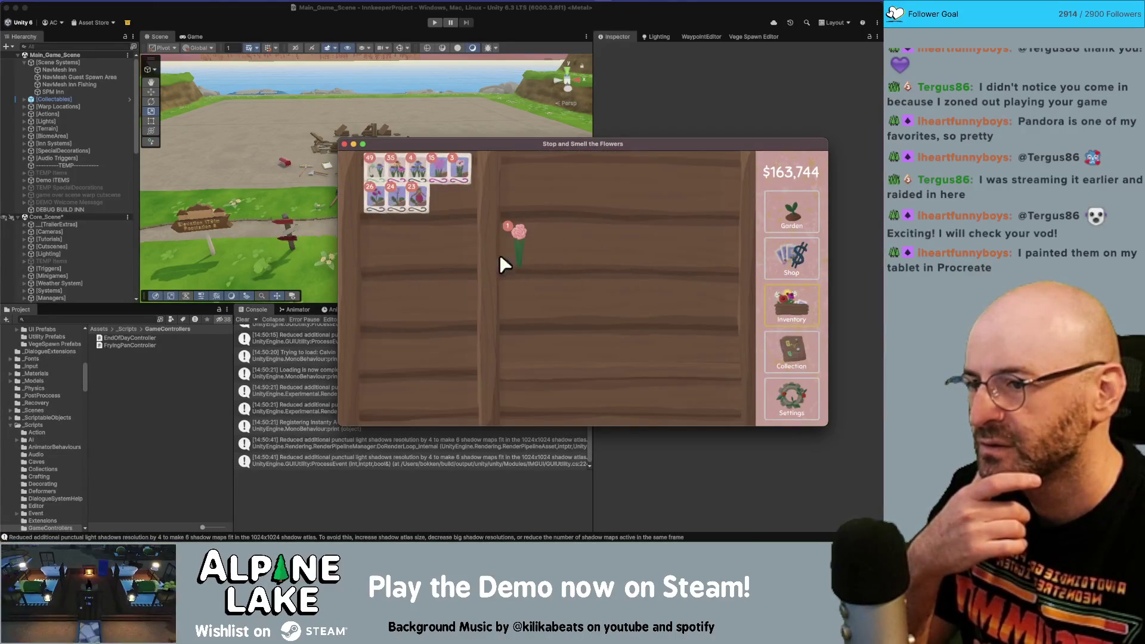
click(810, 349)
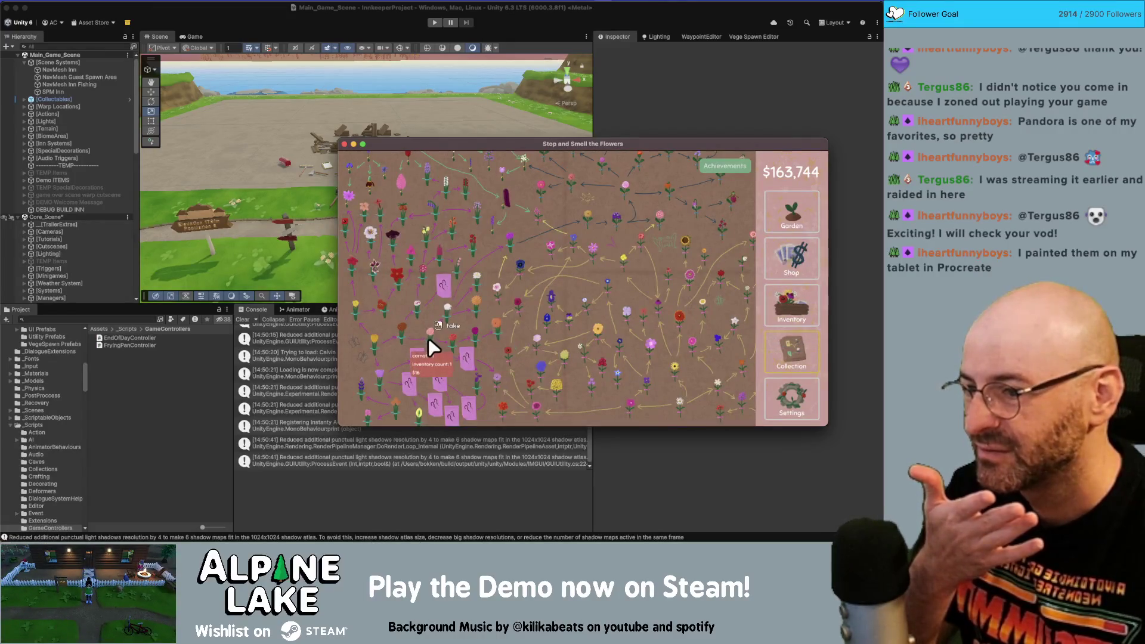
click(792, 305)
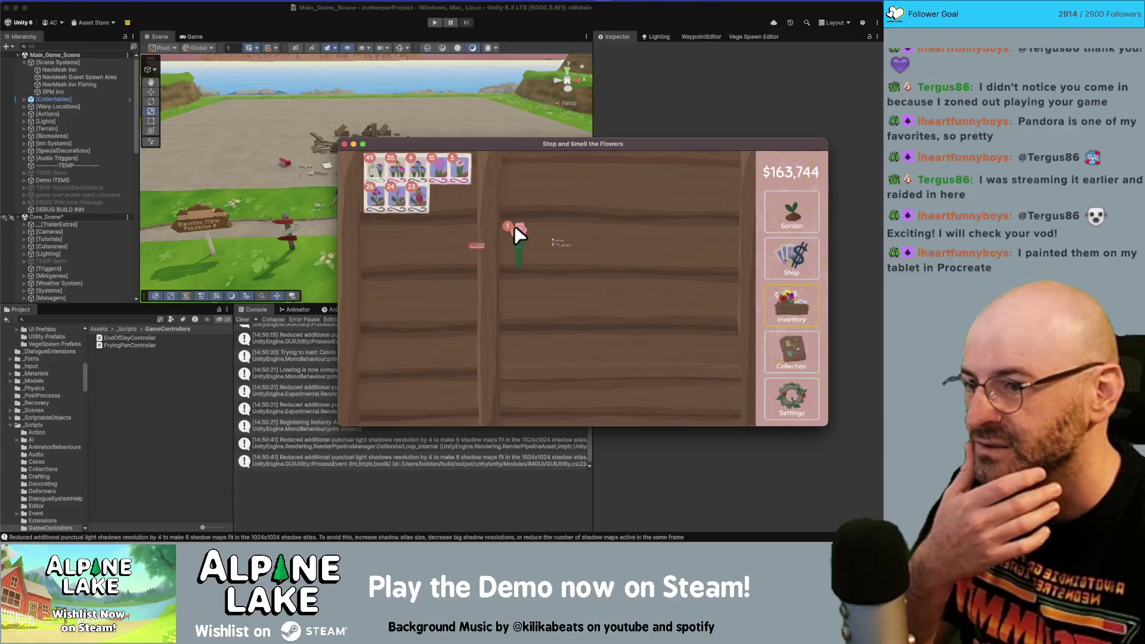
mouse_move(514, 225)
mouse_down()
mouse_move(491, 238)
mouse_move(560, 176)
mouse_move(551, 182)
mouse_up()
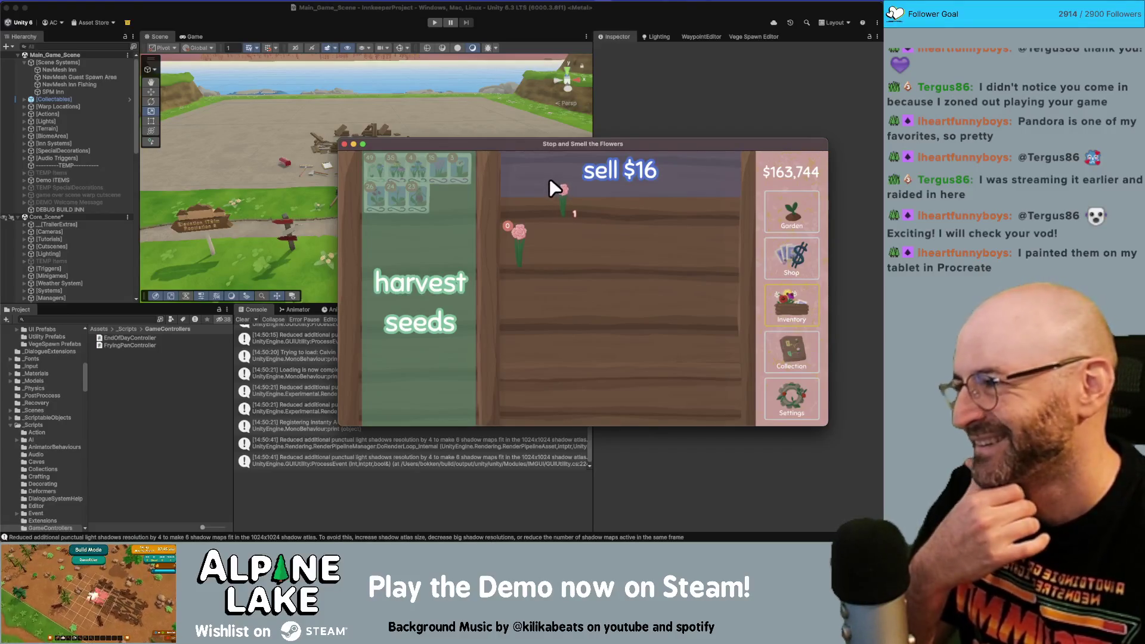
drag(548, 181, 546, 178)
click(814, 206)
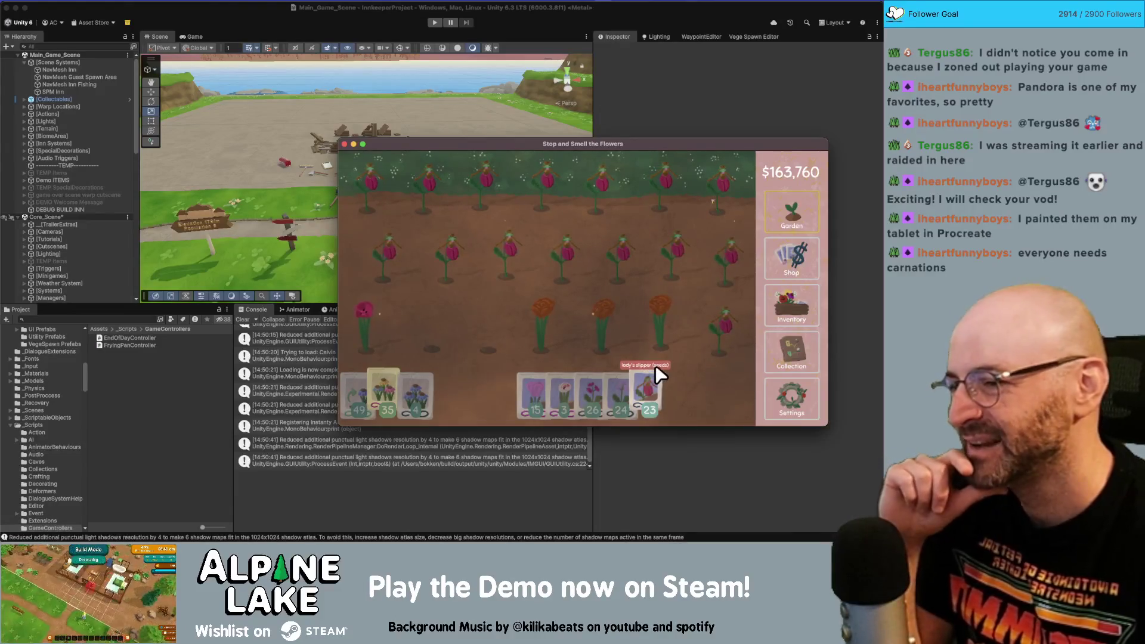
- Harvest the oriental poppy and the lower-row tulips, and plant pandora seeds along the top row
click(364, 327)
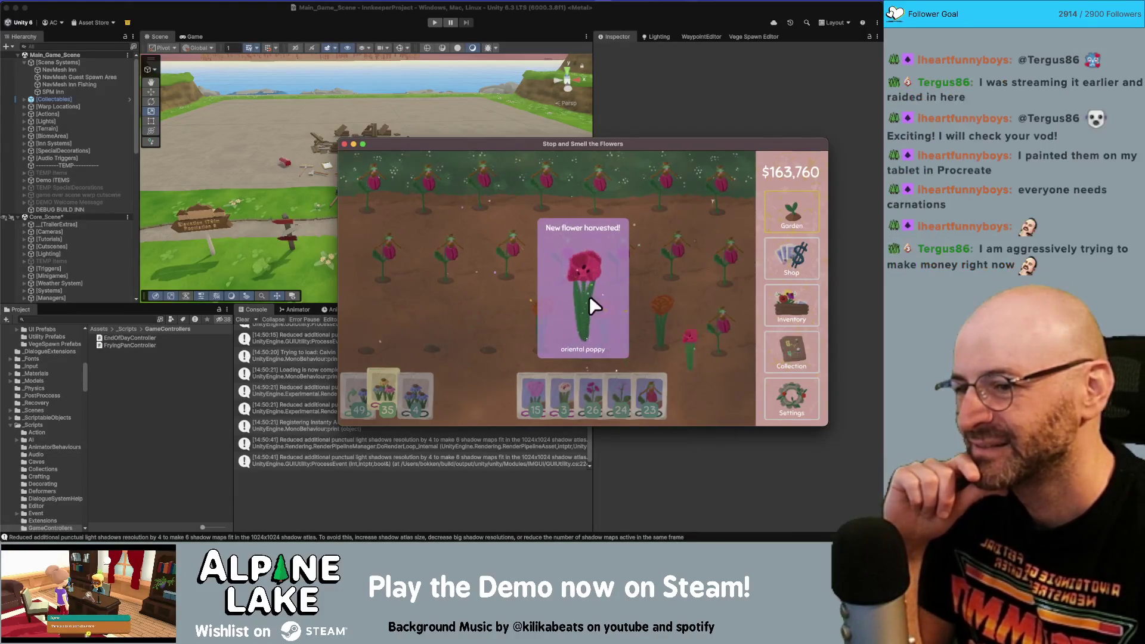
click(778, 315)
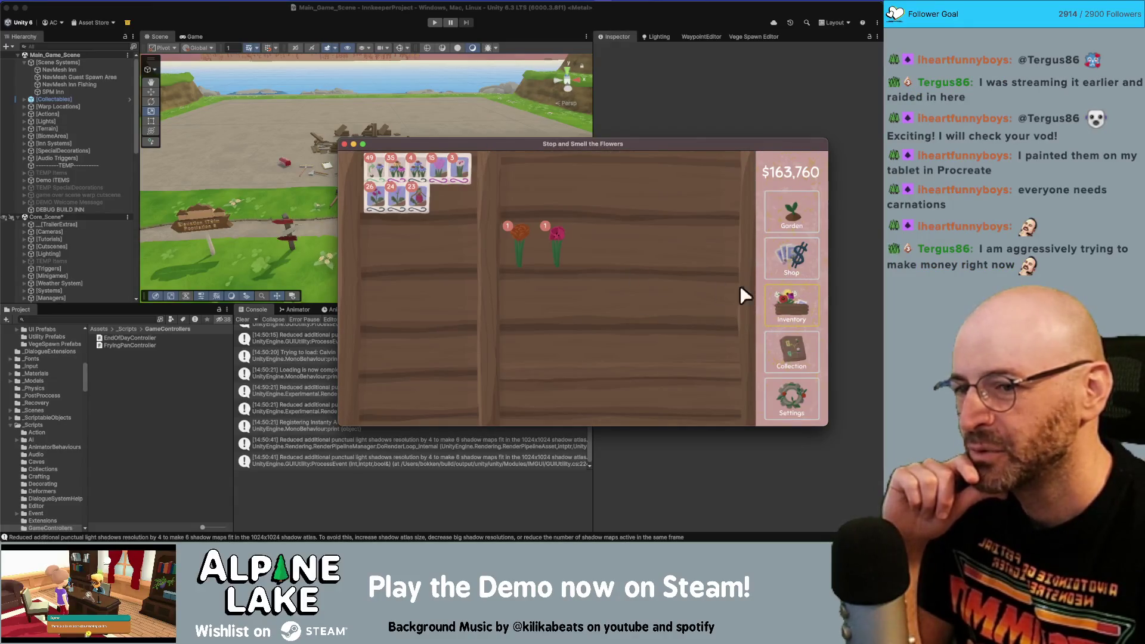
click(784, 350)
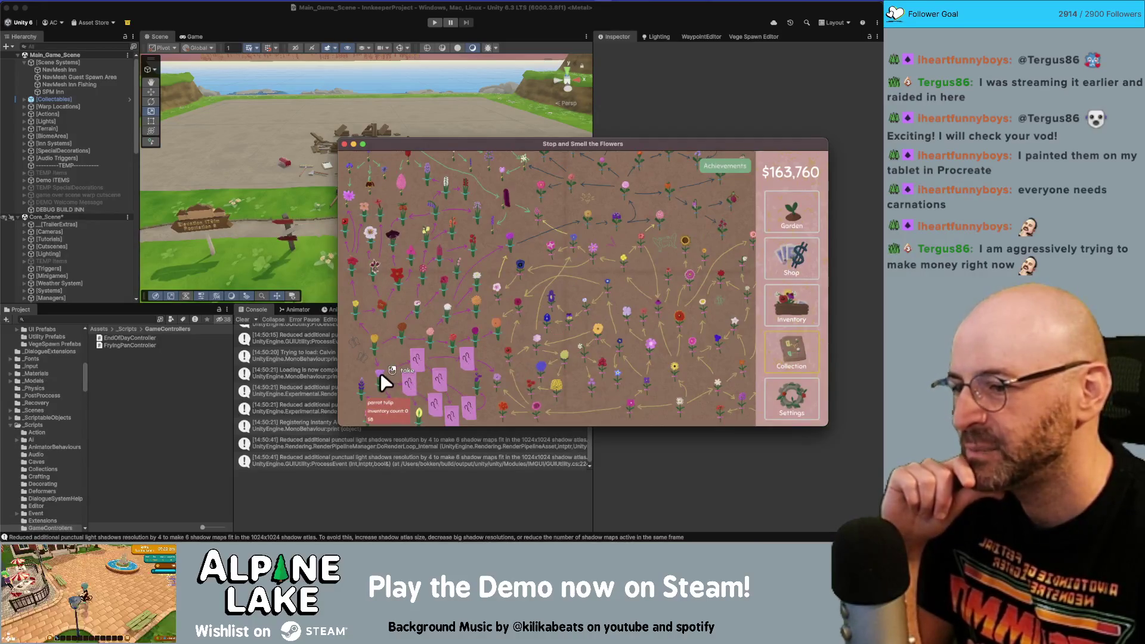
click(794, 211)
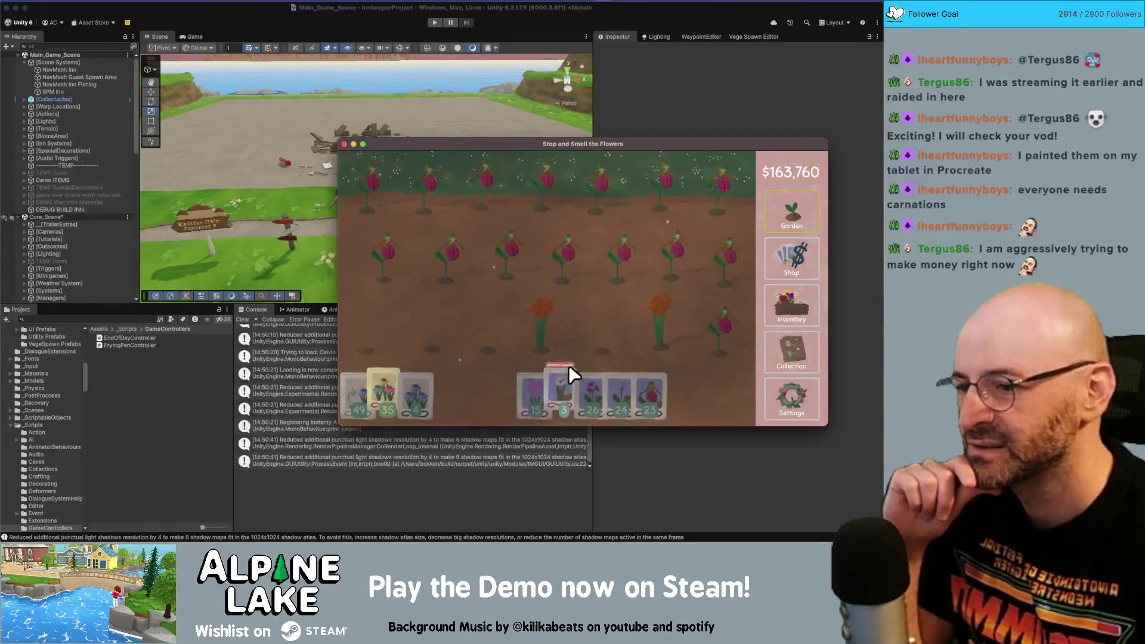
click(535, 382)
mouse_move(477, 341)
mouse_down()
mouse_move(717, 274)
mouse_move(369, 279)
mouse_move(382, 214)
mouse_up()
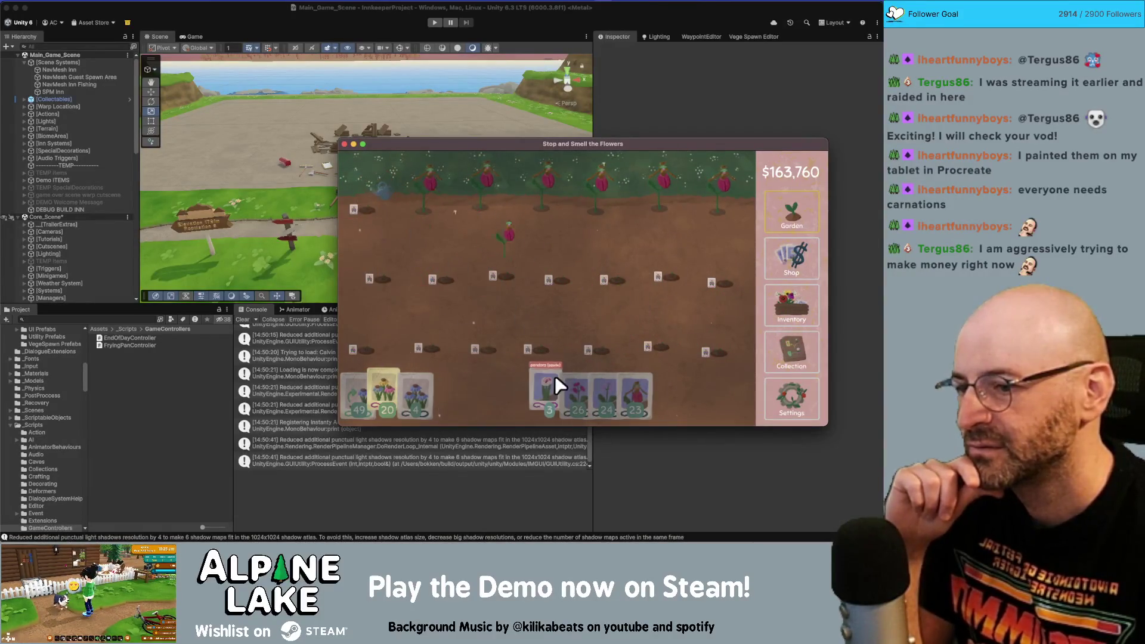
mouse_move(553, 381)
mouse_down()
mouse_move(460, 207)
mouse_move(545, 198)
mouse_move(578, 394)
mouse_move(578, 226)
mouse_move(749, 220)
mouse_move(715, 264)
mouse_up()
- Sell the stack of 15 flowers and the three roses, reaching $194,504
click(799, 305)
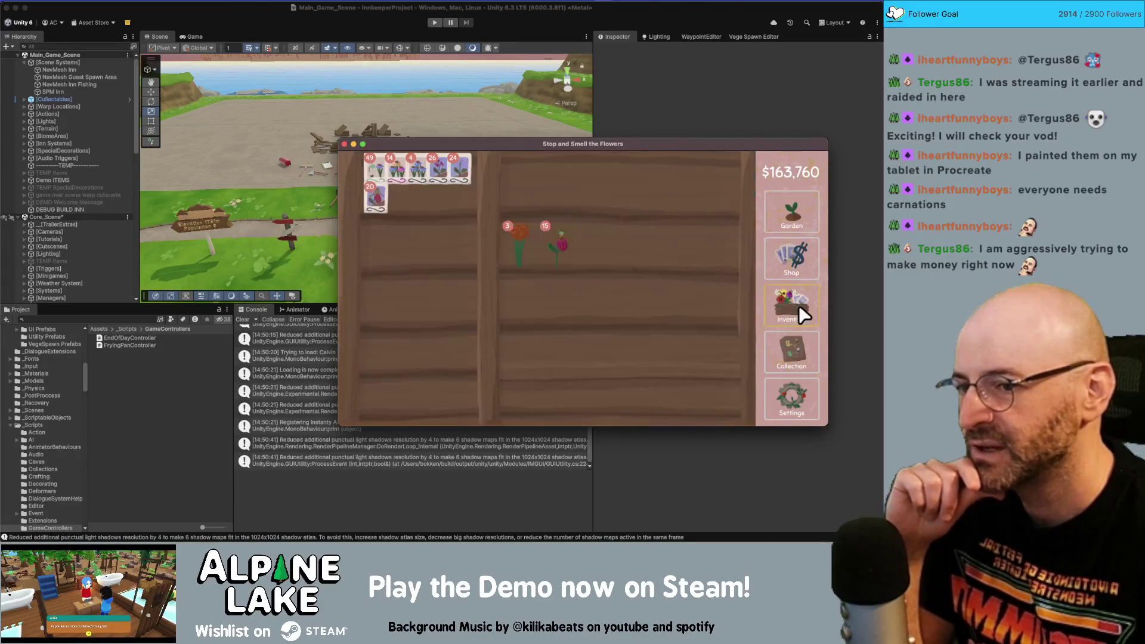
click(557, 245)
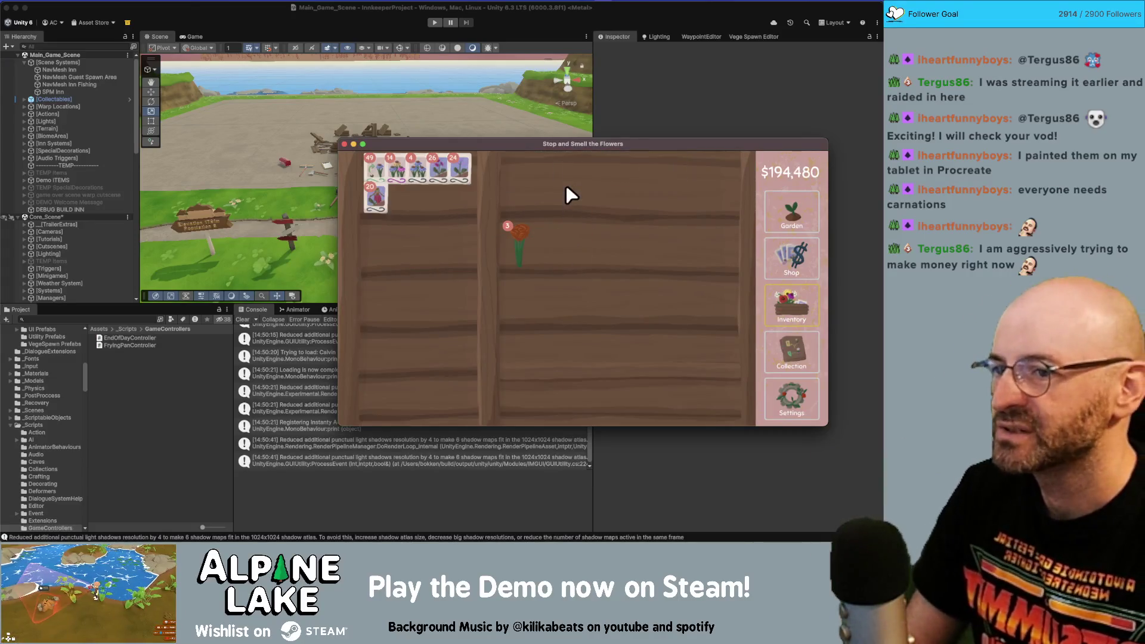
click(512, 247)
click(783, 226)
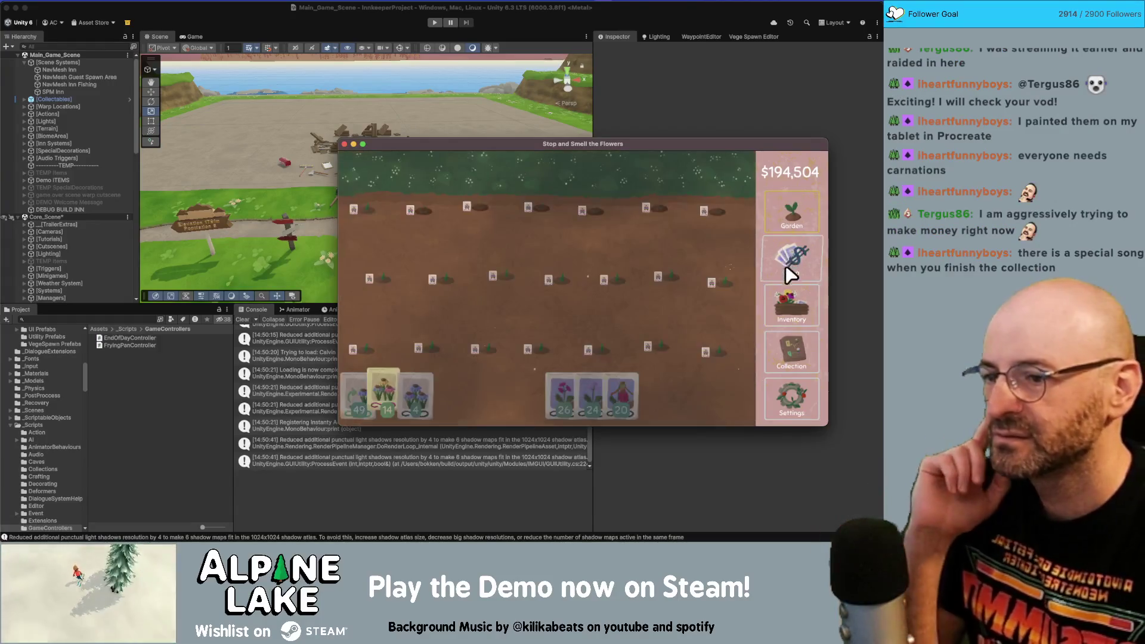
click(377, 146)
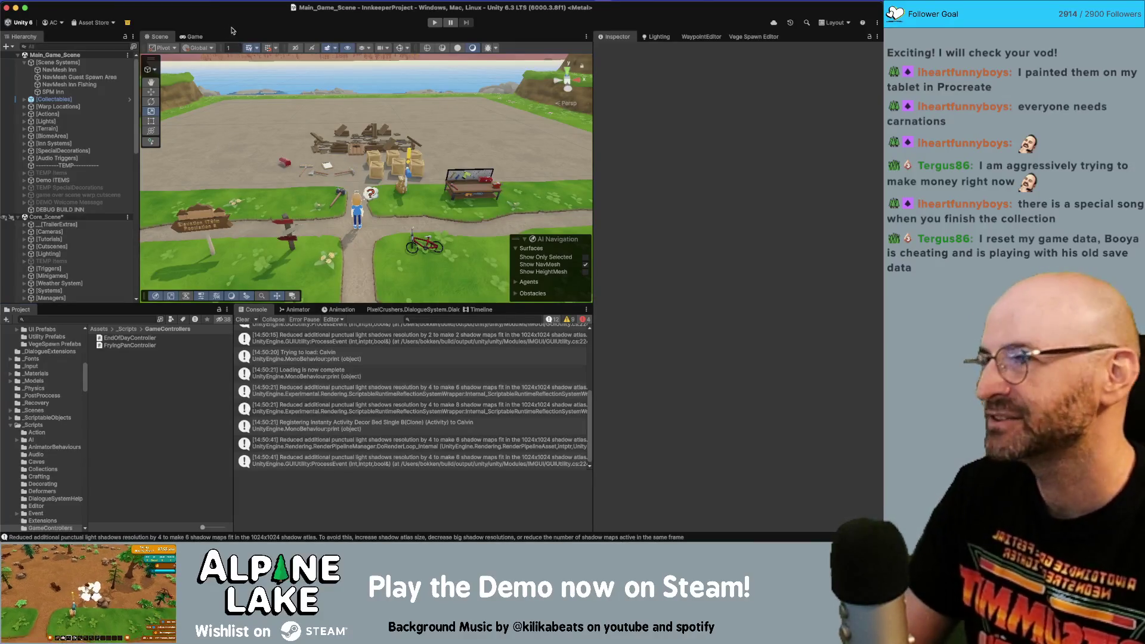
- Run the project in Play mode and harvest a purple anemone from the garden bed
click(434, 22)
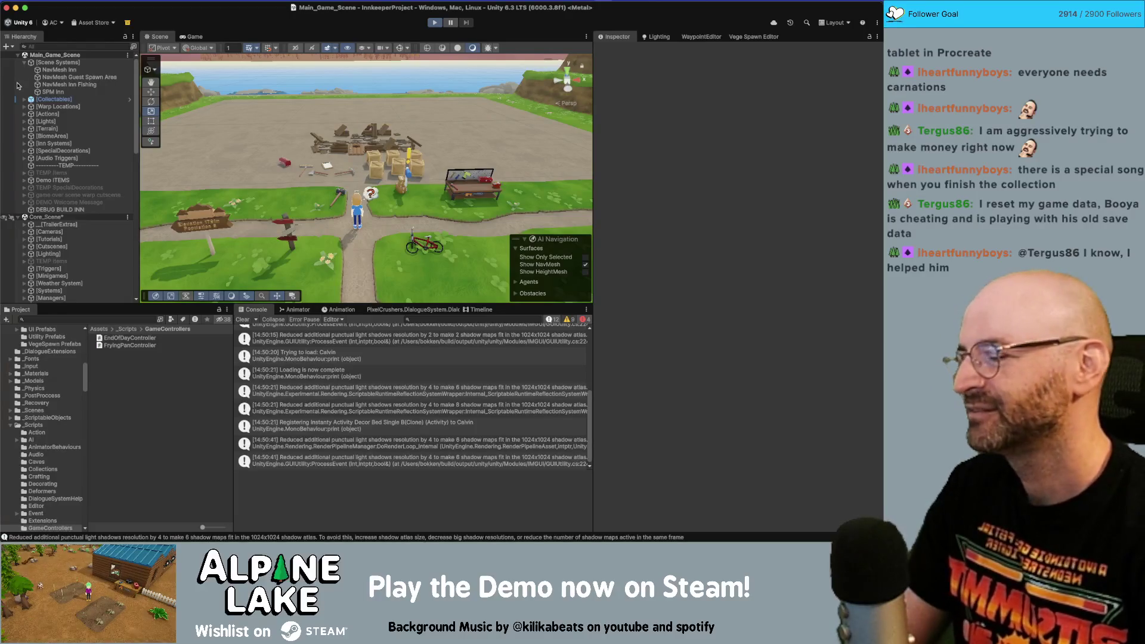
click(490, 249)
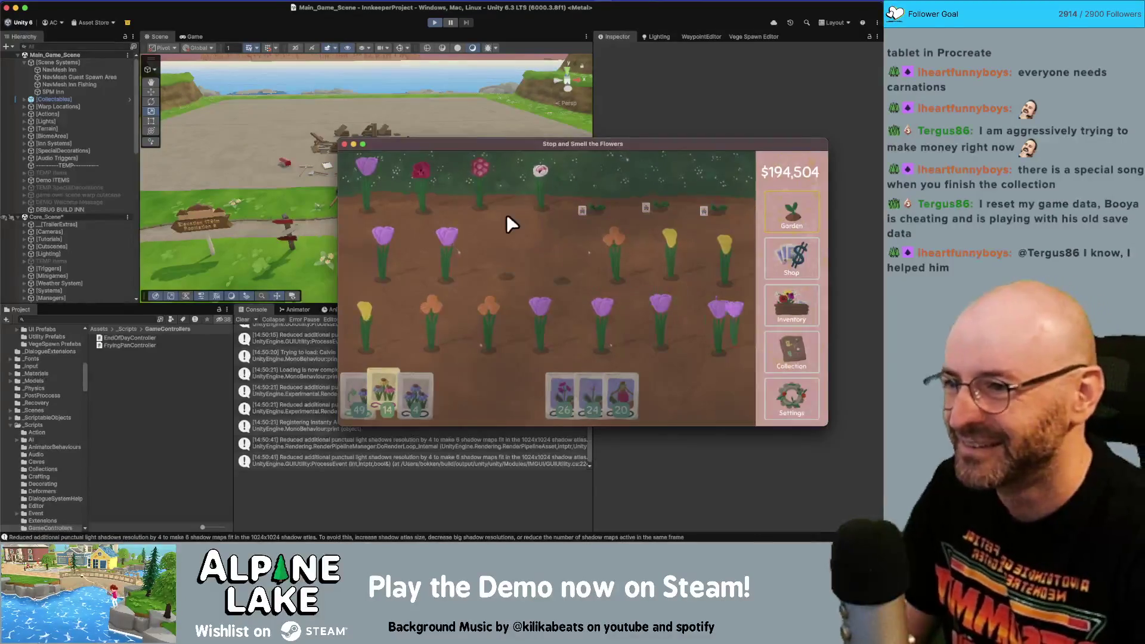
- Harvest the three top-row flowers, log the anemone in the collection, and sell a white flower for $16
click(421, 170)
click(480, 168)
click(540, 171)
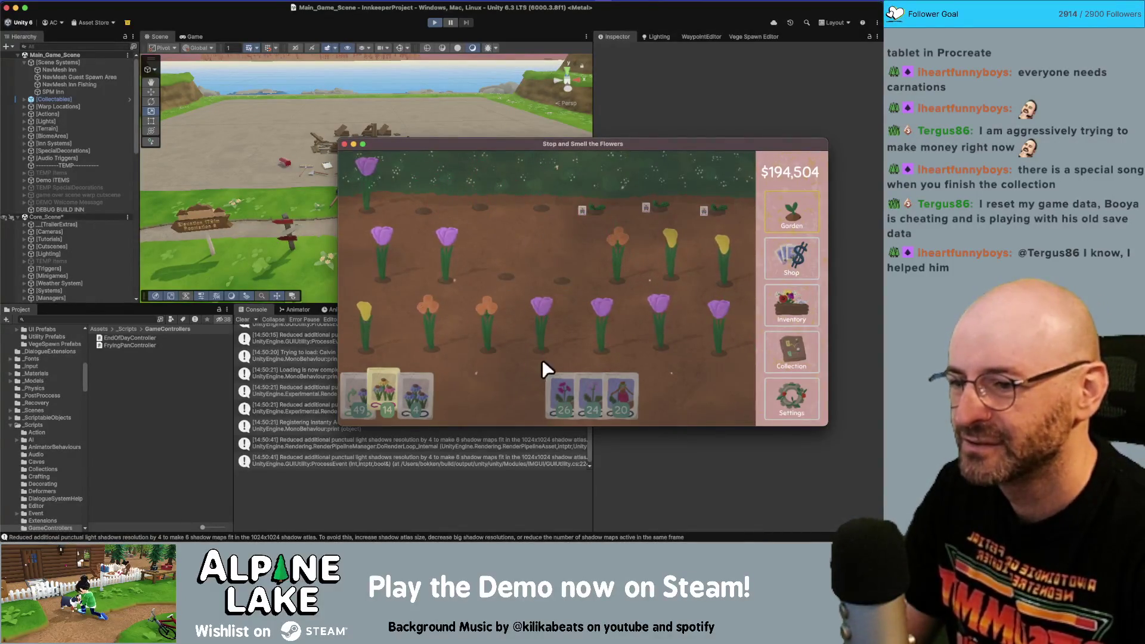
click(789, 305)
click(782, 358)
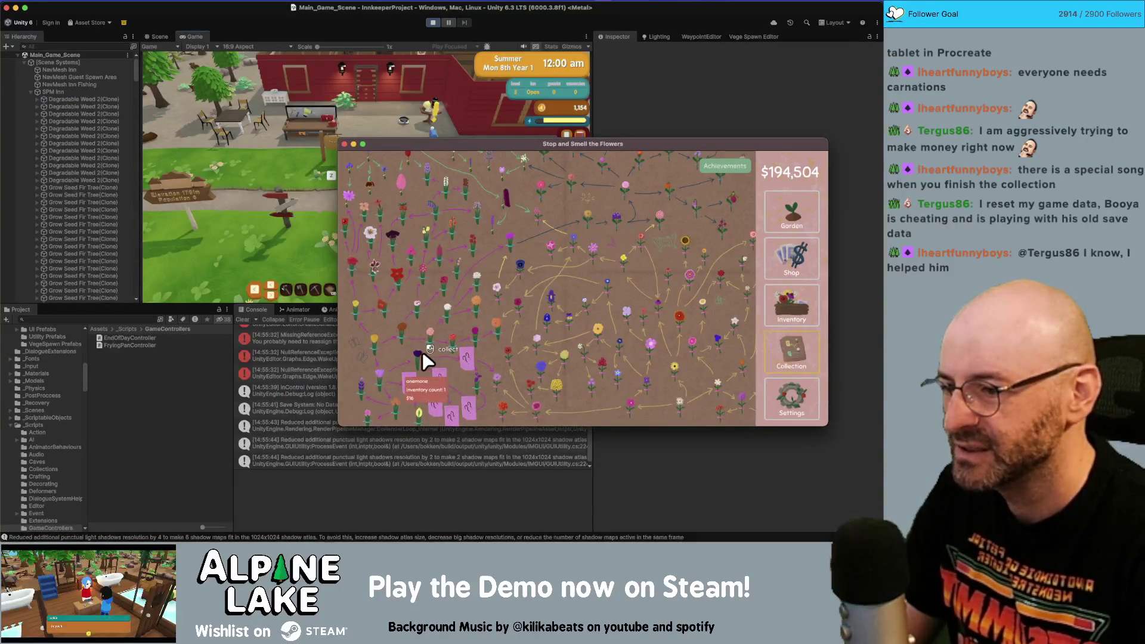
click(422, 352)
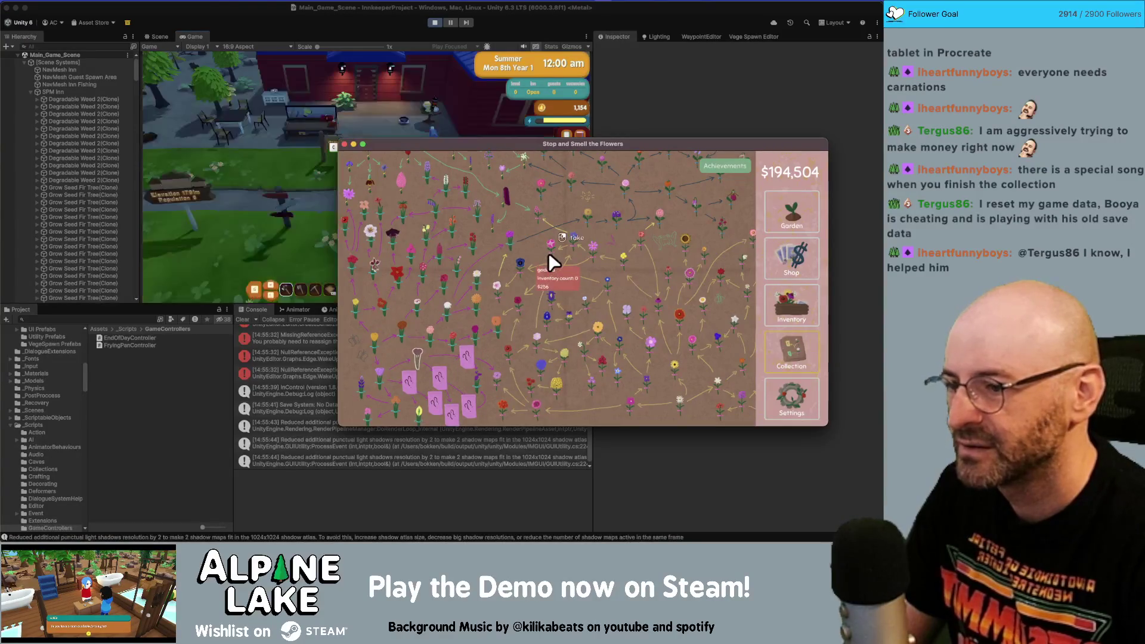
click(790, 256)
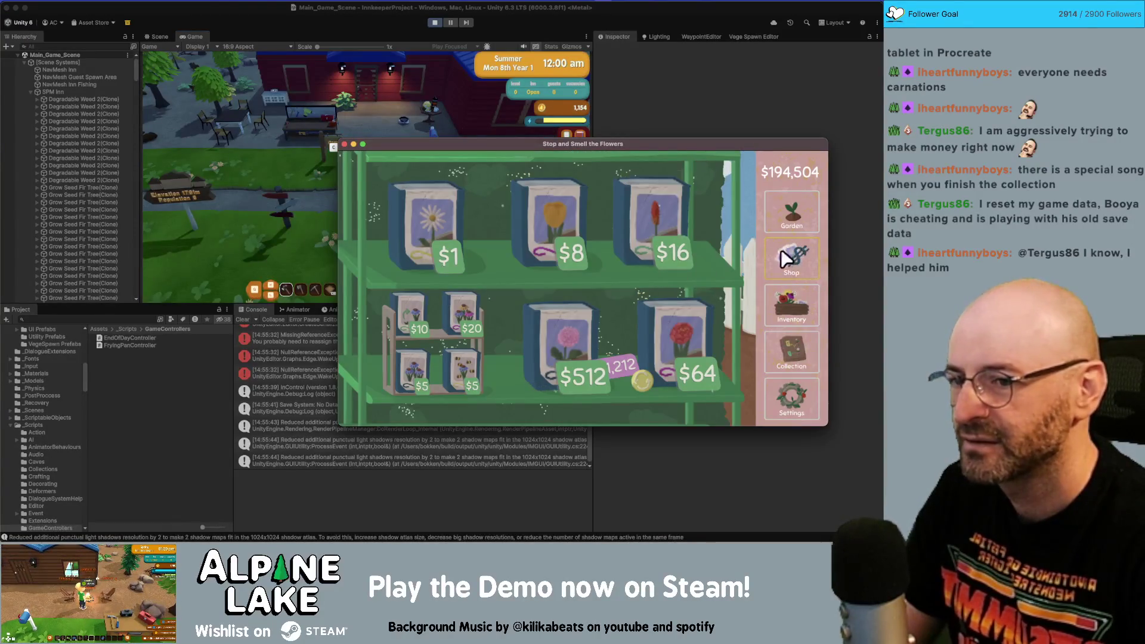
click(791, 303)
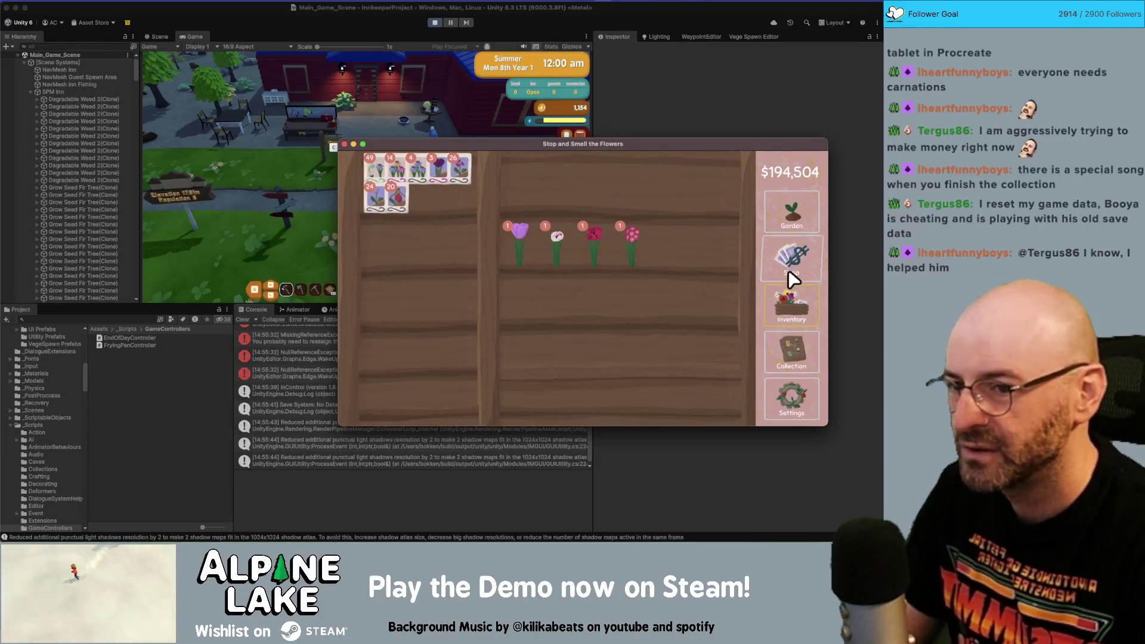
click(795, 346)
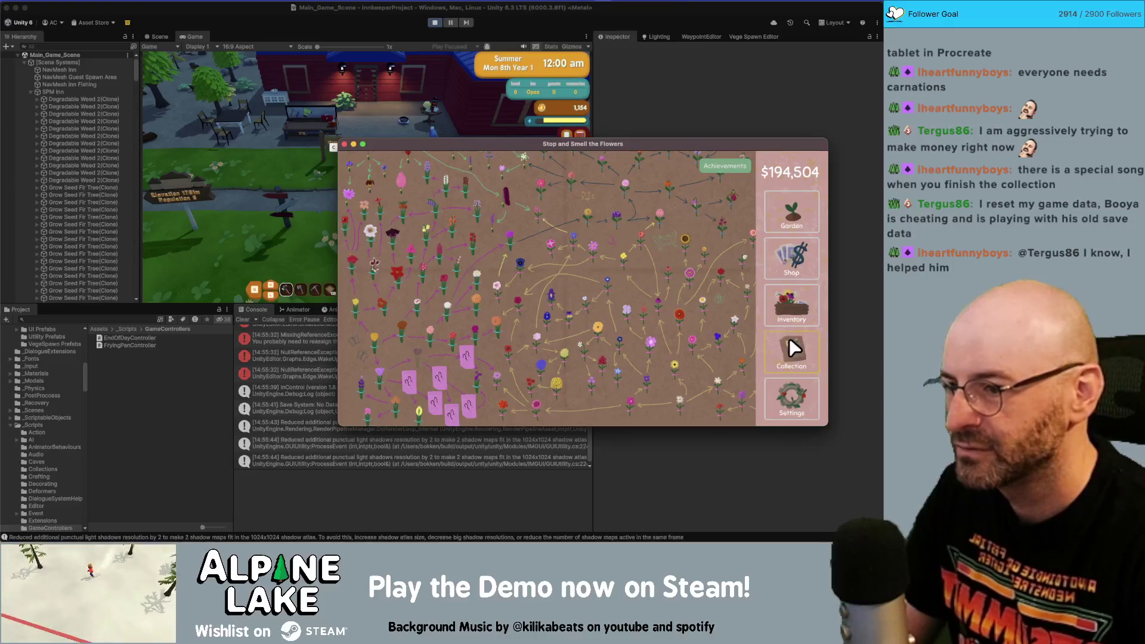
click(797, 305)
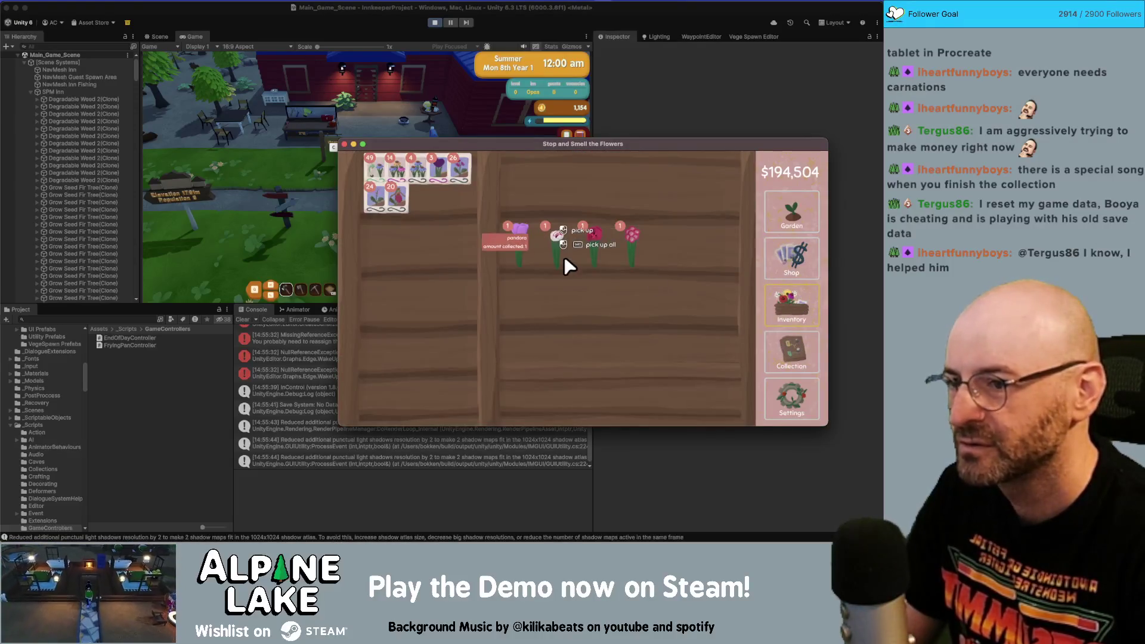
mouse_move(565, 257)
mouse_down()
mouse_move(556, 226)
mouse_move(525, 213)
mouse_up()
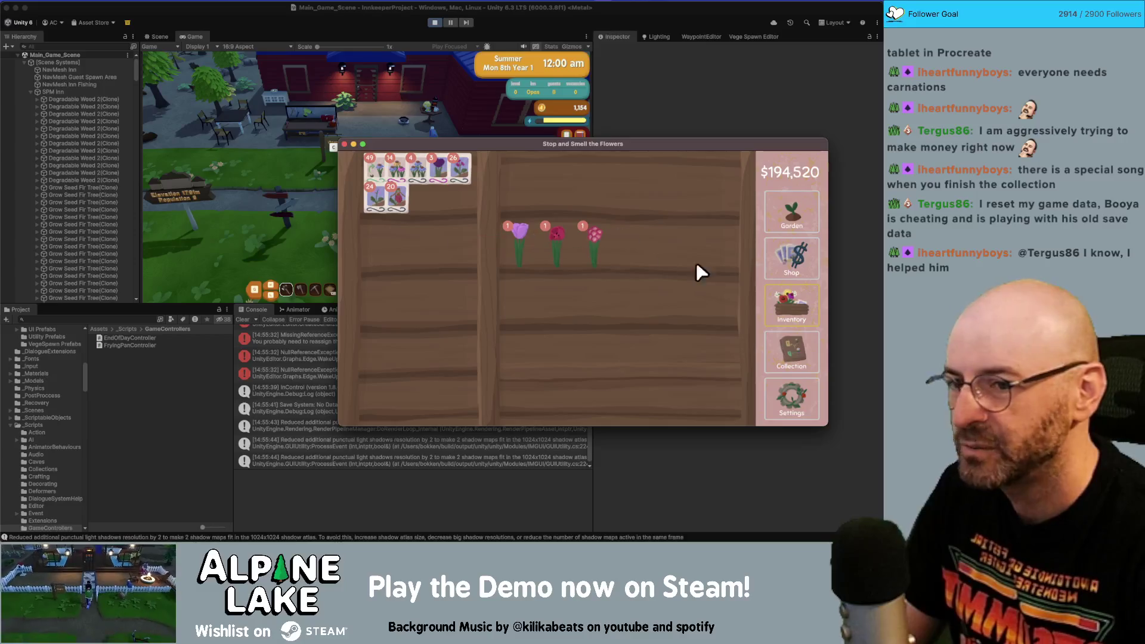
- Plant parrot tulip seeds, harvest the lower rows, and turn the calla lily into seeds
click(792, 345)
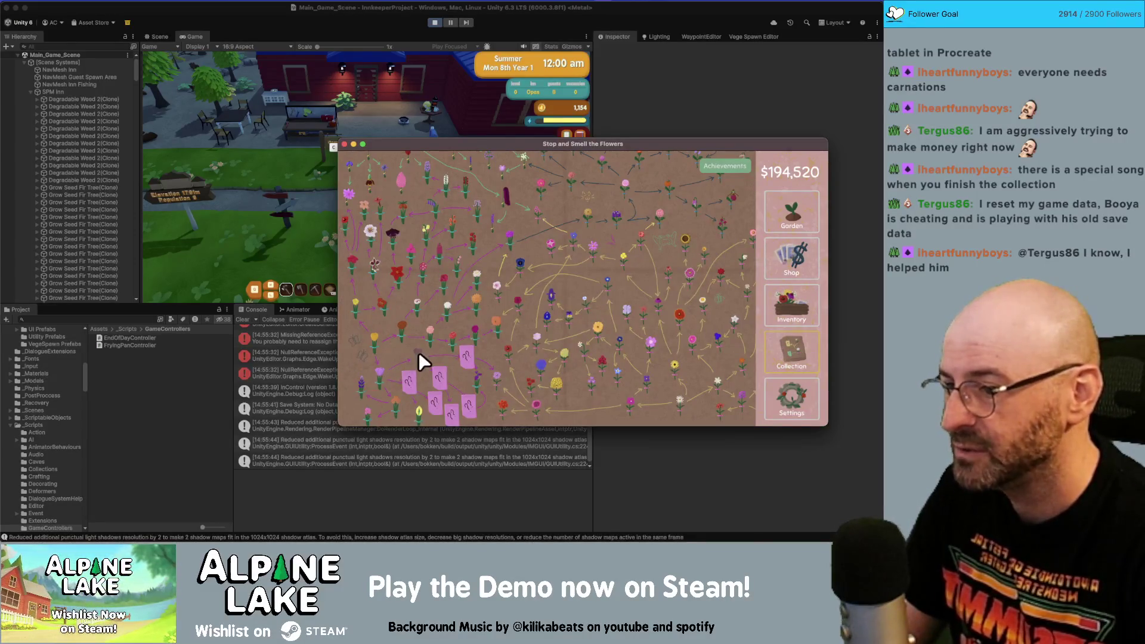
click(793, 256)
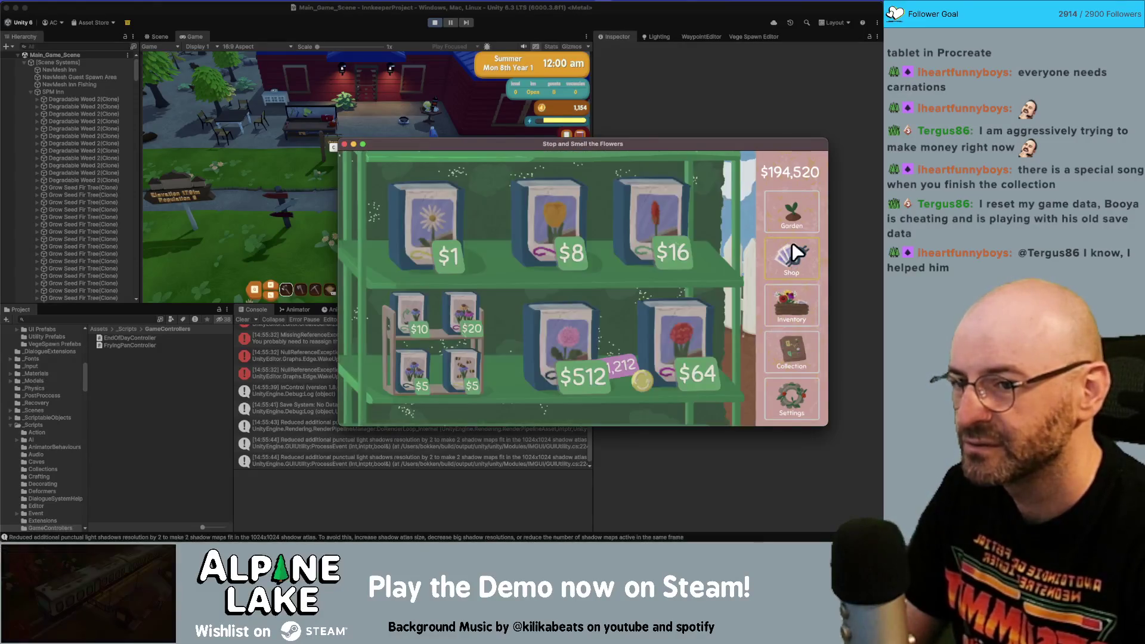
click(792, 305)
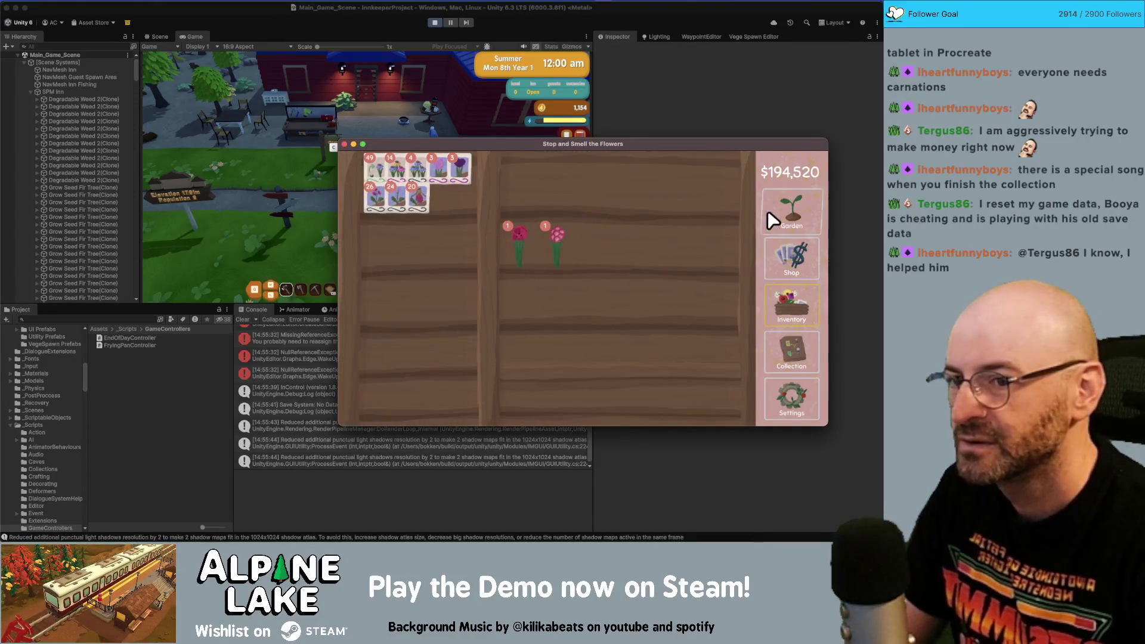
click(792, 216)
drag(537, 396, 512, 343)
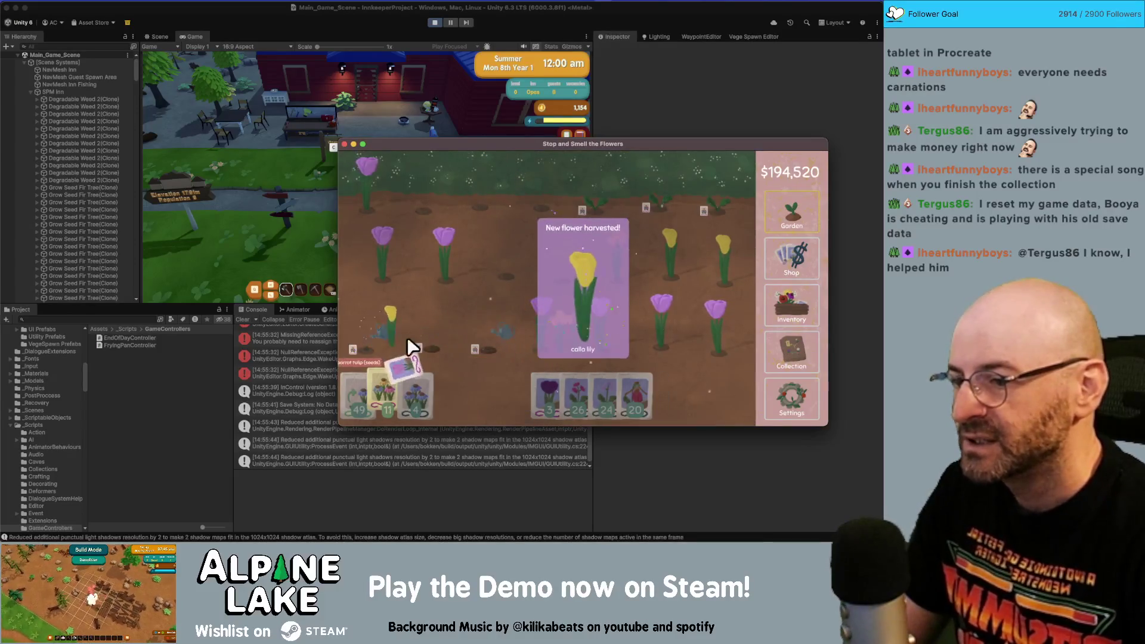
click(566, 288)
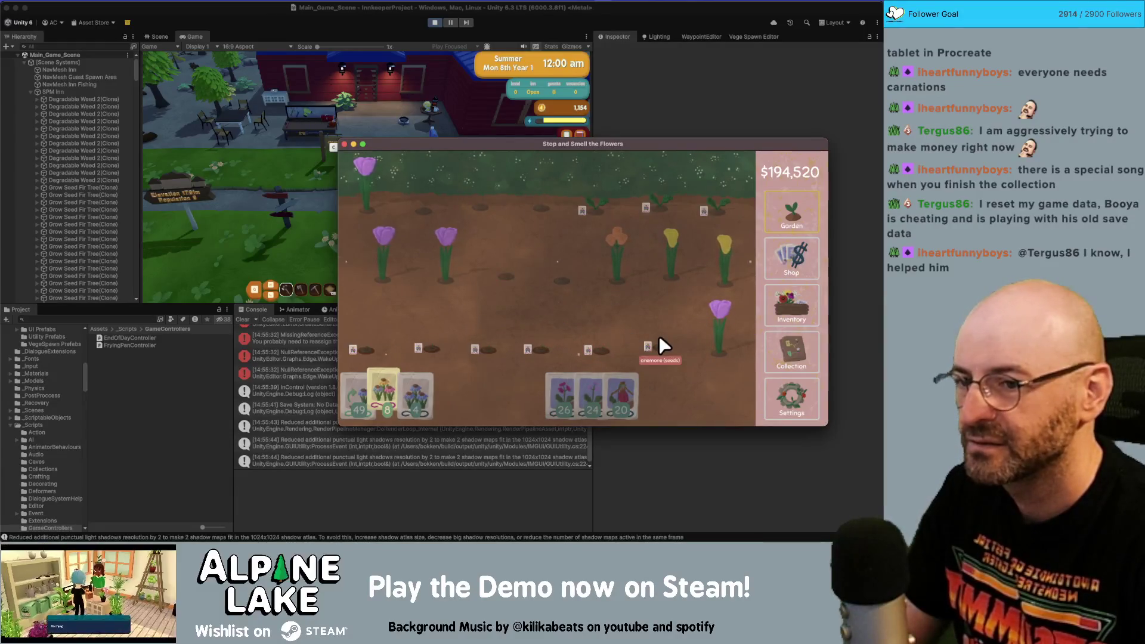
click(791, 305)
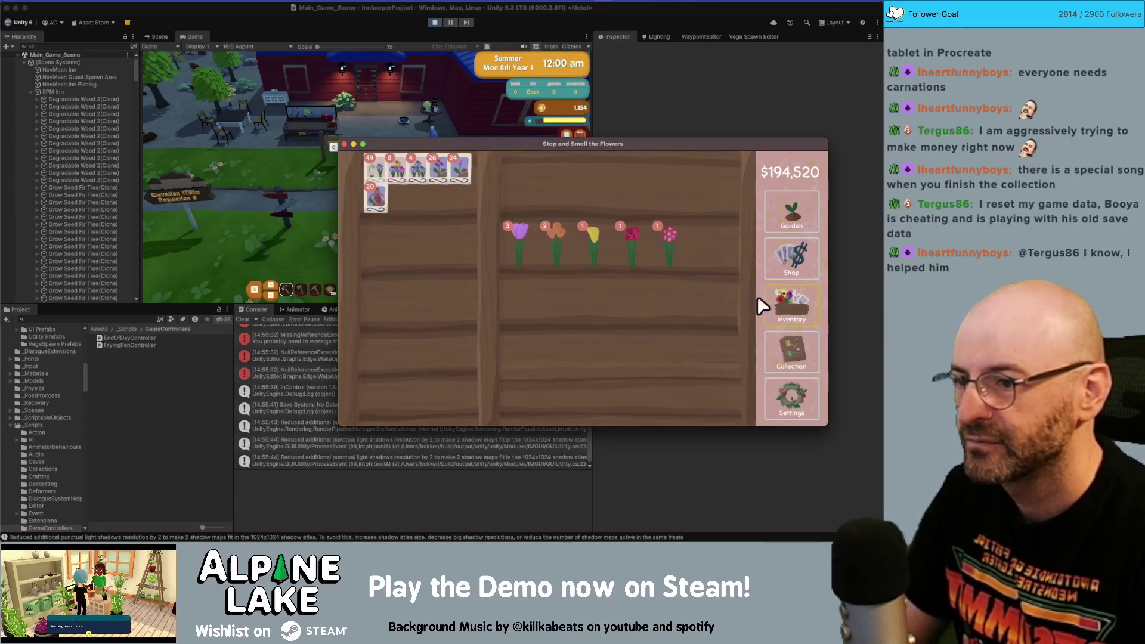
click(595, 241)
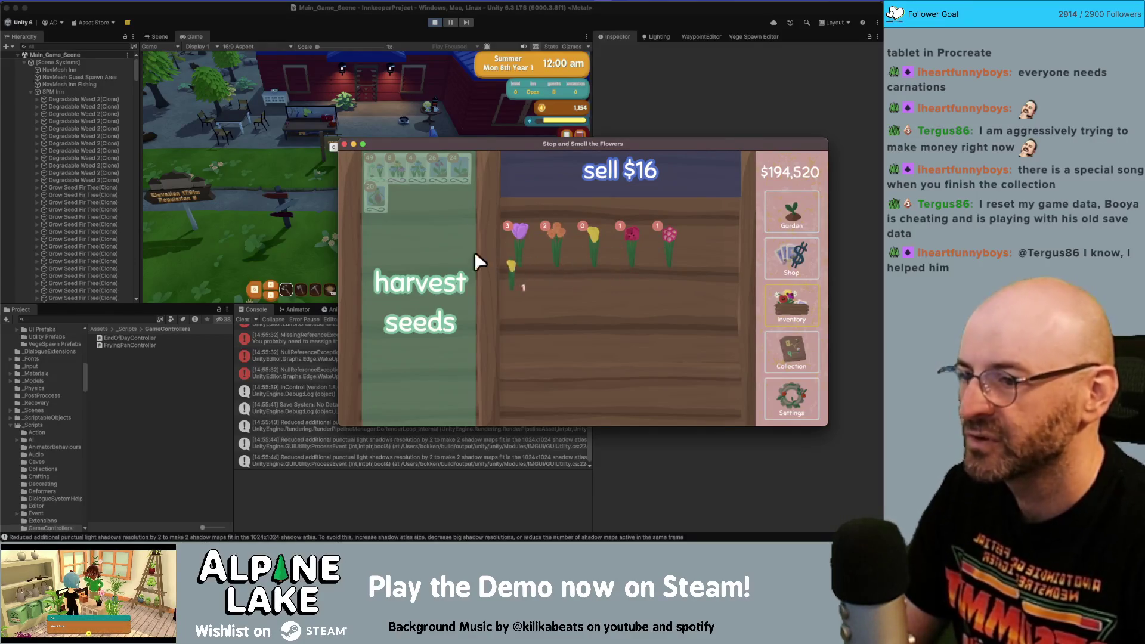
click(429, 263)
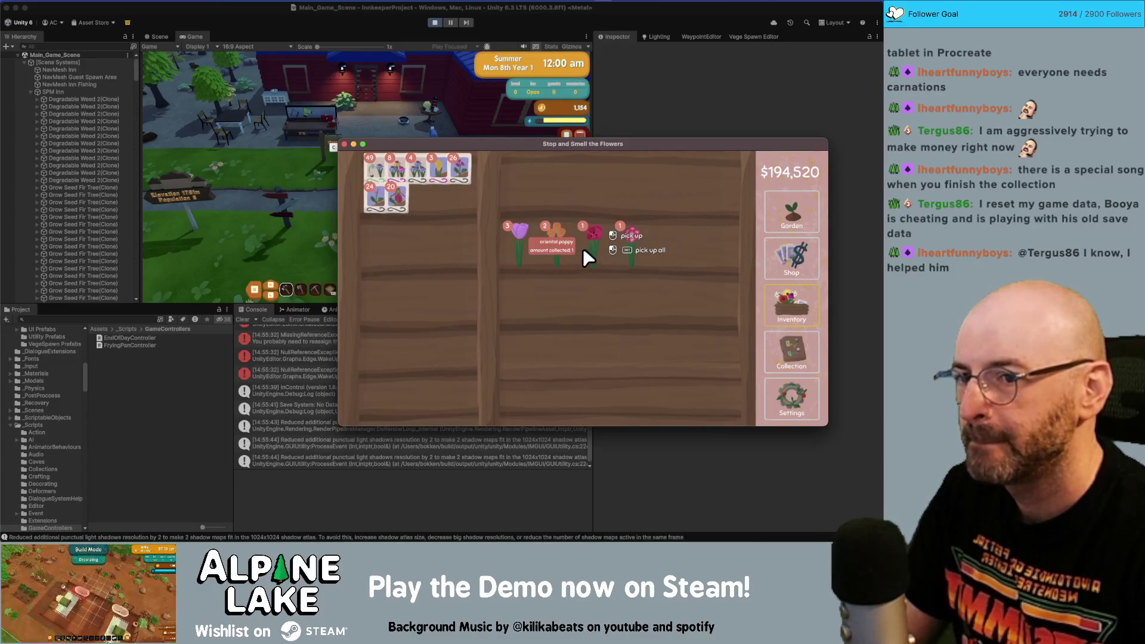
- Sell the two red flowers and both orange flowers from the inventory shelf
click(776, 333)
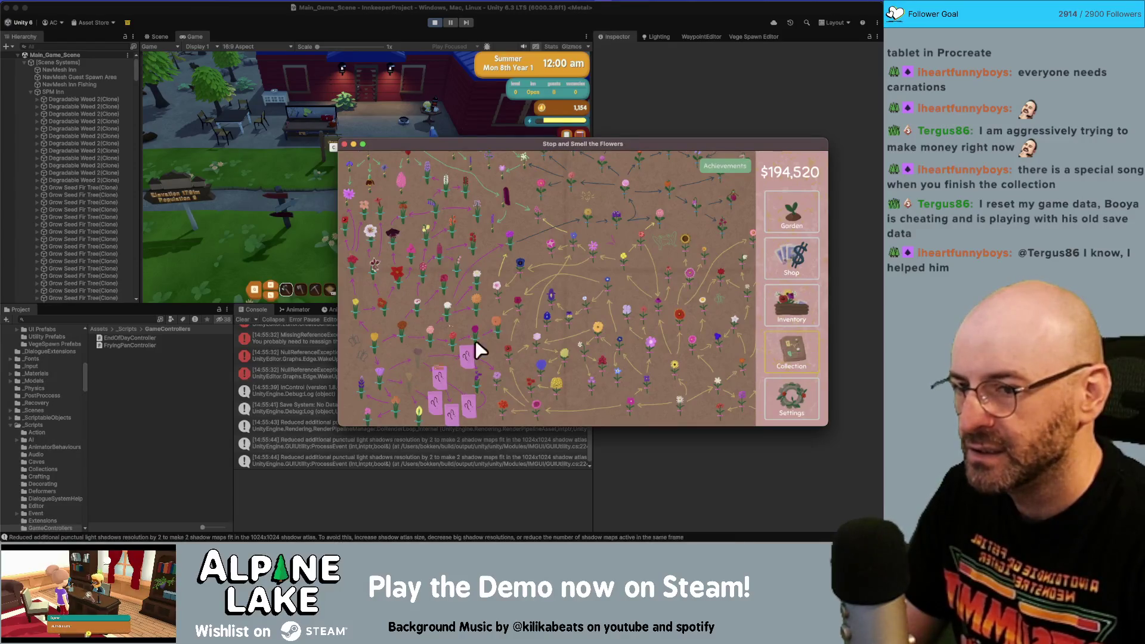
click(792, 260)
click(799, 307)
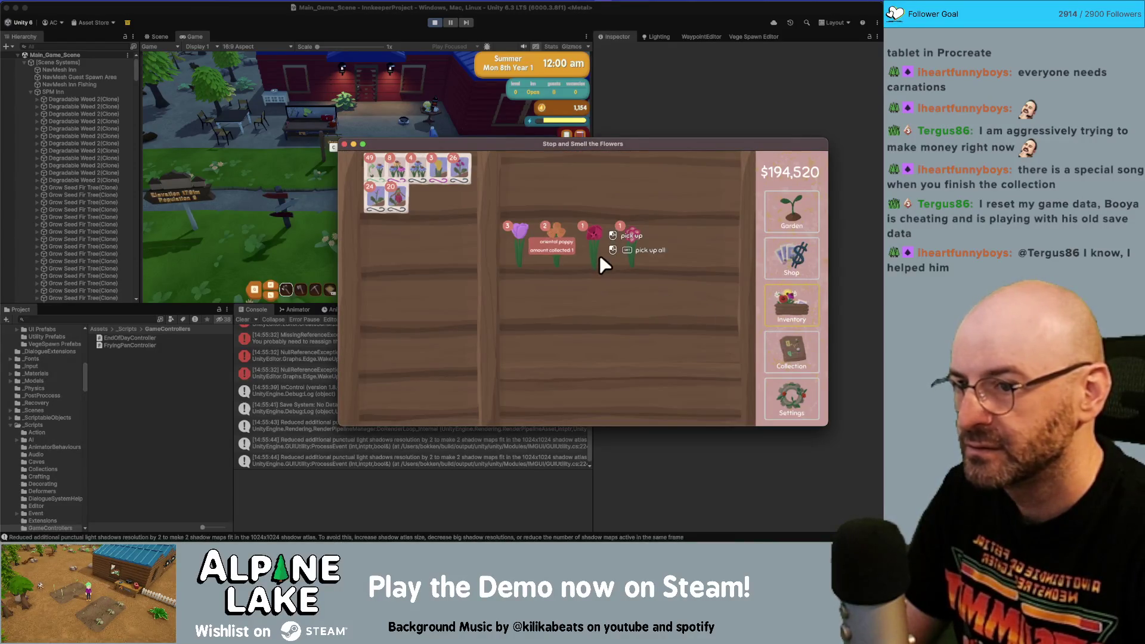
click(798, 355)
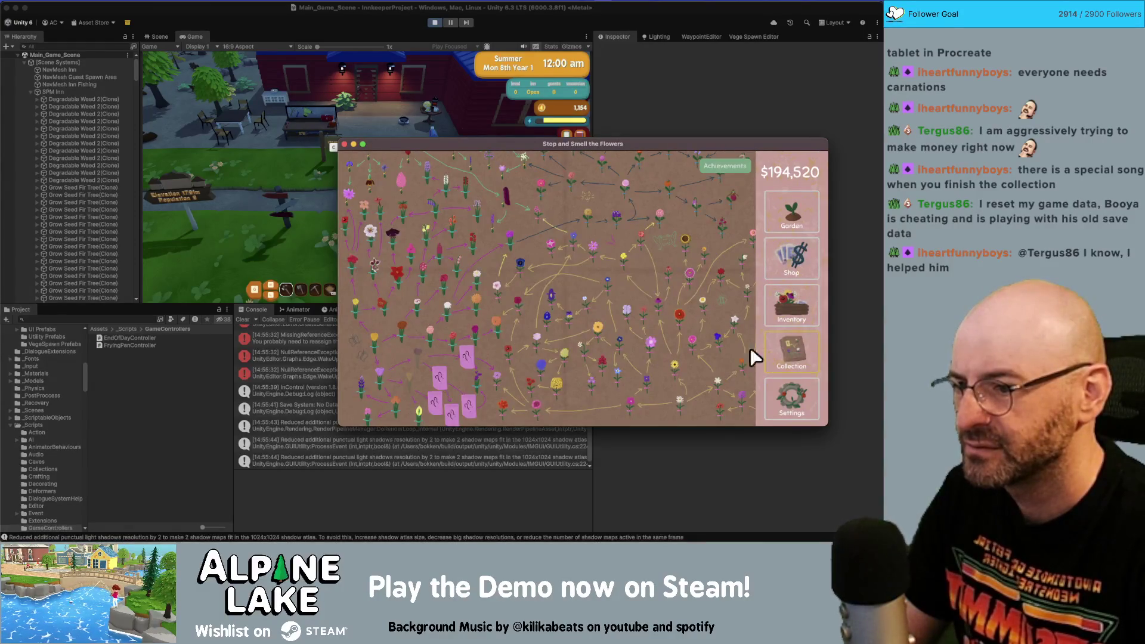
click(781, 264)
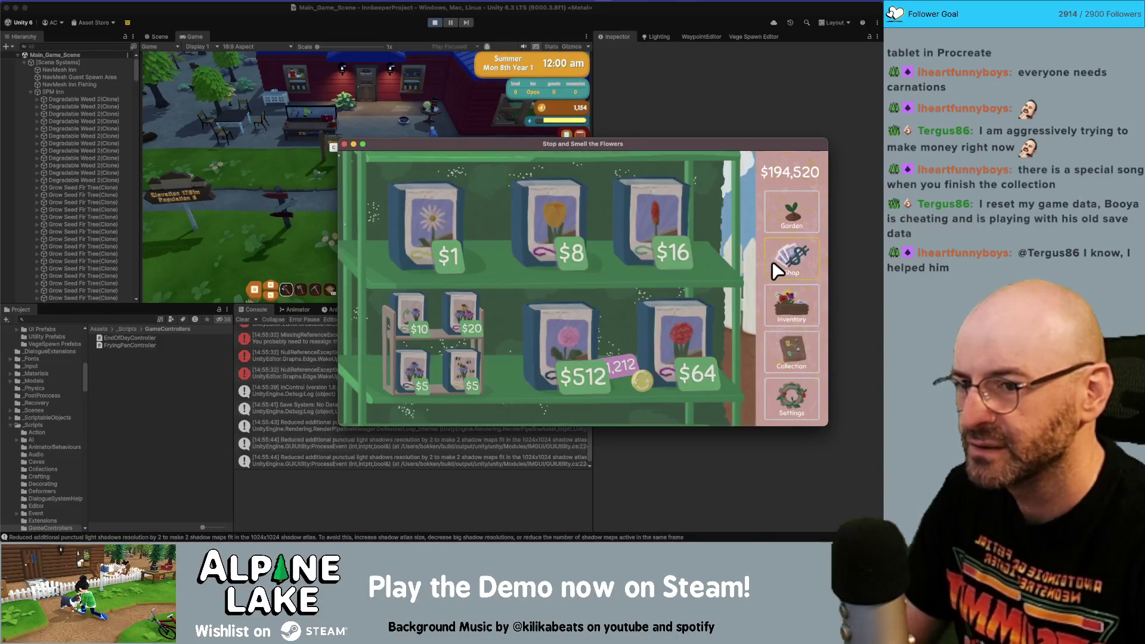
click(788, 304)
click(601, 243)
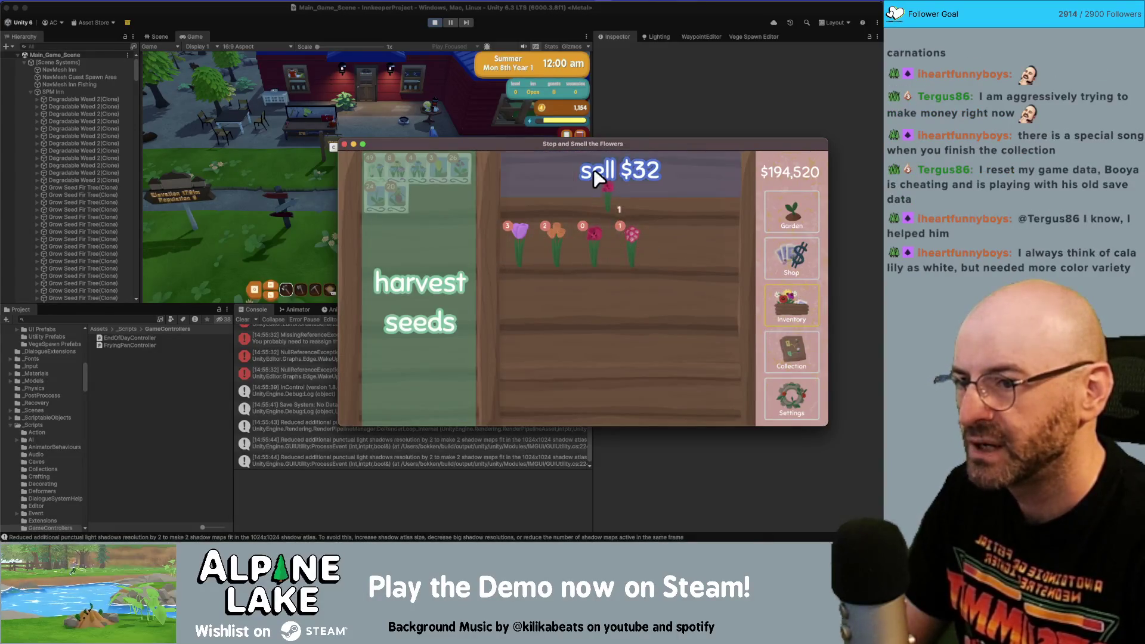
click(591, 171)
click(593, 241)
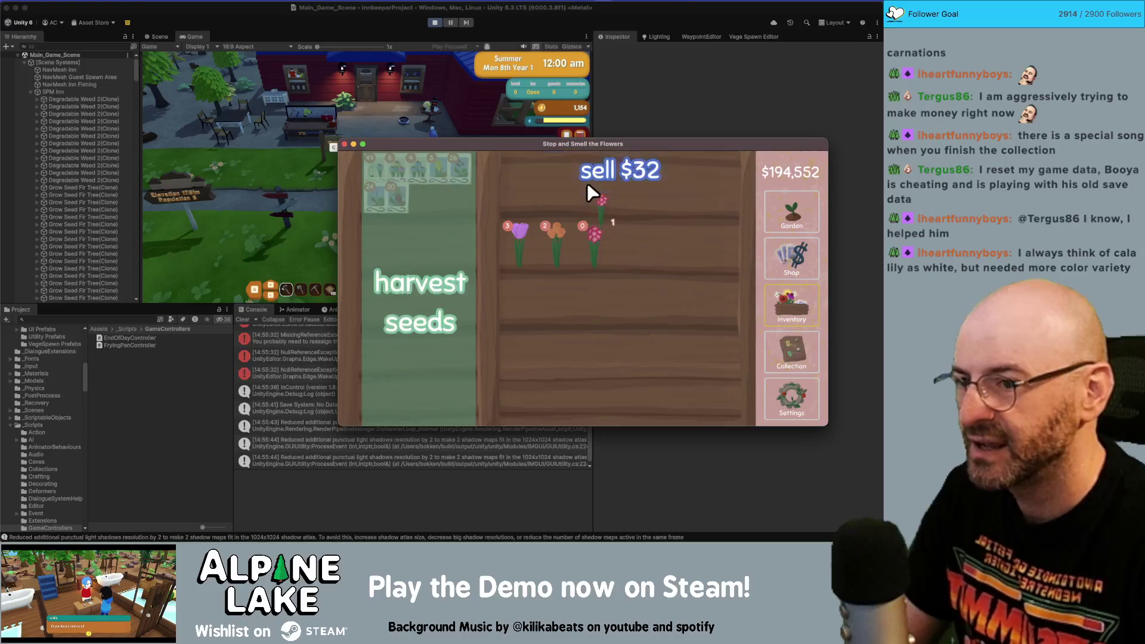
click(587, 182)
click(556, 252)
click(559, 186)
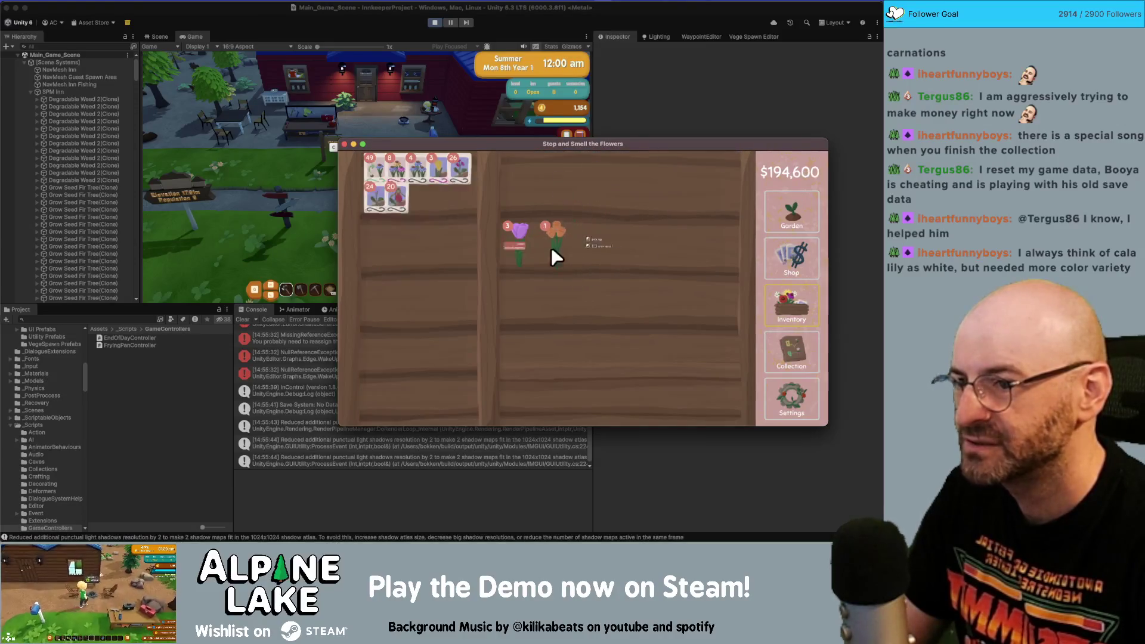
click(552, 247)
click(536, 185)
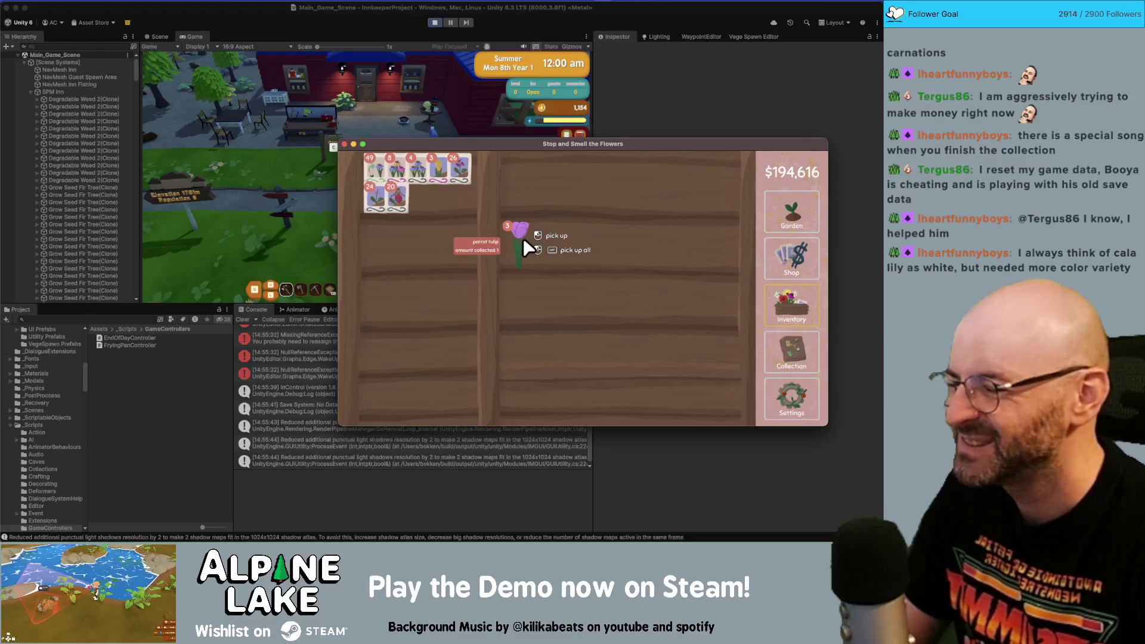
- Sell the purple tulip, bringing the balance to $194,640
click(792, 346)
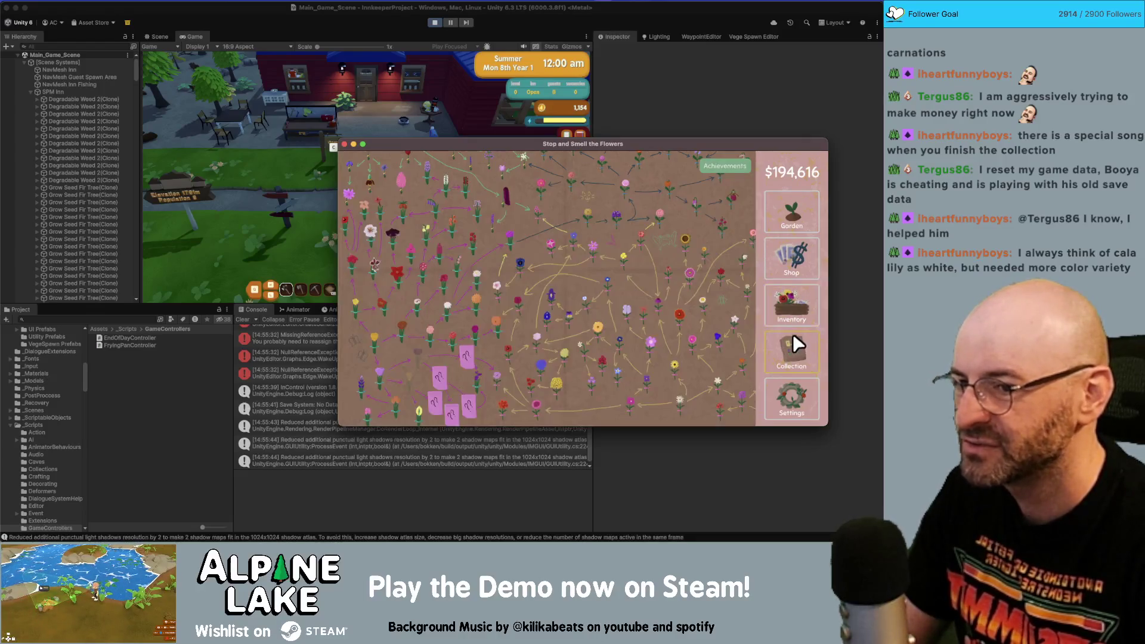
click(793, 257)
click(795, 300)
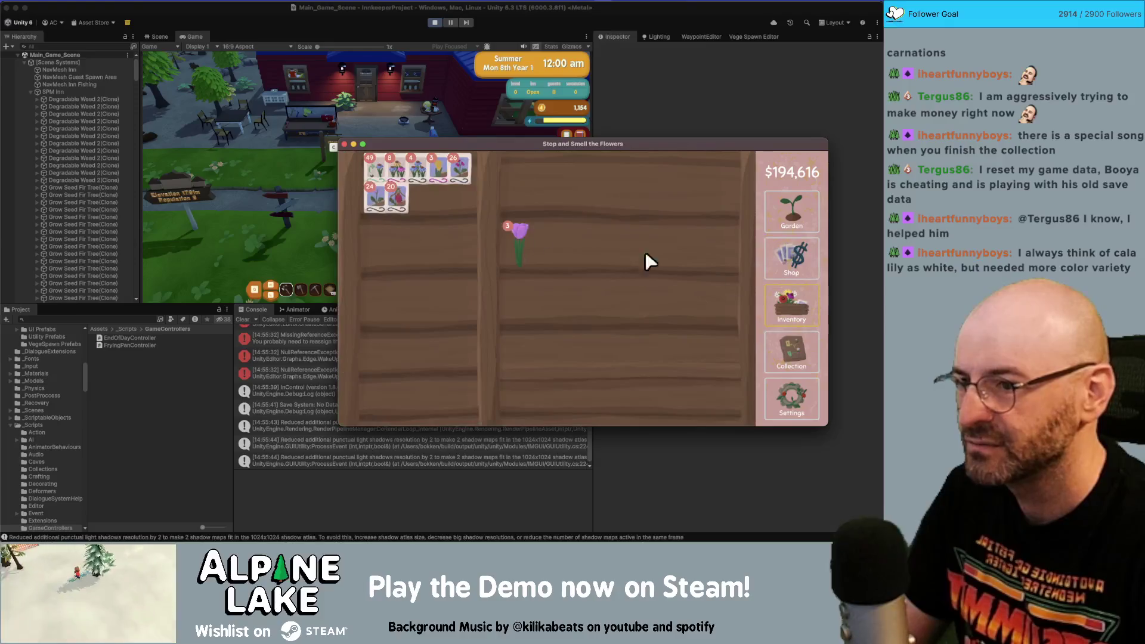
click(517, 232)
click(684, 187)
click(792, 211)
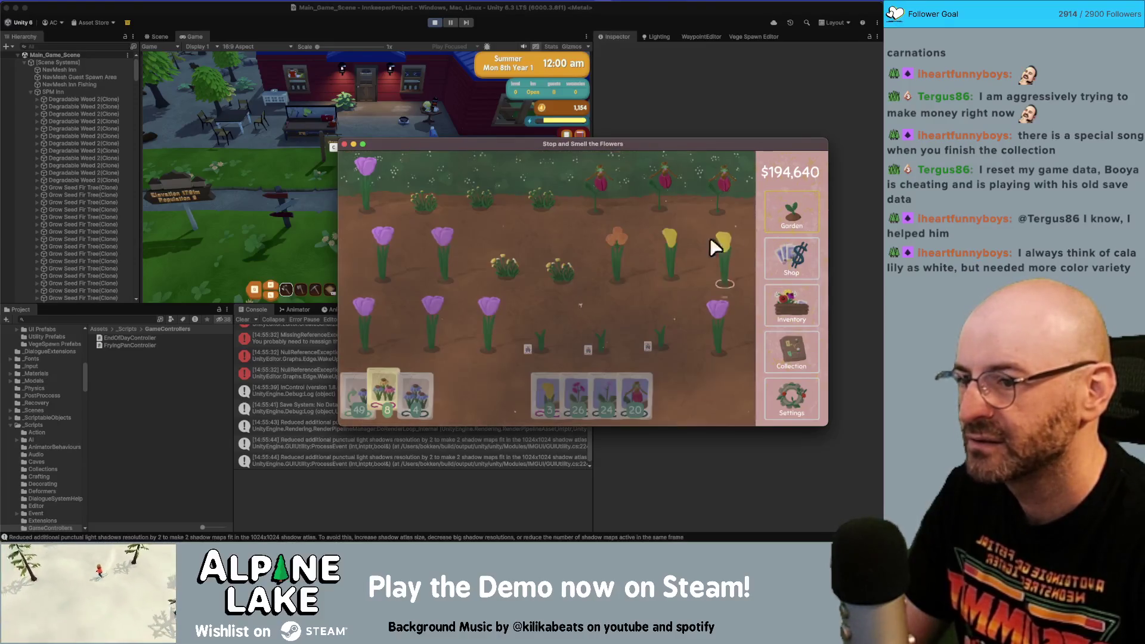
- Plant yellow seeds in two empty plots and harvest the flowers in rows two and three
click(553, 374)
click(553, 374)
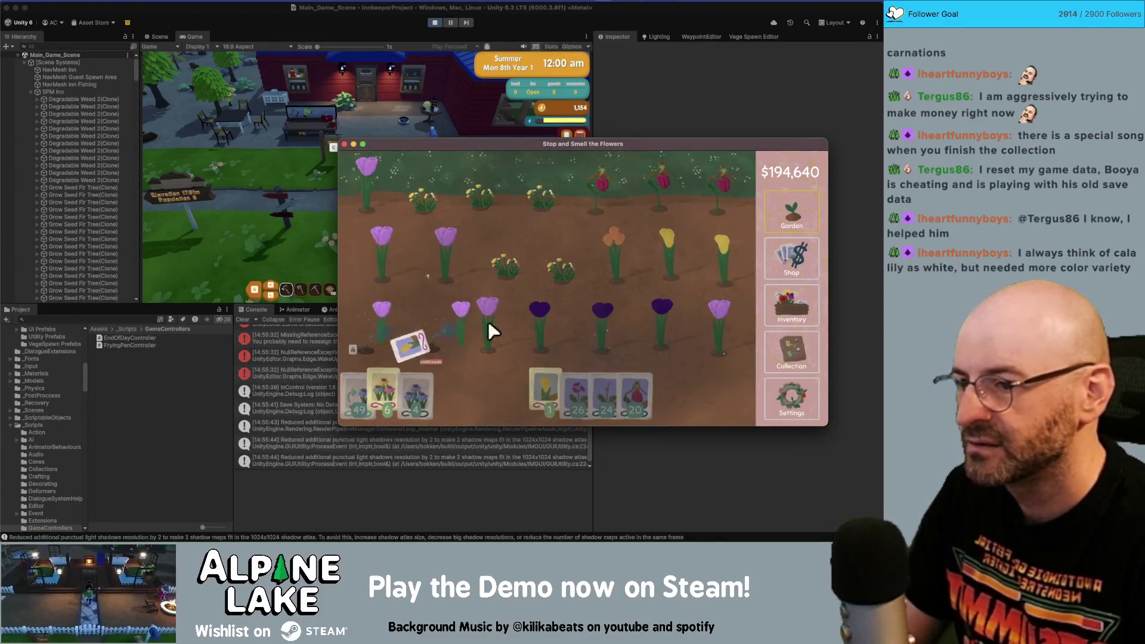
mouse_move(488, 321)
mouse_down()
mouse_move(710, 265)
mouse_move(380, 252)
mouse_move(546, 363)
mouse_up()
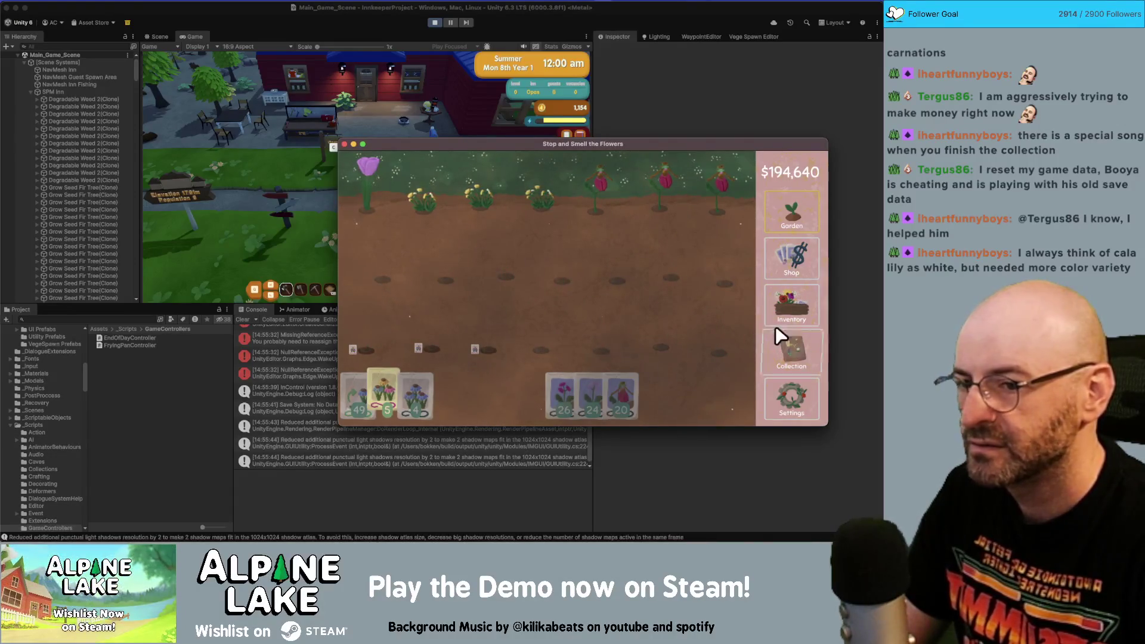
- Sell the purple flower from the Inventory and gather the shelf flowers
click(779, 307)
drag(536, 256, 547, 174)
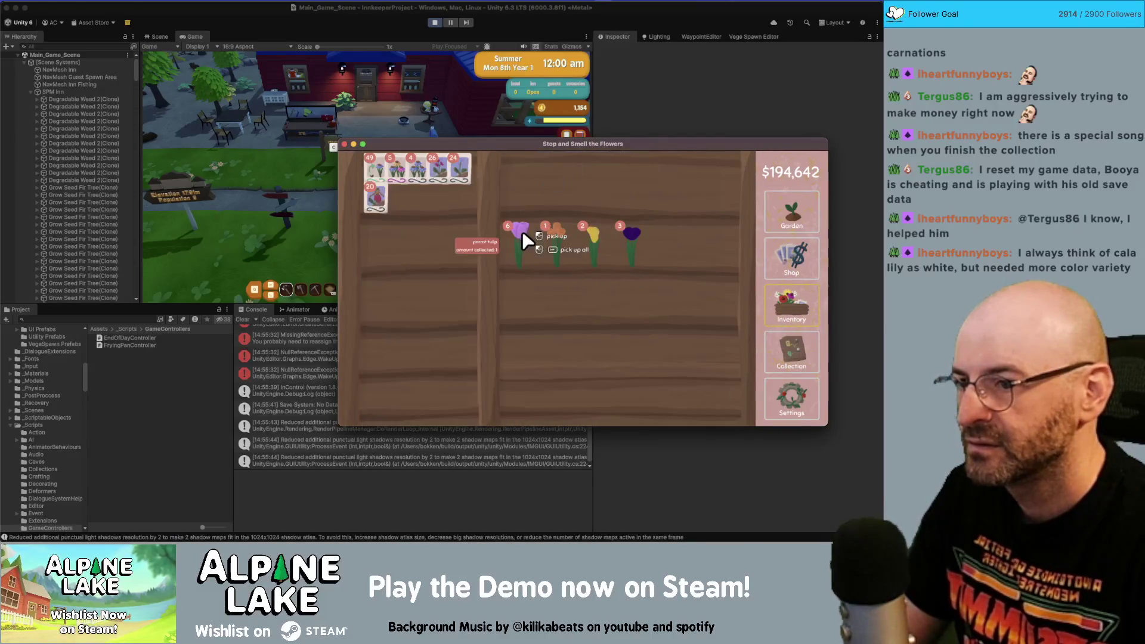
drag(521, 231, 527, 191)
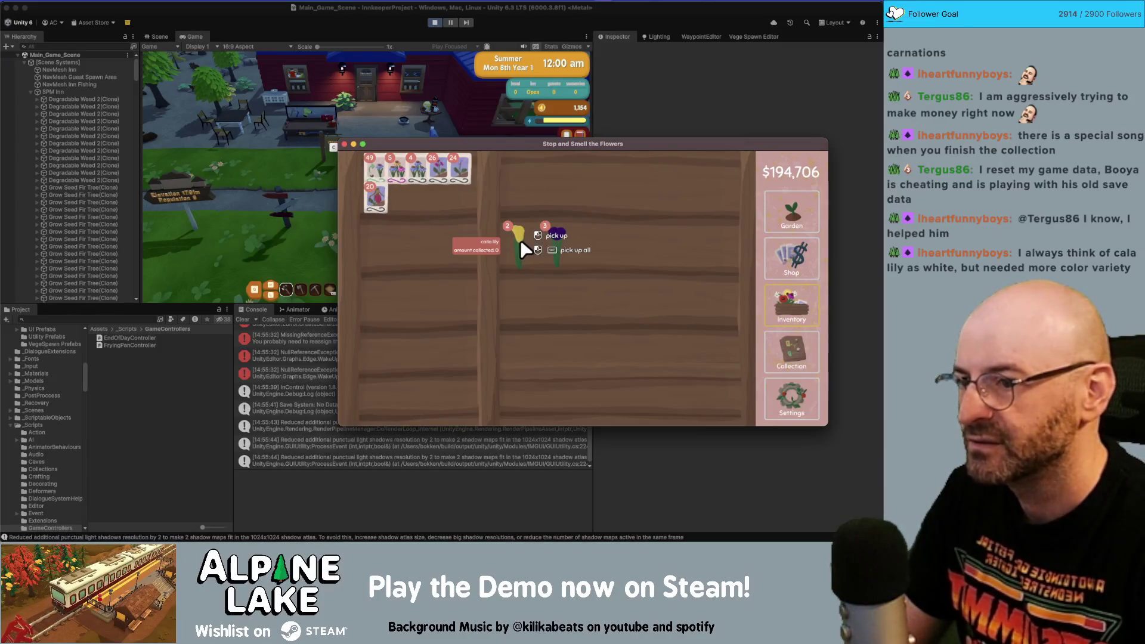
click(520, 239)
drag(512, 236, 506, 238)
- Check Collection and Shop, then plant anemone and yellow seeds across the garden plots
click(790, 358)
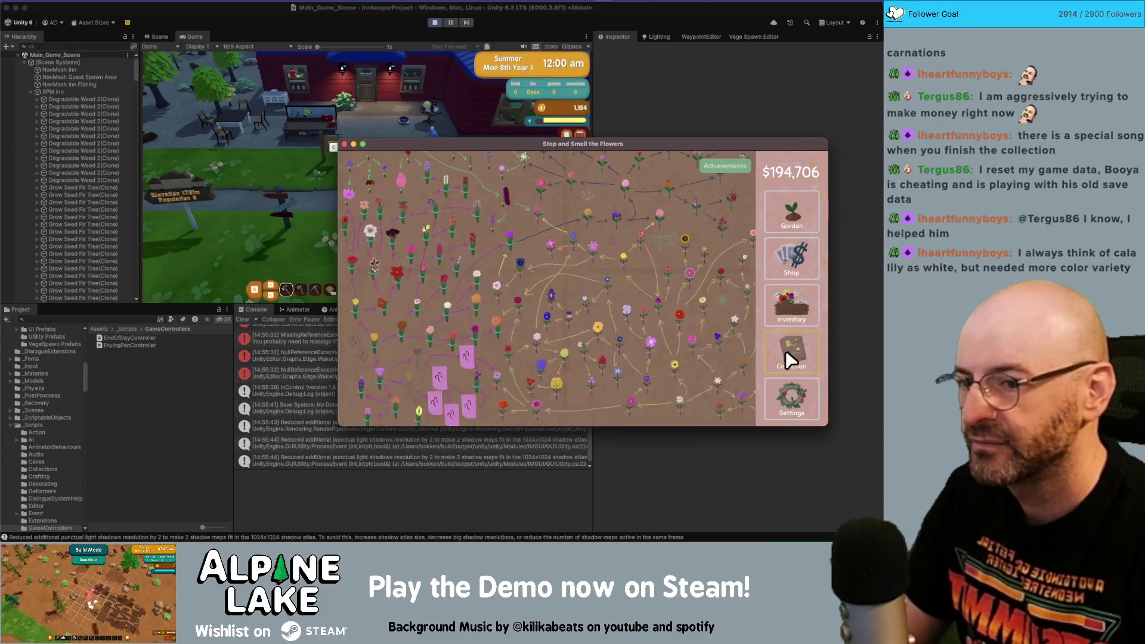
click(773, 257)
click(794, 222)
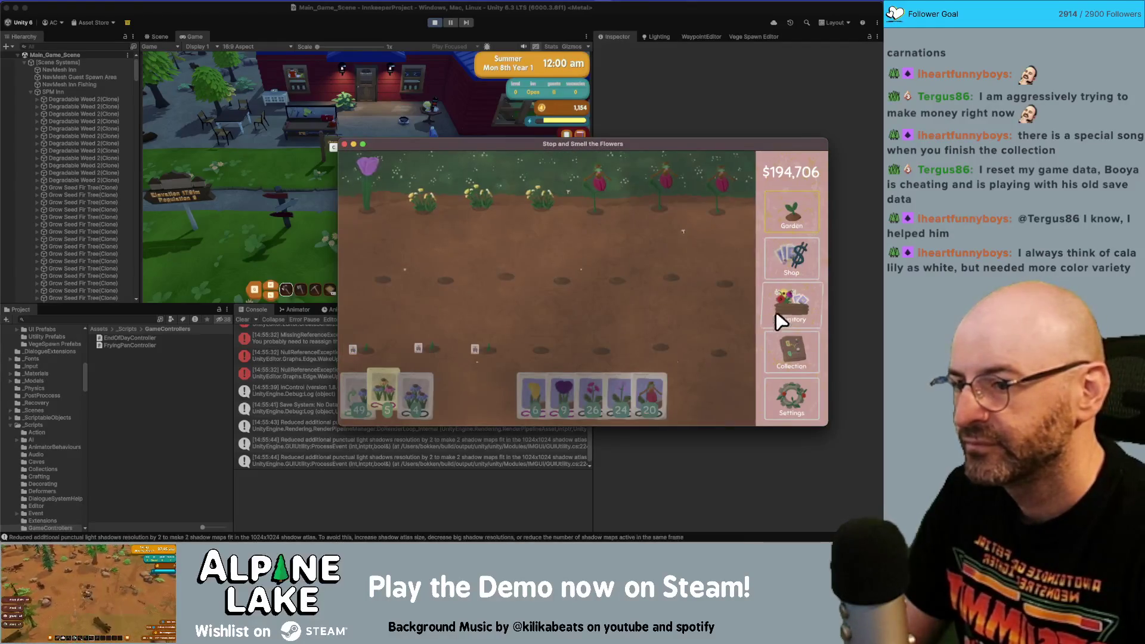
mouse_move(570, 377)
mouse_down()
mouse_move(428, 330)
mouse_move(569, 335)
mouse_move(708, 280)
mouse_move(562, 274)
mouse_move(509, 334)
mouse_move(409, 226)
mouse_move(586, 198)
mouse_move(557, 215)
mouse_up()
drag(607, 397, 740, 208)
- Sell the red flower, the lady's slipper and the dandelion weeds from the Inventory
click(794, 300)
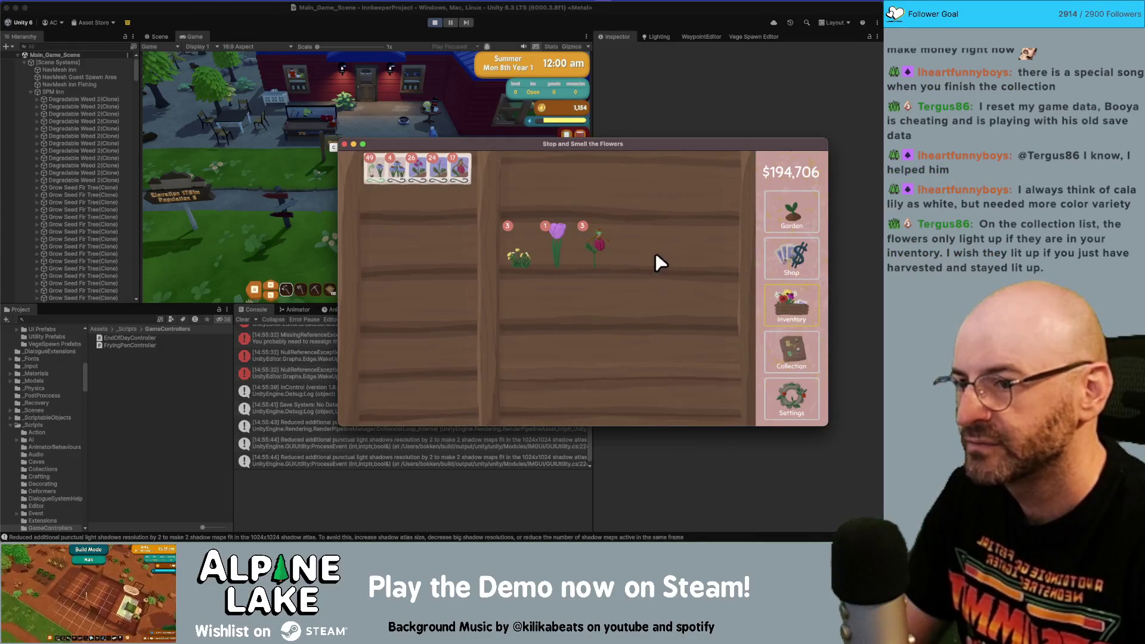
drag(592, 242, 590, 173)
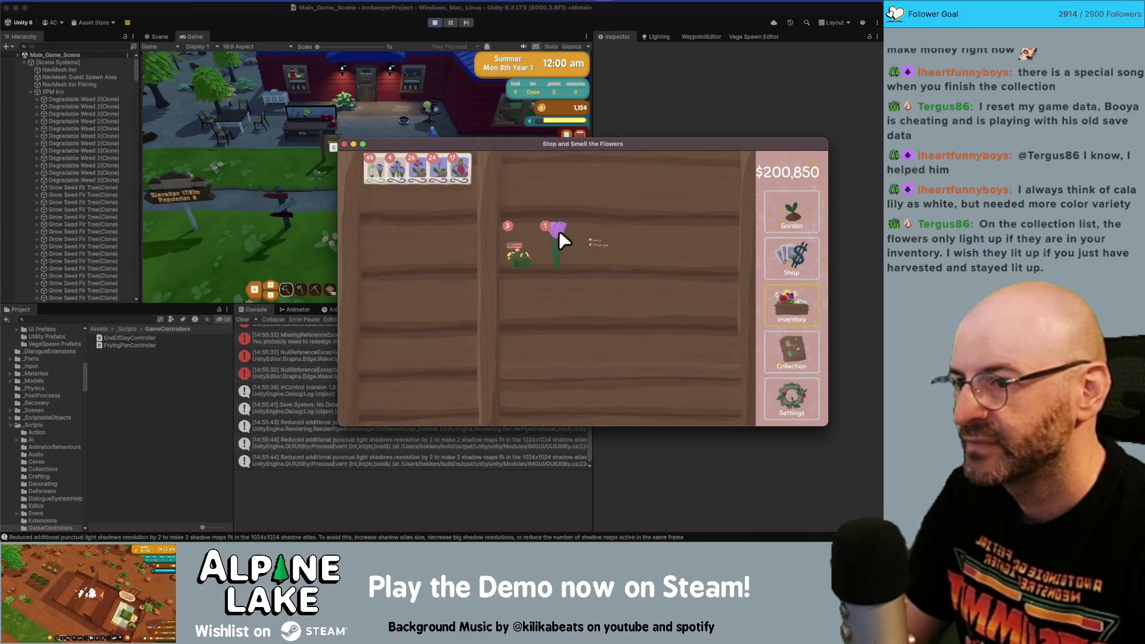
drag(559, 230, 555, 173)
drag(521, 250, 534, 168)
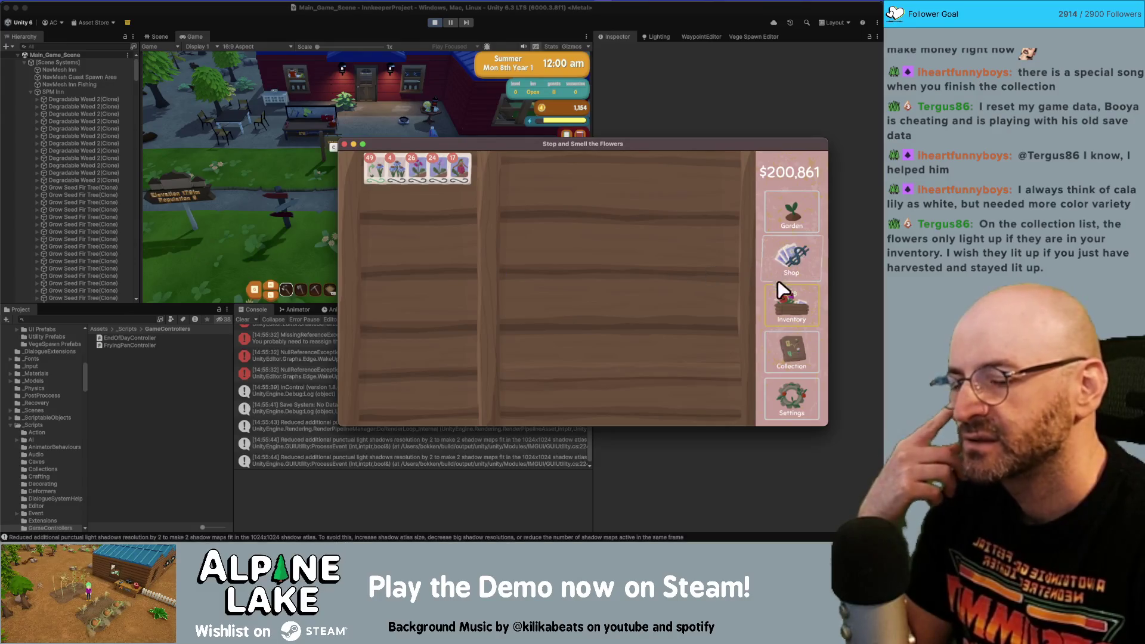
- Review the Collection map, Shop and Inventory before returning to the Garden
click(785, 340)
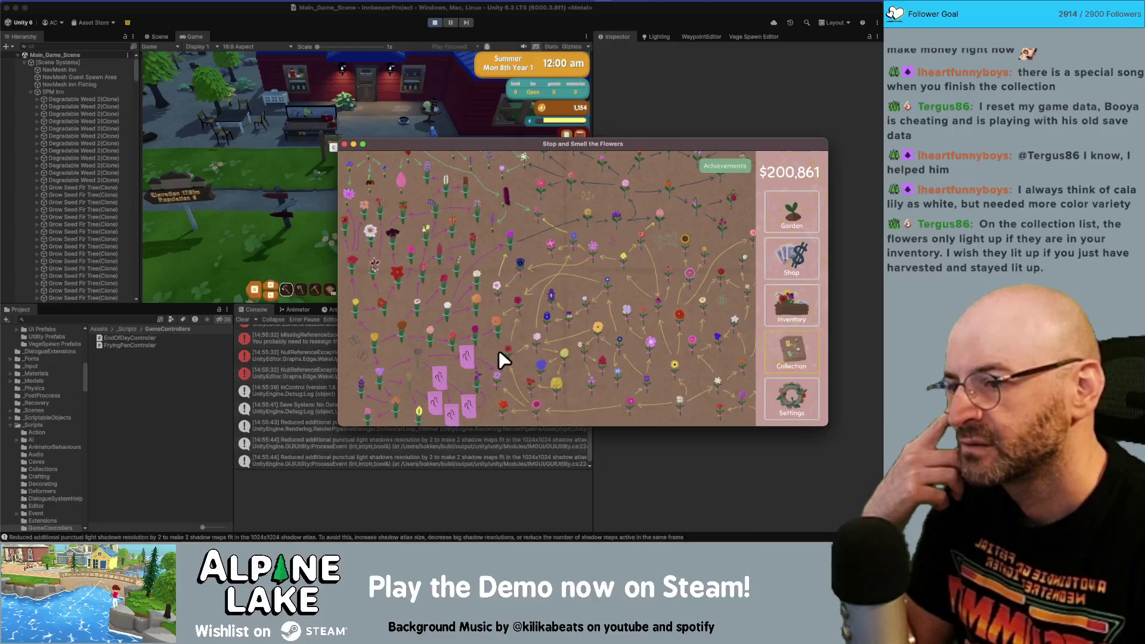
scroll(560, 216, up, 2)
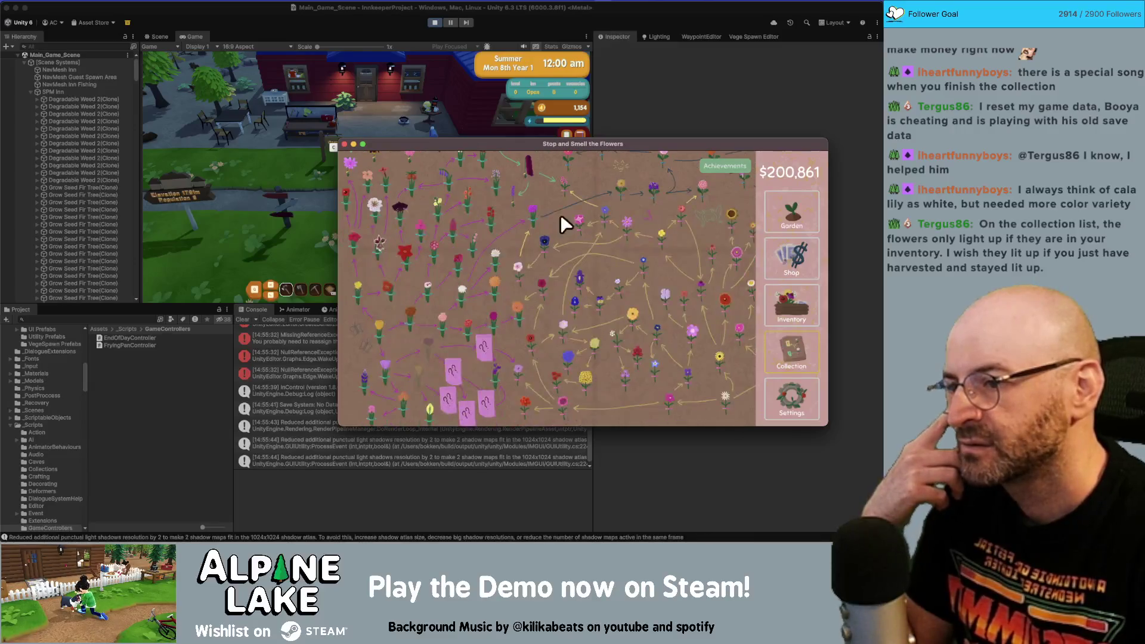
click(794, 253)
click(791, 303)
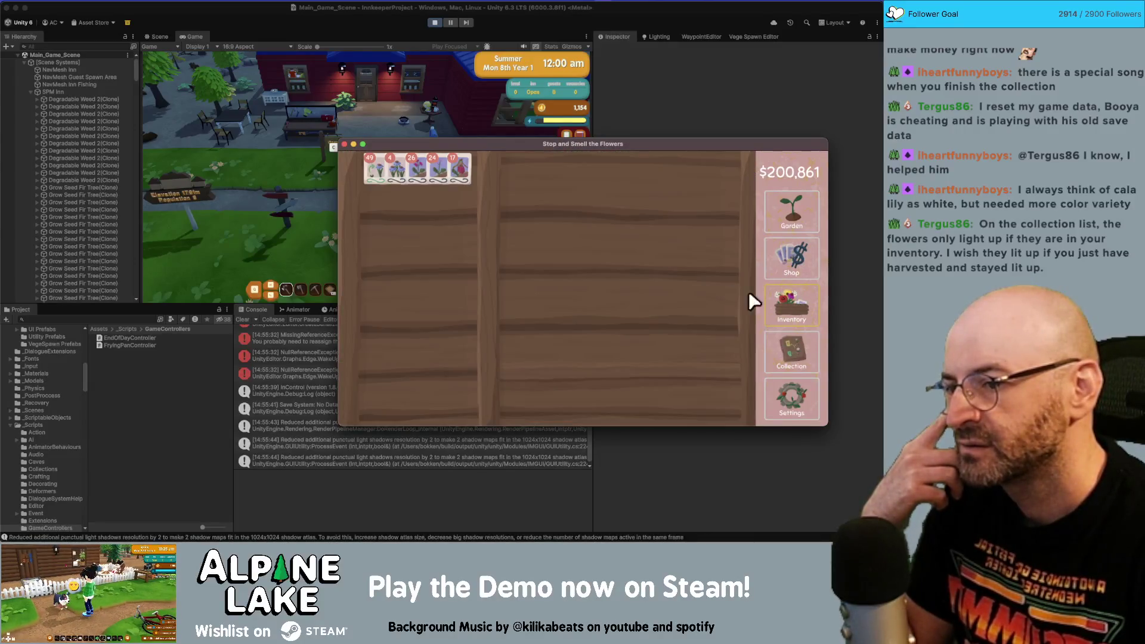
click(792, 216)
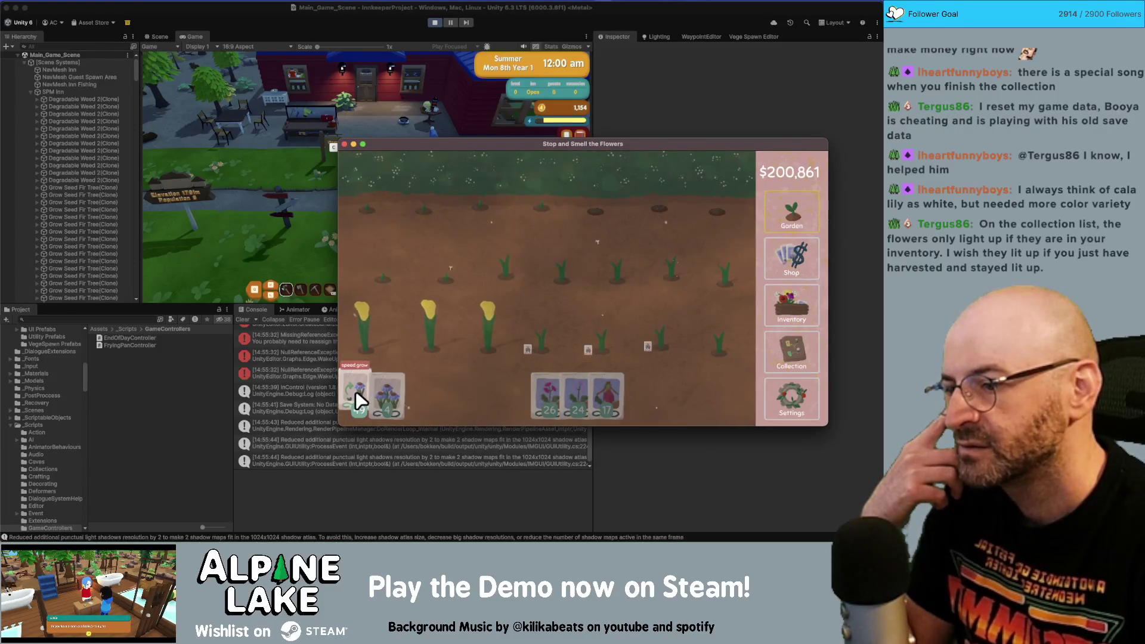
- Buy dozens of $20 seed packets in the Shop, bringing the balance down to $198,261
click(791, 304)
click(805, 272)
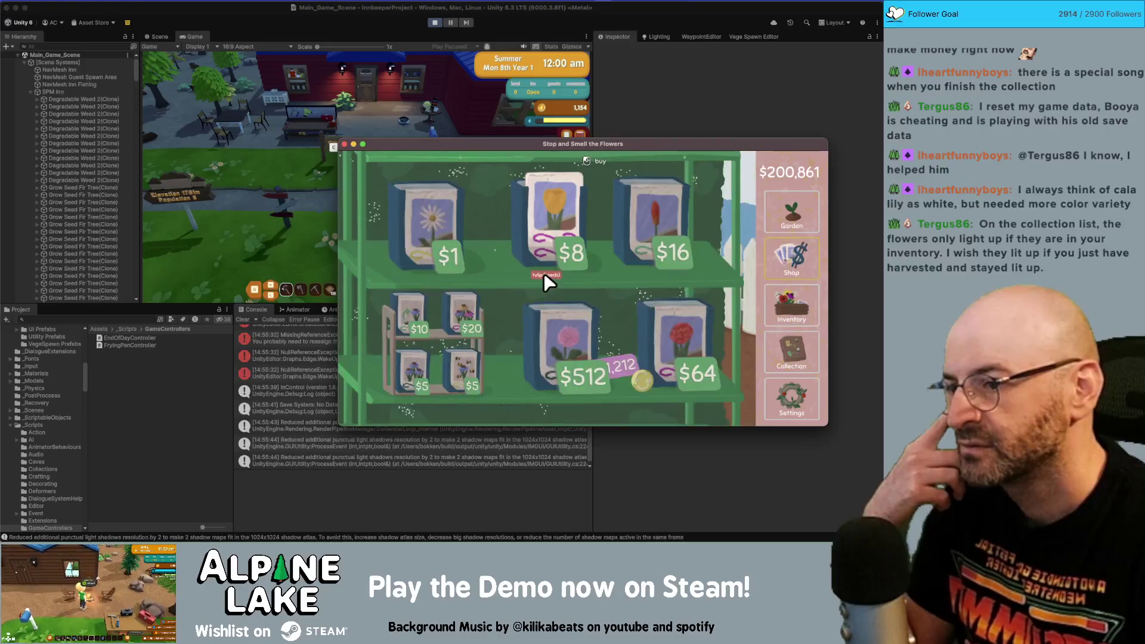
click(465, 310)
click(465, 309)
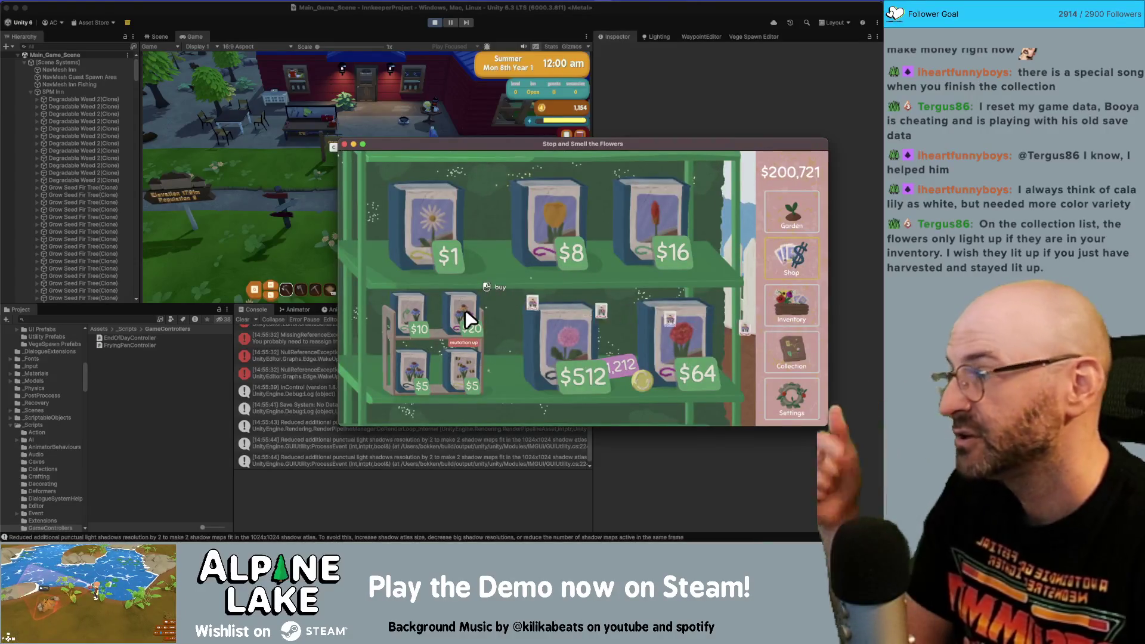
click(465, 310)
click(465, 310)
click(465, 310)
double_click(465, 309)
double_click(465, 309)
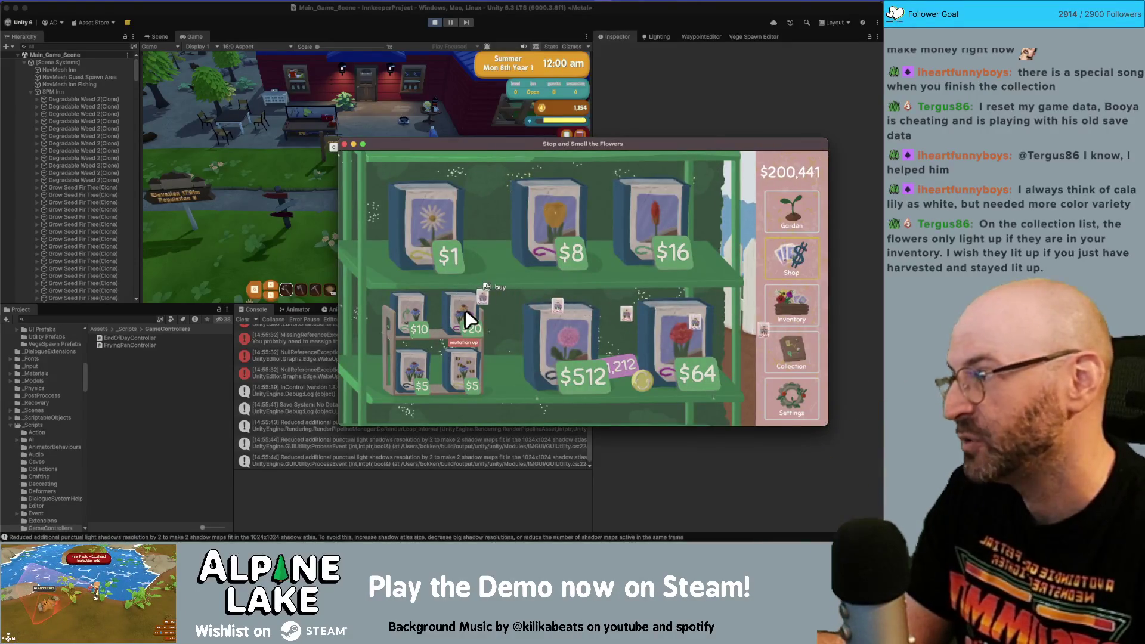
double_click(465, 309)
double_click(466, 309)
double_click(465, 310)
double_click(465, 309)
double_click(465, 310)
double_click(466, 309)
double_click(465, 310)
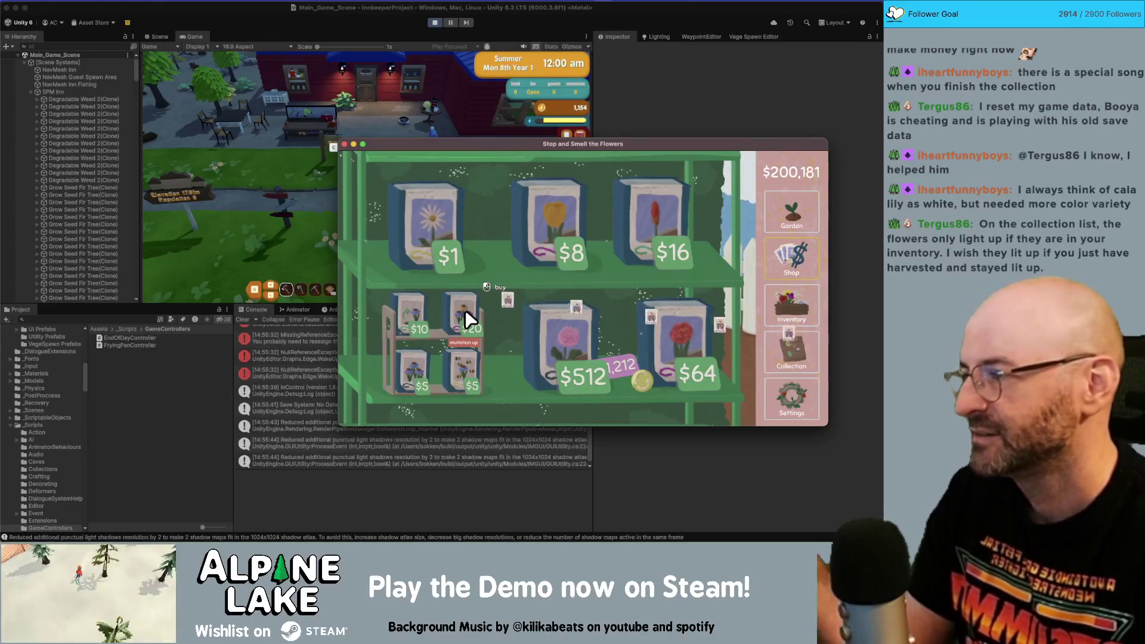
double_click(465, 309)
double_click(465, 309)
double_click(465, 310)
double_click(465, 309)
click(465, 310)
double_click(465, 310)
click(465, 309)
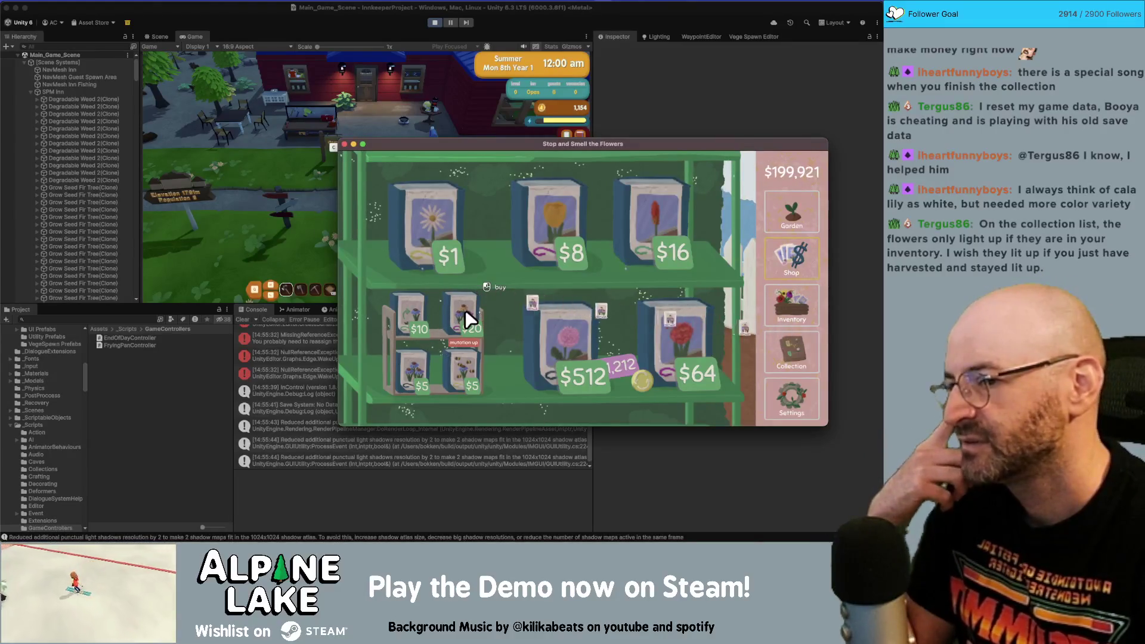
double_click(465, 309)
double_click(465, 310)
double_click(466, 310)
click(465, 309)
double_click(465, 309)
click(465, 309)
double_click(465, 310)
double_click(465, 310)
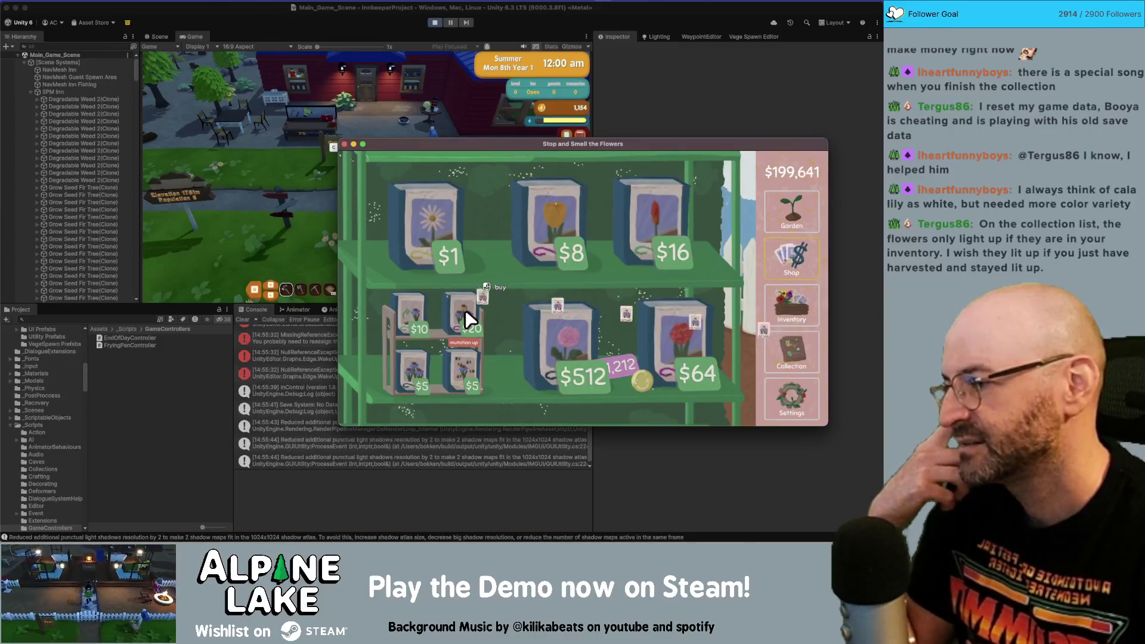
double_click(465, 310)
click(465, 309)
double_click(465, 310)
click(465, 310)
double_click(465, 309)
double_click(465, 310)
double_click(465, 309)
double_click(465, 310)
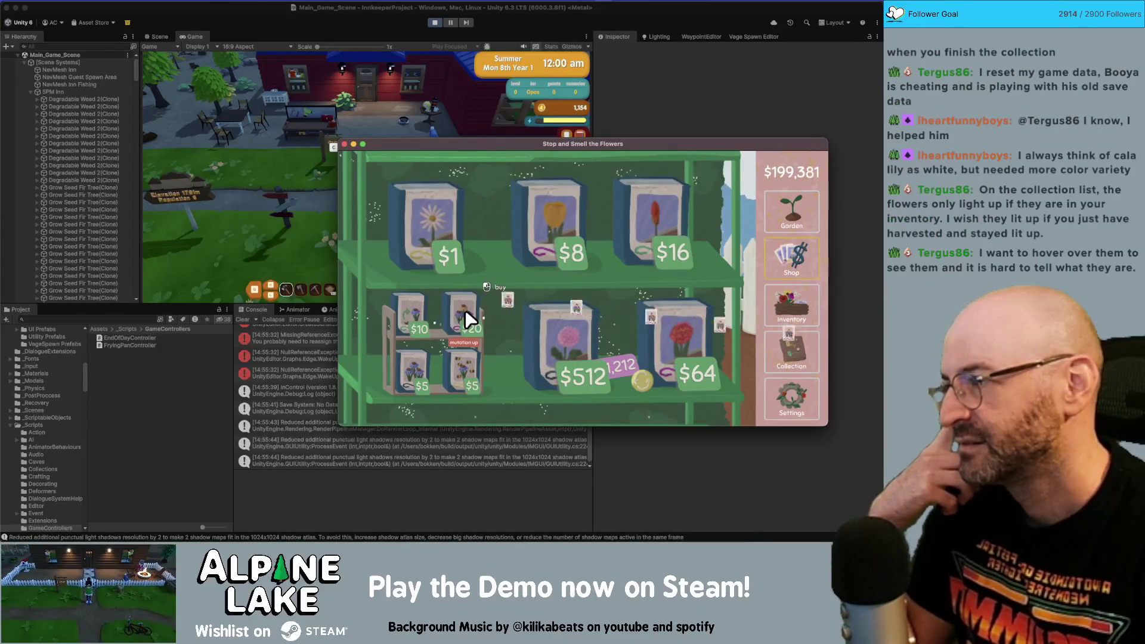
double_click(465, 310)
double_click(465, 309)
double_click(465, 310)
double_click(465, 309)
click(465, 309)
double_click(465, 313)
click(466, 313)
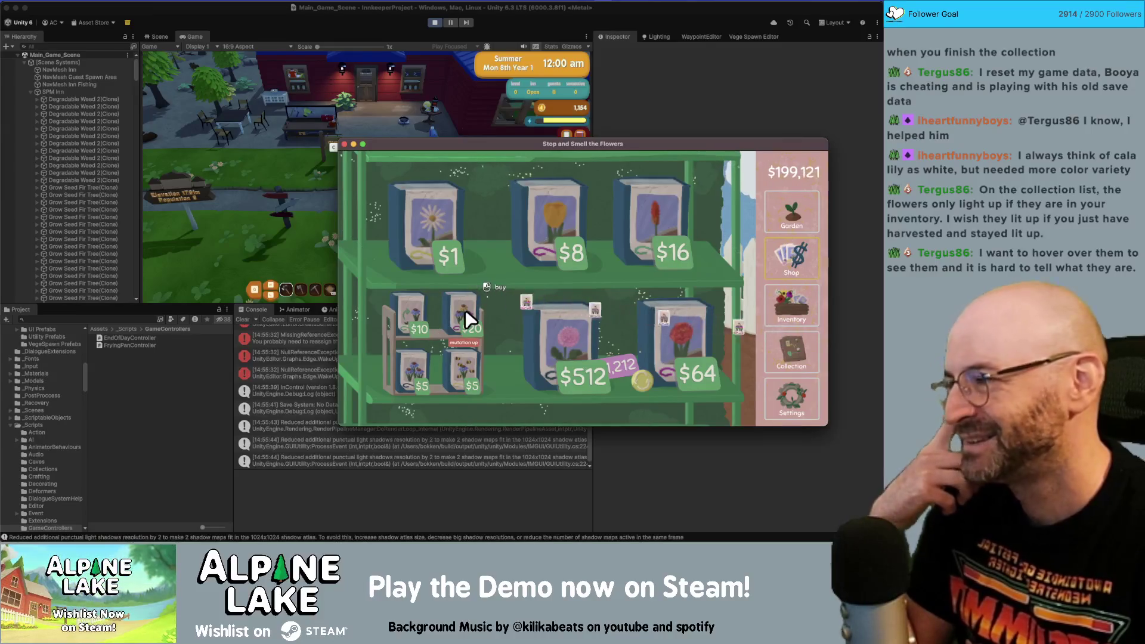
double_click(465, 313)
double_click(465, 313)
double_click(465, 313)
click(465, 313)
double_click(465, 313)
click(465, 314)
double_click(465, 313)
double_click(465, 313)
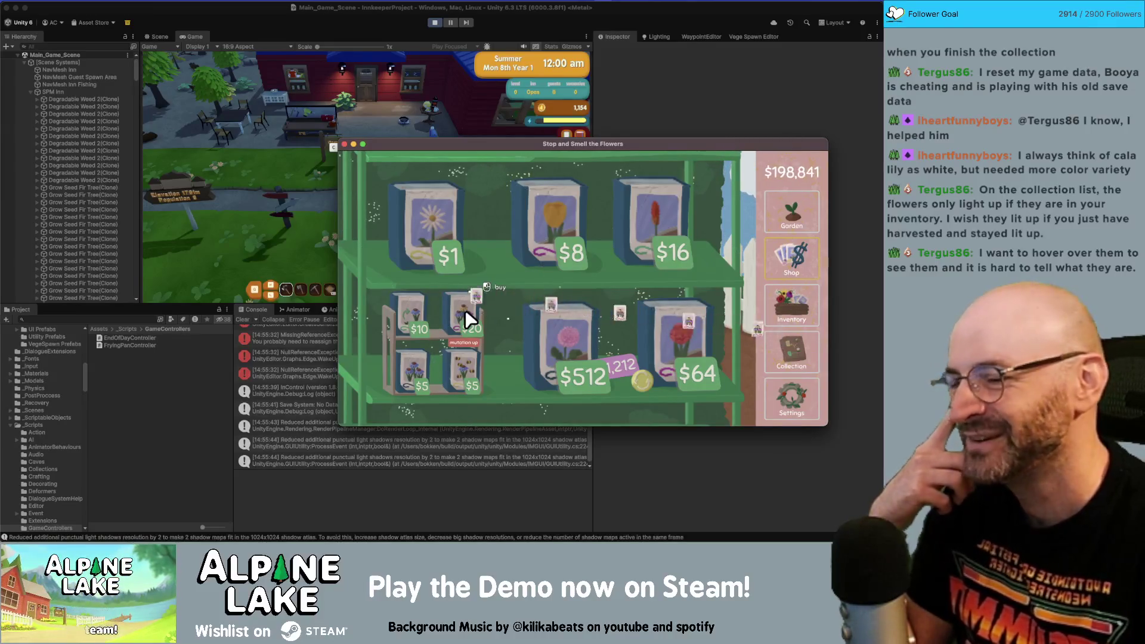
double_click(465, 313)
double_click(465, 314)
double_click(465, 313)
double_click(465, 313)
double_click(465, 313)
triple_click(465, 313)
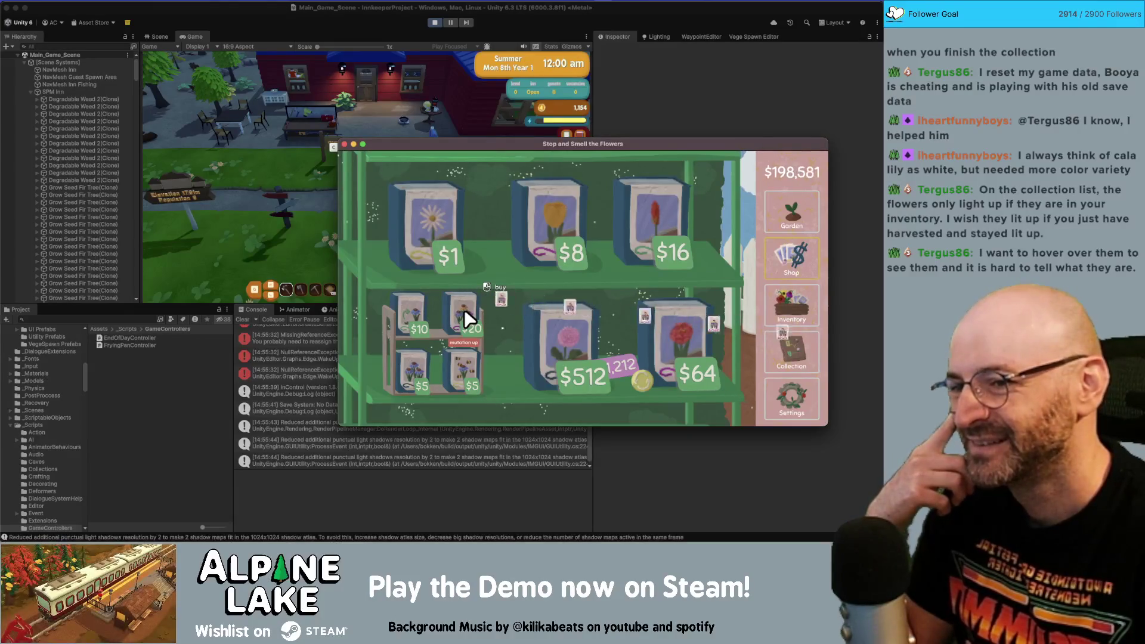
triple_click(465, 313)
double_click(465, 313)
double_click(465, 314)
triple_click(465, 313)
triple_click(466, 313)
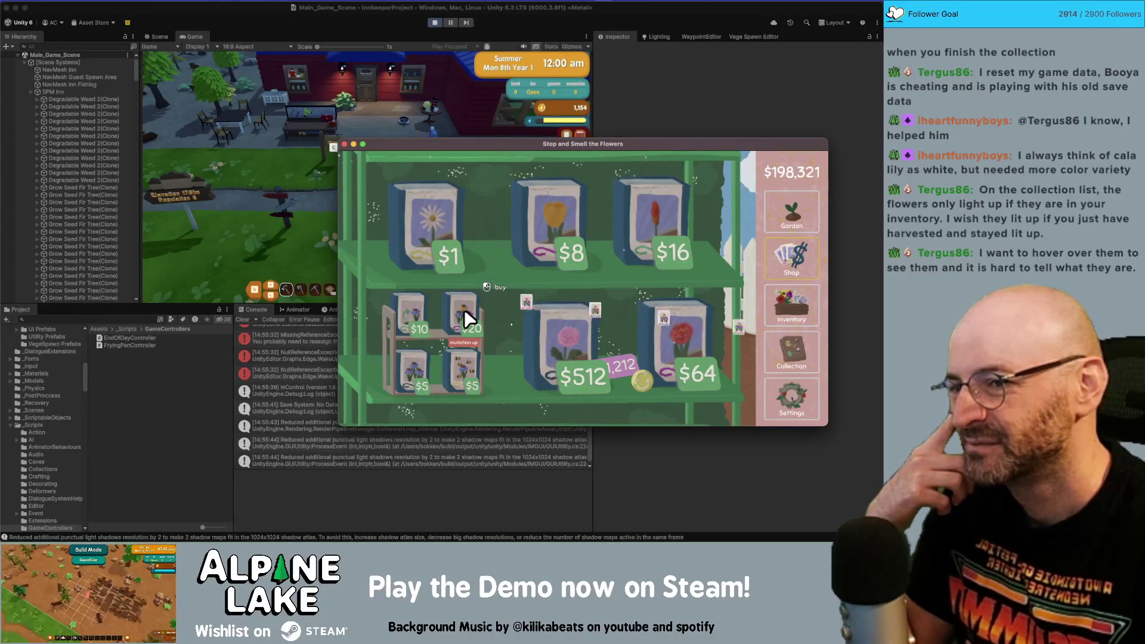
triple_click(465, 314)
click(776, 232)
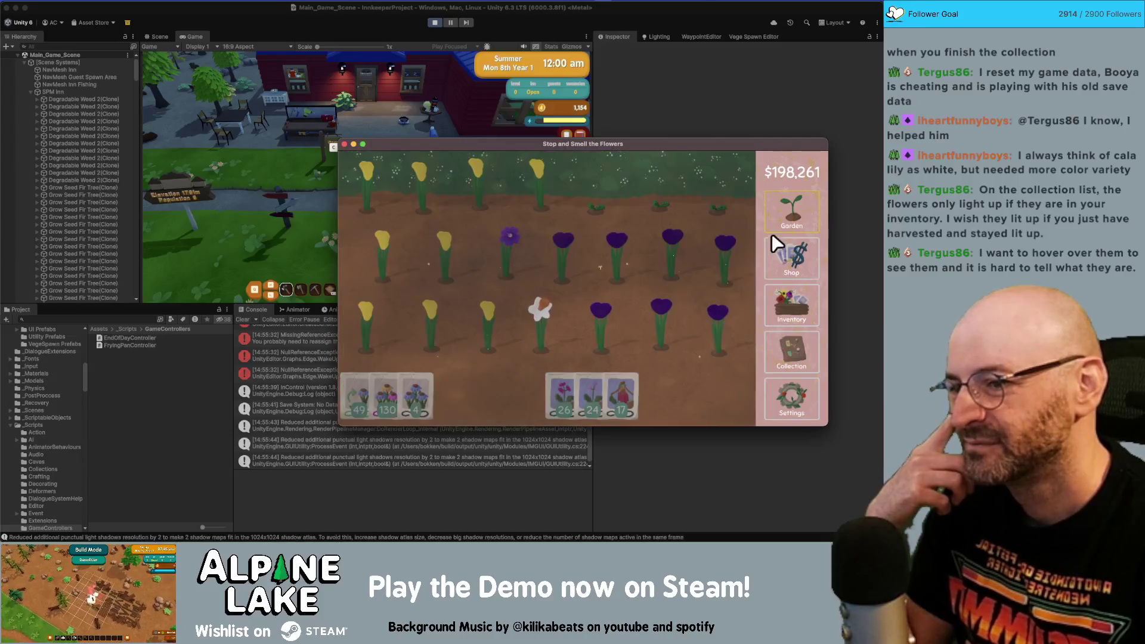
- Harvest the white daffodil, then review Inventory, Collection and Shop before returning to the Garden
click(543, 328)
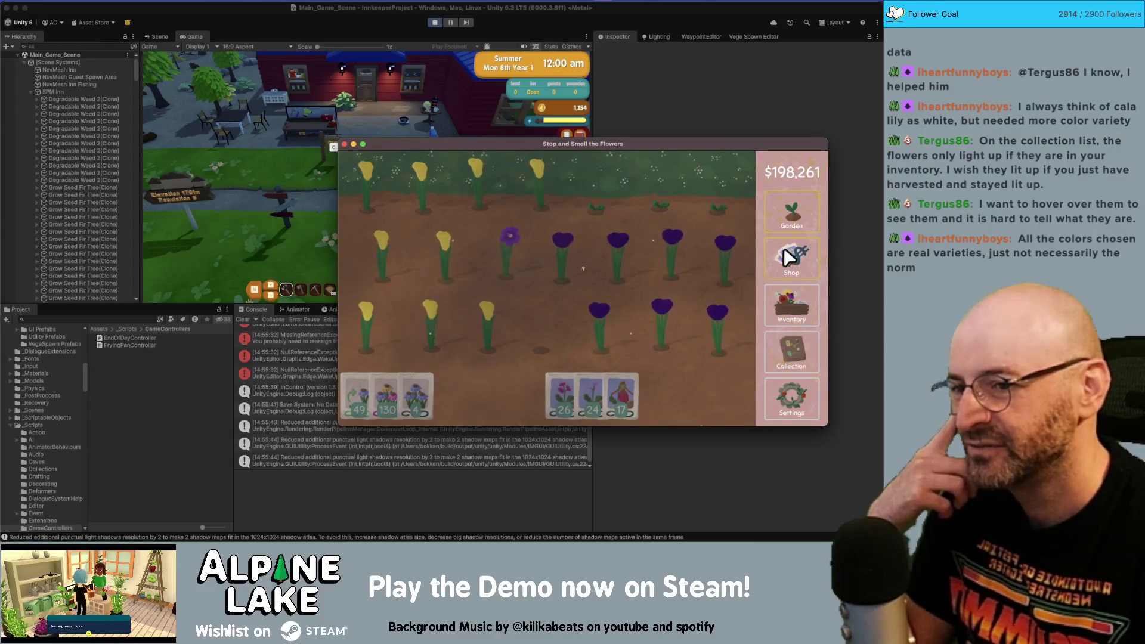
click(789, 303)
click(785, 337)
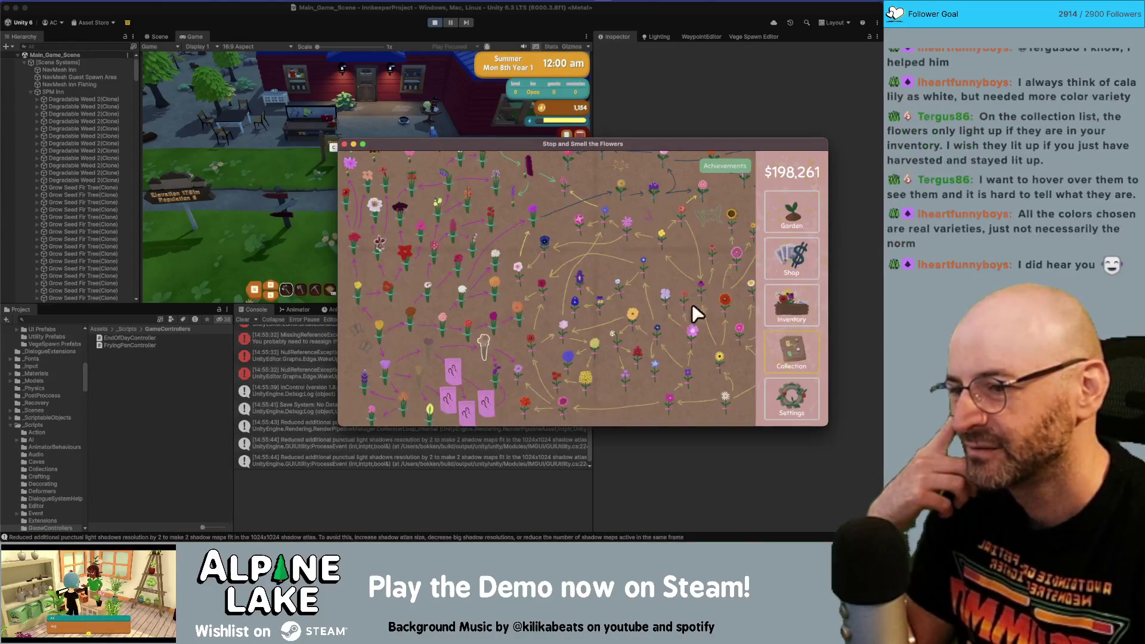
mouse_move(489, 343)
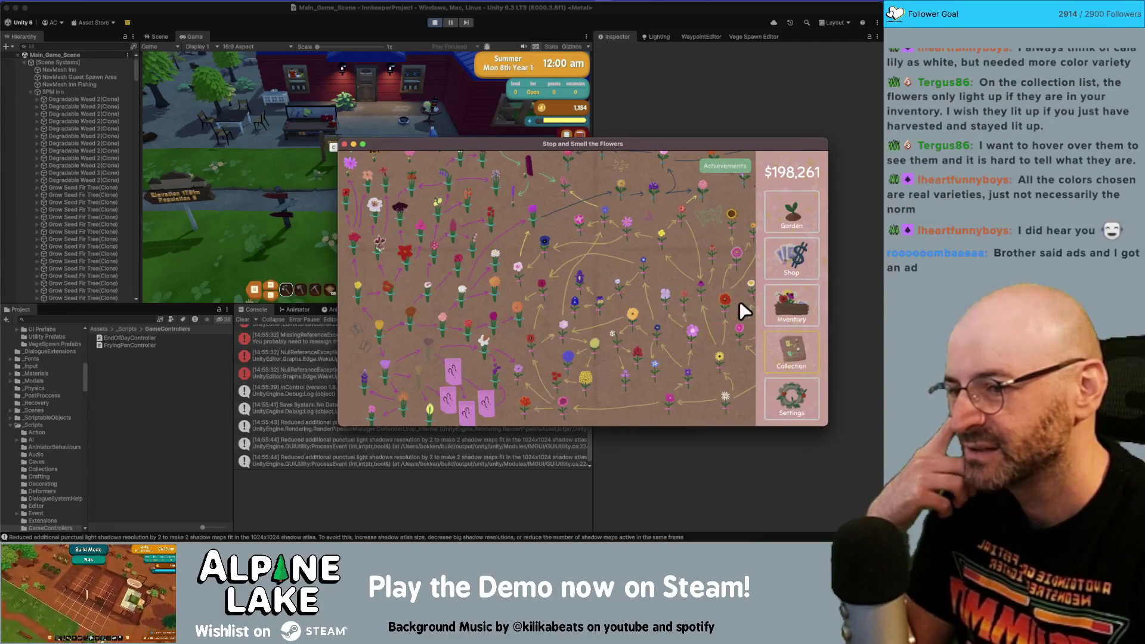
click(791, 258)
click(789, 304)
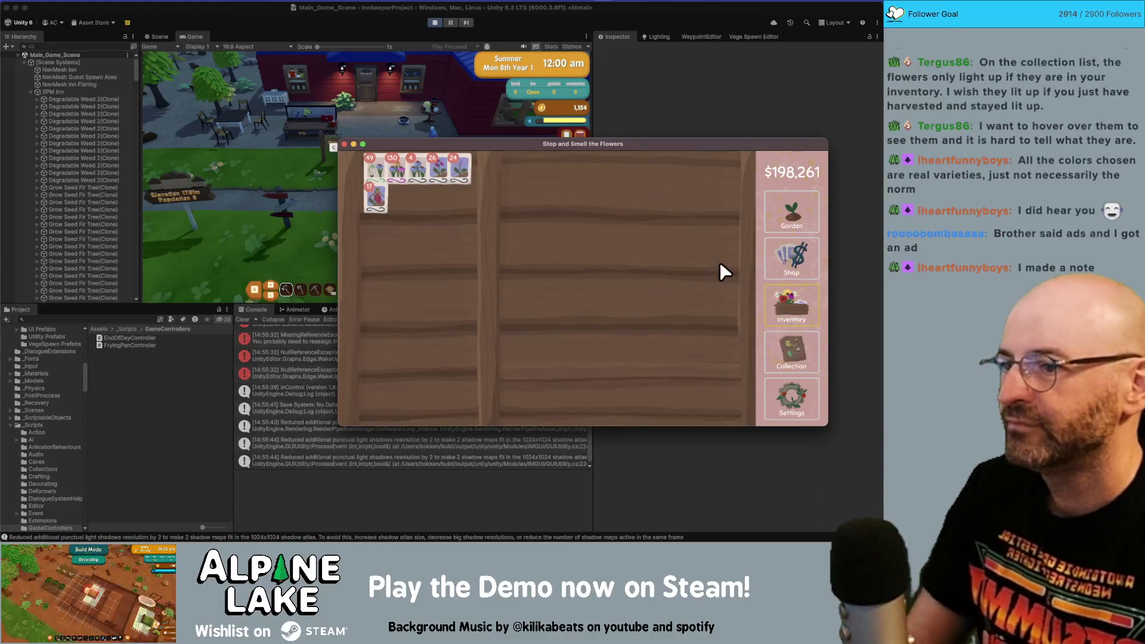
click(807, 208)
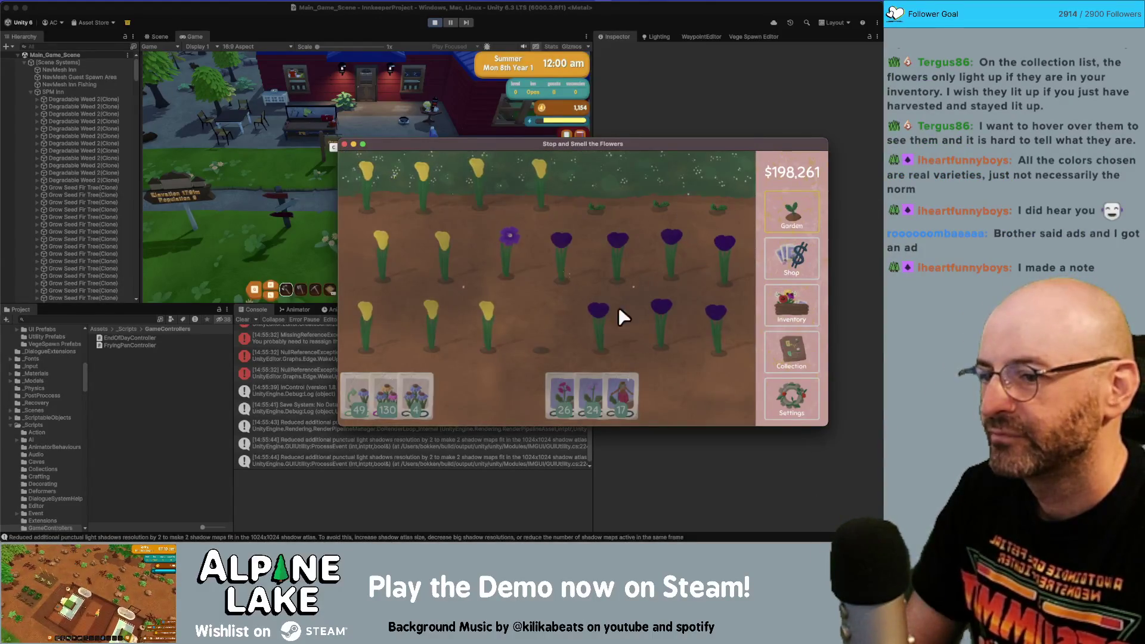
- Harvest the grown geranium and view it in the Inventory and Collection map
click(509, 236)
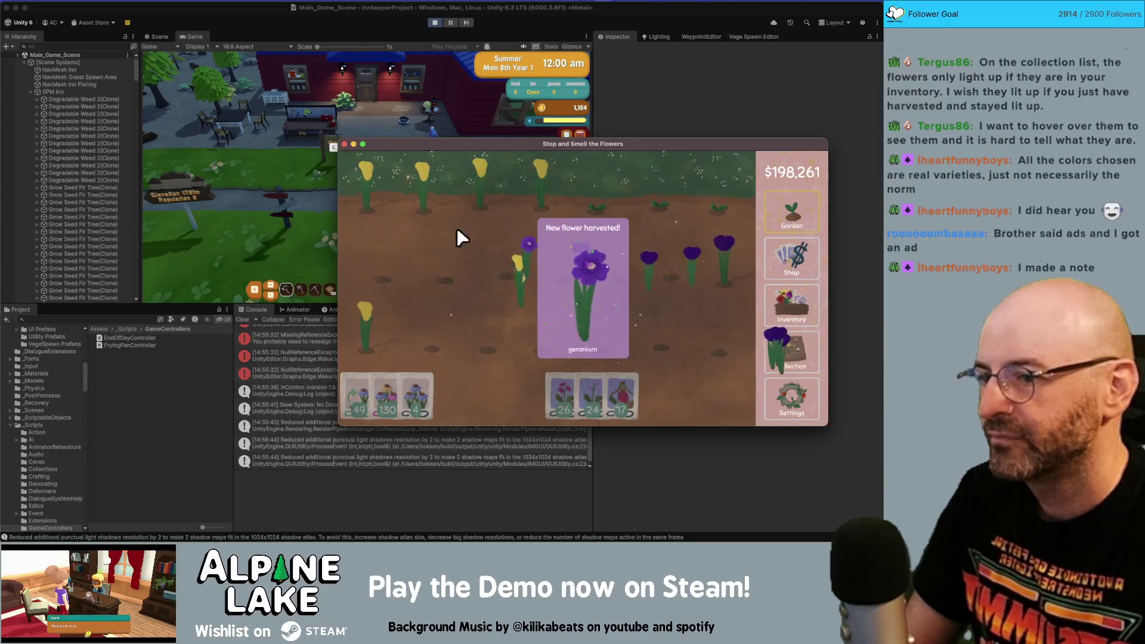
click(776, 304)
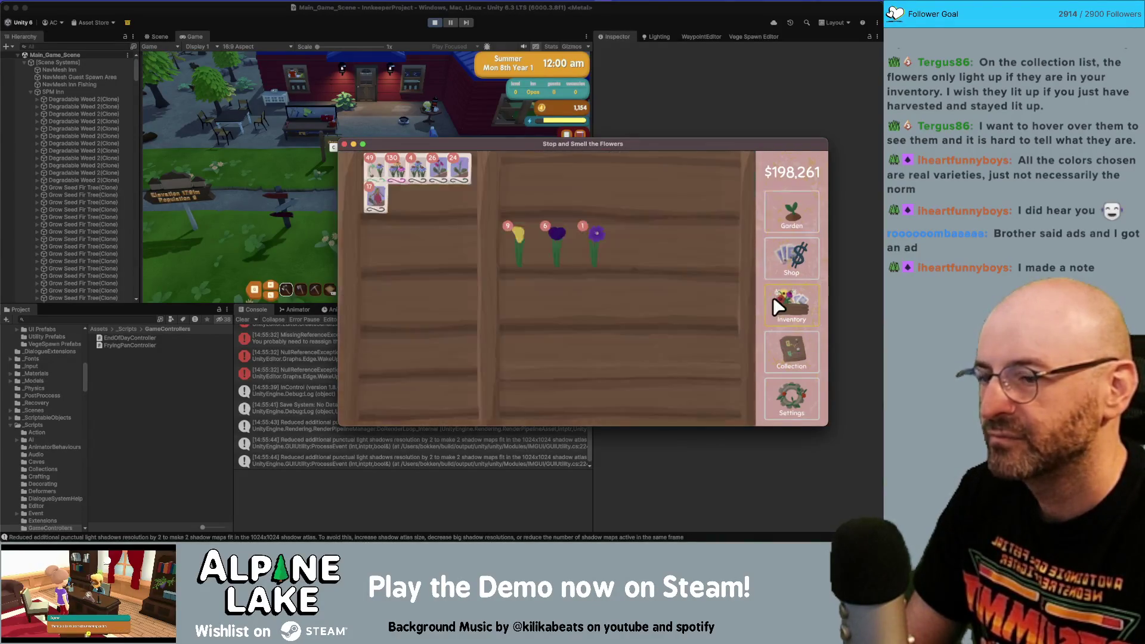
click(795, 351)
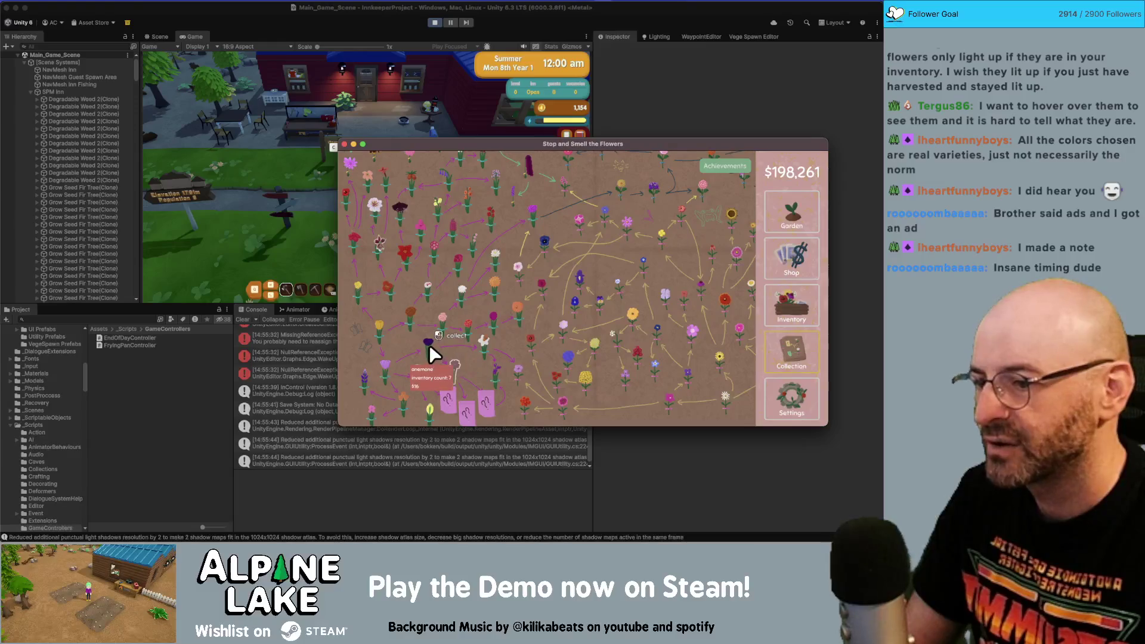
mouse_move(421, 344)
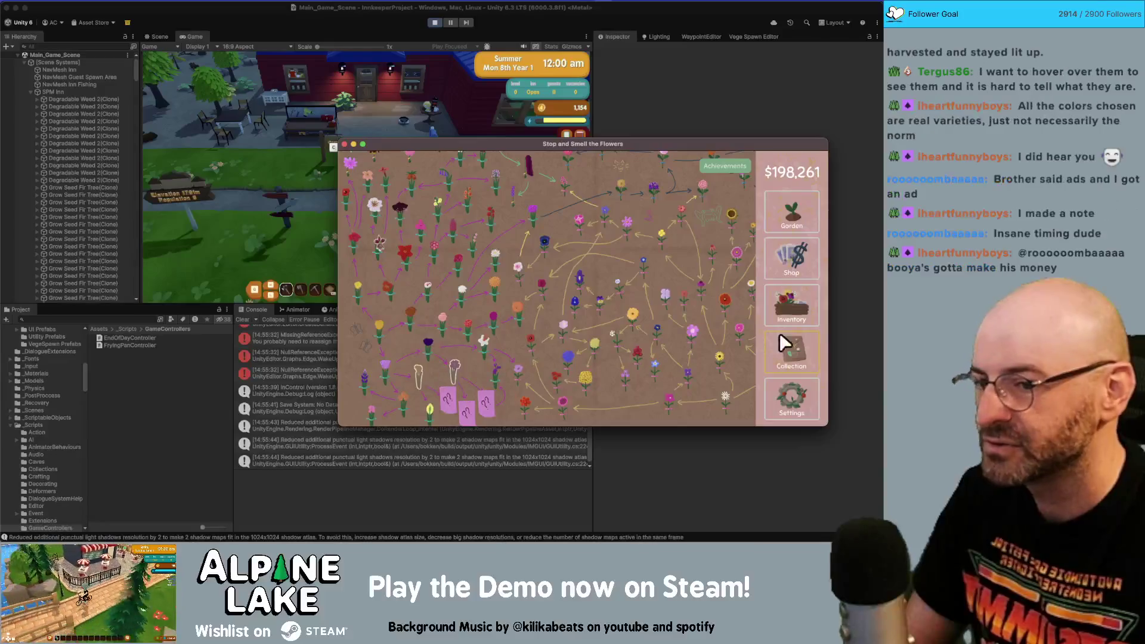
click(793, 259)
click(785, 301)
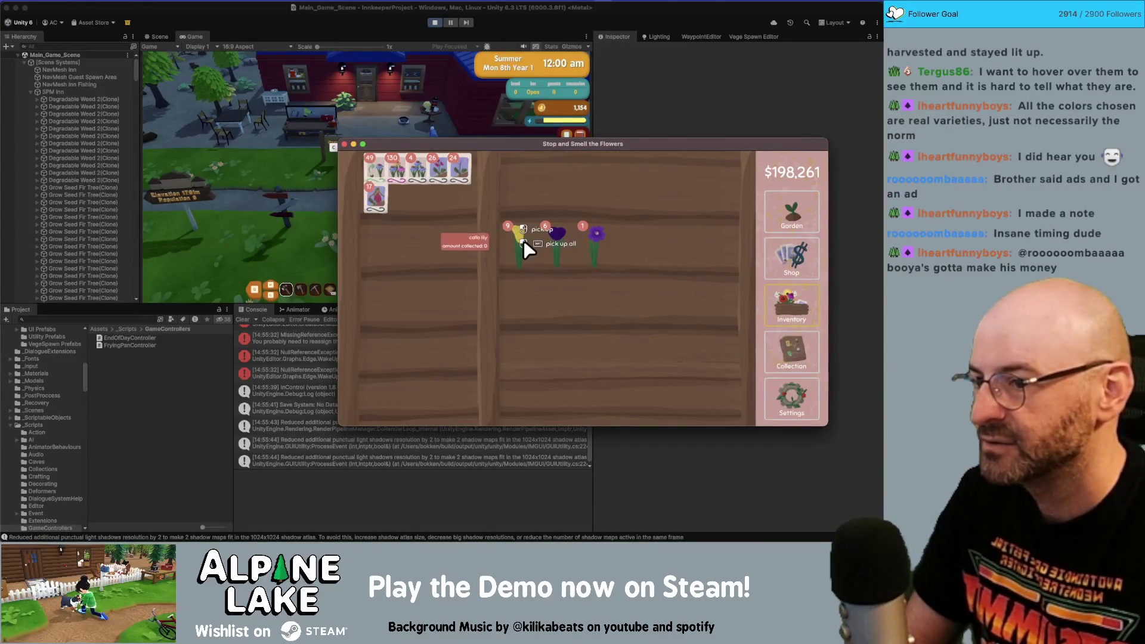
- Sell the yellow flower stack from the Inventory shelf
drag(524, 241, 427, 241)
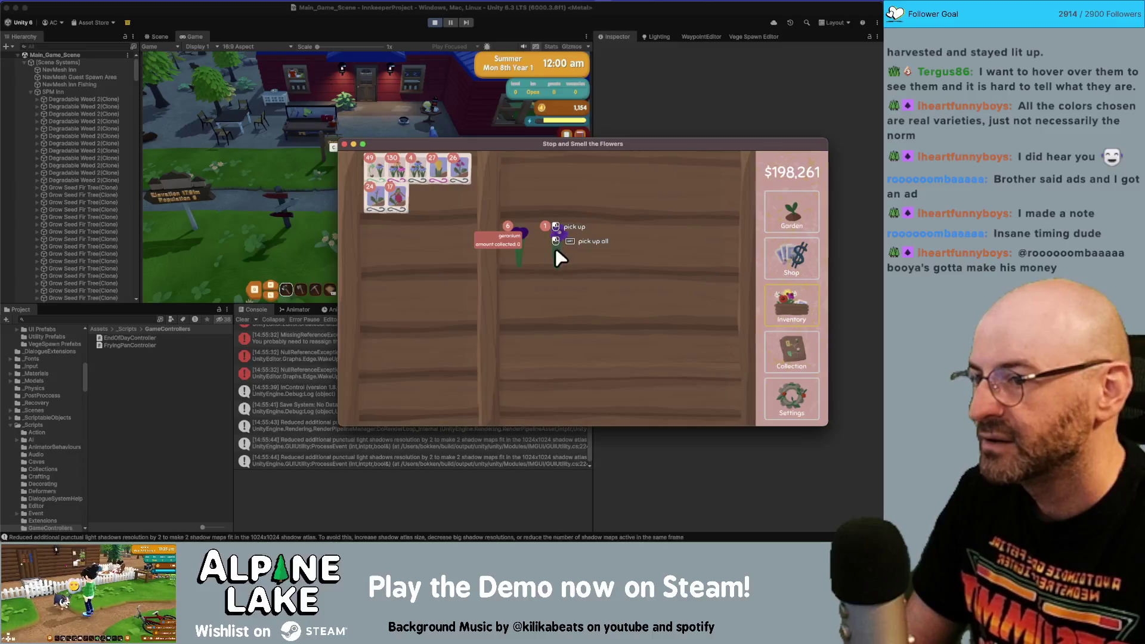
mouse_move(556, 252)
mouse_down()
mouse_move(492, 245)
mouse_move(544, 179)
mouse_up()
click(793, 249)
click(788, 227)
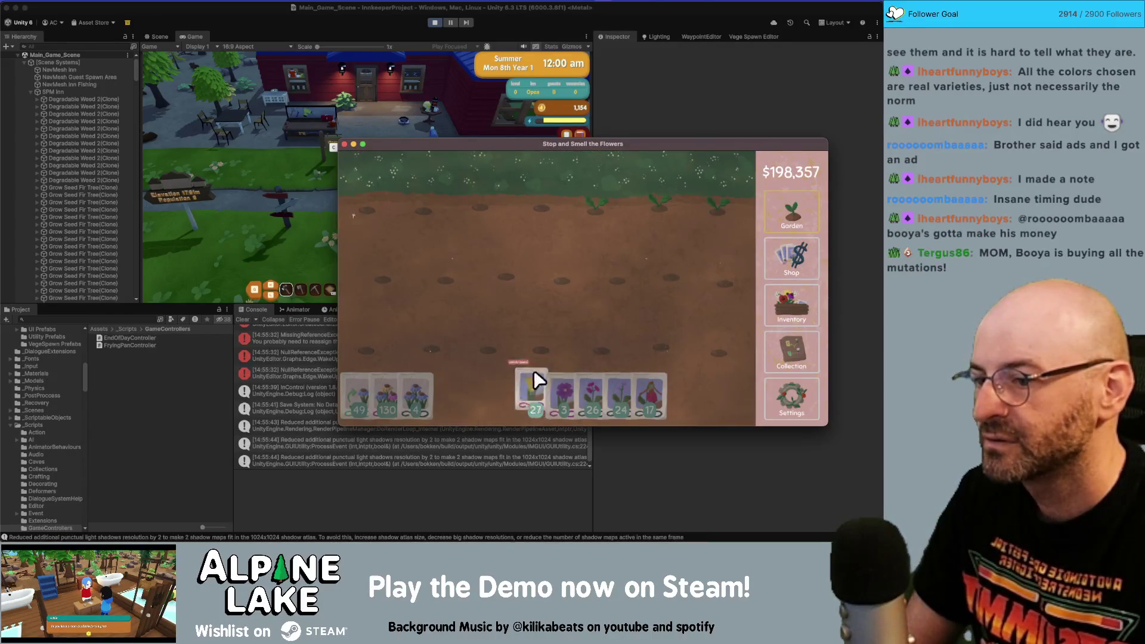
- Sow seeds along the bottom, middle and top garden rows
drag(536, 380, 496, 341)
mouse_move(388, 375)
mouse_down()
mouse_move(418, 342)
mouse_move(728, 285)
mouse_move(464, 281)
mouse_move(454, 334)
mouse_up()
mouse_move(568, 388)
mouse_down()
mouse_move(373, 210)
mouse_move(540, 206)
mouse_up()
mouse_move(557, 275)
mouse_down()
mouse_move(689, 205)
mouse_move(574, 328)
mouse_move(491, 255)
mouse_move(453, 244)
mouse_up()
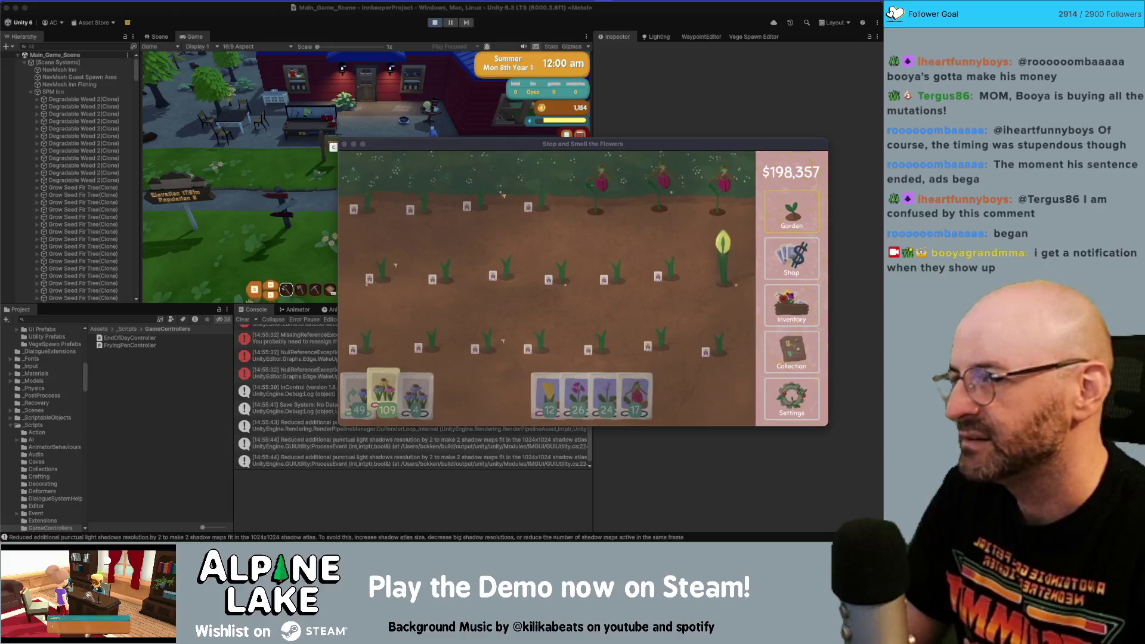
- Focus the game window and review the Inventory and Collection map
click(791, 259)
click(803, 318)
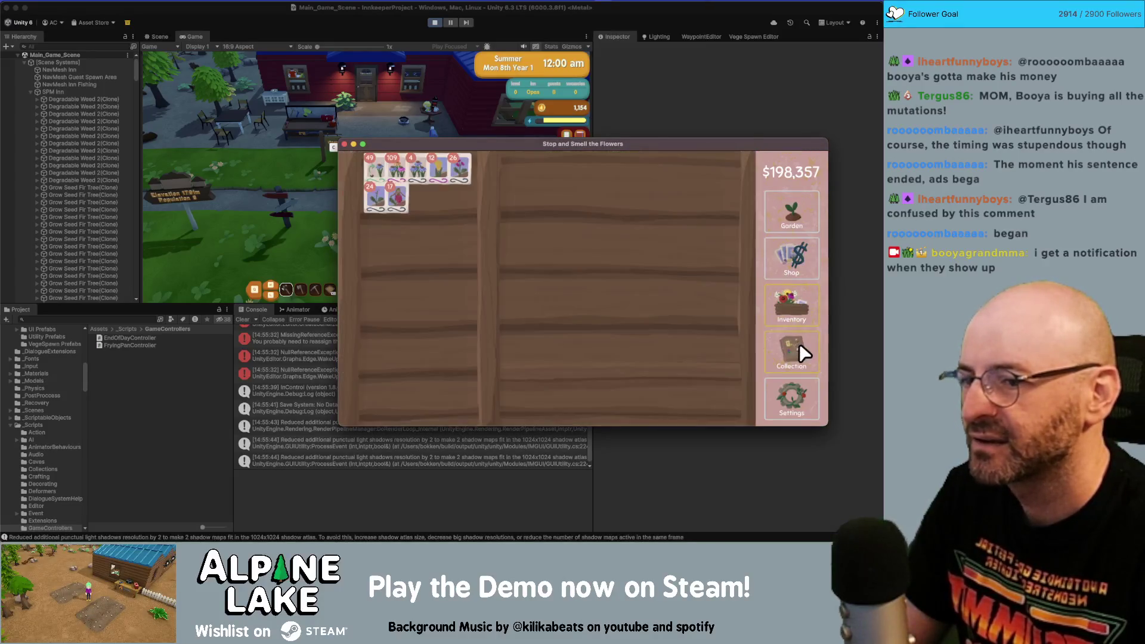
click(799, 345)
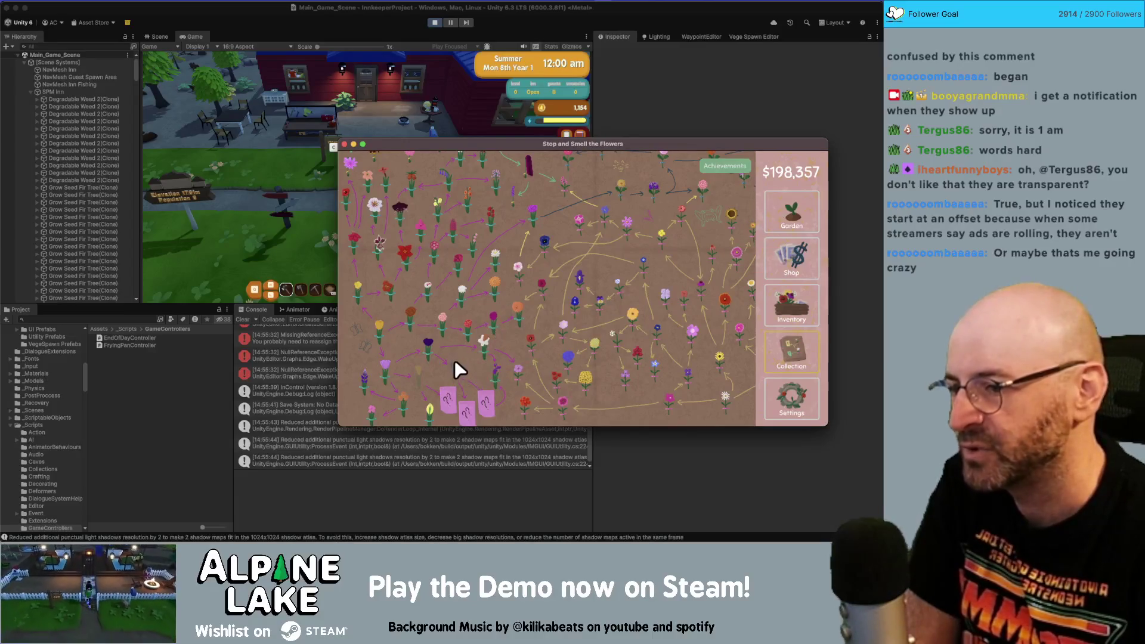
- Harvest a fully grown flower, dismiss the new-flower card, and check Collection and Inventory
click(793, 221)
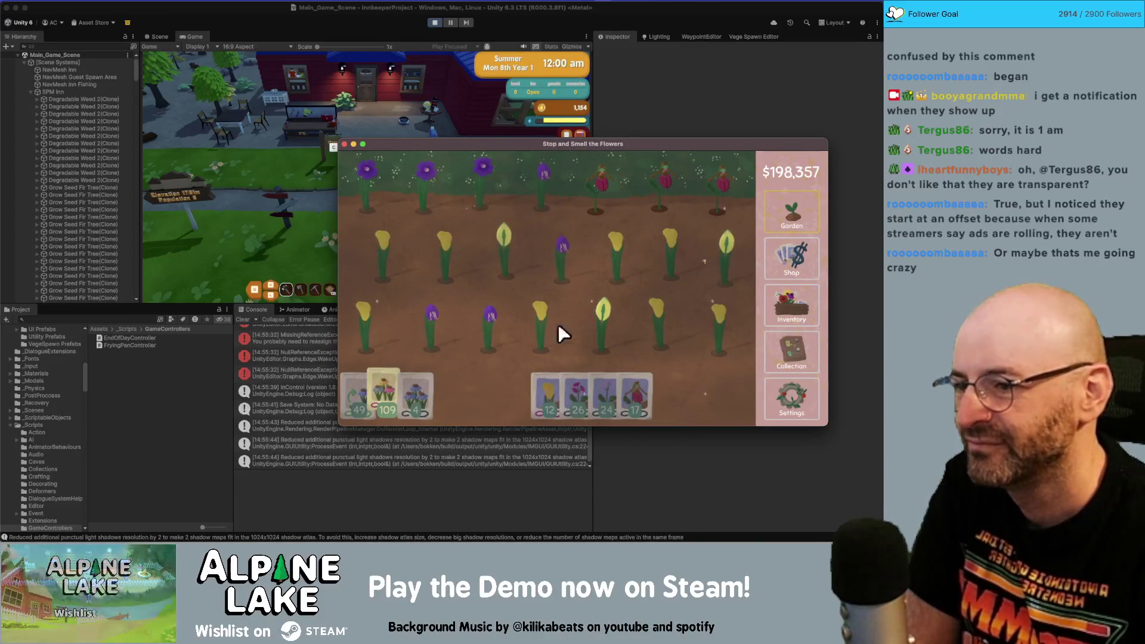
click(488, 331)
click(588, 284)
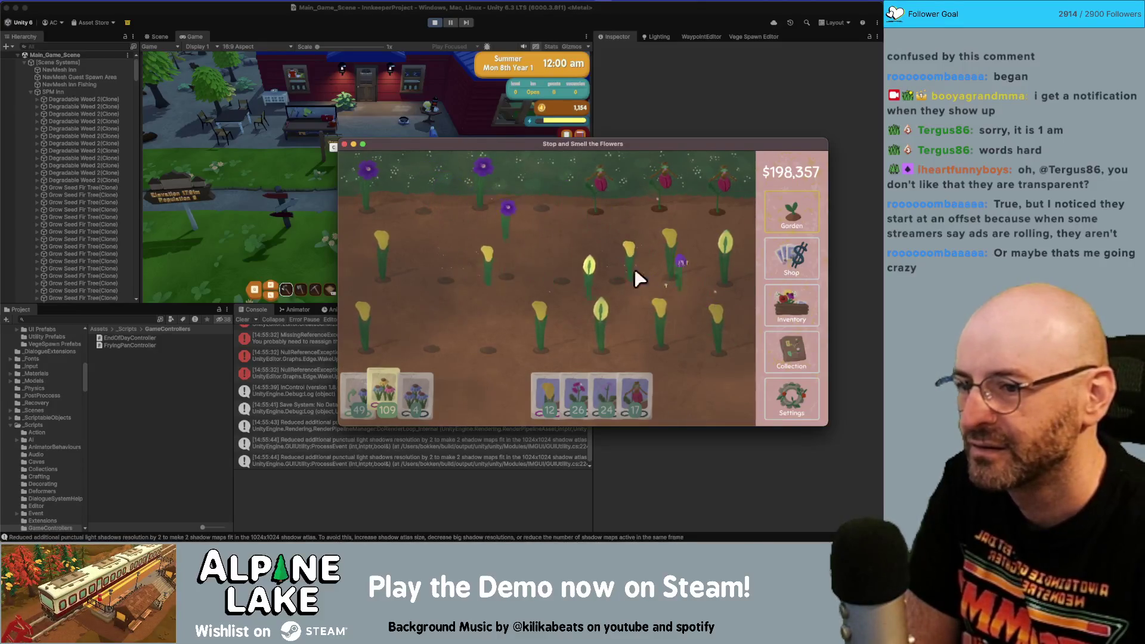
click(788, 339)
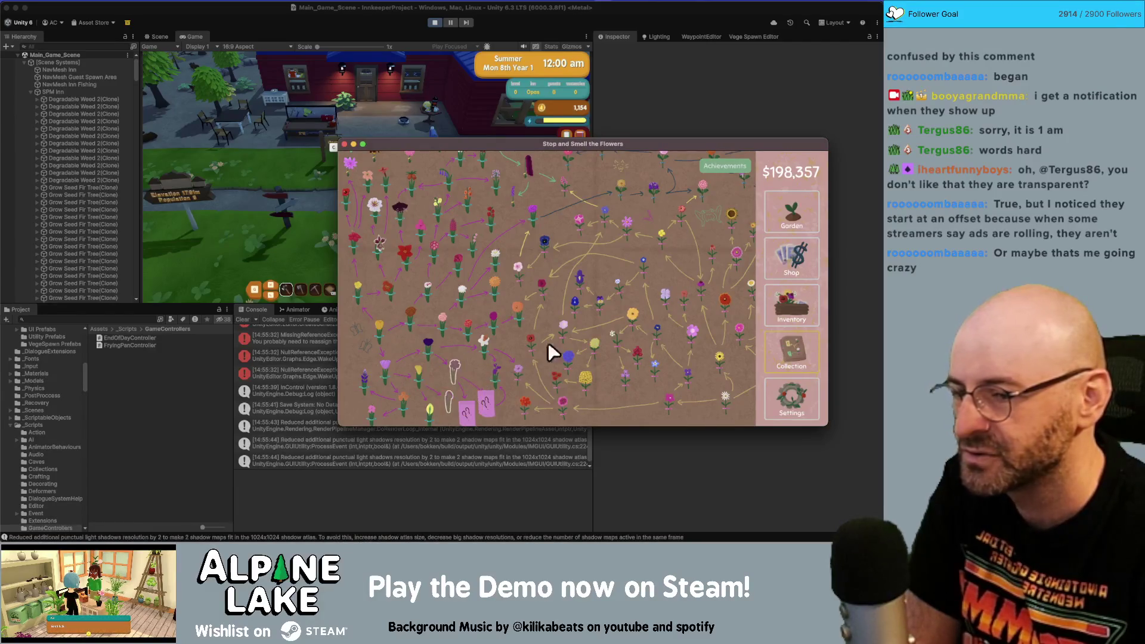
click(795, 310)
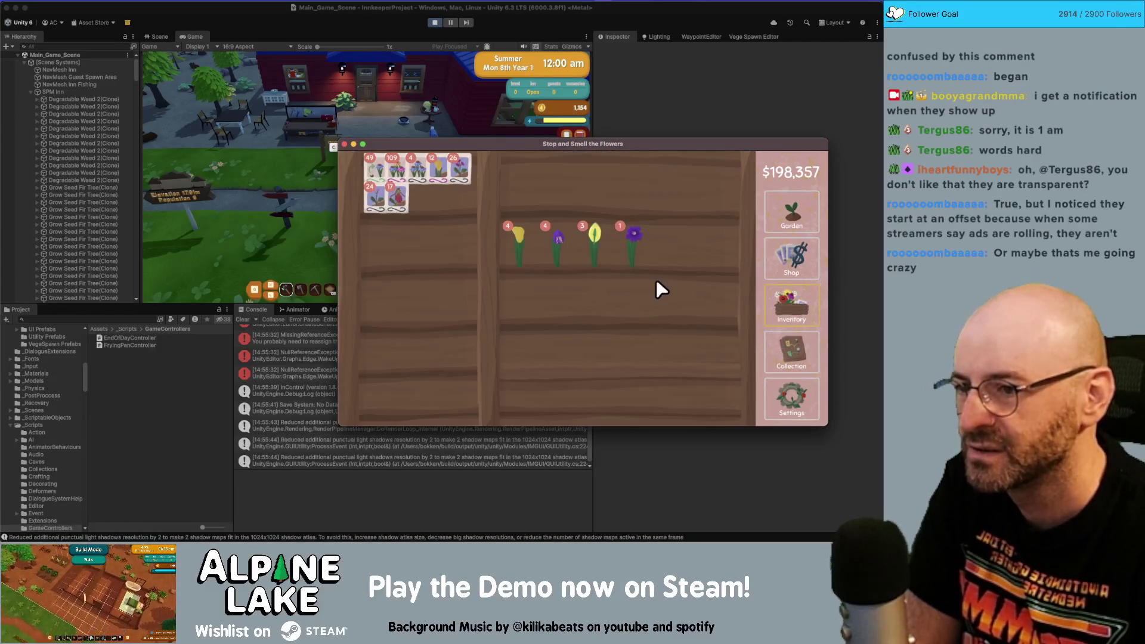
- Sell the two calla lily stacks and the vine stack, gathering the remaining shelf flowers
drag(525, 246, 540, 179)
drag(556, 248, 553, 171)
drag(514, 250, 450, 247)
shift+click(528, 248)
- Plant seeds in the left and top plots and yellow seeds across the top row
click(764, 227)
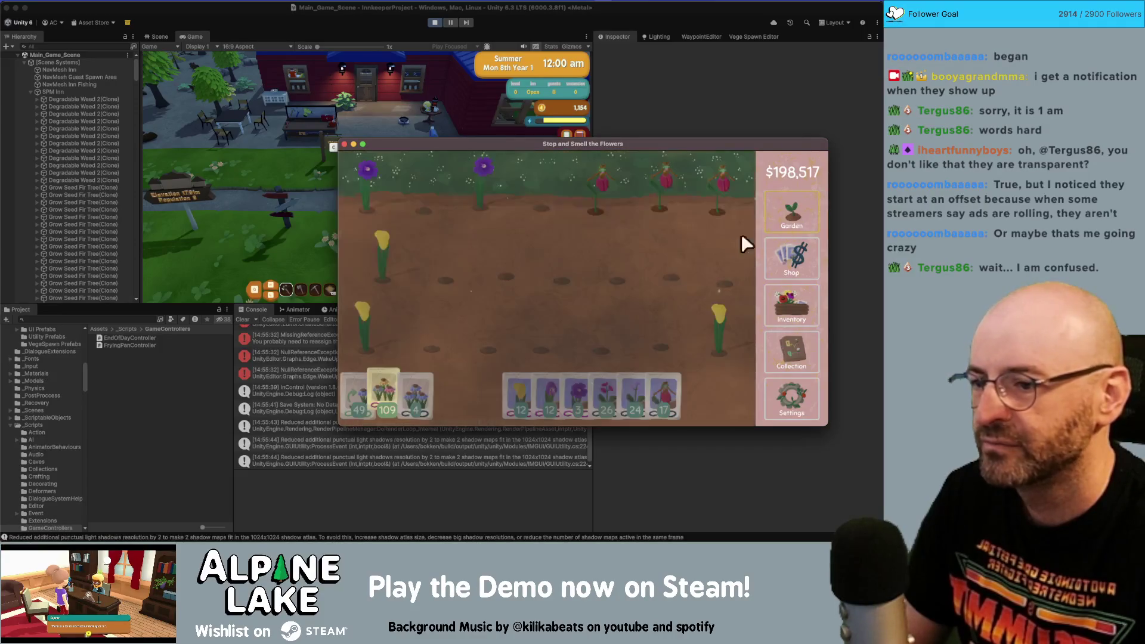
mouse_move(547, 381)
mouse_down()
mouse_move(453, 313)
mouse_move(378, 308)
mouse_move(544, 285)
mouse_move(501, 285)
mouse_up()
mouse_move(550, 393)
mouse_down()
mouse_move(636, 275)
mouse_move(383, 202)
mouse_move(456, 200)
mouse_up()
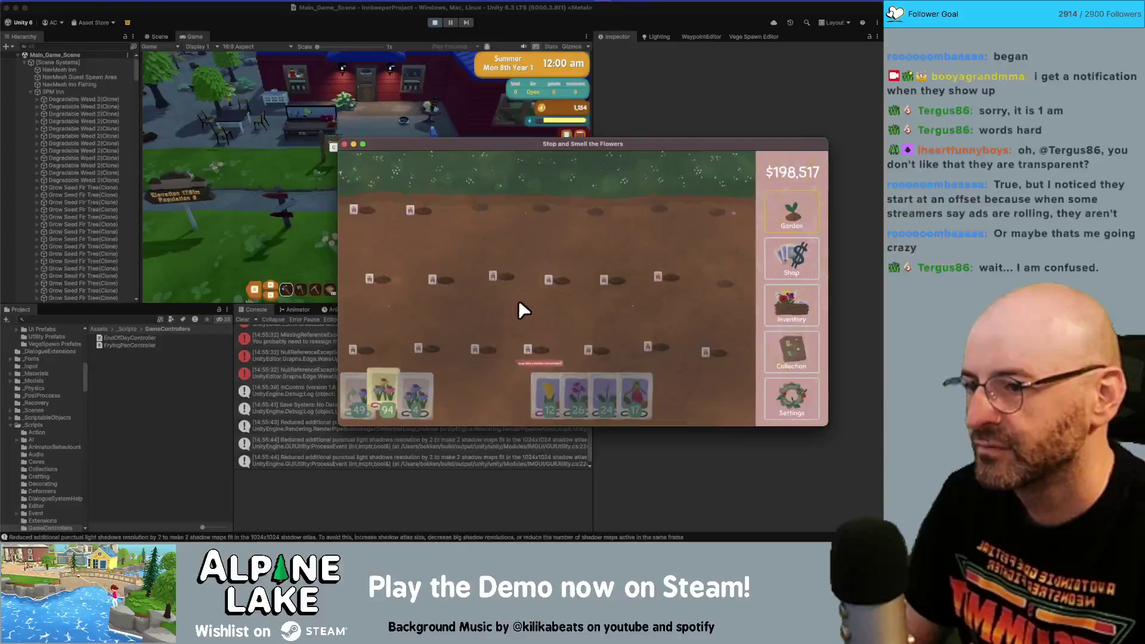
mouse_move(545, 394)
mouse_down()
mouse_move(531, 227)
mouse_move(570, 208)
mouse_move(699, 195)
mouse_move(567, 258)
mouse_move(583, 257)
mouse_move(380, 372)
mouse_up()
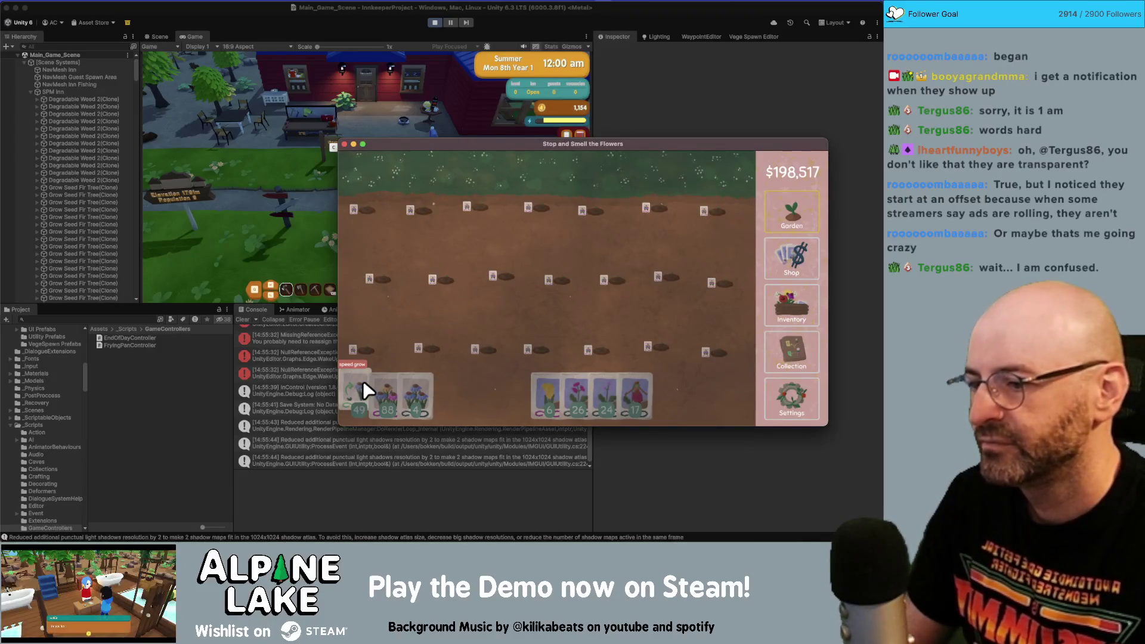
- Sell a calla lily stack for $48 and turn the geranium into a seed packet
click(768, 295)
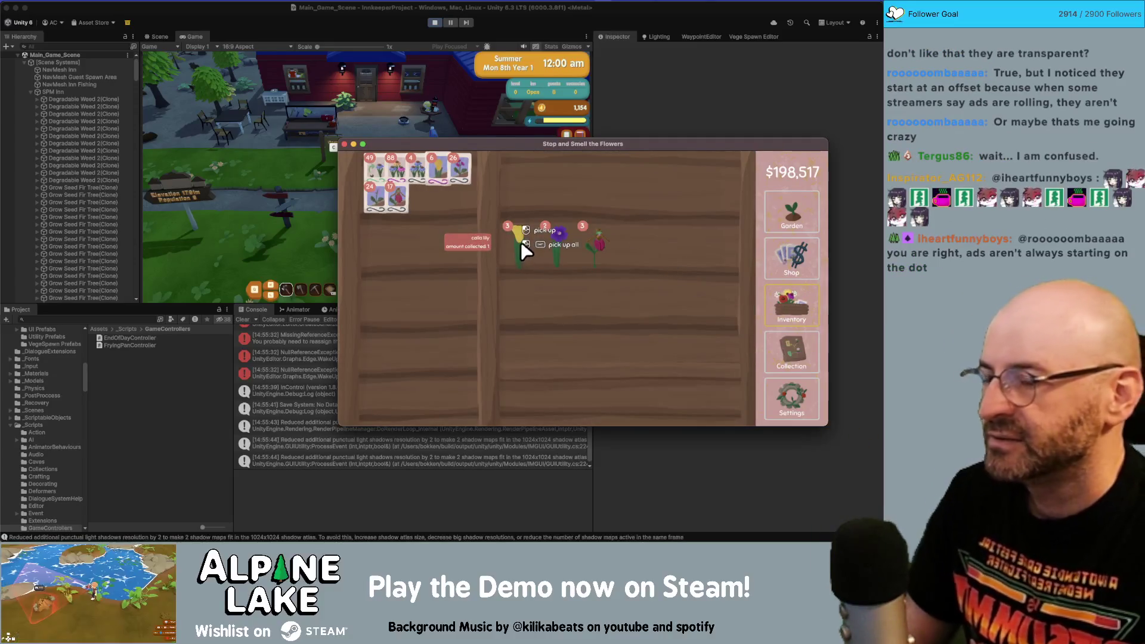
mouse_move(522, 249)
mouse_down()
mouse_move(531, 179)
mouse_move(427, 247)
mouse_up()
drag(517, 247, 533, 173)
click(779, 210)
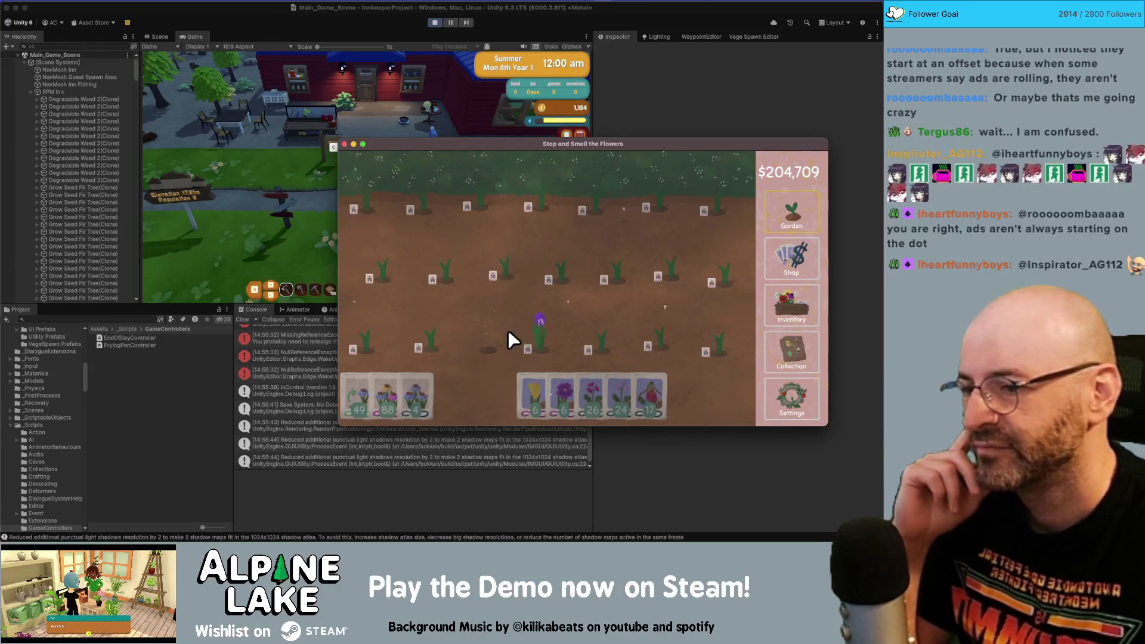
- Plant purple seeds across the garden and in the left plot, then view the Collection map
mouse_move(558, 382)
mouse_down()
mouse_move(486, 334)
mouse_move(398, 367)
mouse_move(492, 320)
mouse_move(430, 318)
mouse_move(478, 321)
mouse_up()
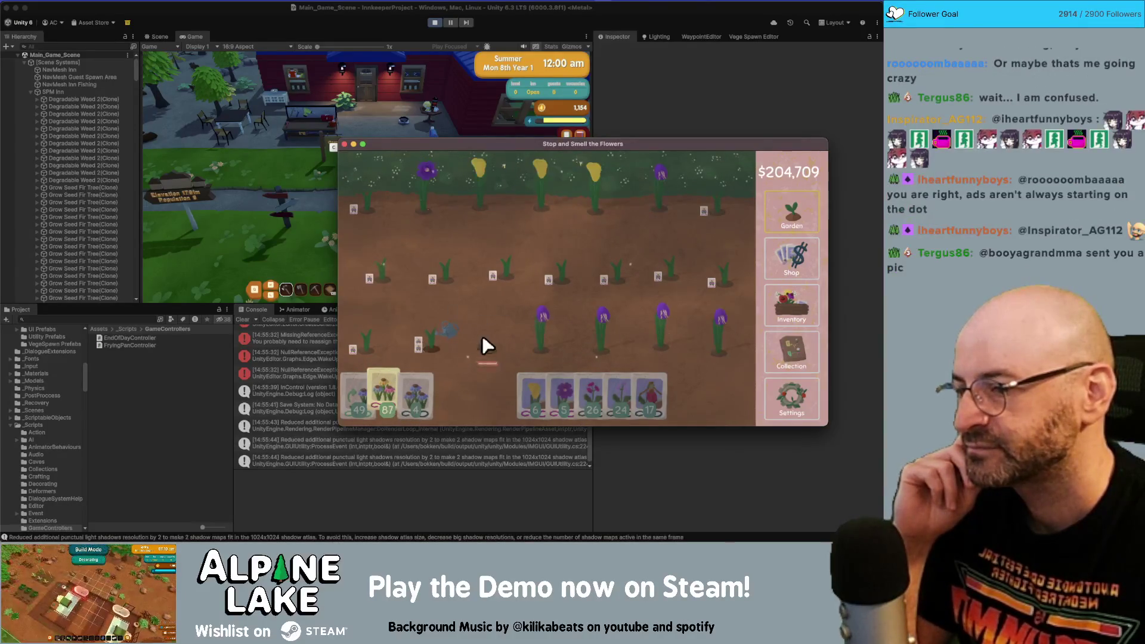
mouse_move(542, 367)
mouse_down()
mouse_move(549, 373)
mouse_move(358, 319)
mouse_move(718, 296)
mouse_move(417, 268)
mouse_up()
mouse_move(545, 391)
mouse_down()
mouse_move(553, 396)
mouse_move(530, 327)
mouse_move(539, 374)
mouse_move(390, 398)
mouse_move(393, 262)
mouse_move(502, 217)
mouse_move(431, 199)
mouse_move(740, 203)
mouse_move(657, 223)
mouse_up()
click(796, 349)
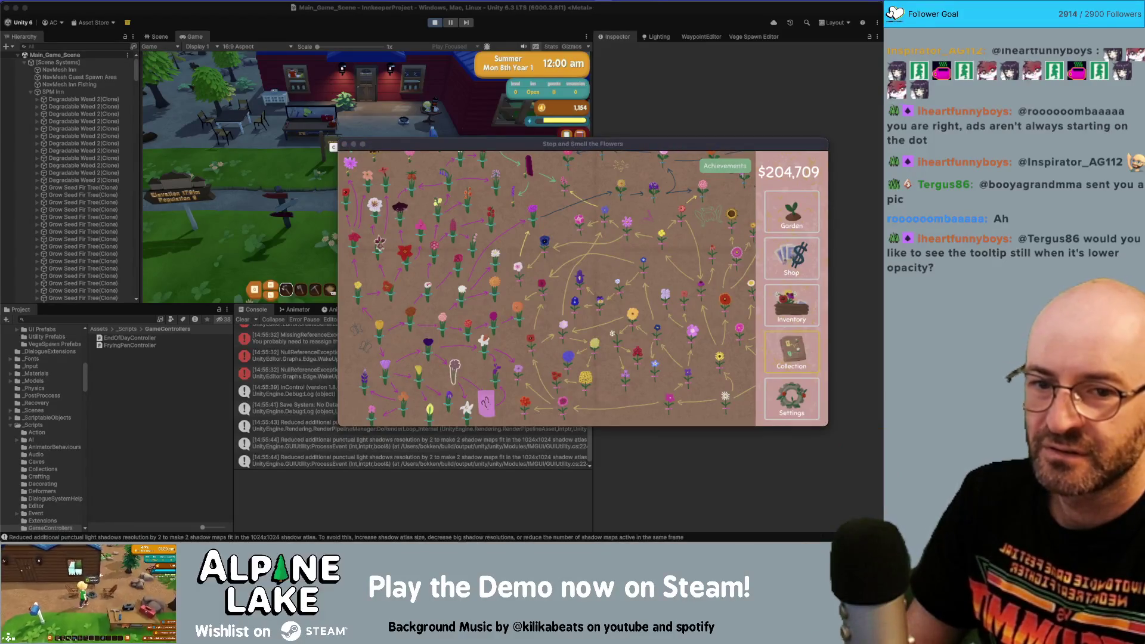
drag(649, 143, 475, 121)
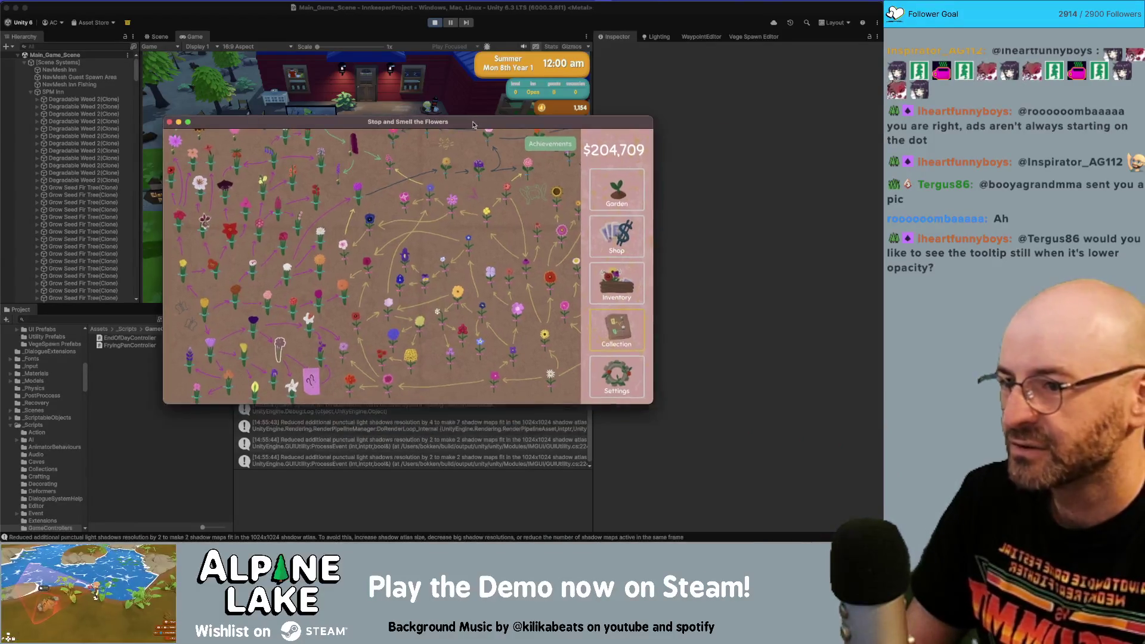
- Even out the music and sound-effect volumes to mid-level in Settings
click(613, 367)
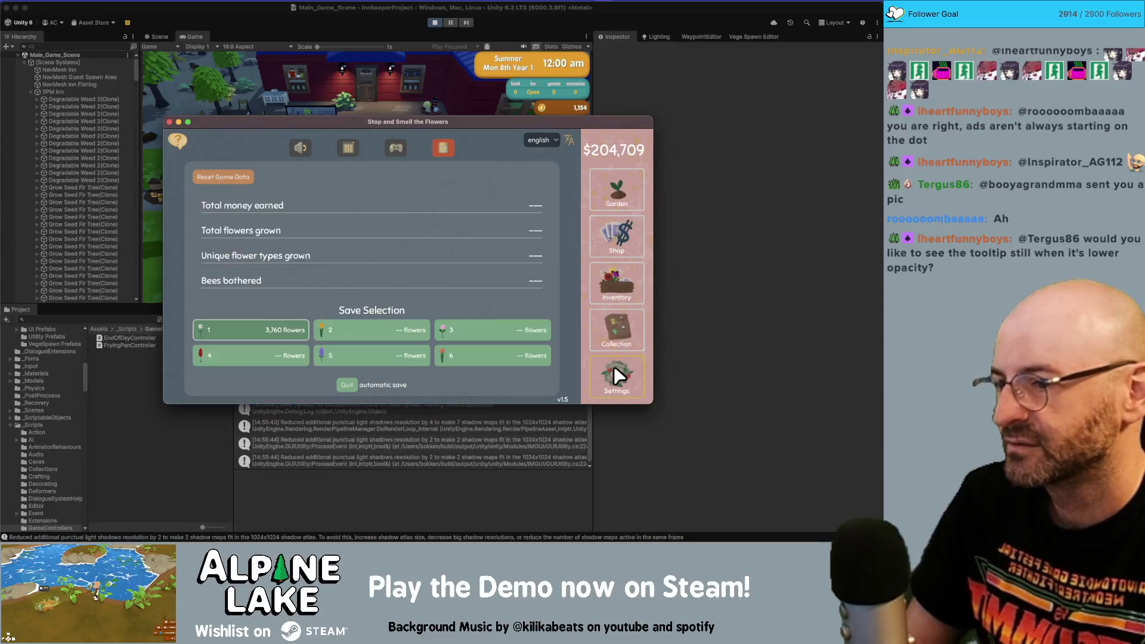
click(302, 149)
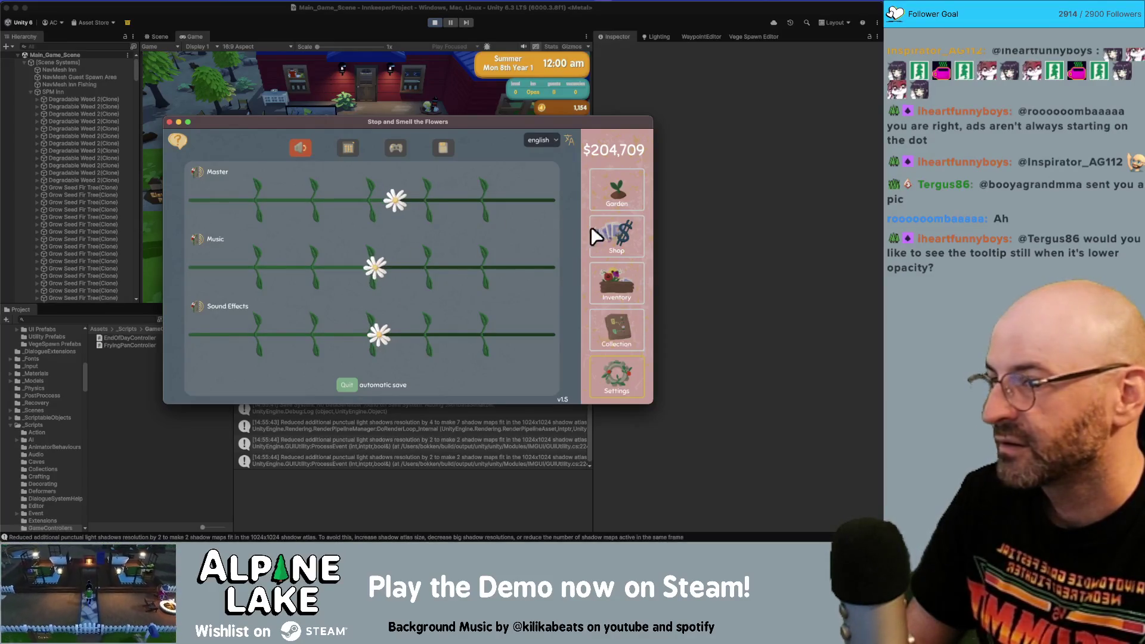
click(620, 196)
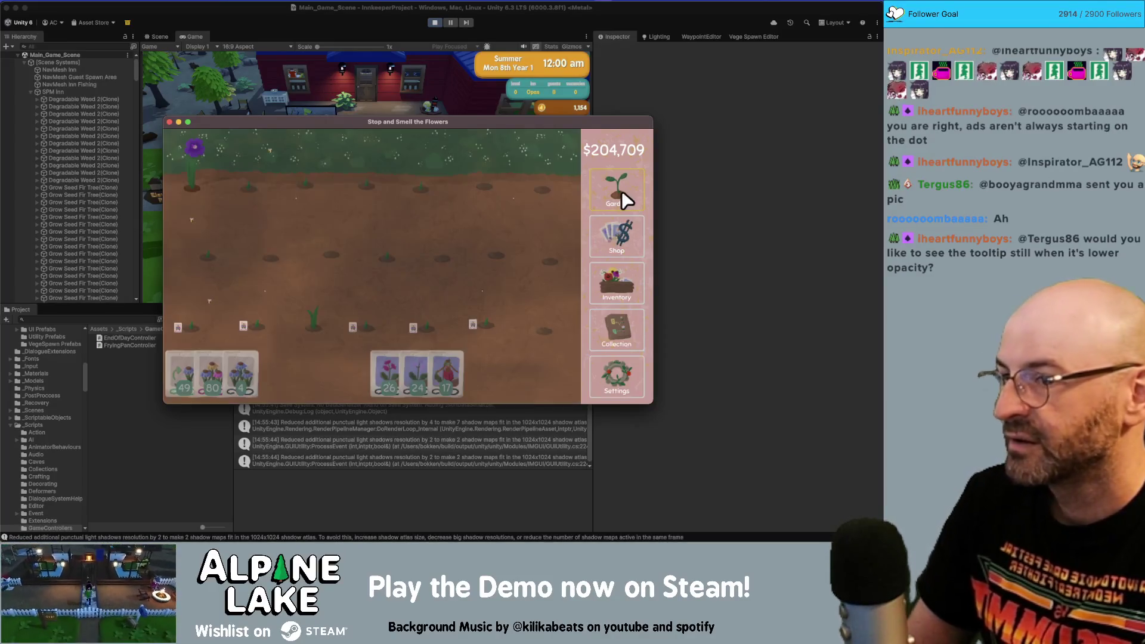
click(195, 187)
- Harvest seeds from the purple flower and sell the rest of its stack
click(617, 236)
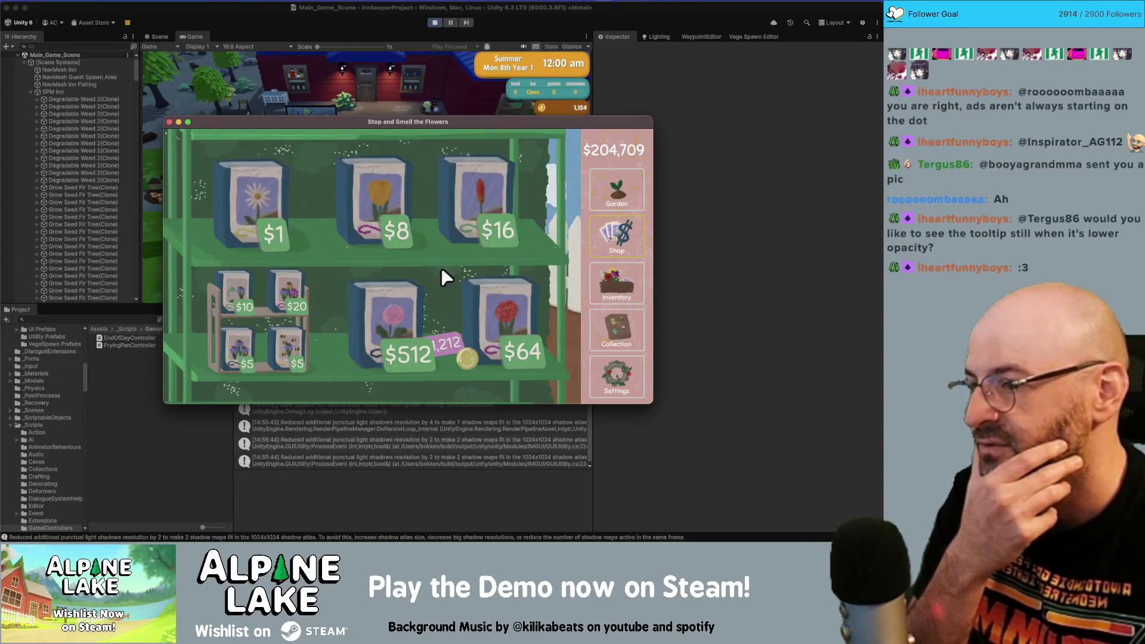
click(631, 284)
drag(422, 217, 263, 250)
drag(375, 228, 409, 167)
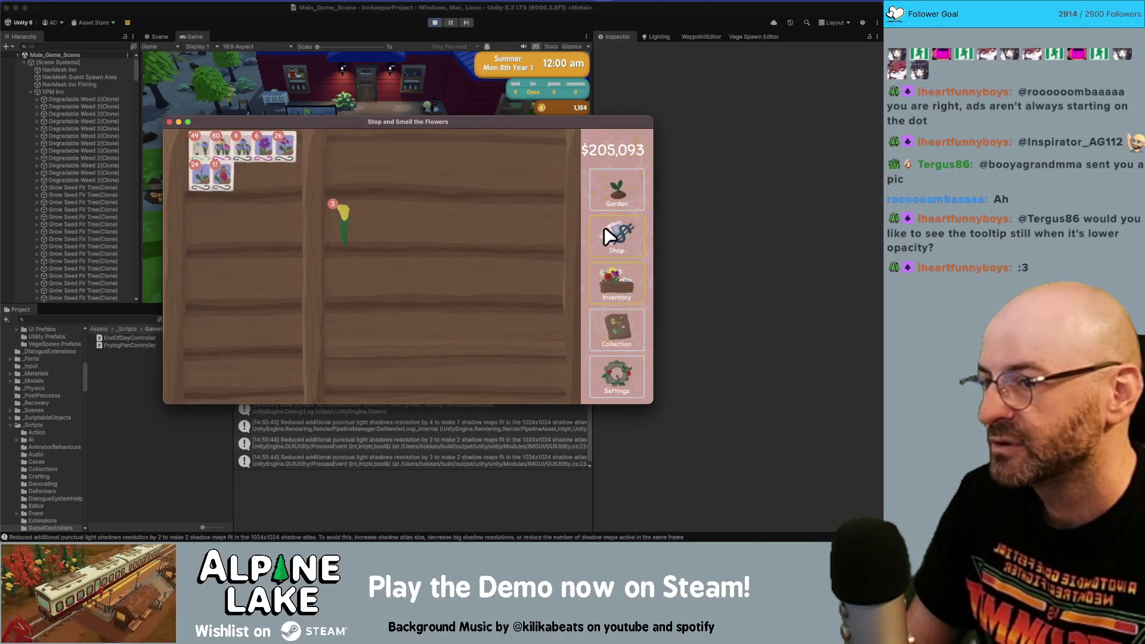
click(617, 235)
click(616, 327)
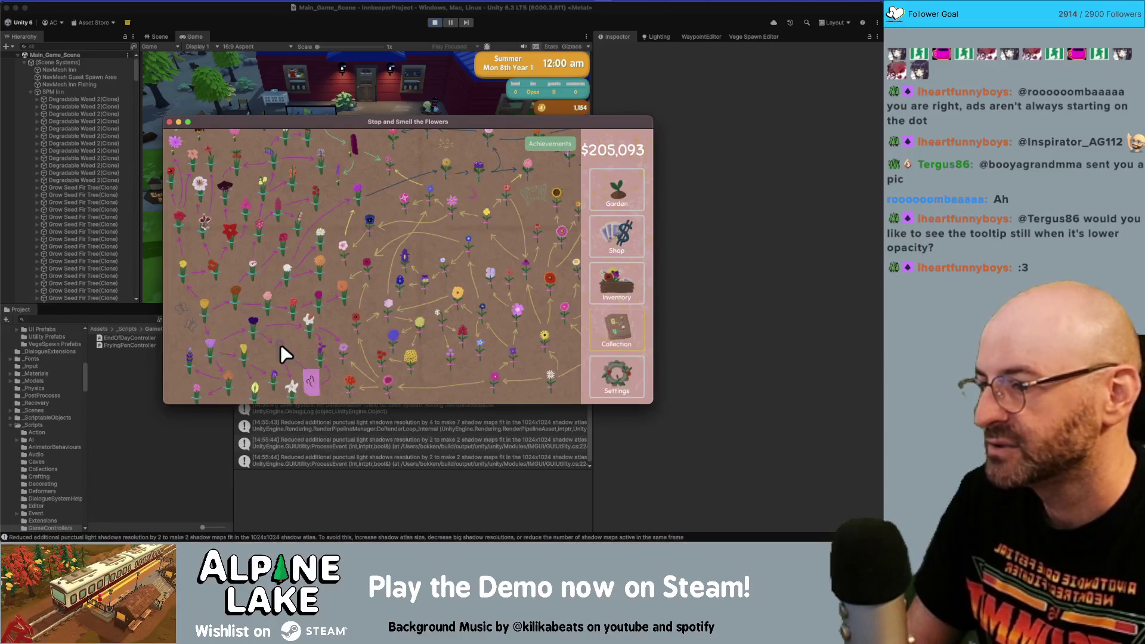
- Plant geranium seeds across the field rows and harvest the purple crocus in the bottom row
click(609, 198)
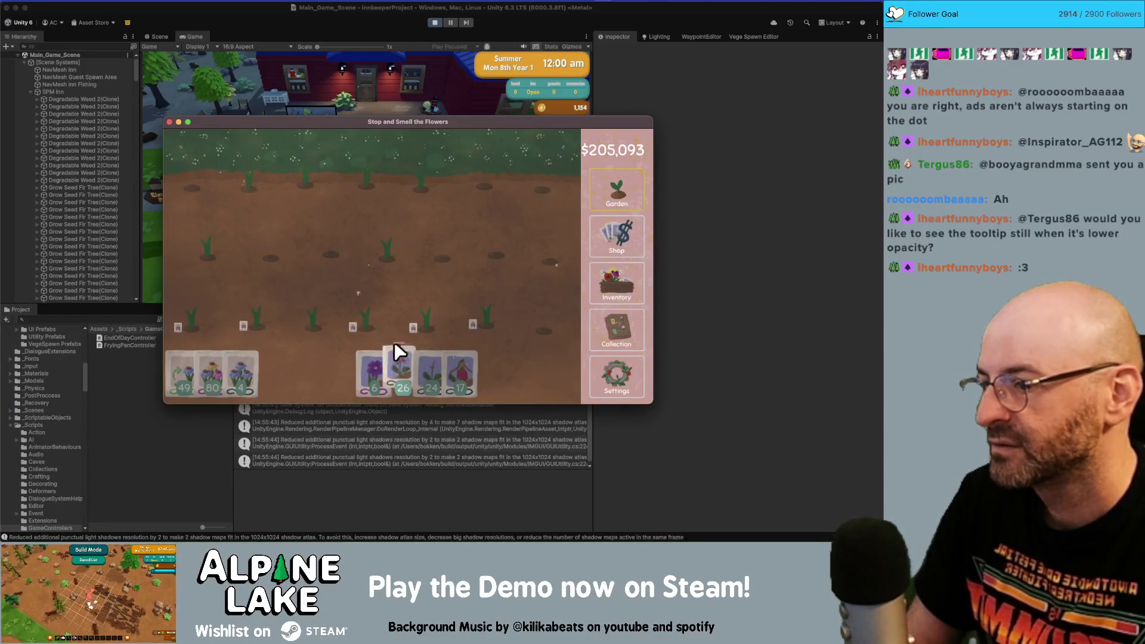
drag(376, 370, 377, 372)
mouse_move(227, 368)
mouse_down()
mouse_move(206, 262)
mouse_move(541, 232)
mouse_move(229, 195)
mouse_up()
drag(369, 304, 183, 308)
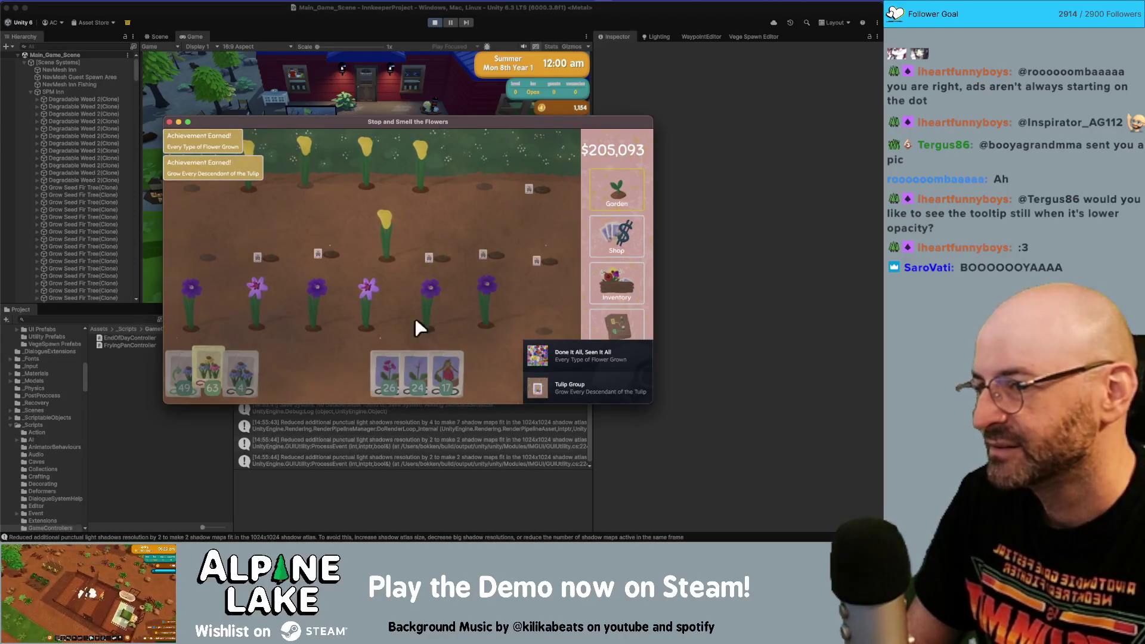
drag(474, 306, 230, 253)
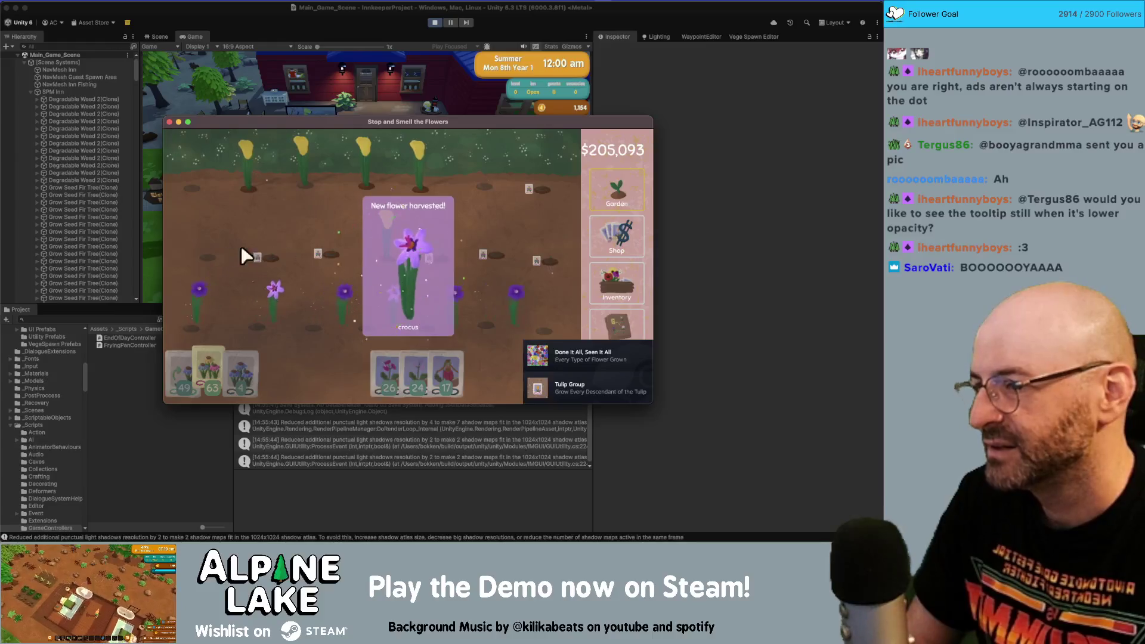
click(620, 316)
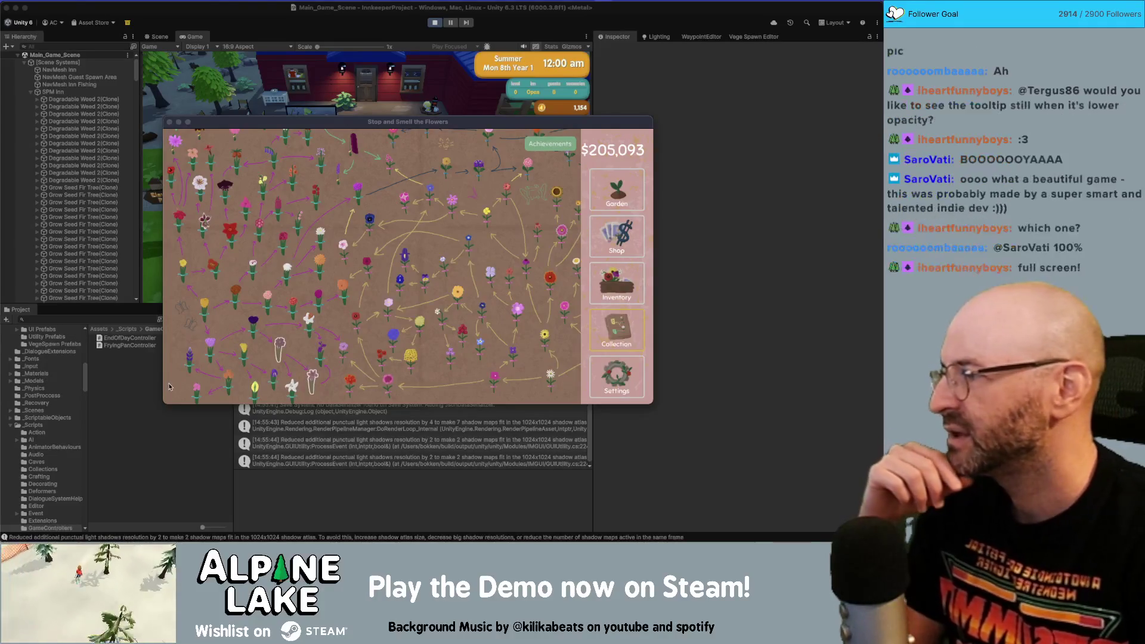
- Maximise the game and collect the geranium and crocus to complete the collection and reach the credits
double_click(322, 120)
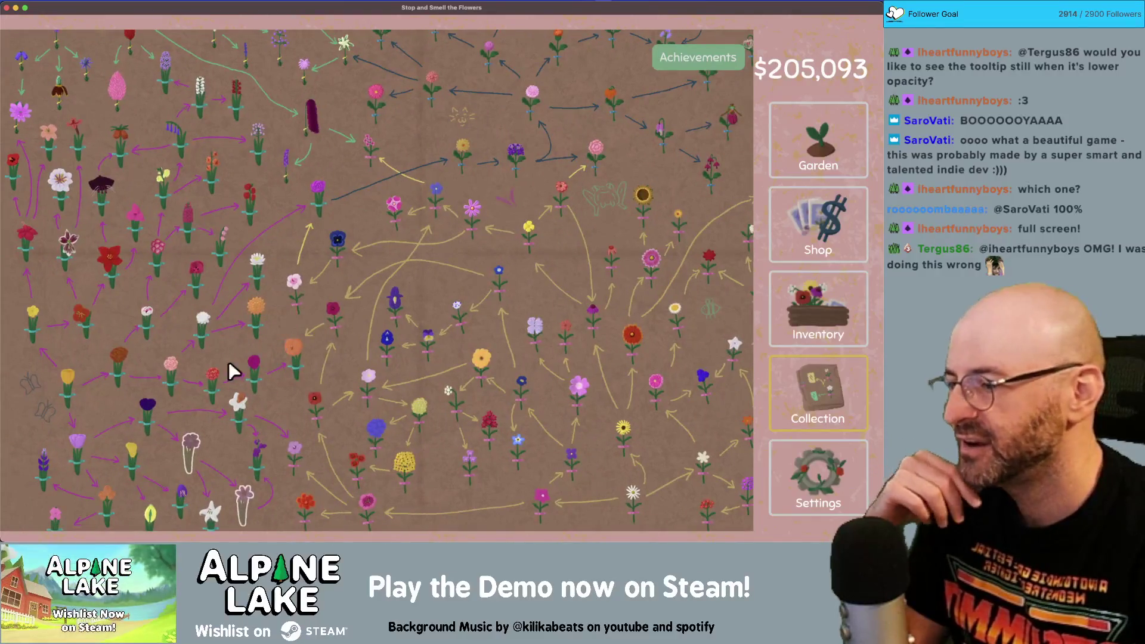
mouse_move(191, 438)
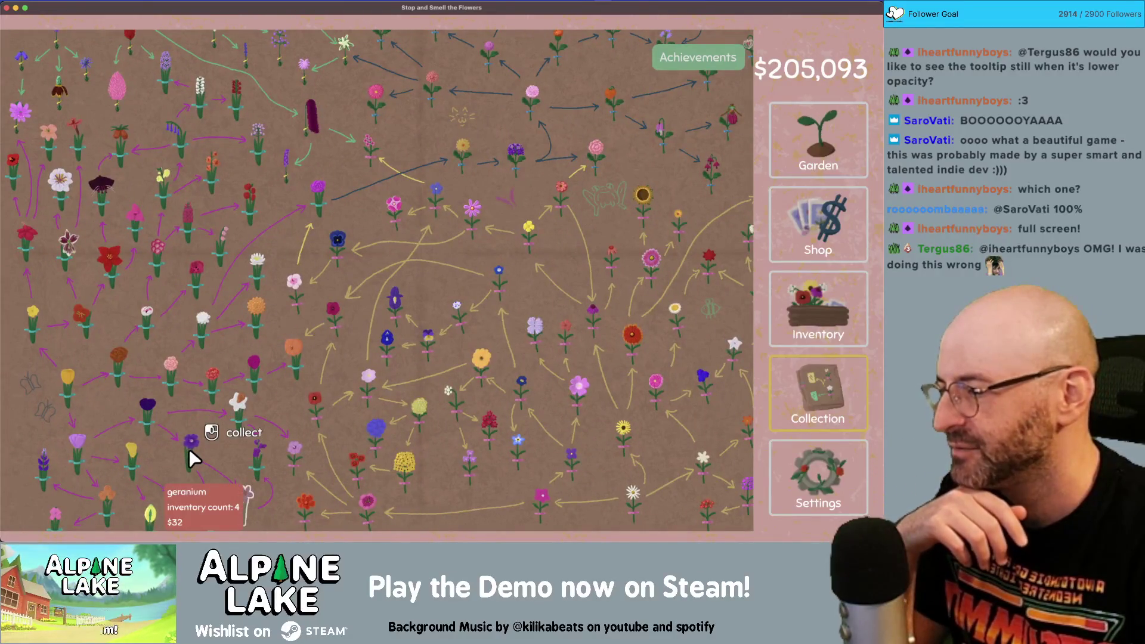
click(189, 449)
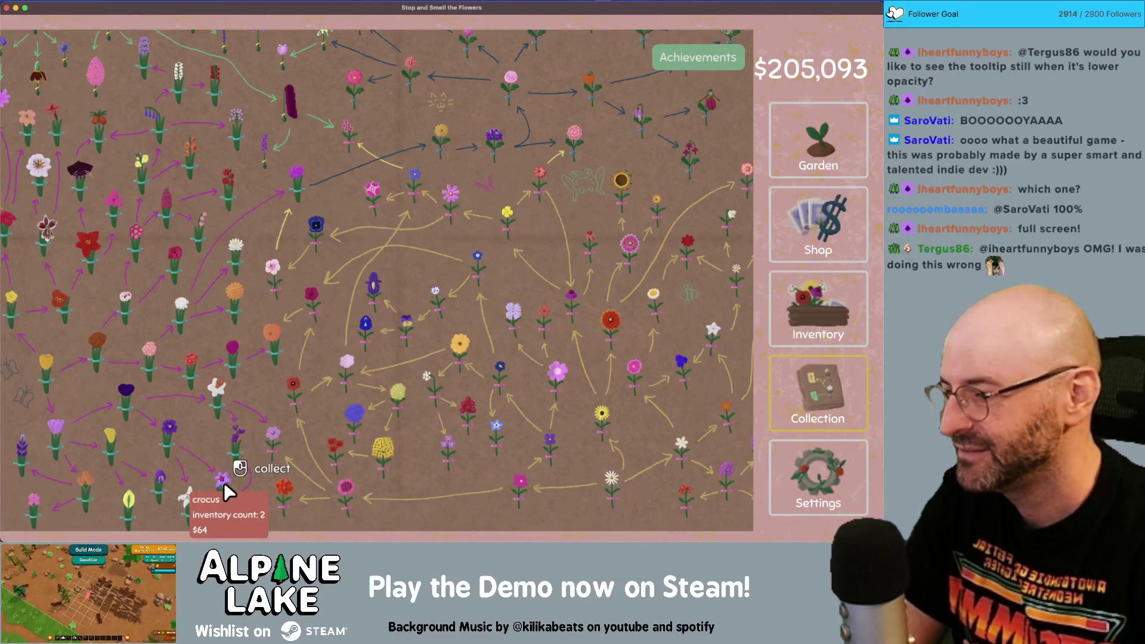
click(225, 486)
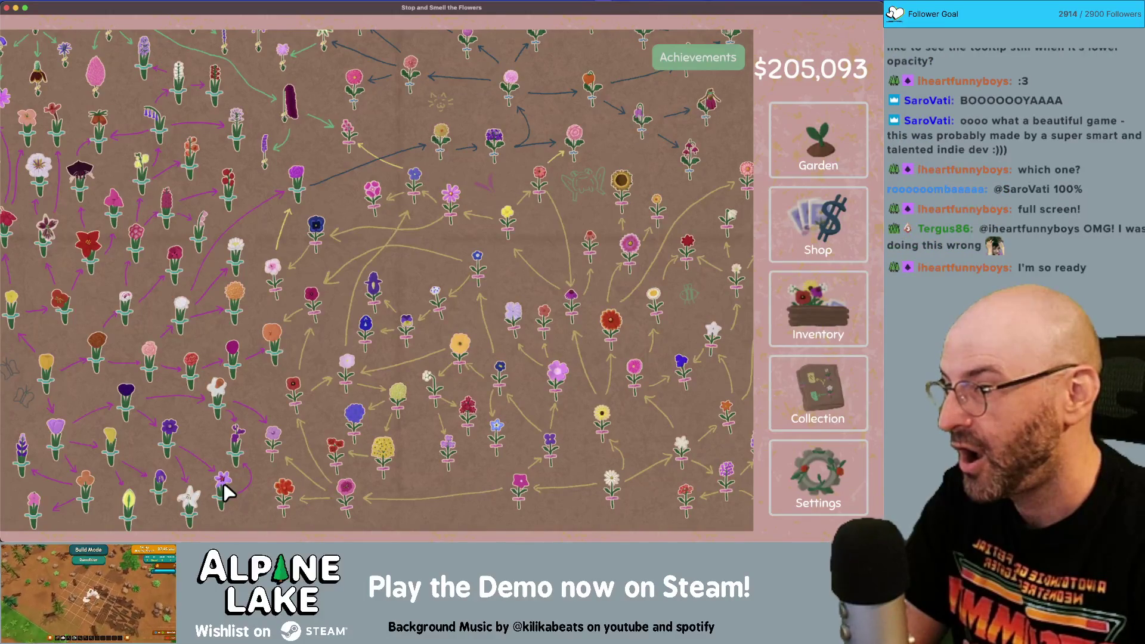
click(225, 490)
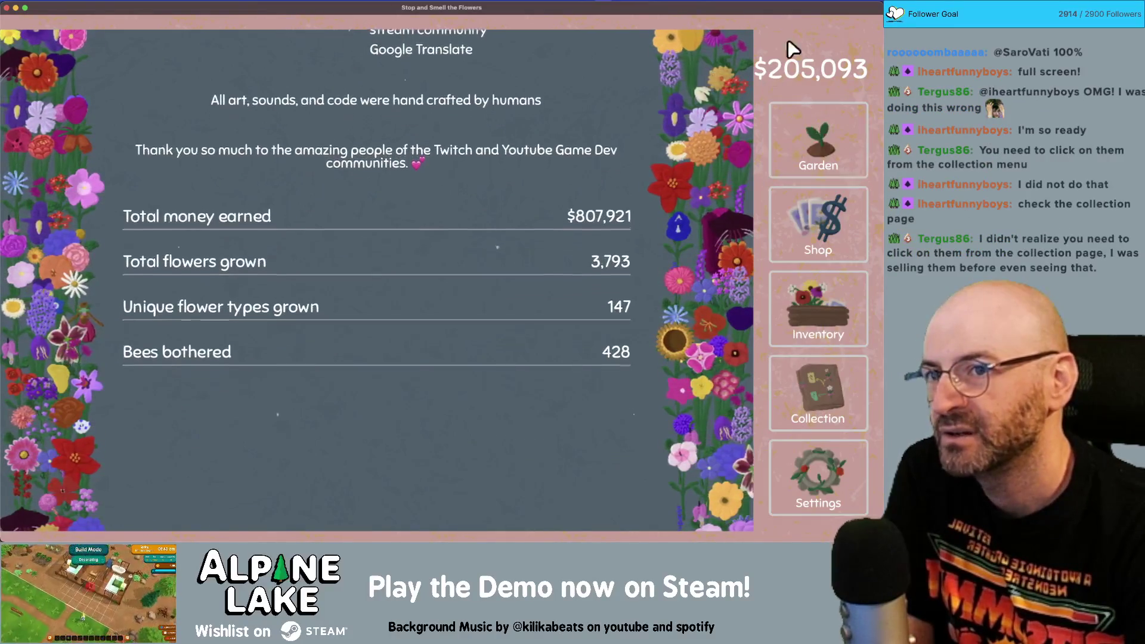
- Browse the flower collection tree and collect a geranium into it
click(813, 370)
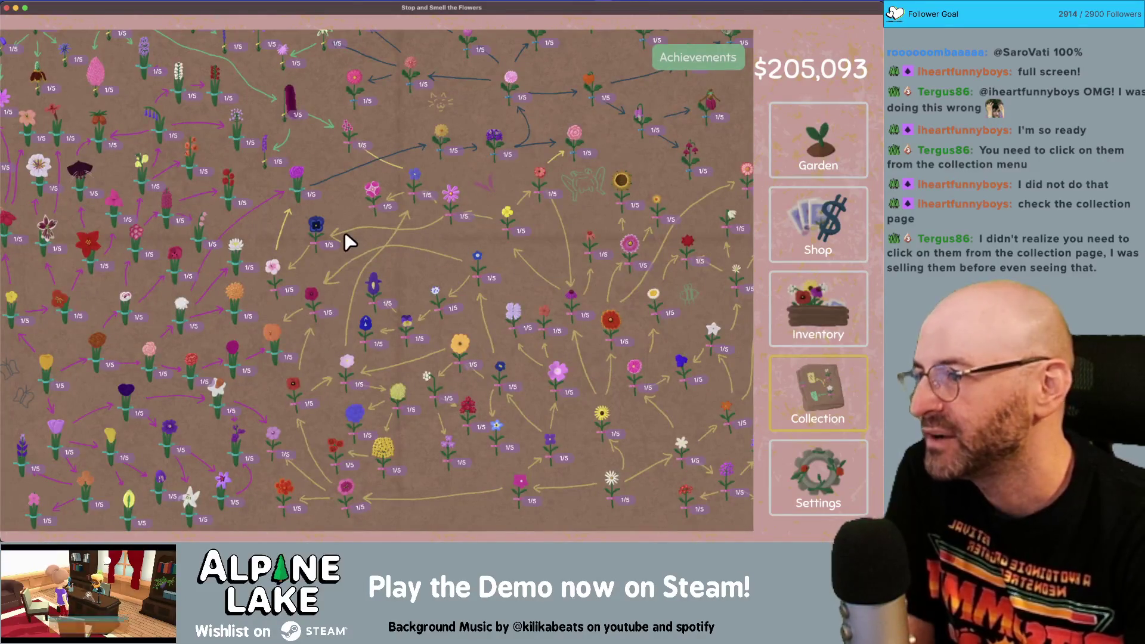
scroll(388, 255, up, 3)
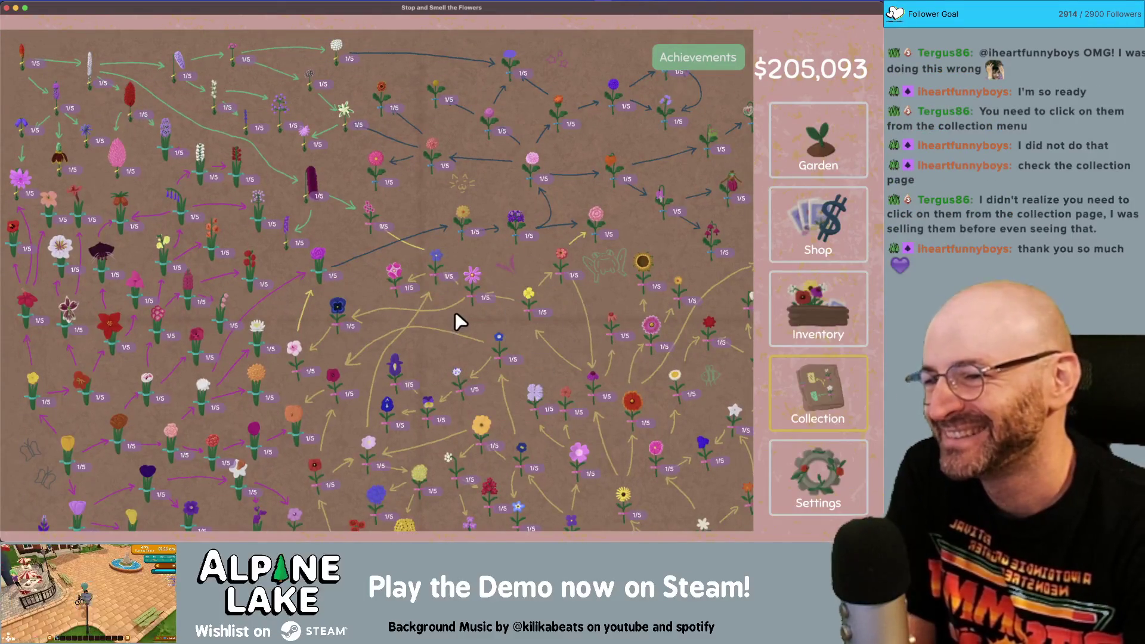
scroll(456, 312, down, 3)
mouse_move(690, 447)
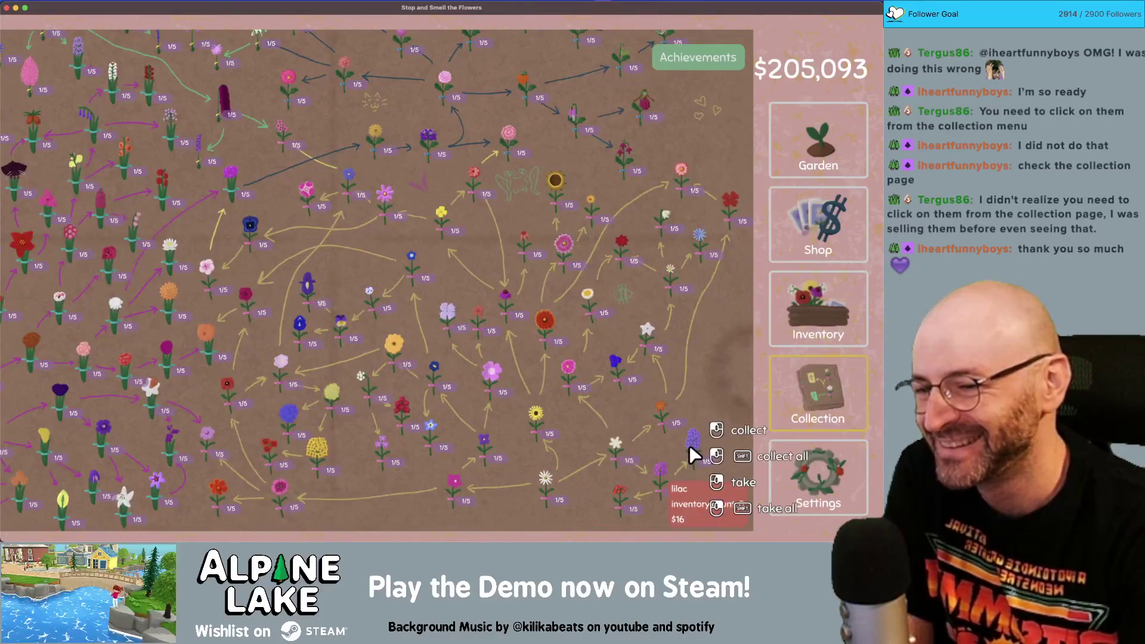
mouse_move(376, 392)
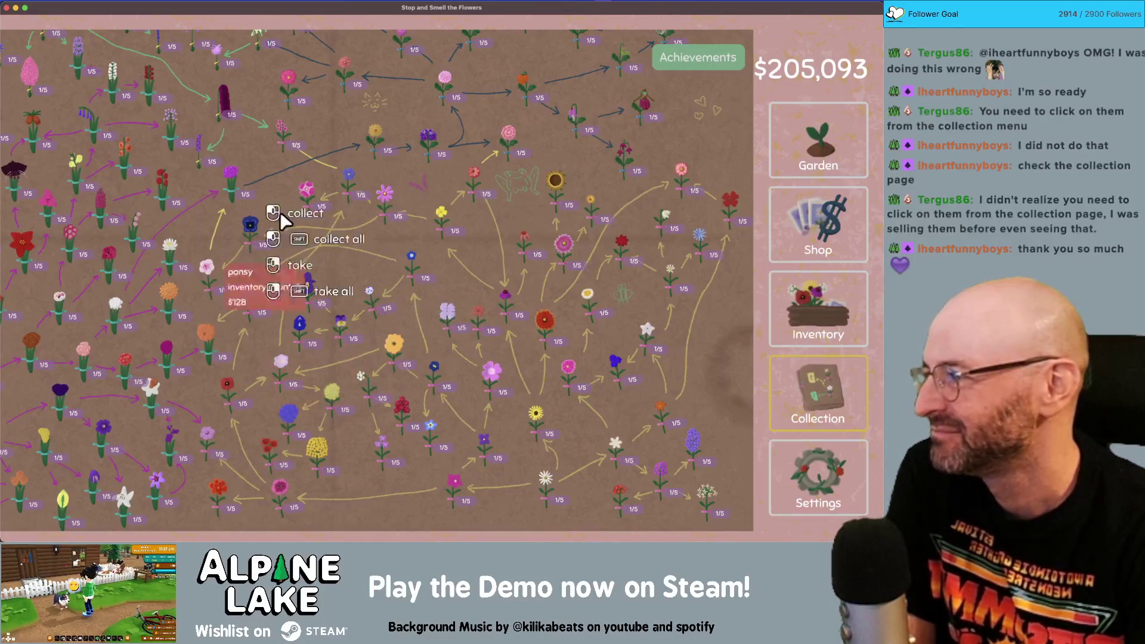
mouse_move(309, 292)
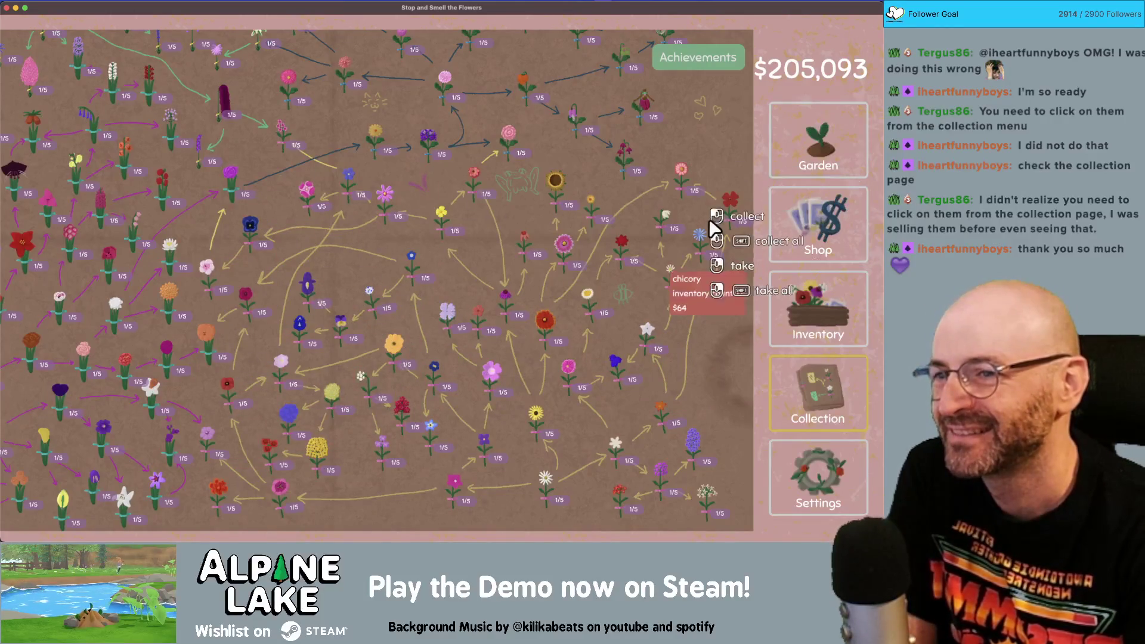
click(796, 206)
click(816, 292)
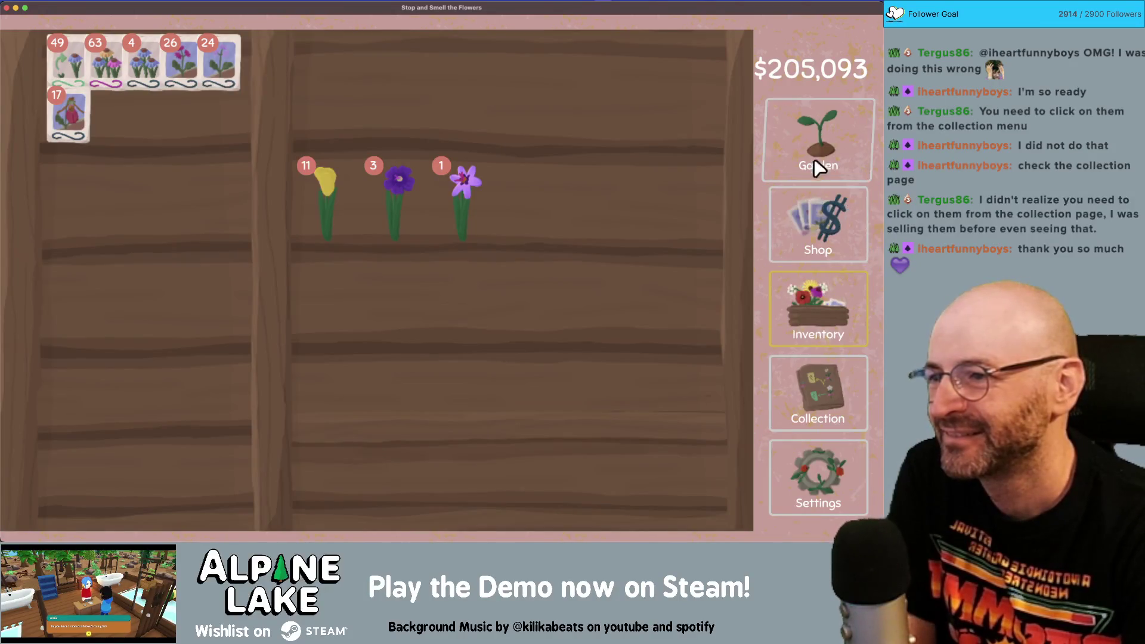
click(816, 129)
click(814, 396)
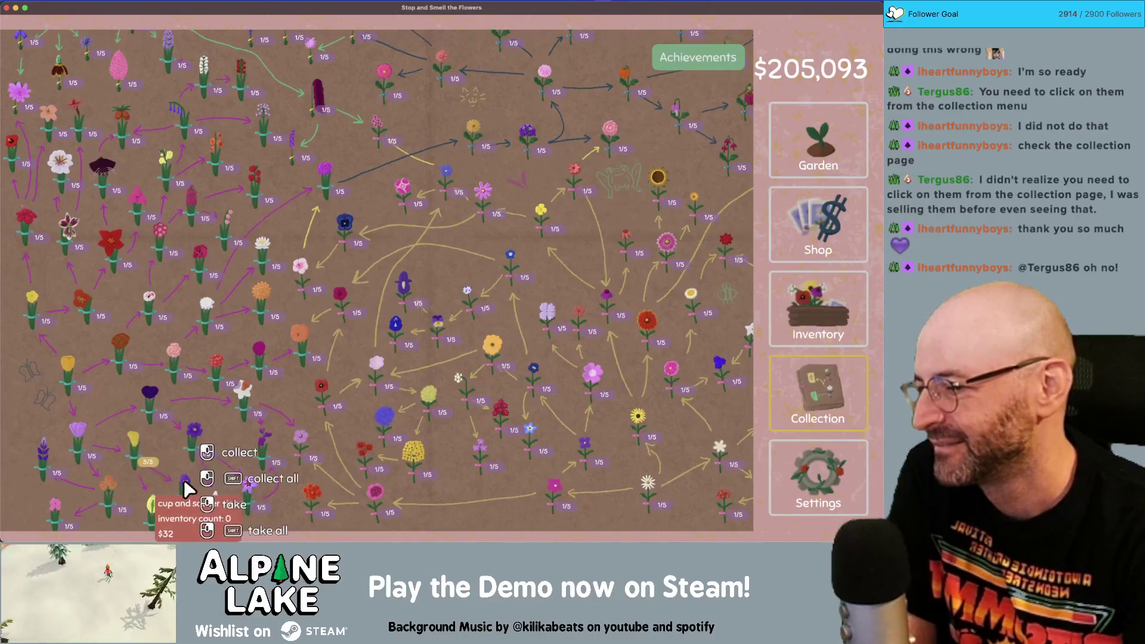
click(201, 454)
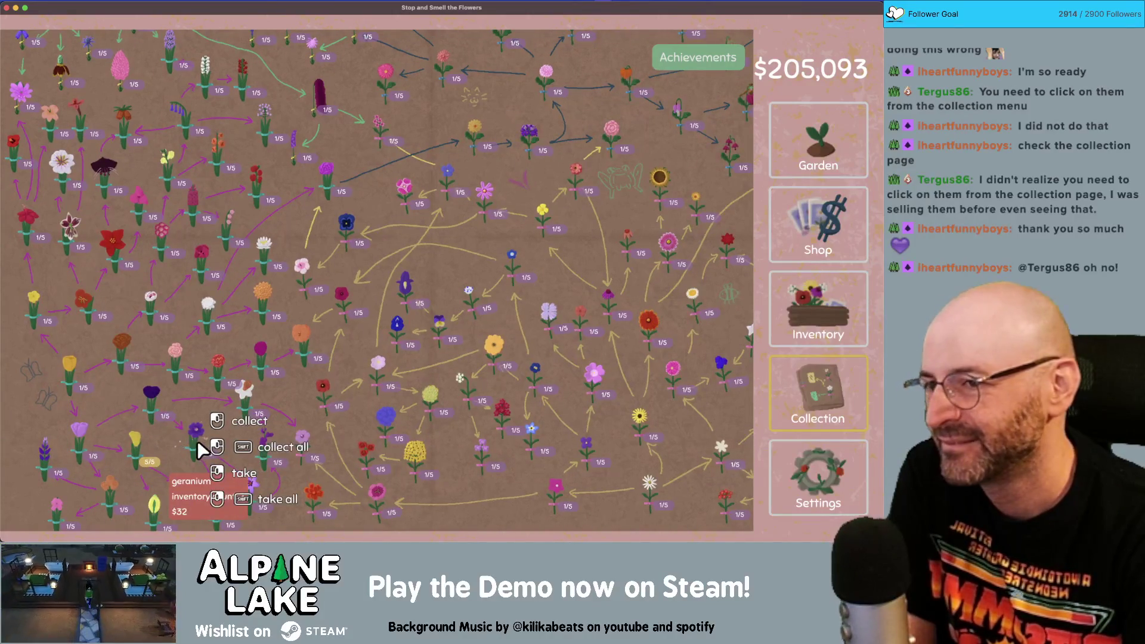
- Plant lady's slipper, blue ageratum and pink seeds across the top, middle and bottom garden rows
click(776, 200)
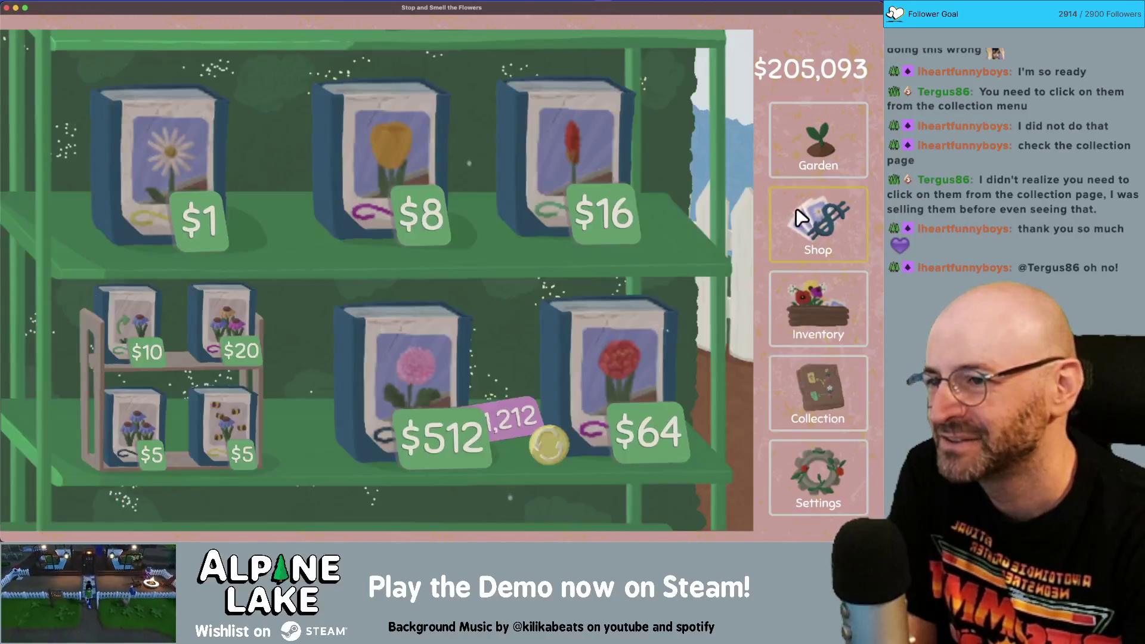
click(817, 158)
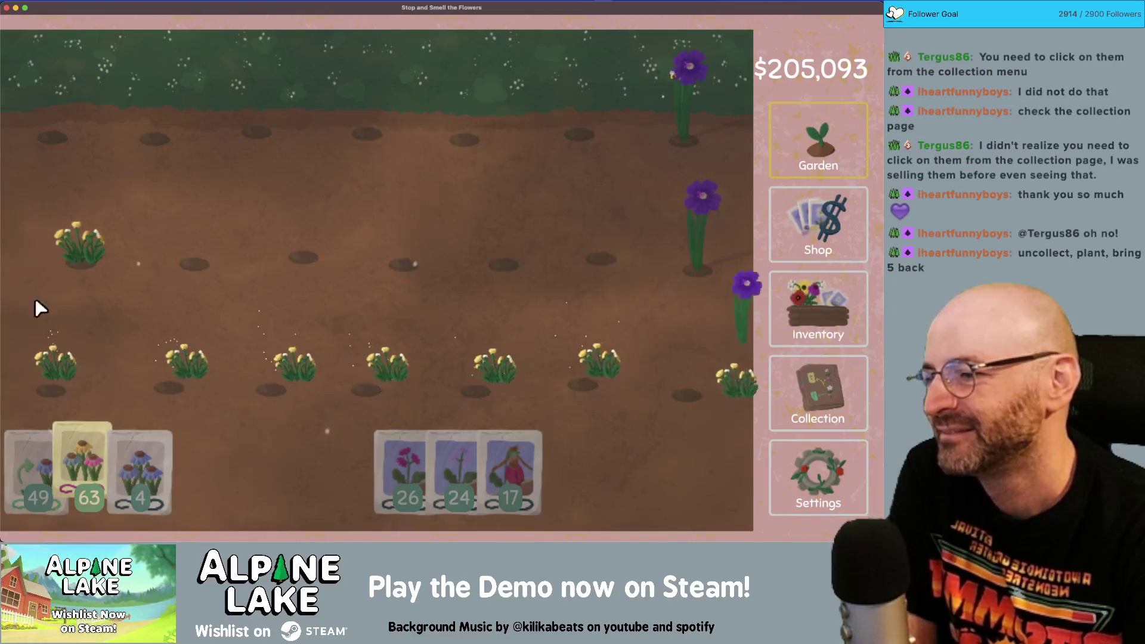
mouse_move(519, 444)
mouse_down()
mouse_move(706, 119)
mouse_move(238, 120)
mouse_move(51, 136)
mouse_up()
mouse_move(456, 444)
mouse_down()
mouse_move(392, 370)
mouse_move(470, 248)
mouse_move(434, 422)
mouse_up()
drag(184, 380, 722, 339)
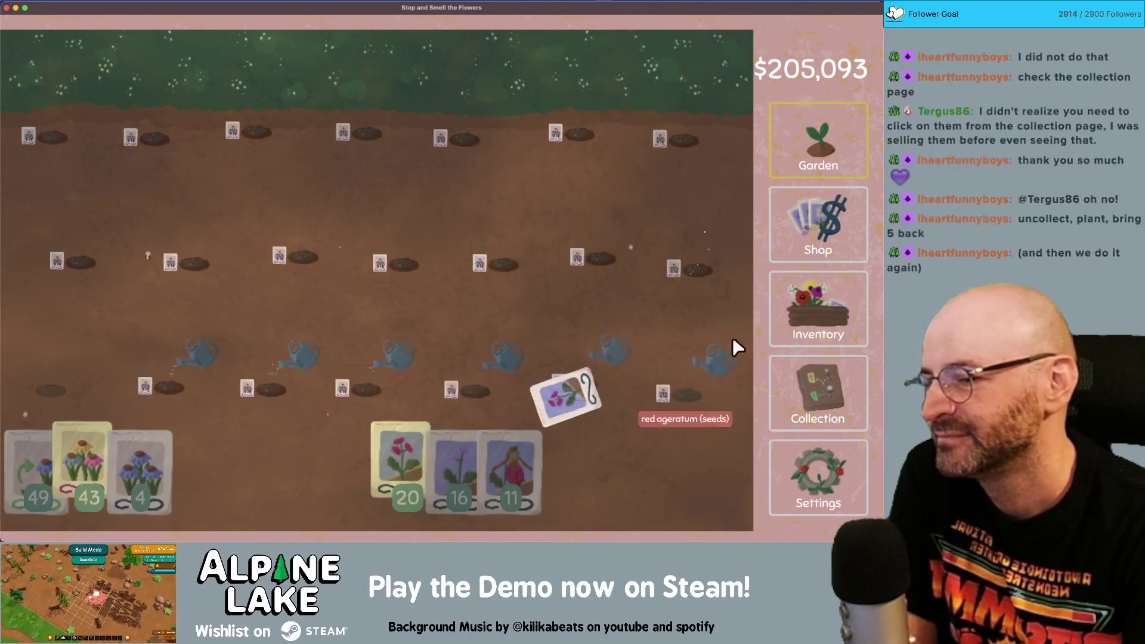
double_click(563, 12)
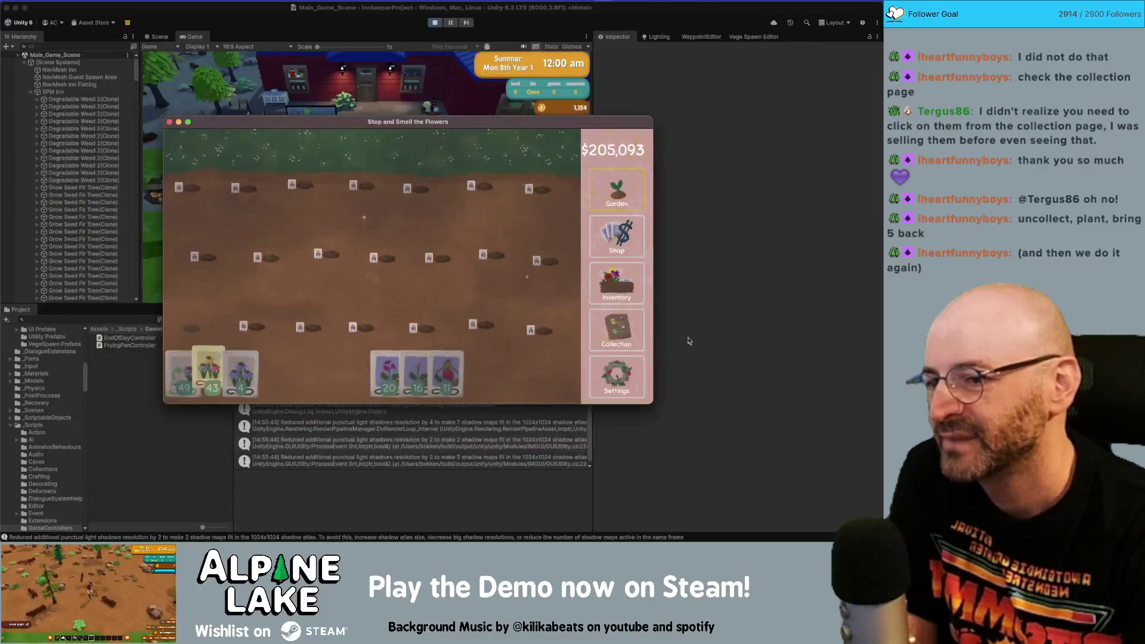
click(590, 361)
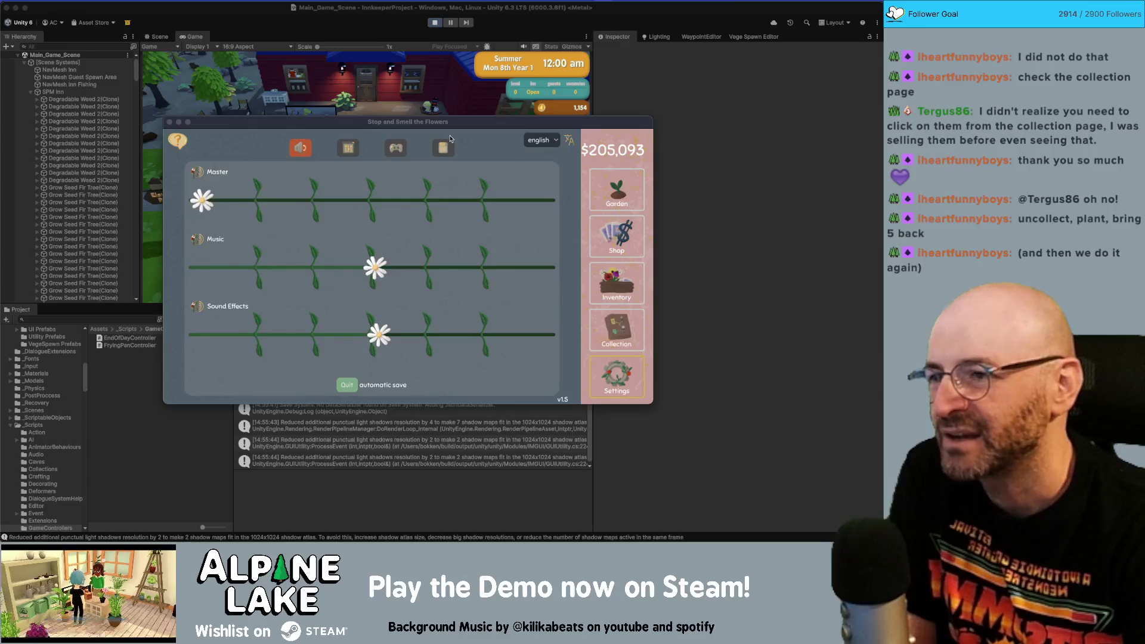
- Leave the sound settings and bring up the inventory shelves holding four harvested blooms
drag(358, 123, 372, 123)
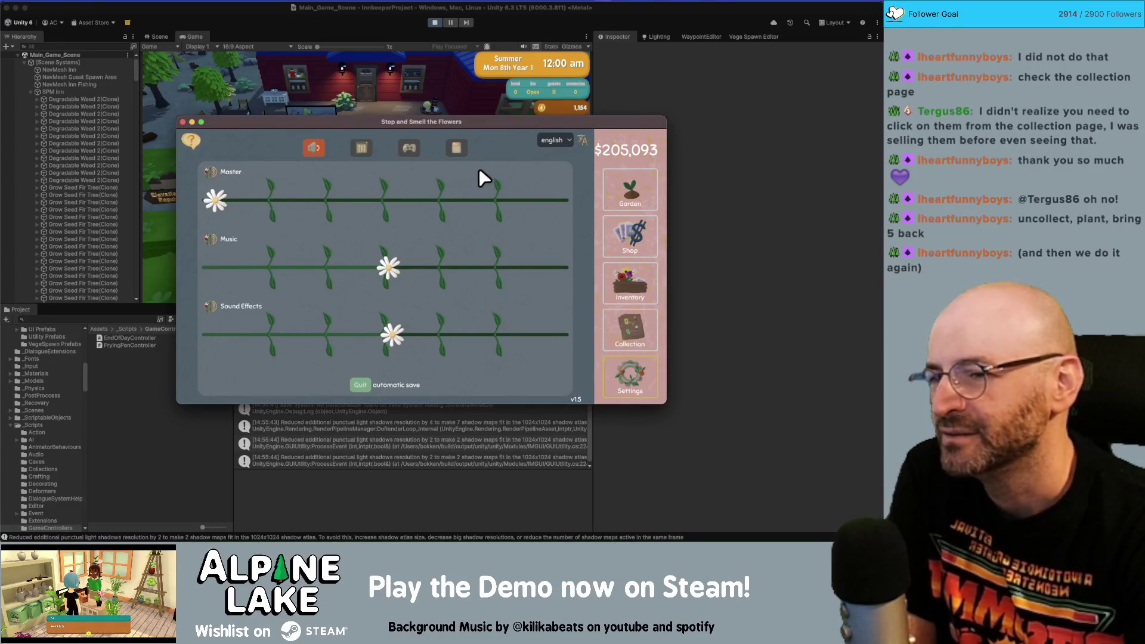
click(614, 189)
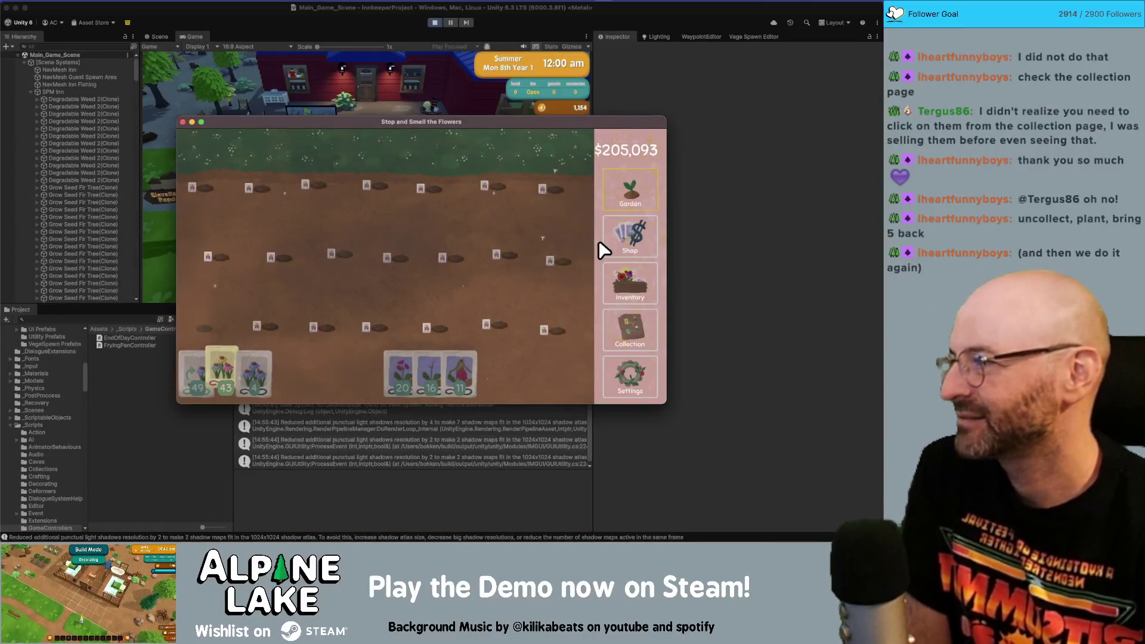
click(616, 300)
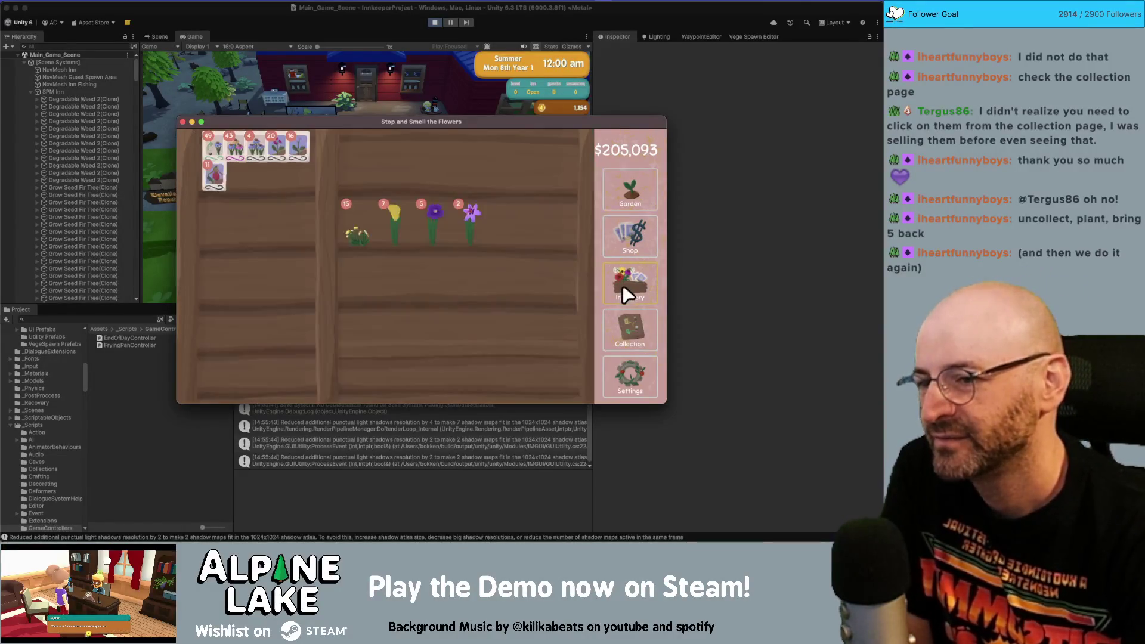
- Sell the dandelion, calla lily, geranium and remaining flower stacks, raising the balance to $205,508
click(626, 325)
click(624, 302)
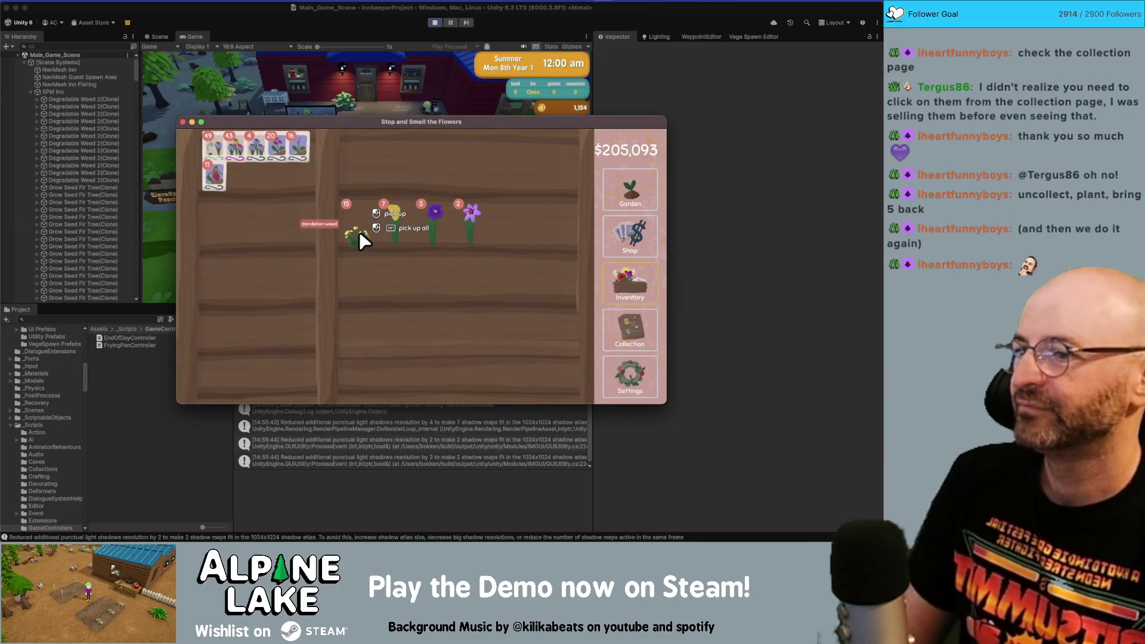
click(359, 233)
click(364, 149)
click(356, 209)
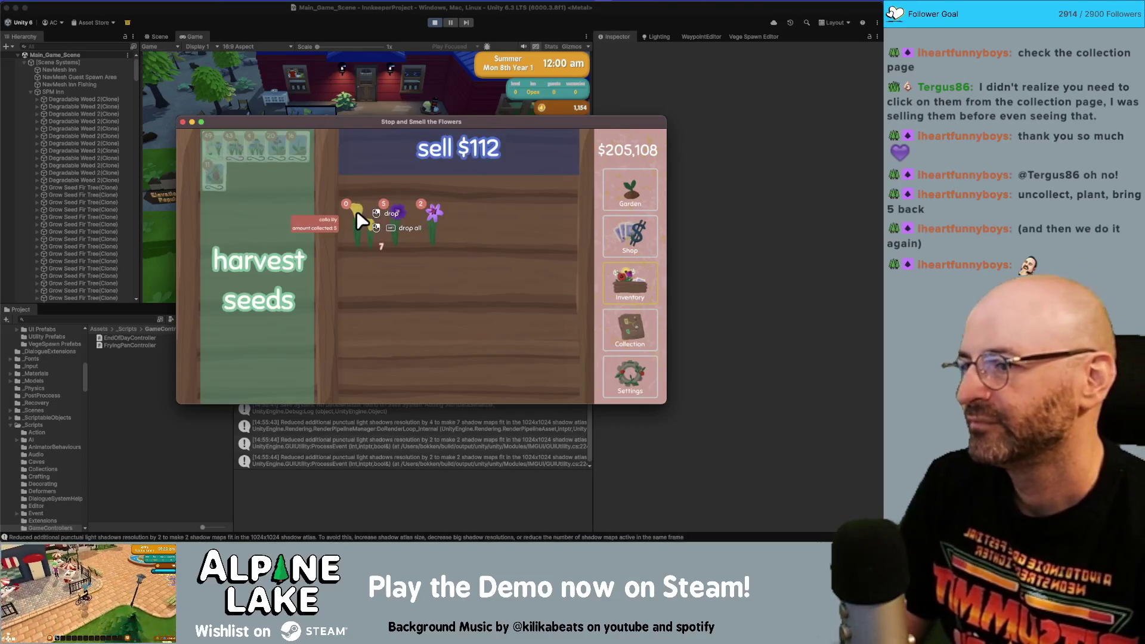
click(359, 158)
click(362, 179)
click(365, 210)
click(361, 154)
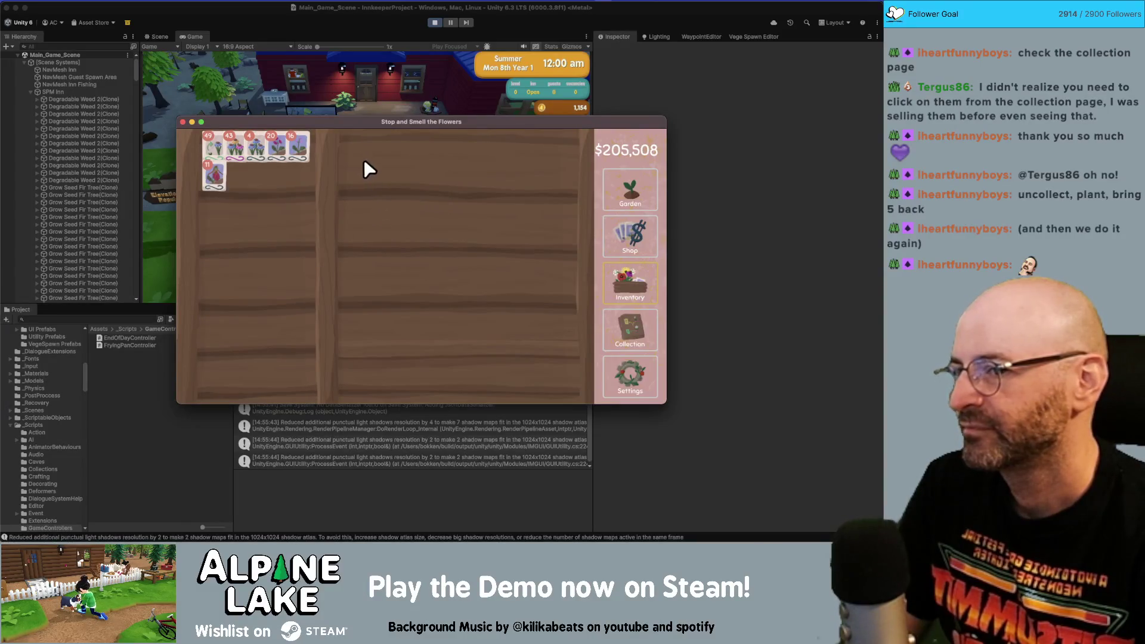
- Go from the garden plots to the seed shop
click(629, 192)
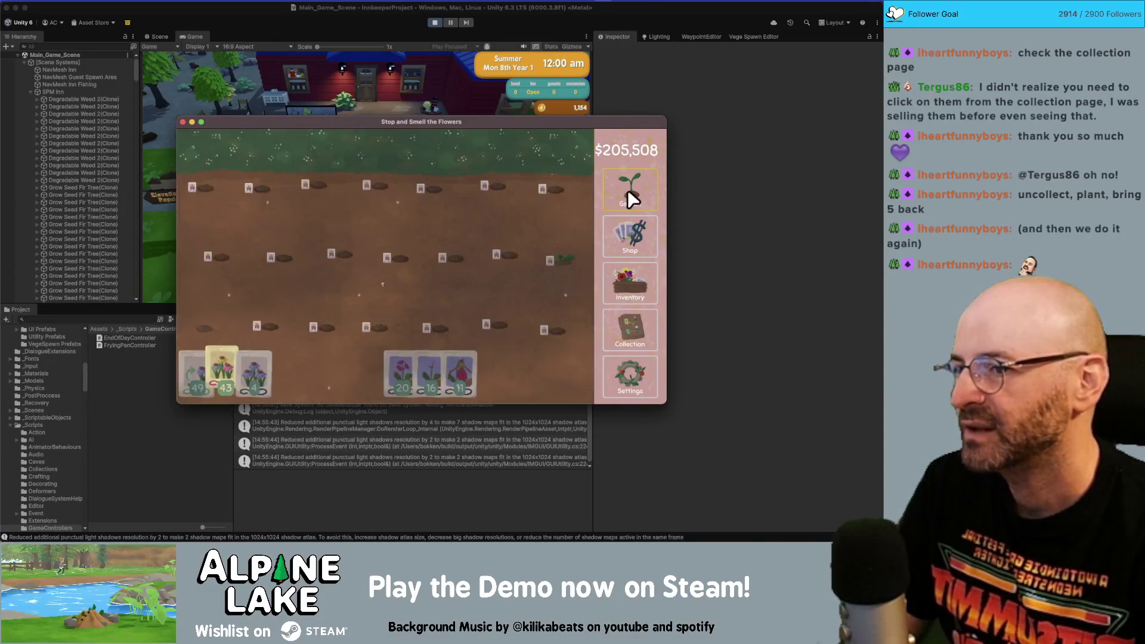
click(619, 280)
click(620, 234)
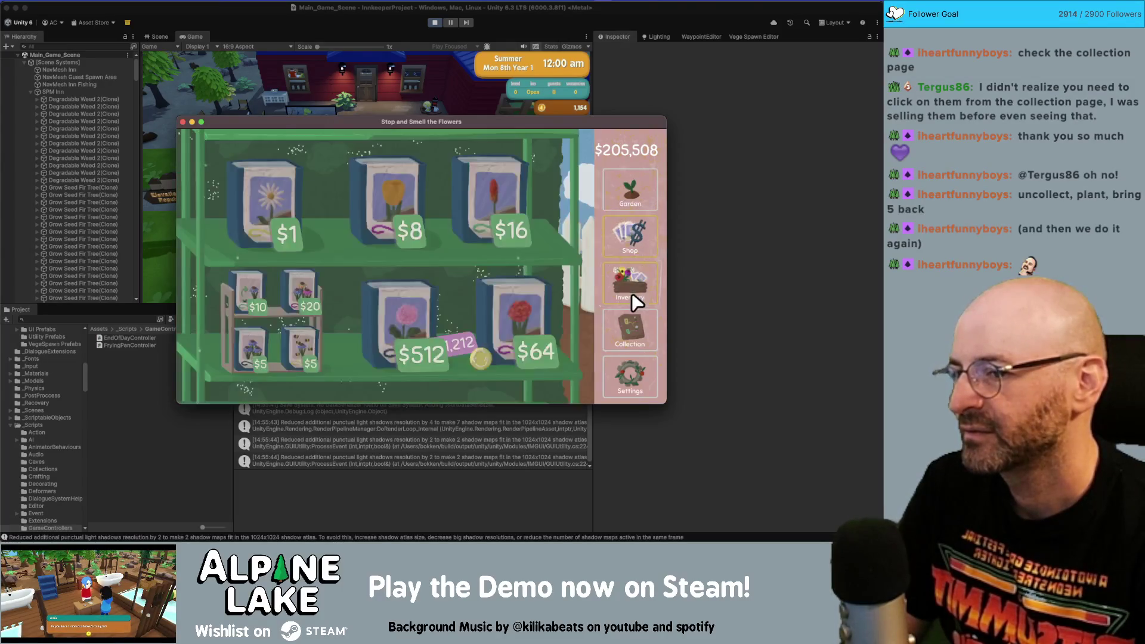
- Zoom and pan around the flower collection tree, reading individual flowers' info cards
click(632, 322)
scroll(314, 215, up, 2)
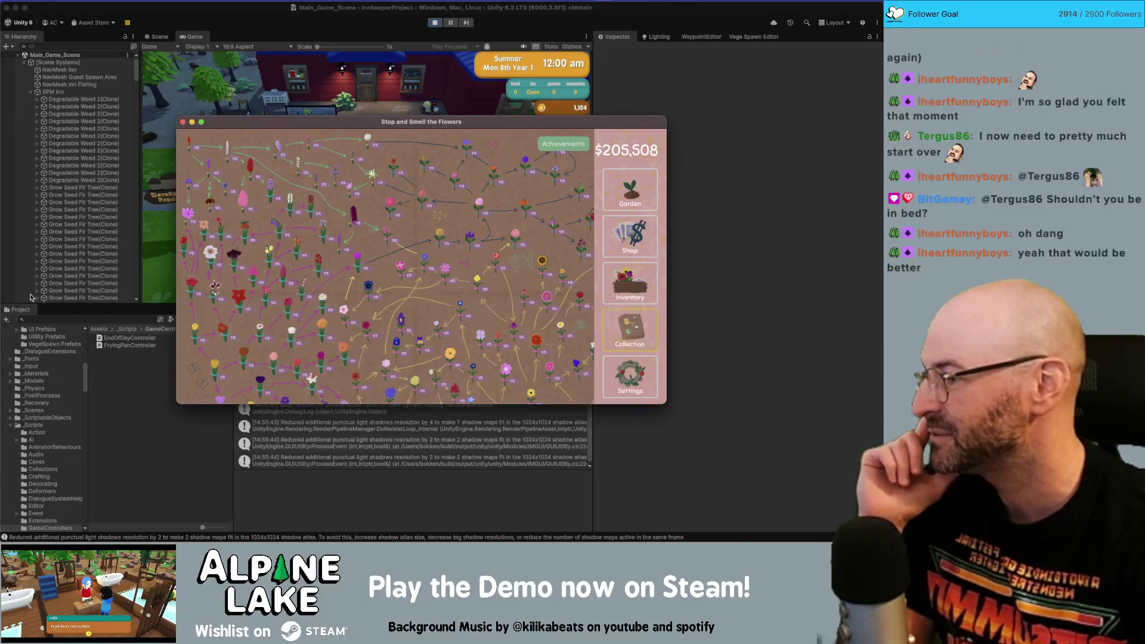
scroll(270, 198, down, 3)
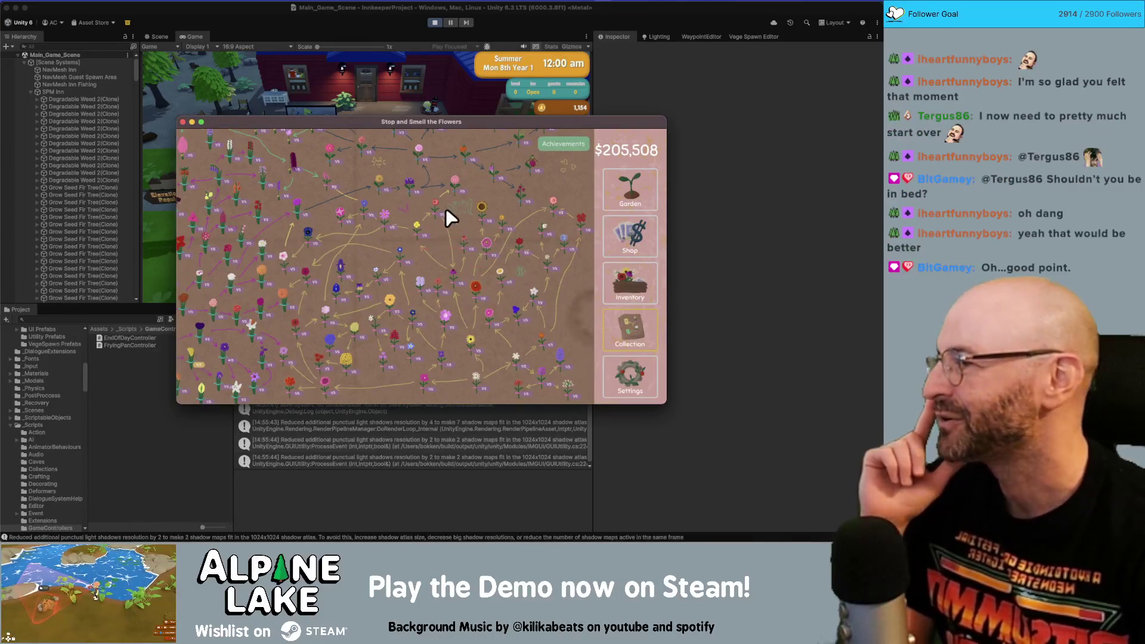
scroll(399, 260, up, 5)
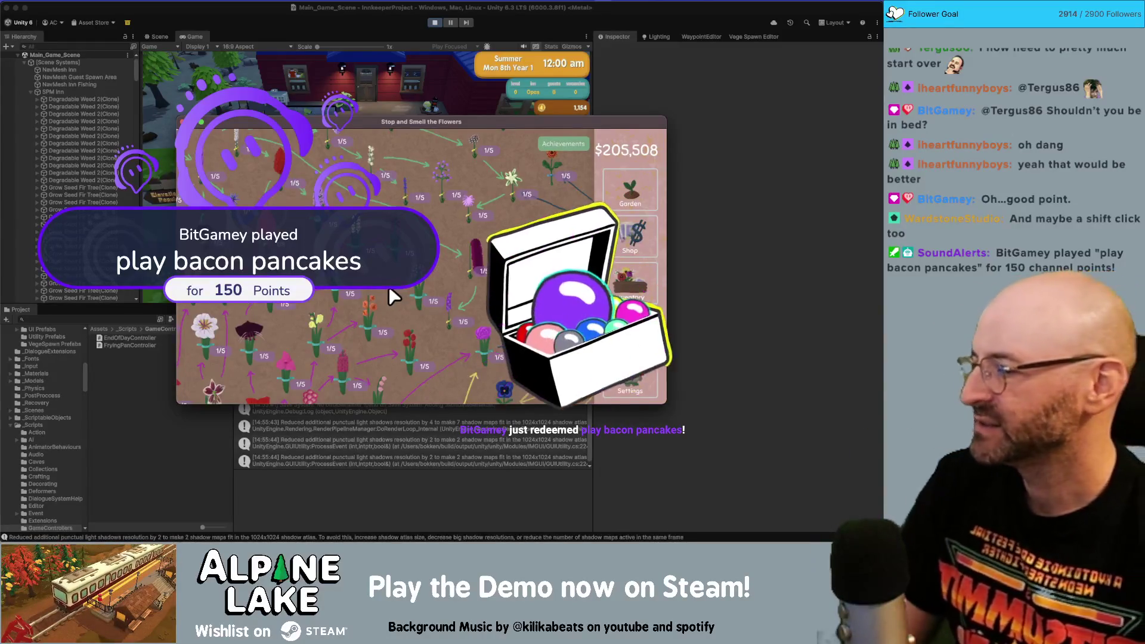
drag(398, 238, 275, 155)
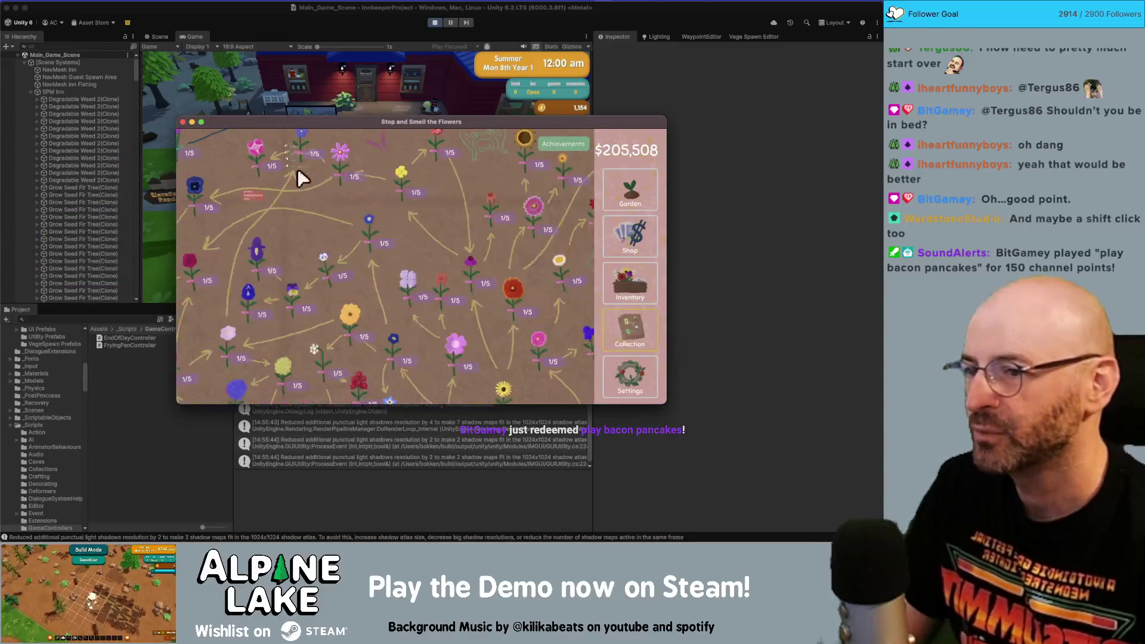
mouse_move(312, 195)
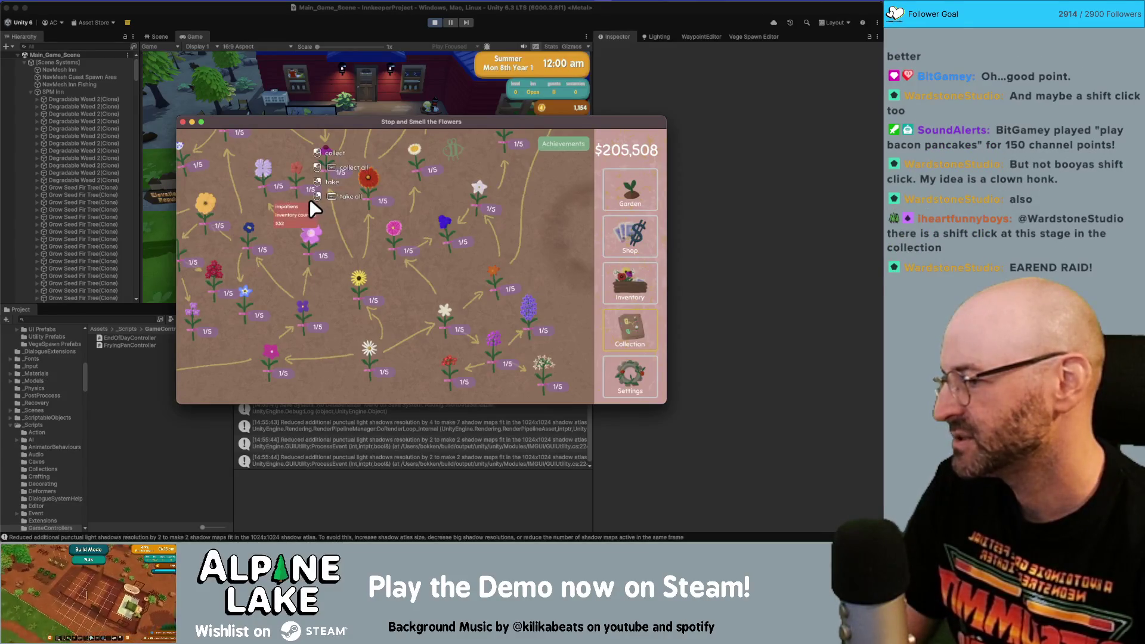
mouse_move(359, 285)
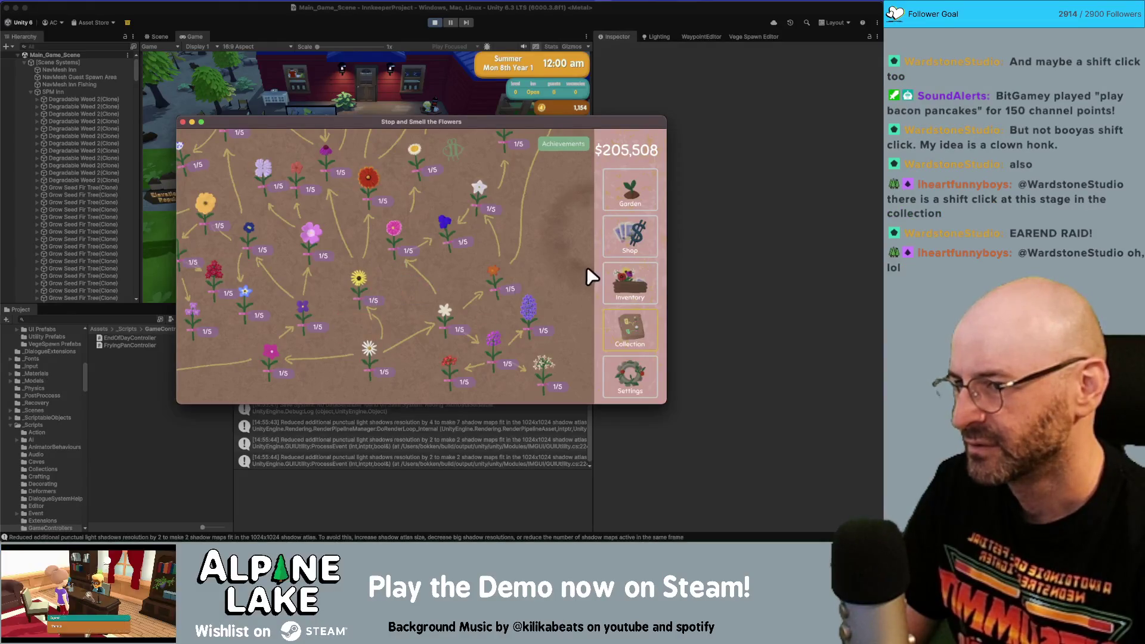
click(618, 239)
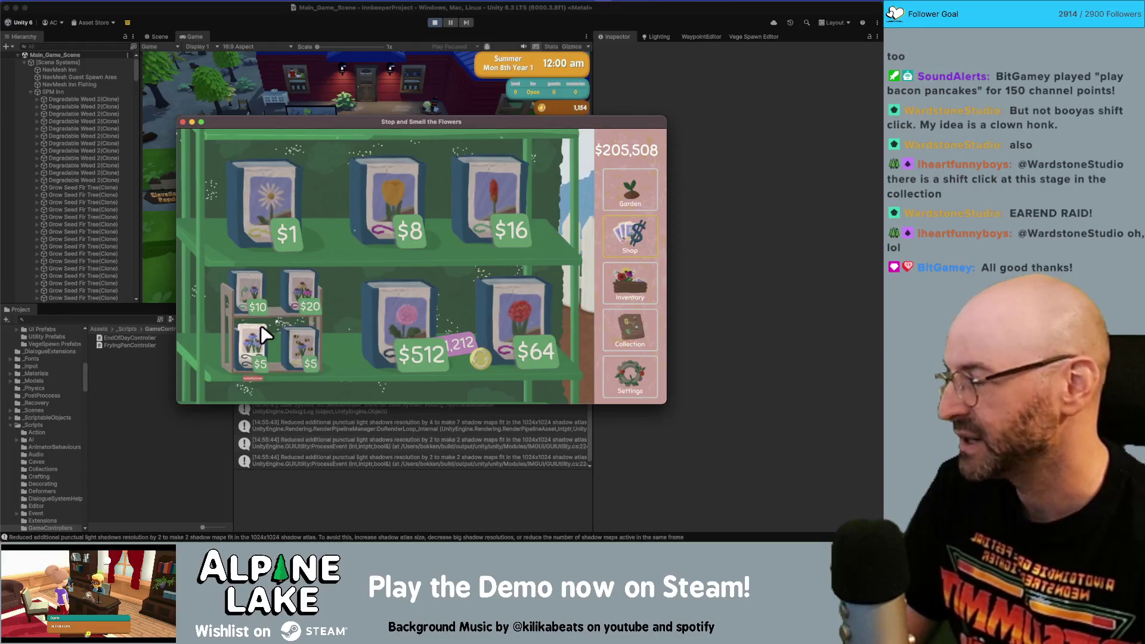
- Buy several $10 speed grow and $20 mutation up seed packs, dropping the balance to $205,378
click(256, 292)
double_click(253, 291)
click(252, 290)
click(251, 290)
click(251, 292)
click(251, 292)
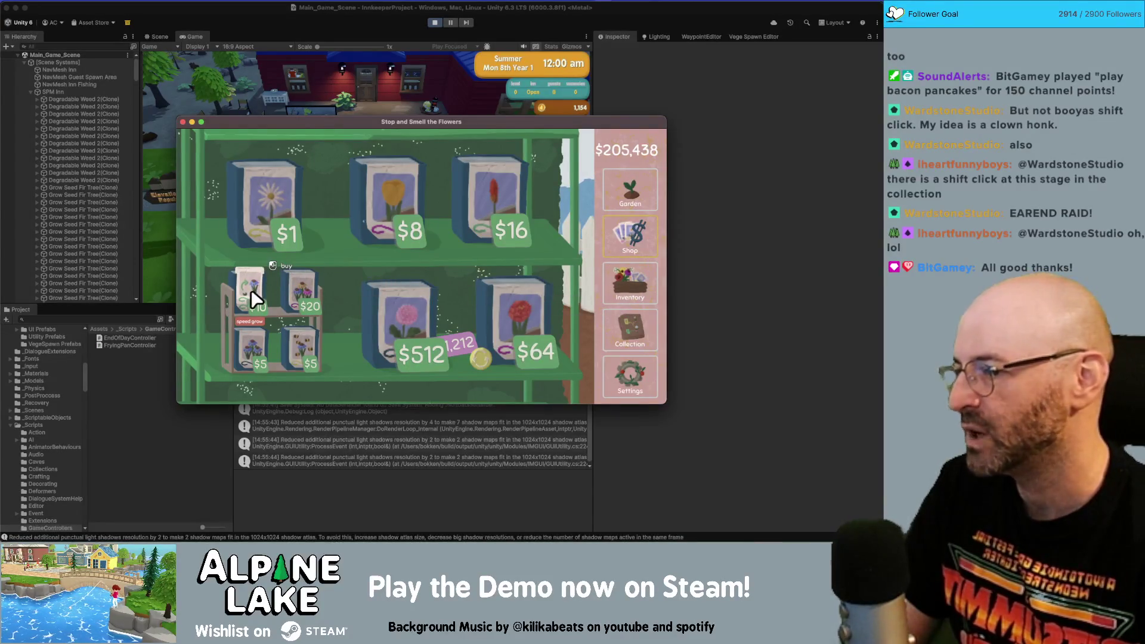
click(297, 285)
click(296, 285)
click(296, 285)
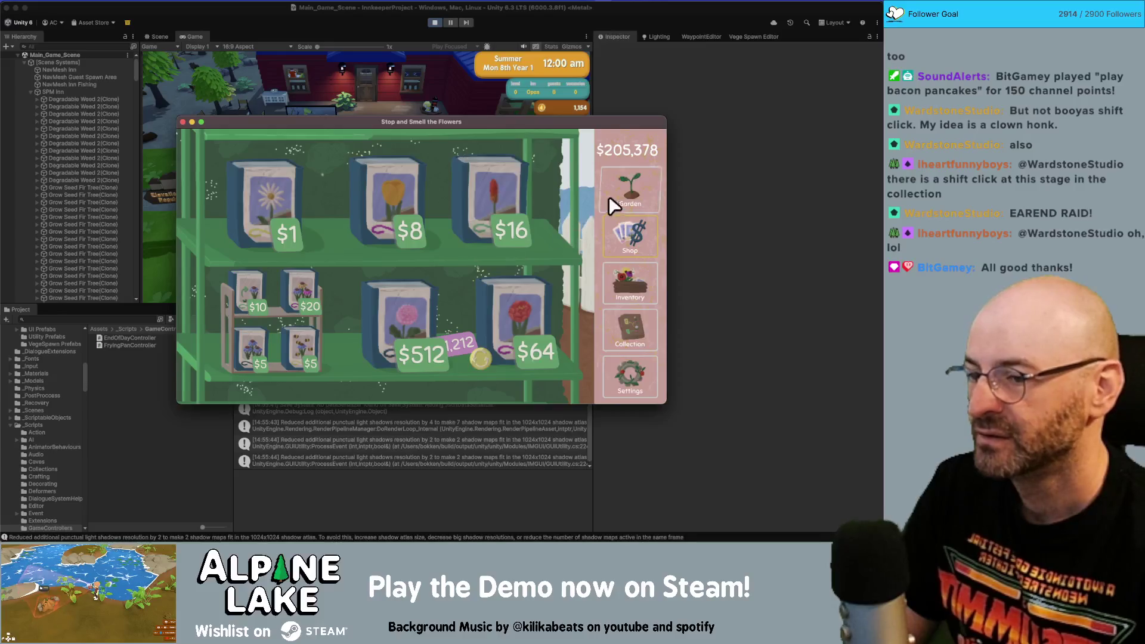
drag(240, 125, 240, 126)
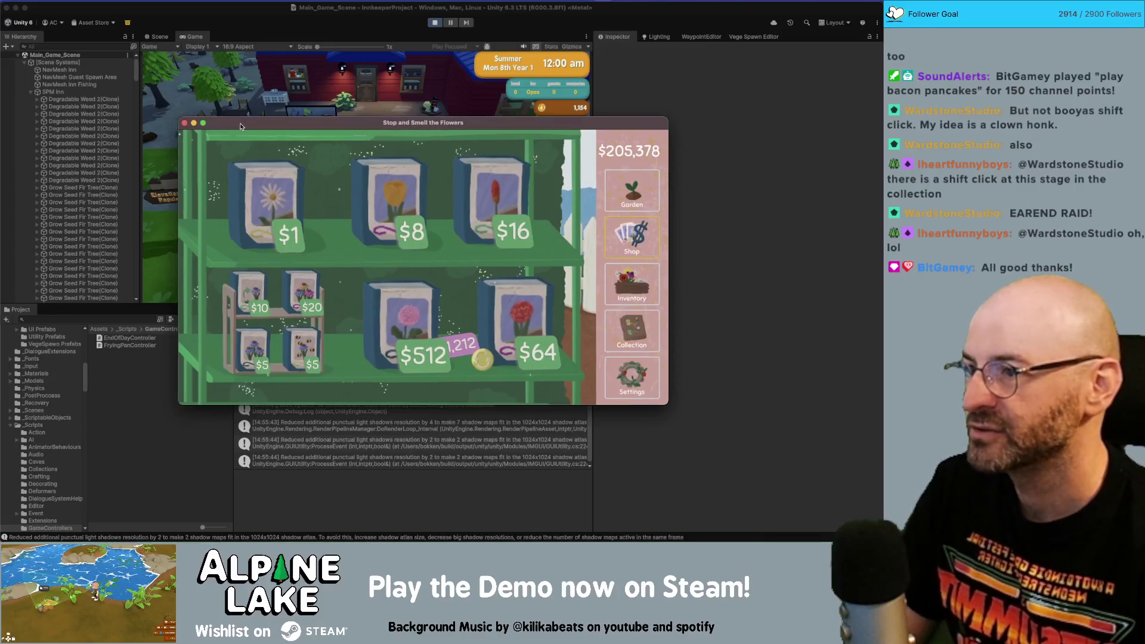
- Close the Stop and Smell the Flowers window to reveal the Unity editor
click(185, 123)
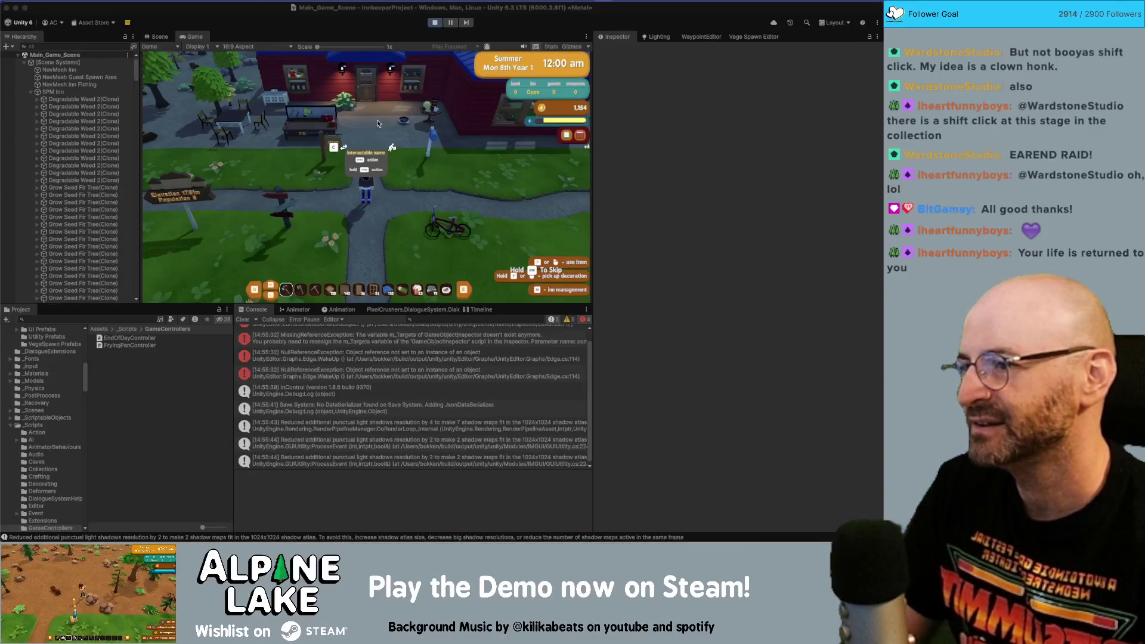
- Walk to the workbench, start crafting a bbq grill from Decoration Recipes, then exit Play mode
click(261, 6)
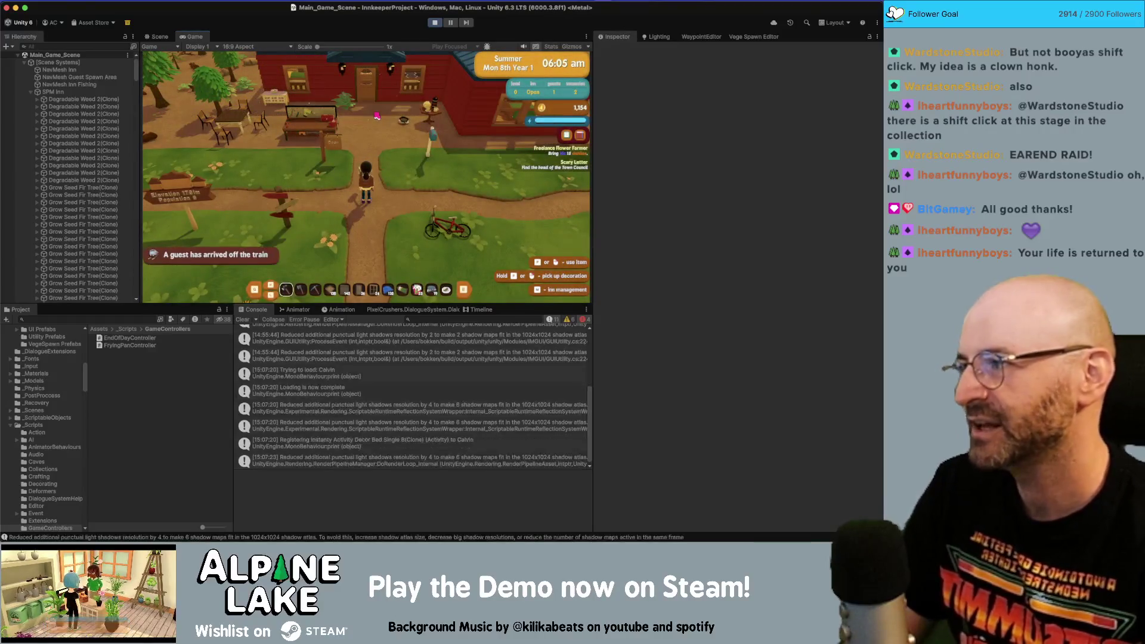
key(w)
key(e)
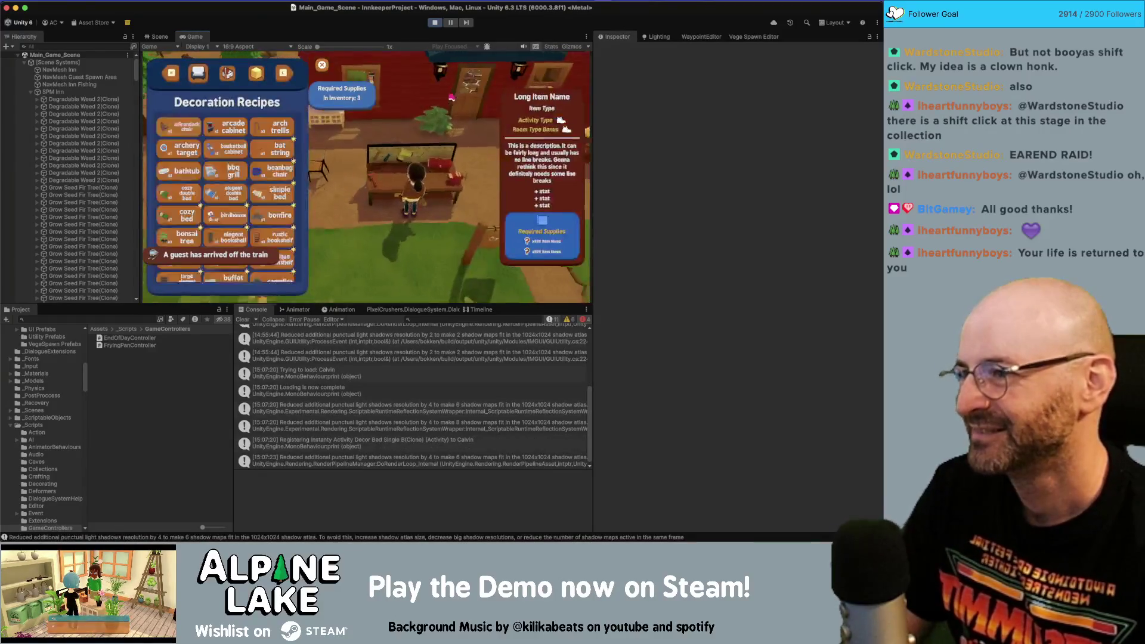
click(227, 130)
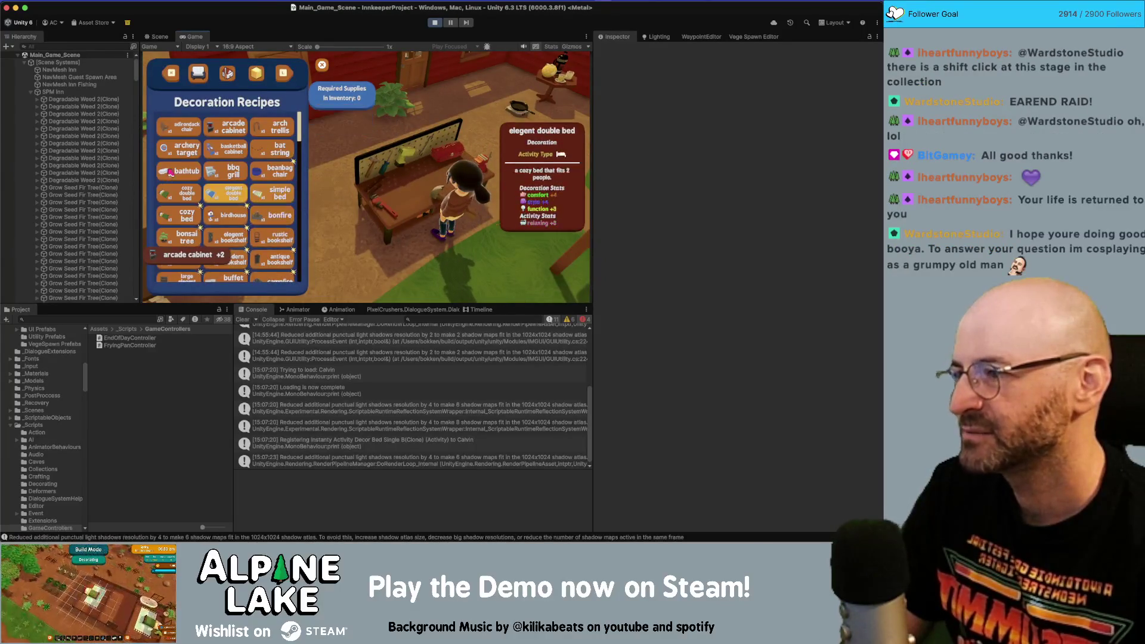
click(31, 92)
scroll(60, 149, down, 10)
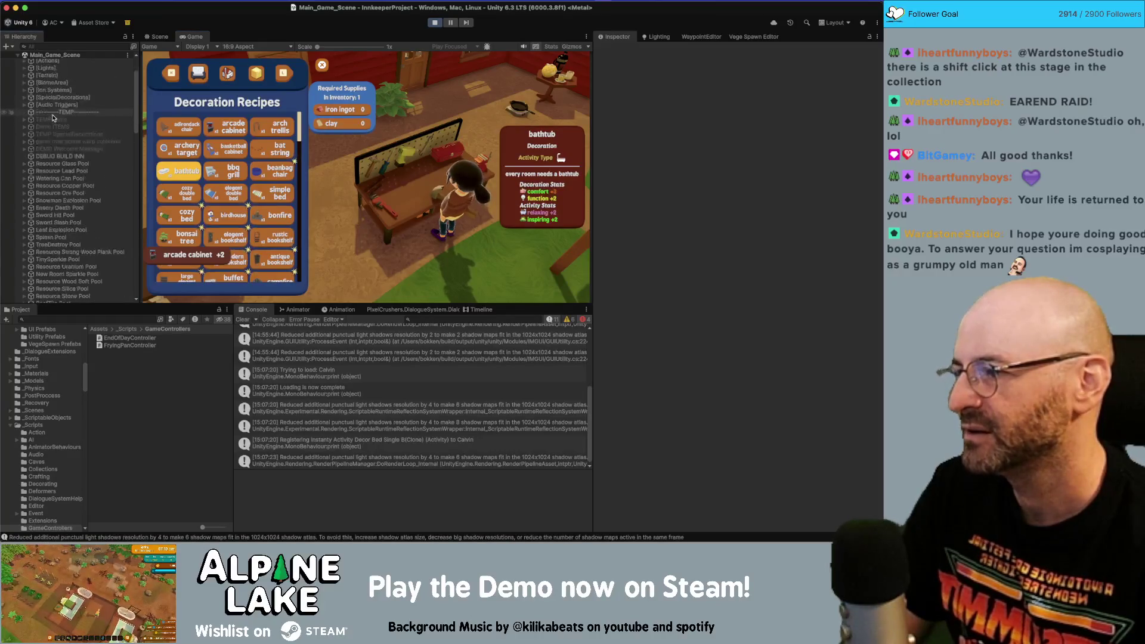
click(229, 173)
click(436, 24)
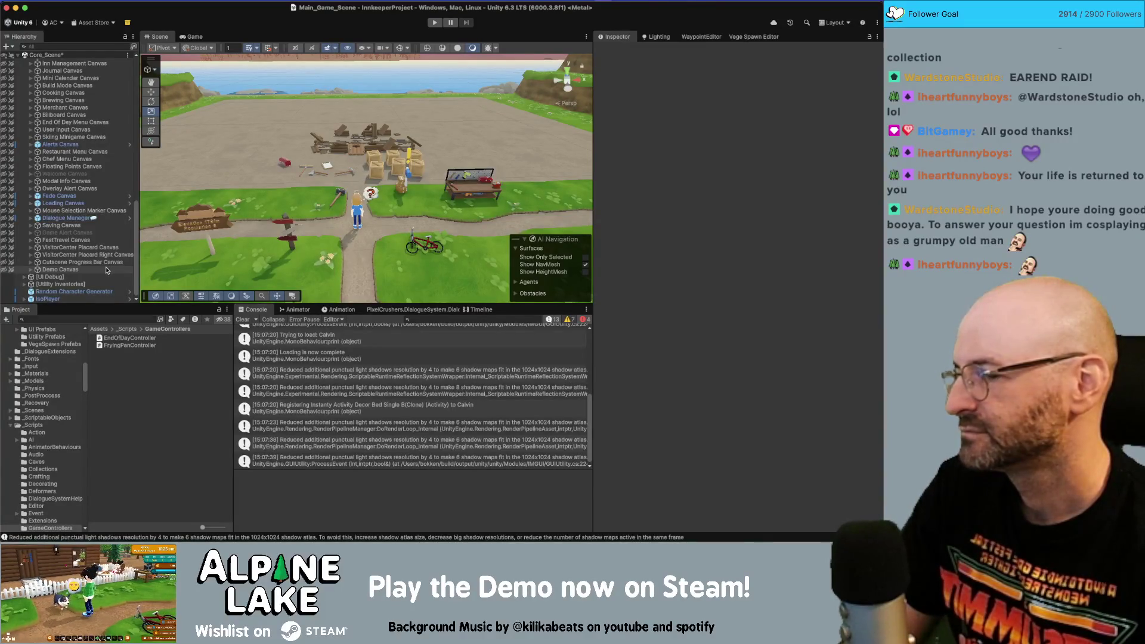
- Search the Project for 'cr', open the Decor Crafting Table prefab and select Frying Pan
click(97, 317)
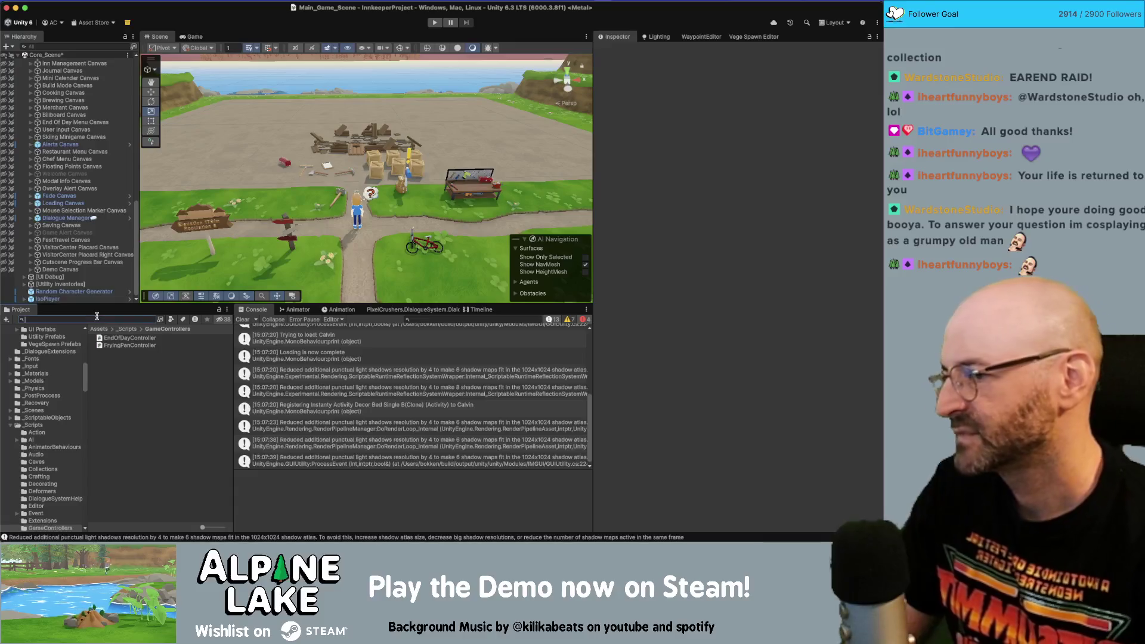
text(crafting table)
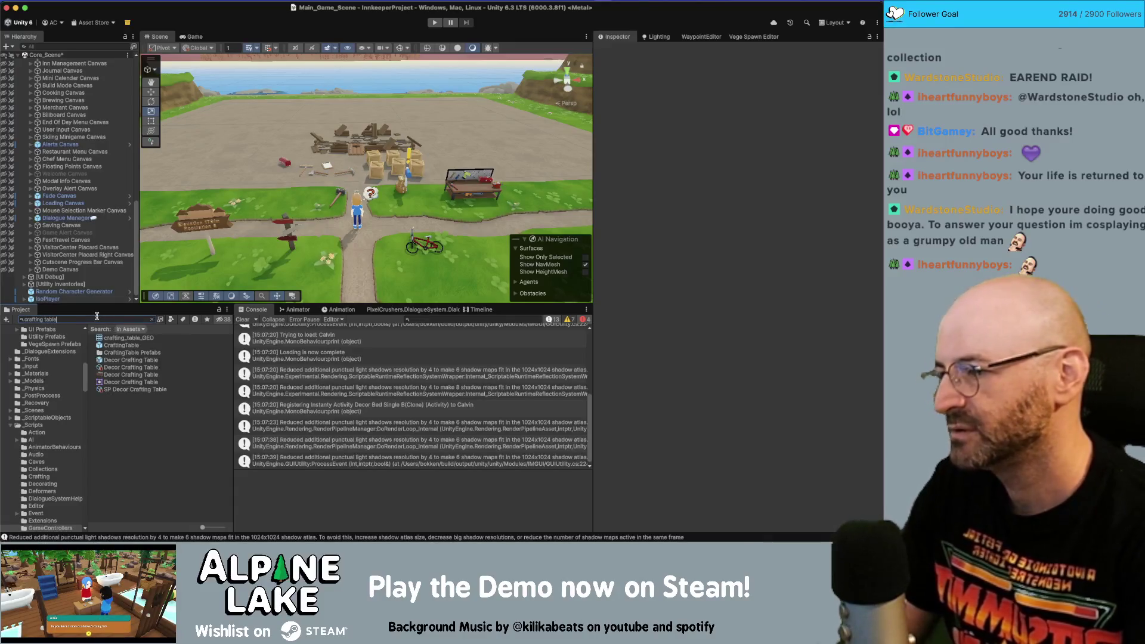
click(126, 361)
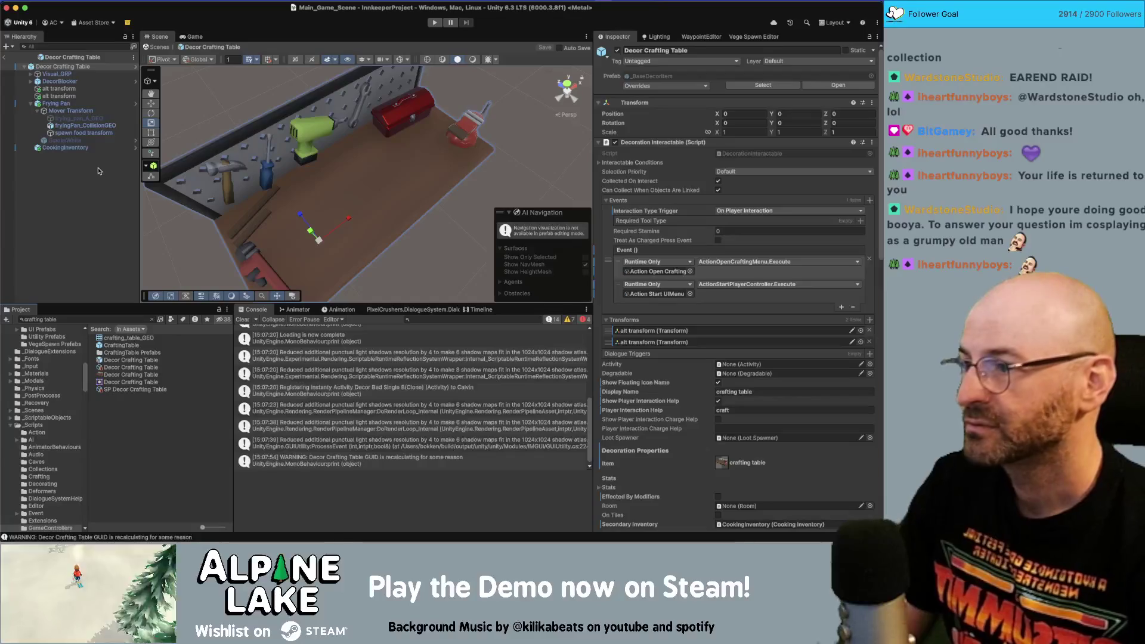
click(94, 105)
key(Left)
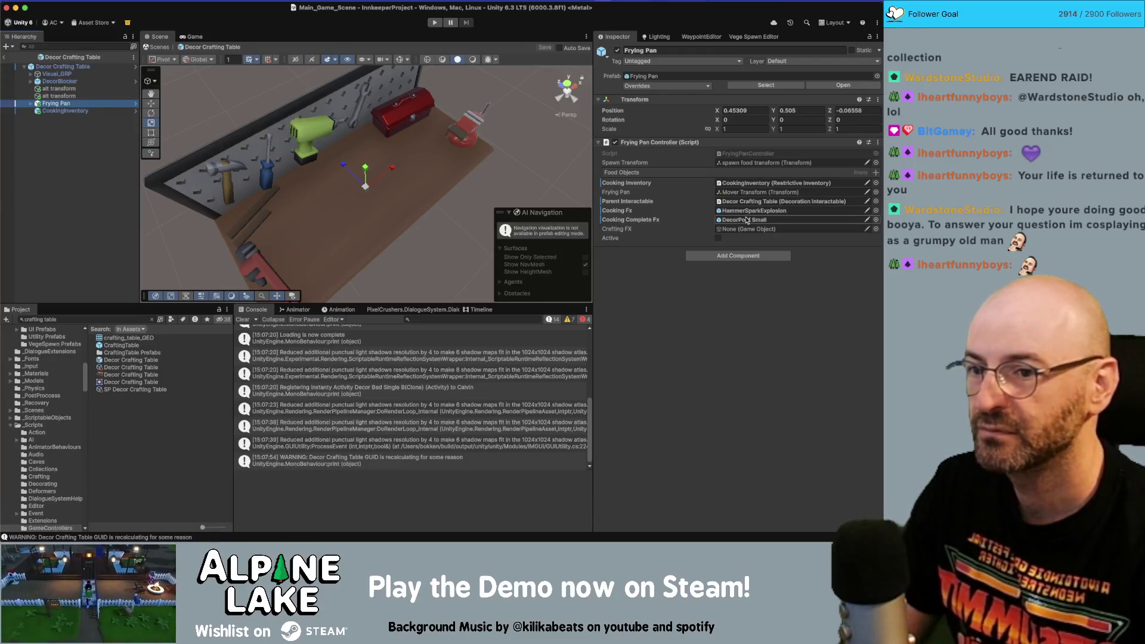
- Set the Frying Pan's Crafting FX to HammerSparkExplosion and Cooking Fx to None
click(875, 230)
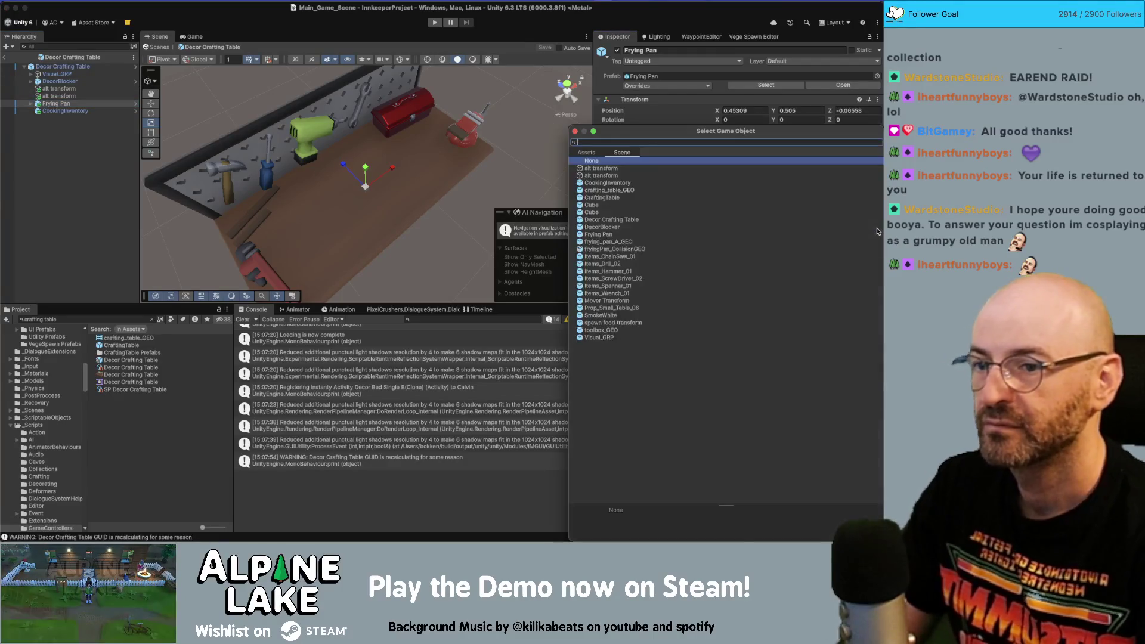
text(hammer)
key(Down)
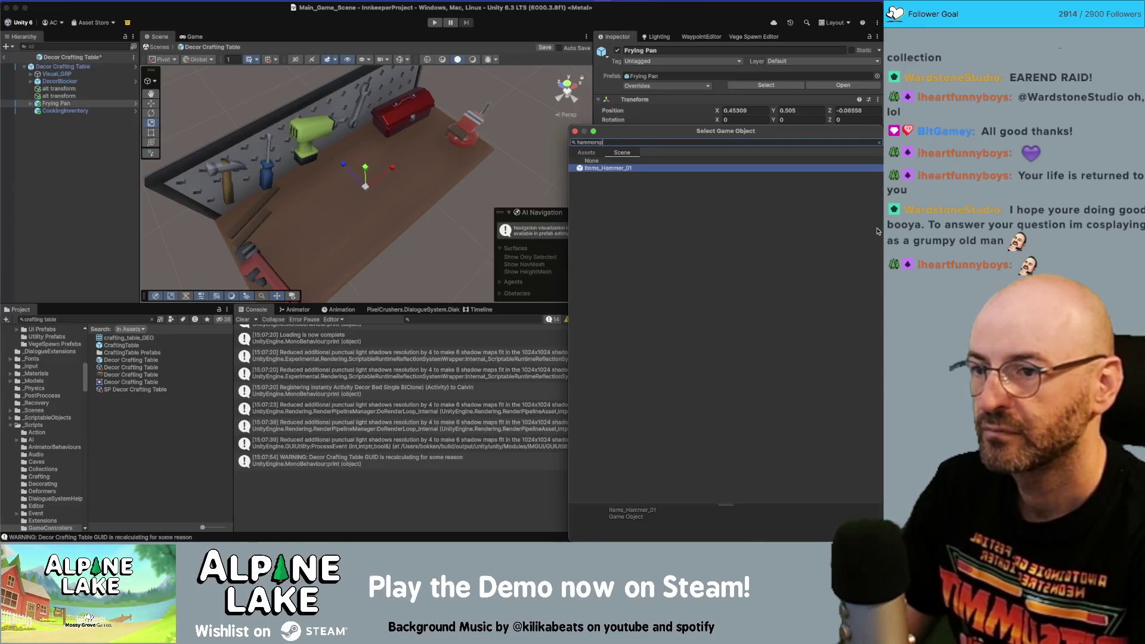
click(586, 153)
double_click(618, 168)
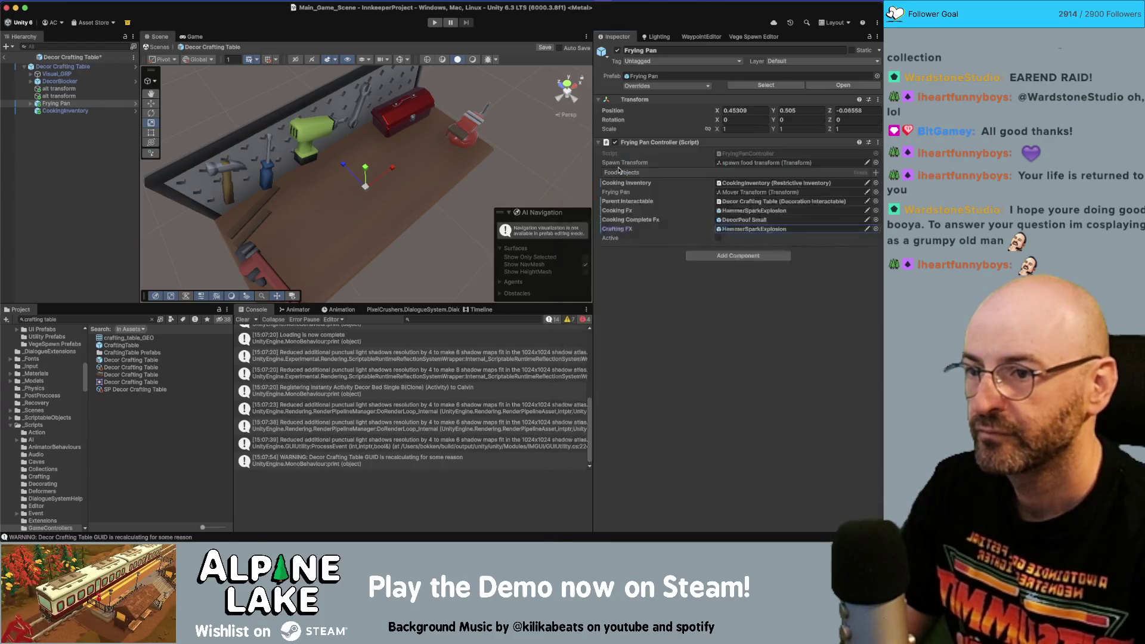
click(875, 210)
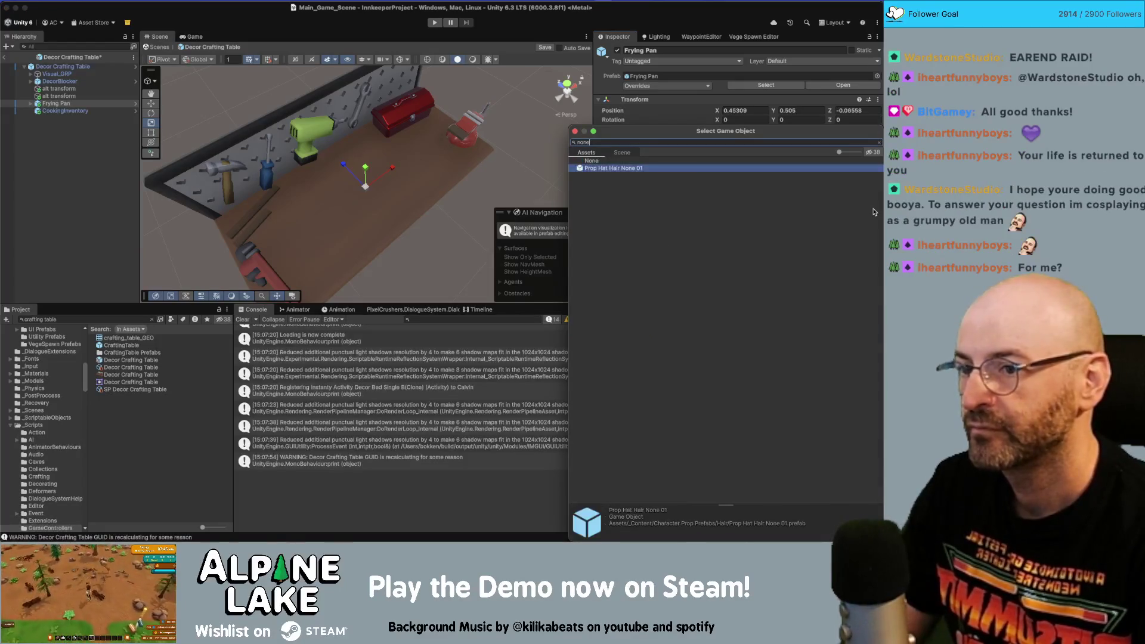
key(Return)
- Open FryingPanController in Rider and search the file for m_CookingFx
double_click(835, 154)
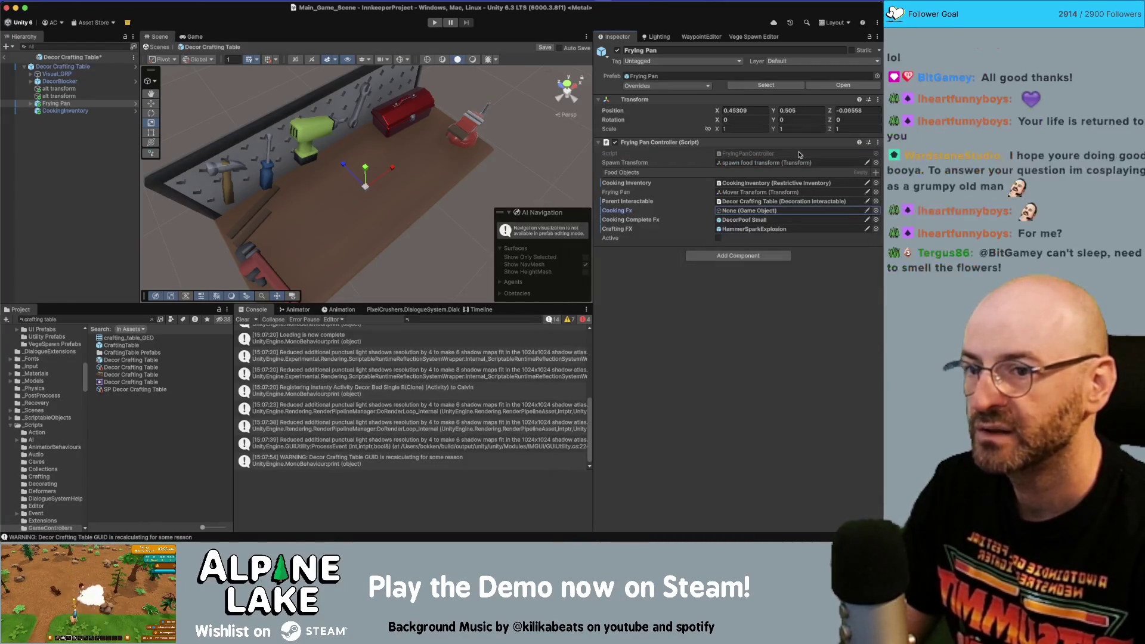
double_click(134, 175)
key(super+f)
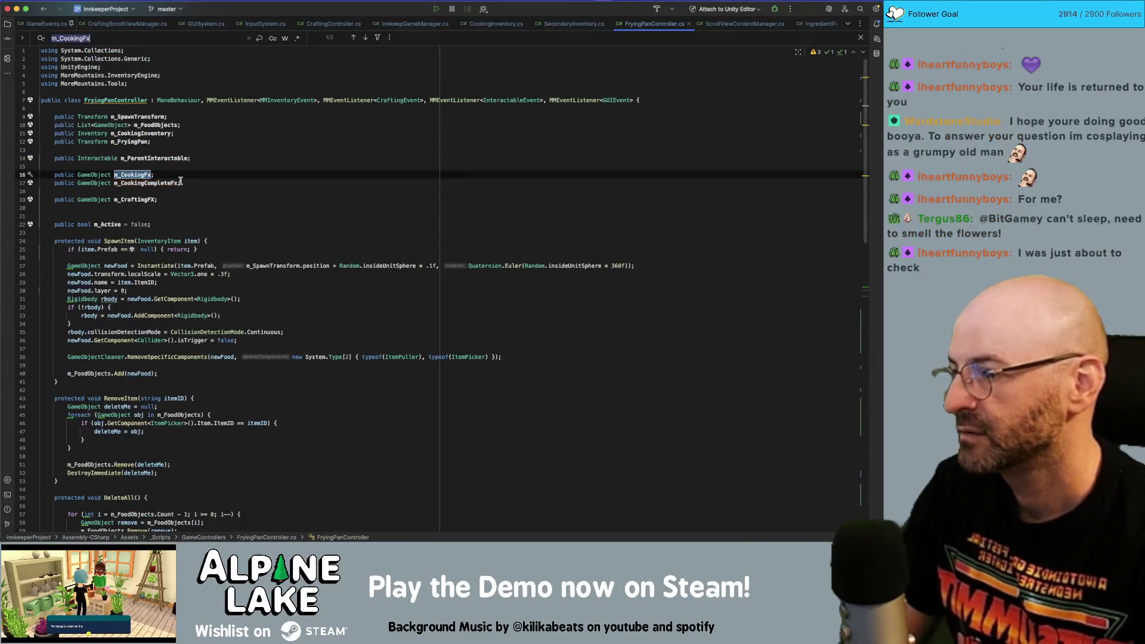
- Insert a new line above the if-statement on line 73 in SyncInventoryToDisplay
key(Return)
click(190, 205)
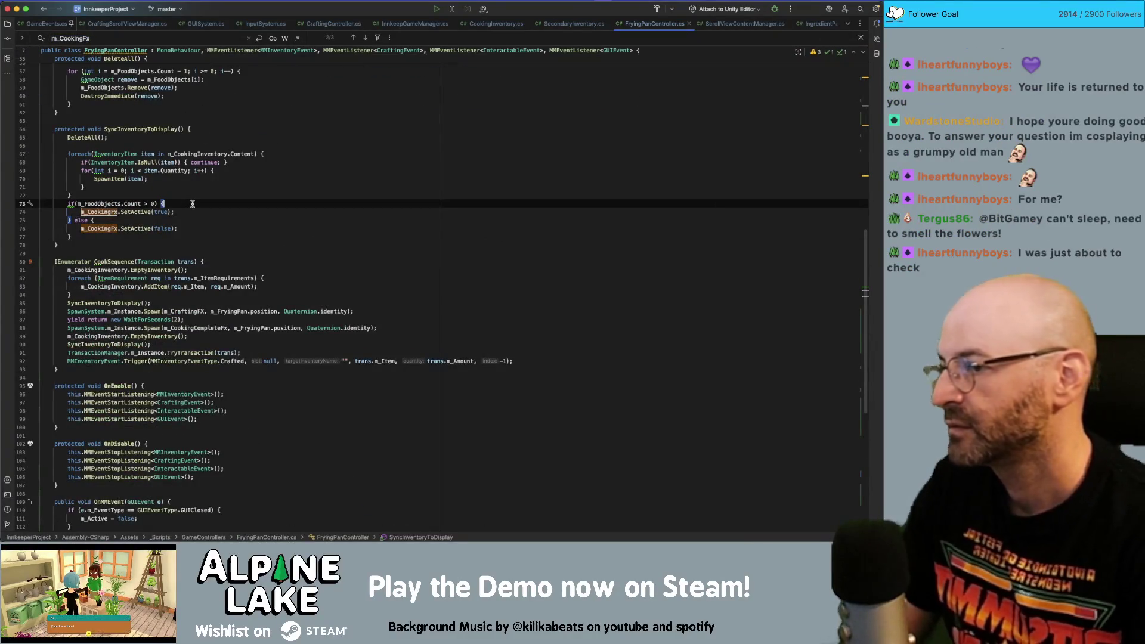
key(End)
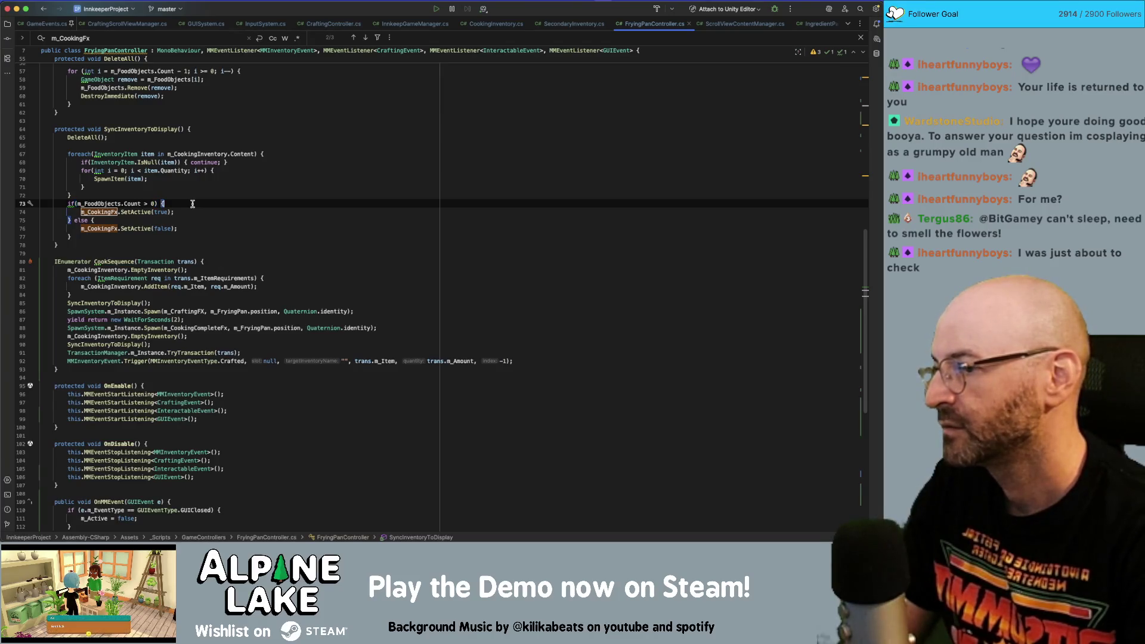
key(Up)
key(Return)
- Write the opening 'if (m_CookingFx != null) {', replacing the wrongly autocompleted m_CookingInventory name
text(if(m_Coo)
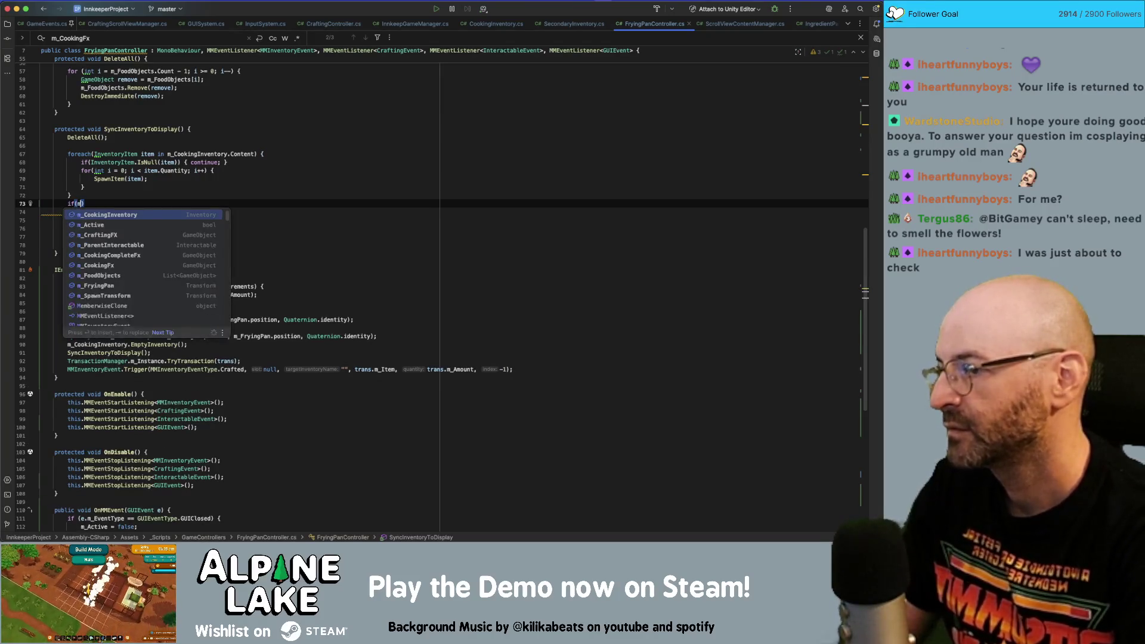
key(Return)
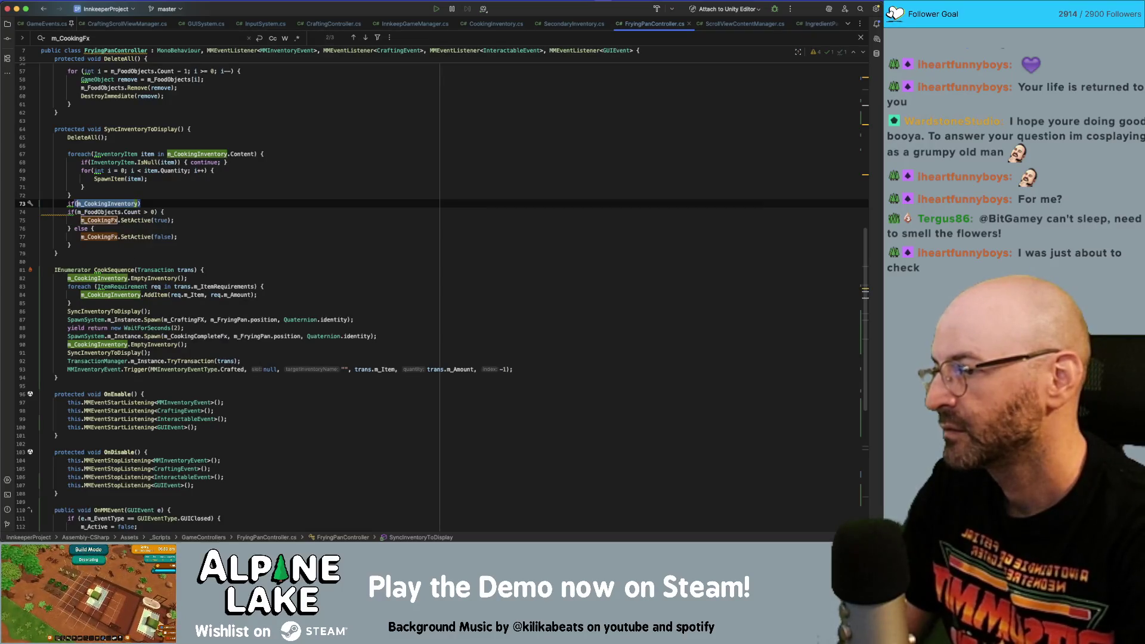
key(BackSpace)
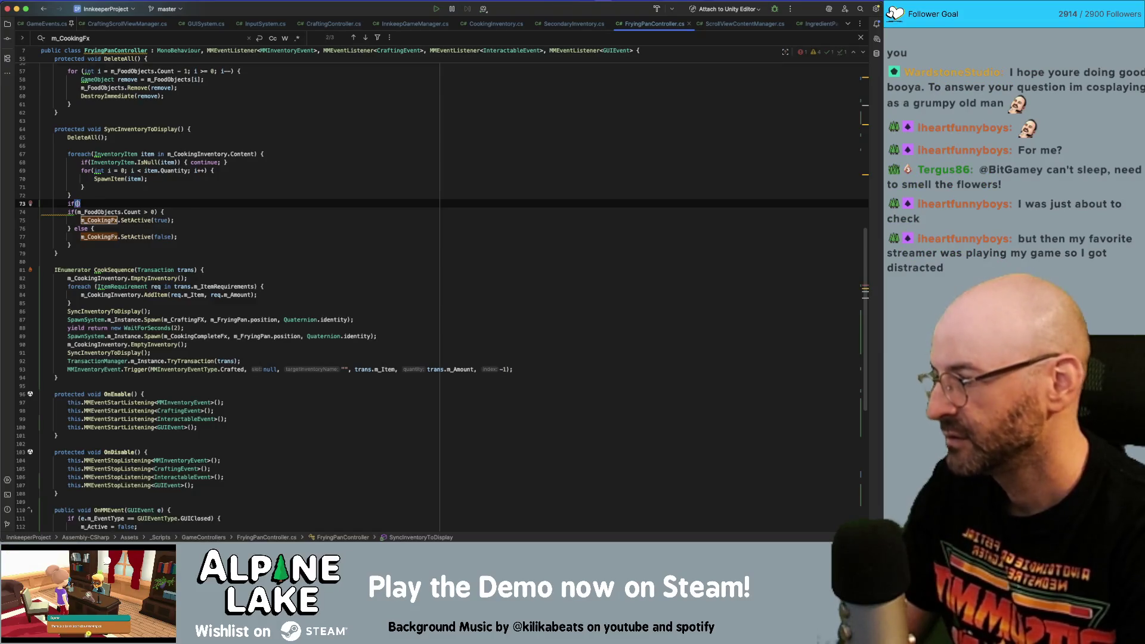
text(m_Cod)
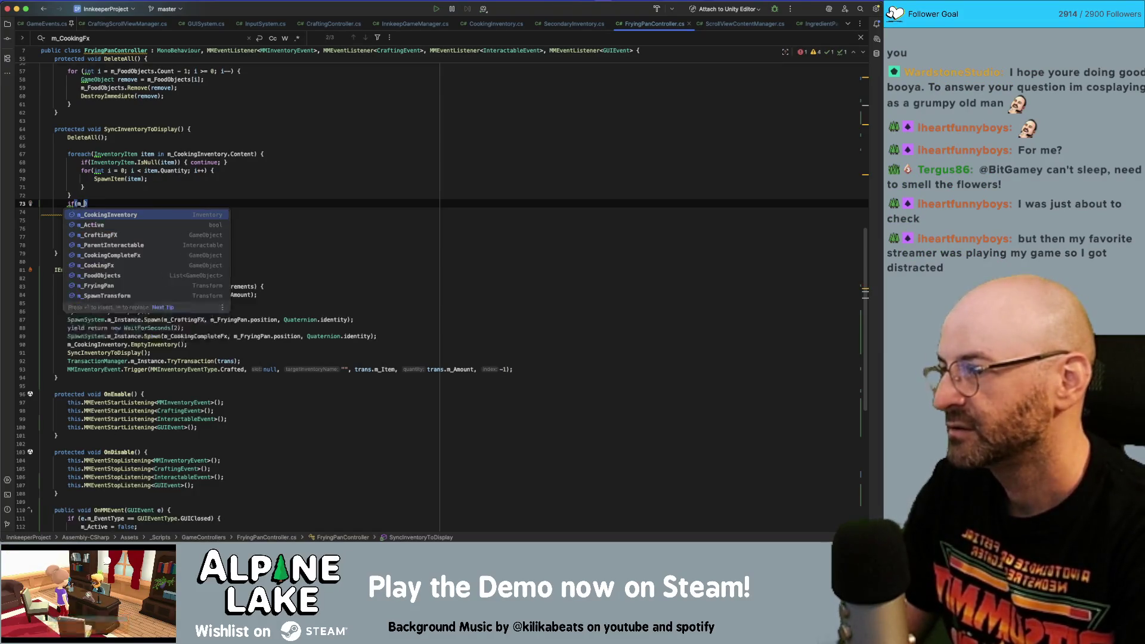
text(k)
text(ingFx.)
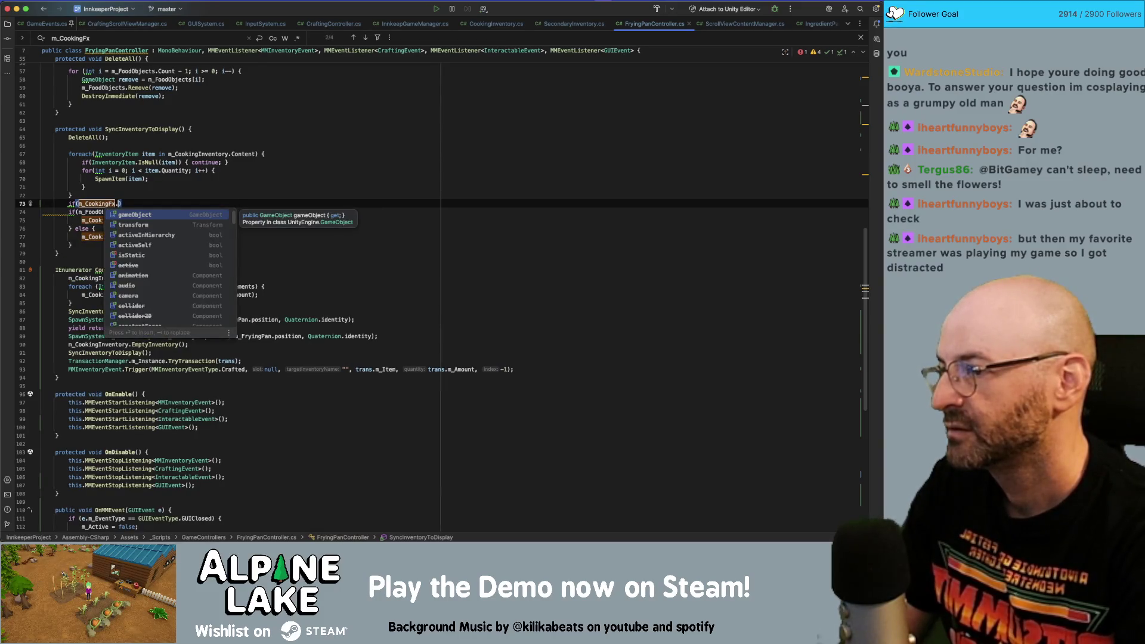
key(Escape)
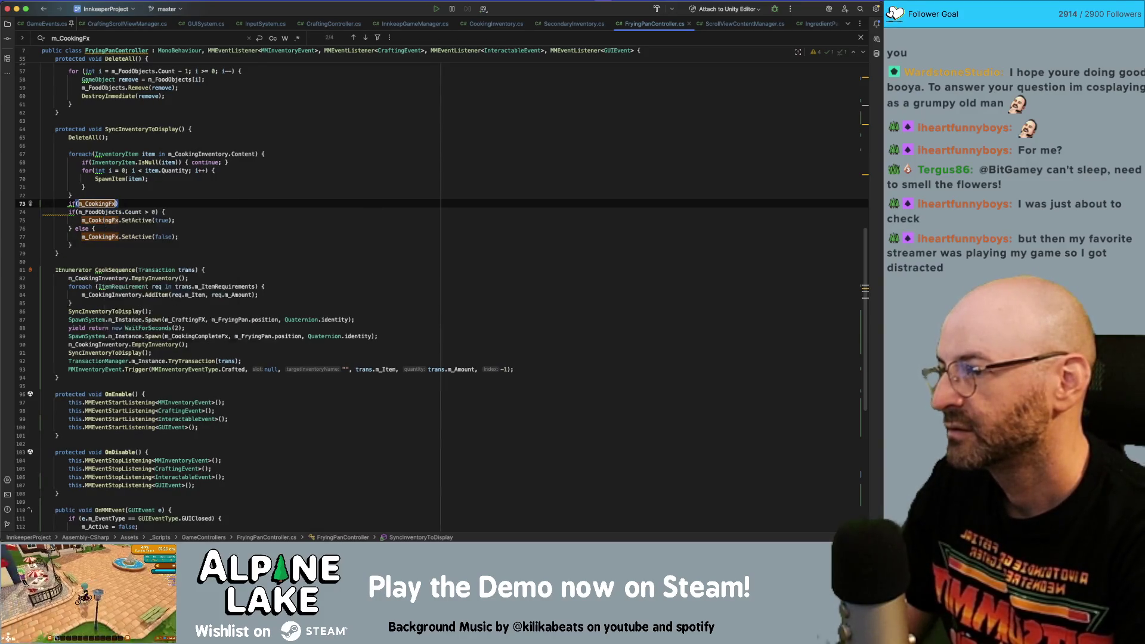
text(!= null))
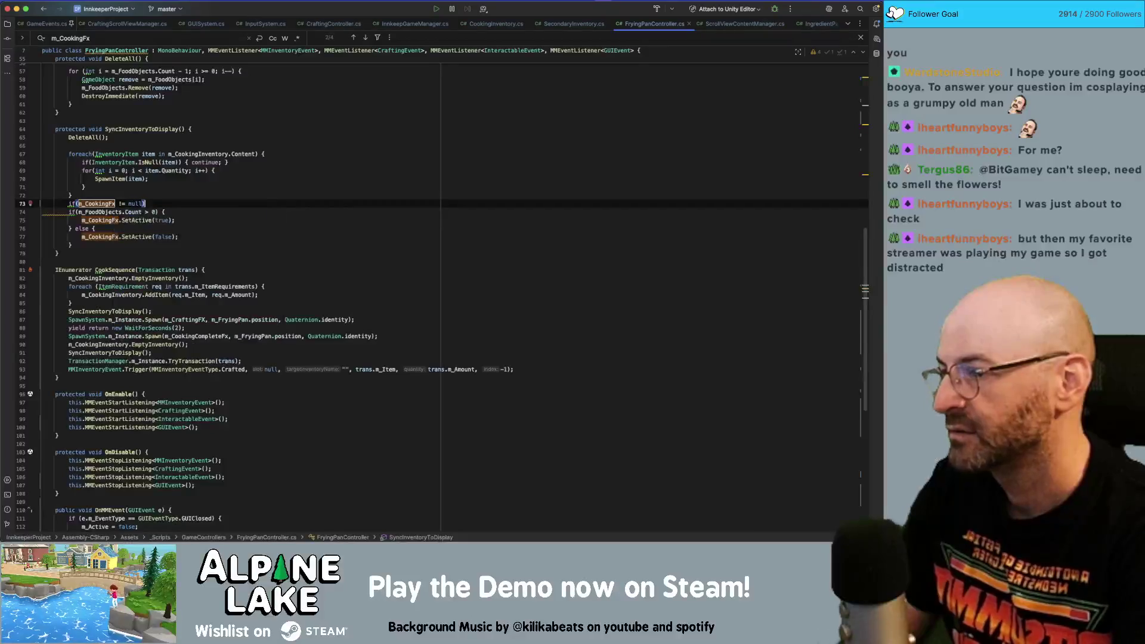
text( {)
key(Return)
- Close the null-check block with a brace after the SetActive calls and delete the stray empty line
key(Down)
key(Down)
key(Down)
key(End)
key(Return)
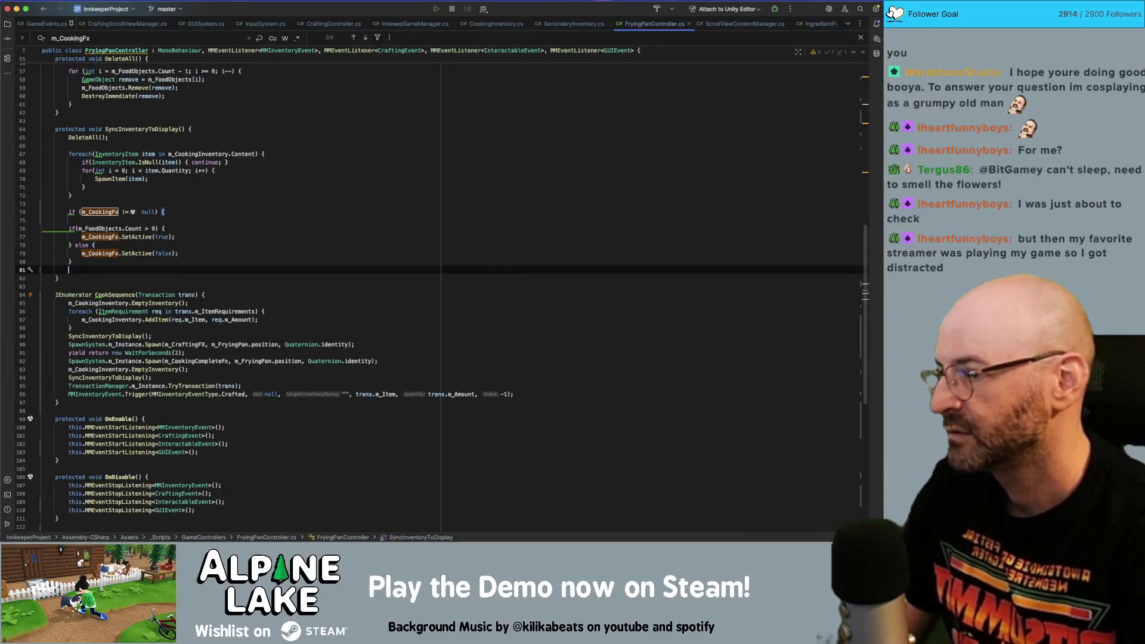
text(})
click(43, 220)
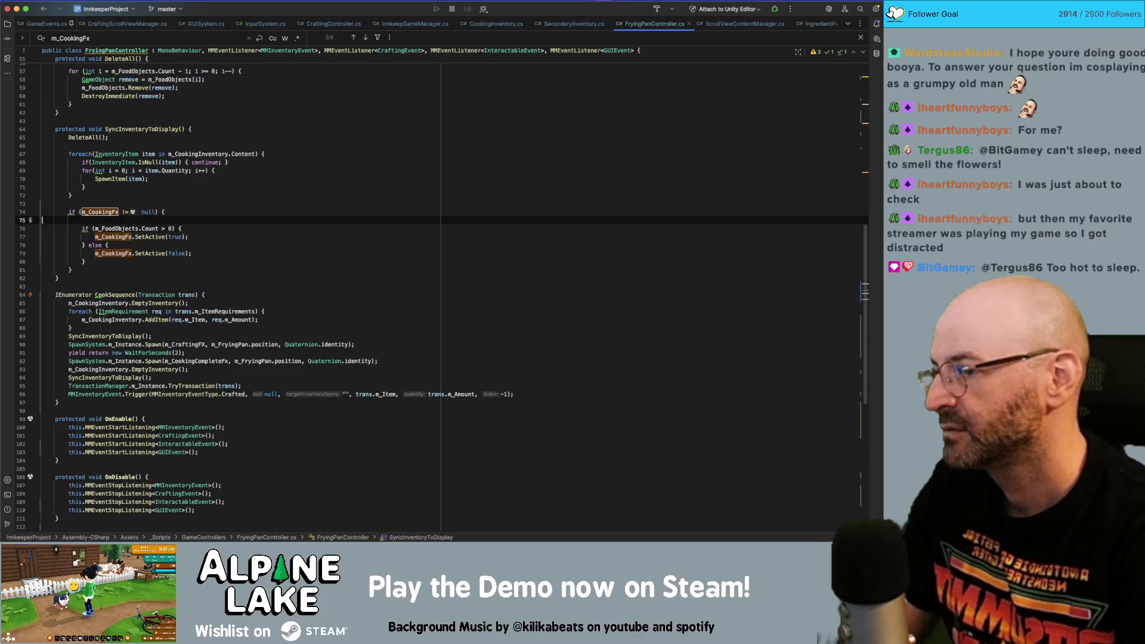
key(BackSpace)
key(Down)
key(Down)
key(Down)
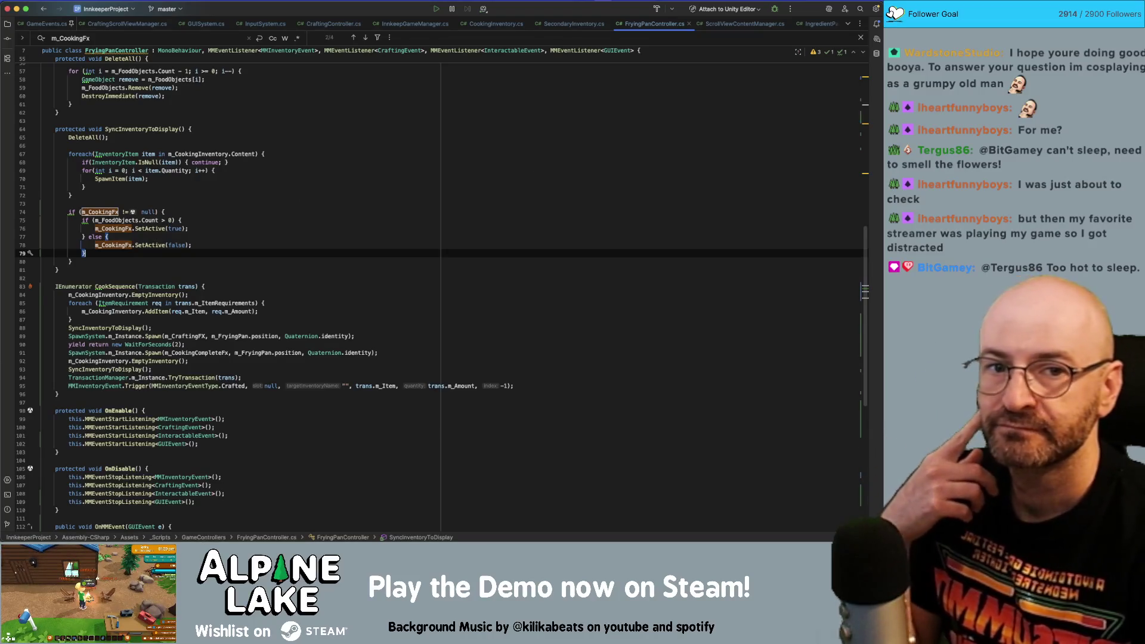
click(889, 12)
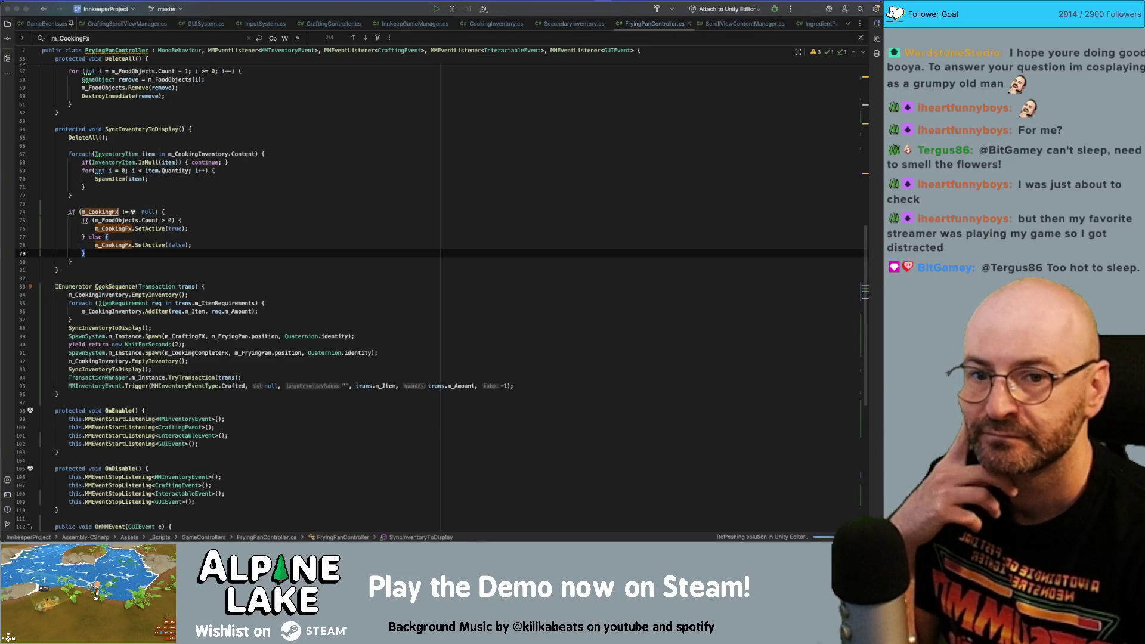
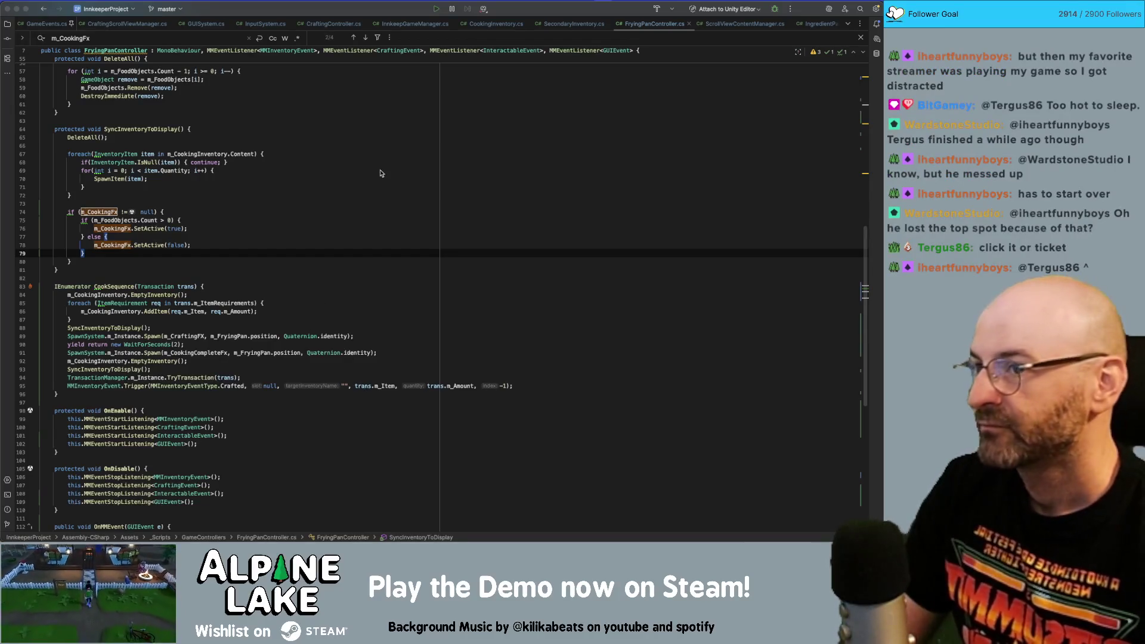
- Find the m_CookingFx uses and jump to the m_CraftingFX declaration, then return to CookSequence
click(327, 182)
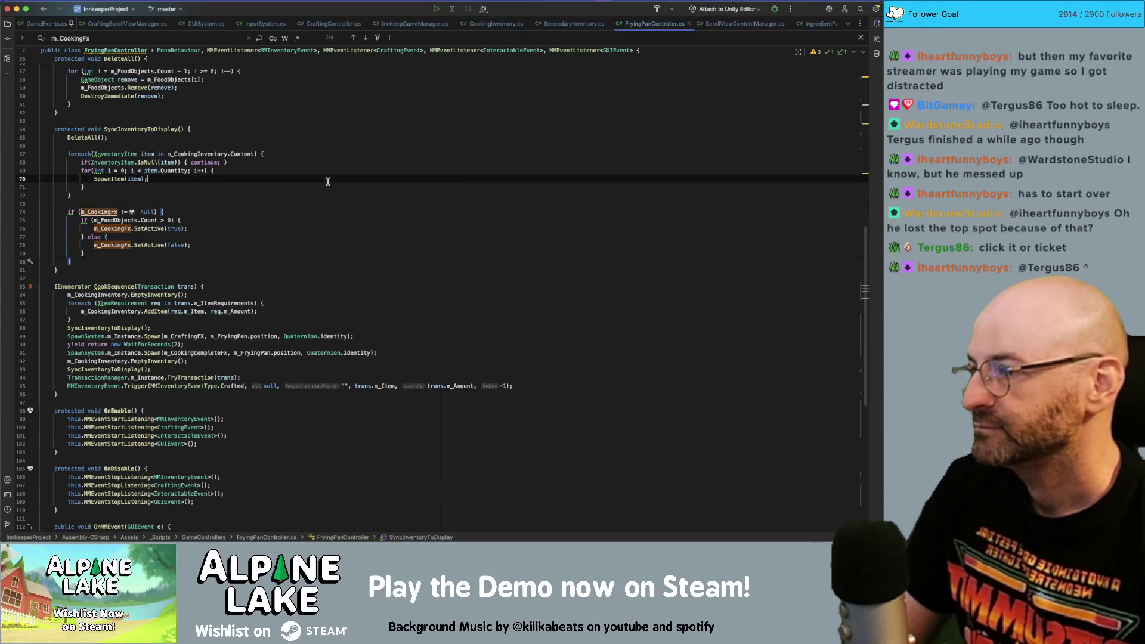
double_click(99, 212)
key(super+f)
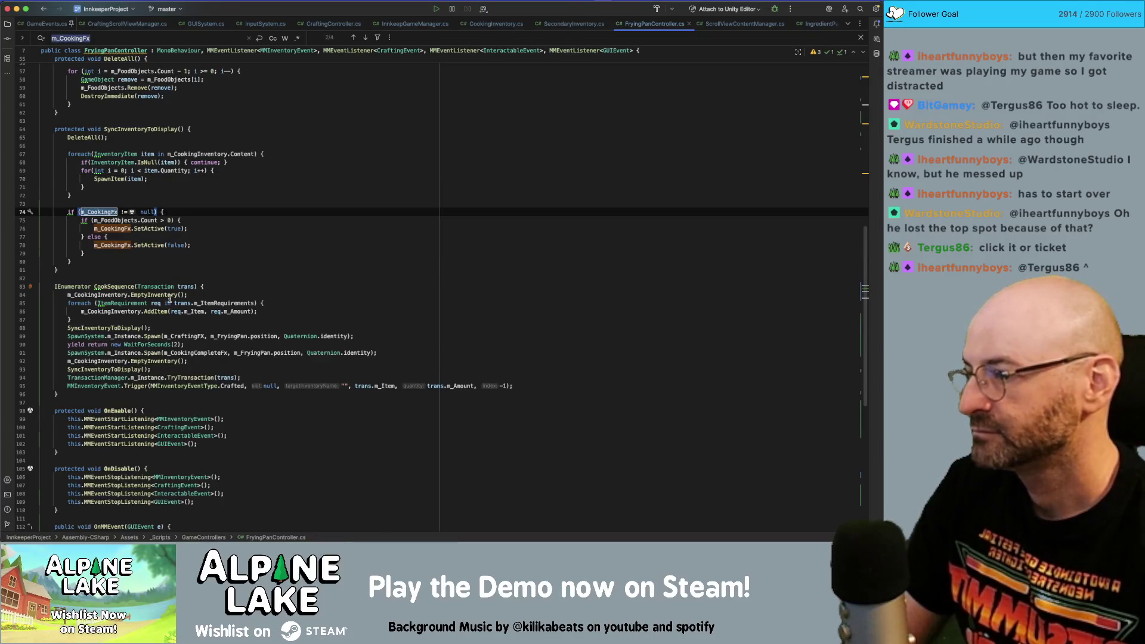
click(179, 336)
key(super+b)
key(super+bracketleft)
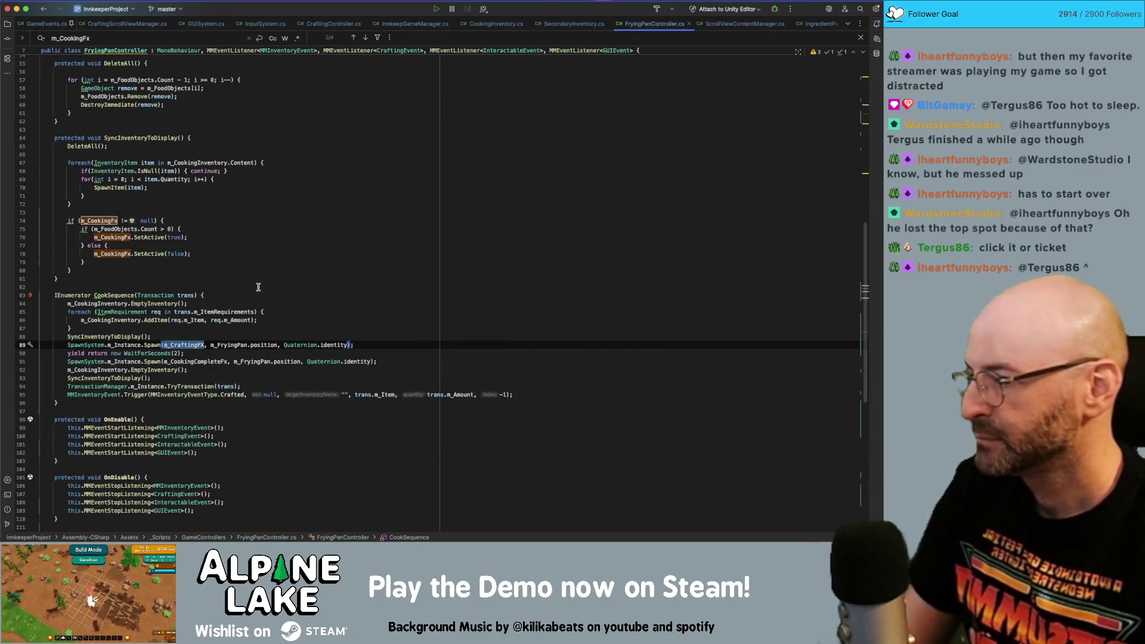
- Inspect the crafting FX spawn call's position and rotation arguments and the wait before cooking completes
click(228, 344)
click(287, 344)
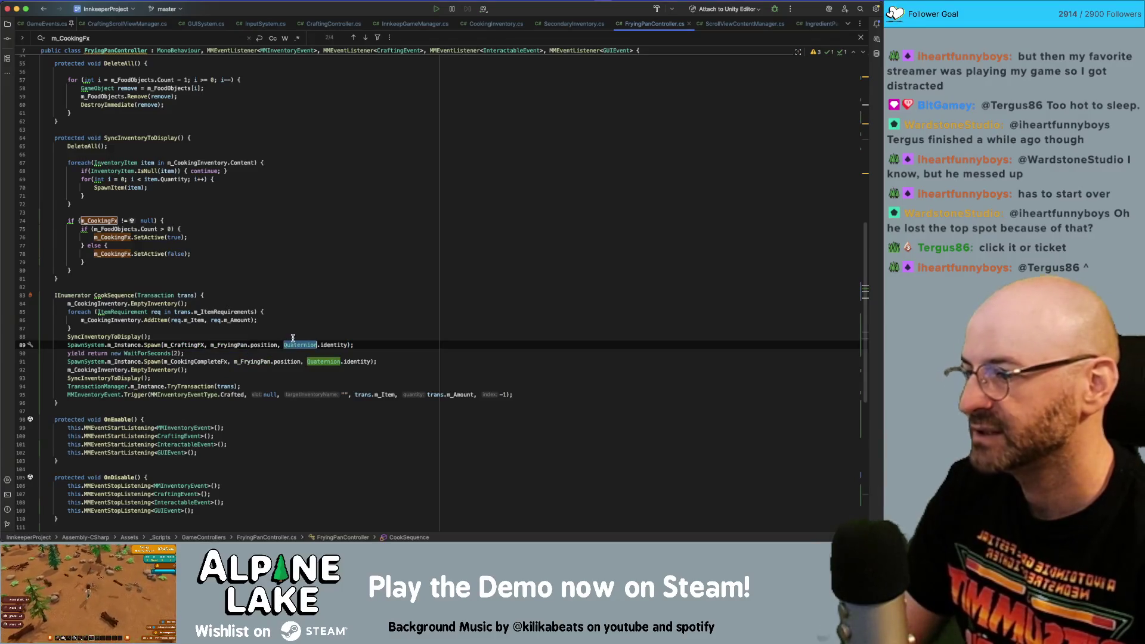
click(238, 320)
click(213, 353)
key(Down)
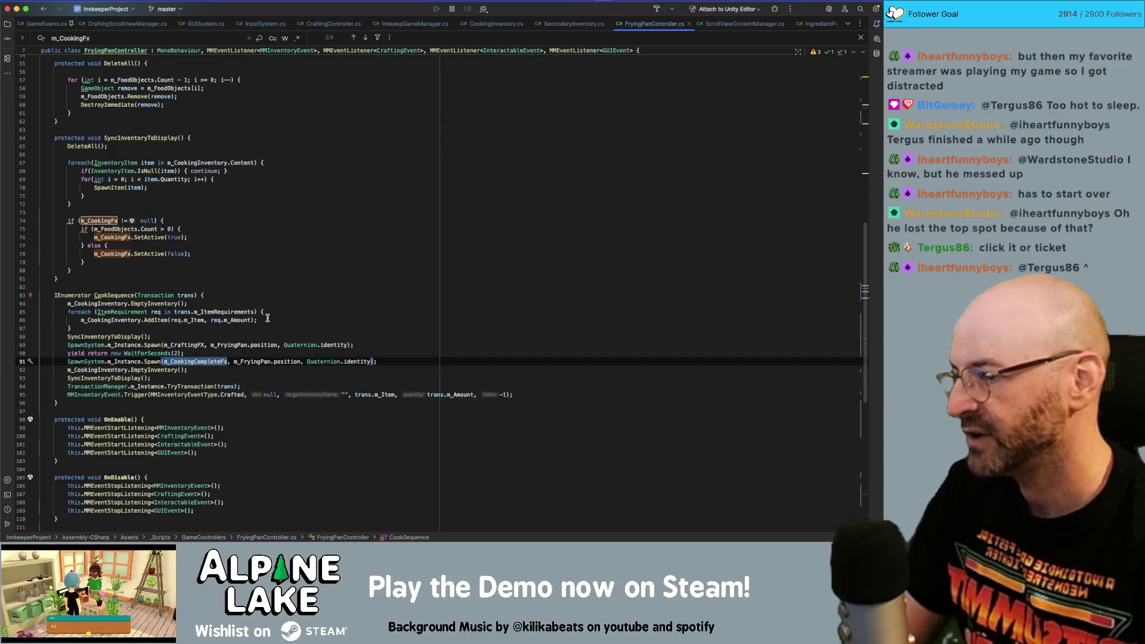
click(264, 313)
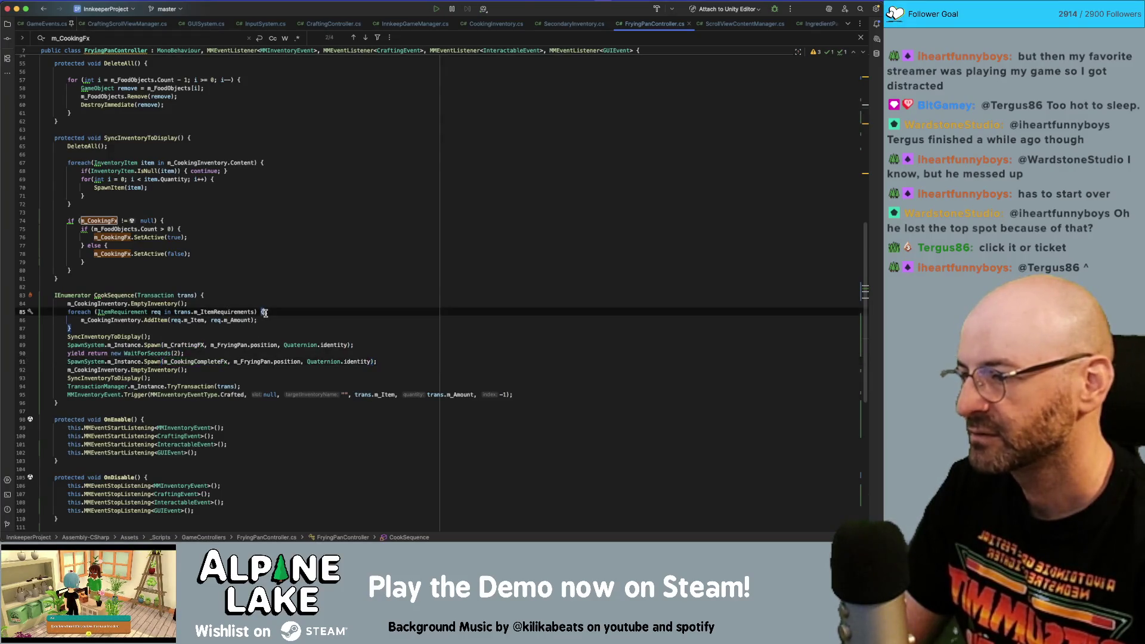
- Search for m_CookingCompleteFx and cycle through the matches to its field declaration near line 17
double_click(202, 361)
key(super+f)
key(Return)
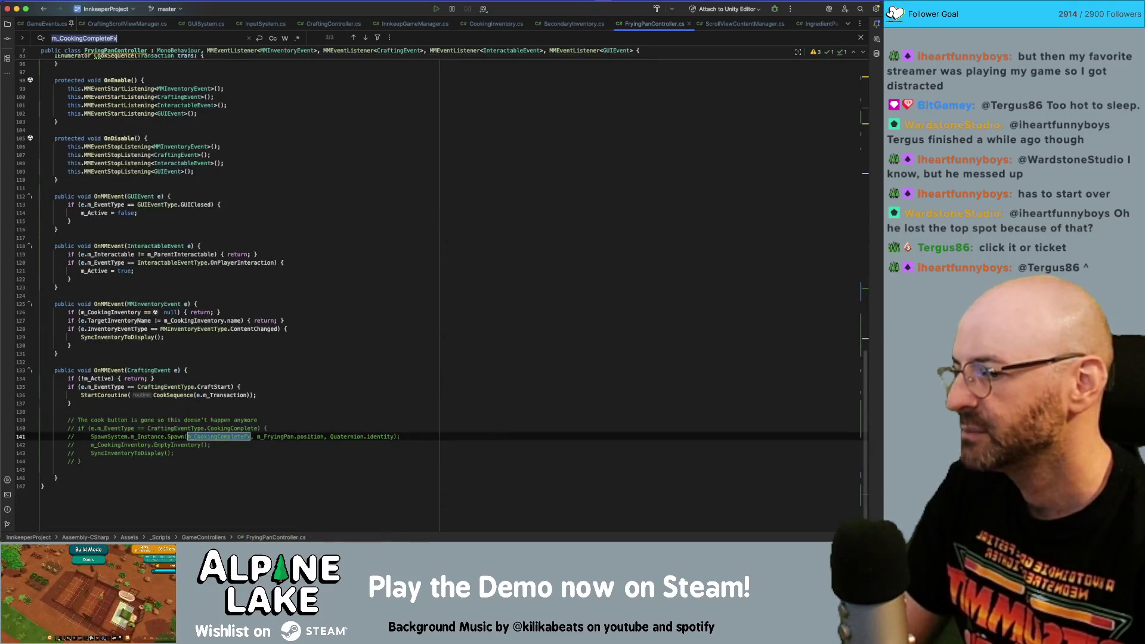
key(Return)
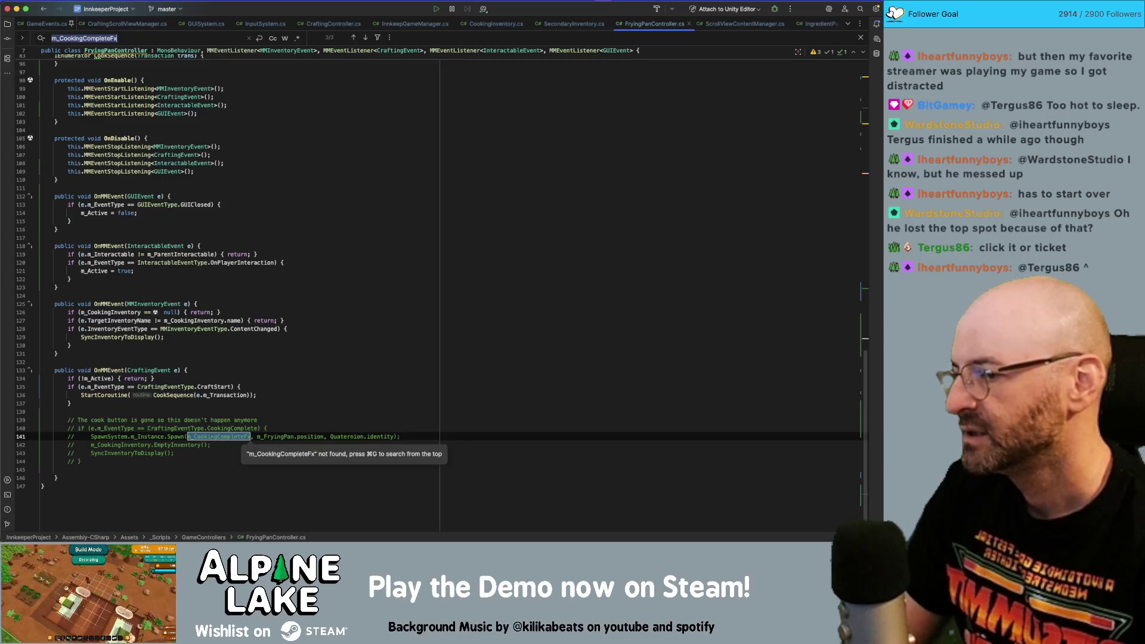
key(Return)
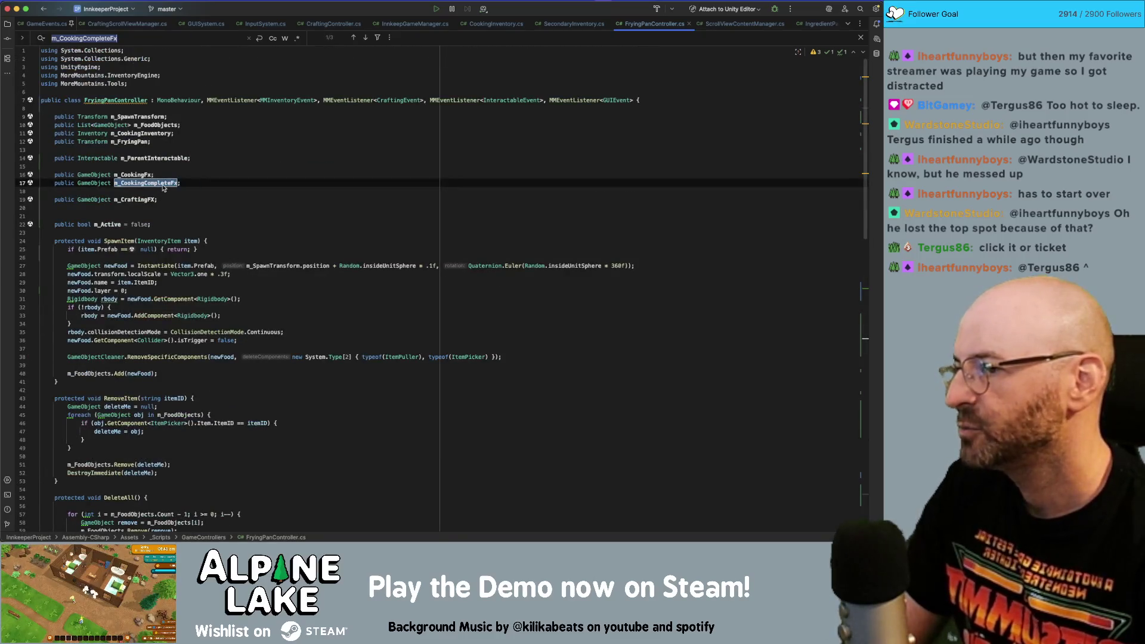
click(164, 186)
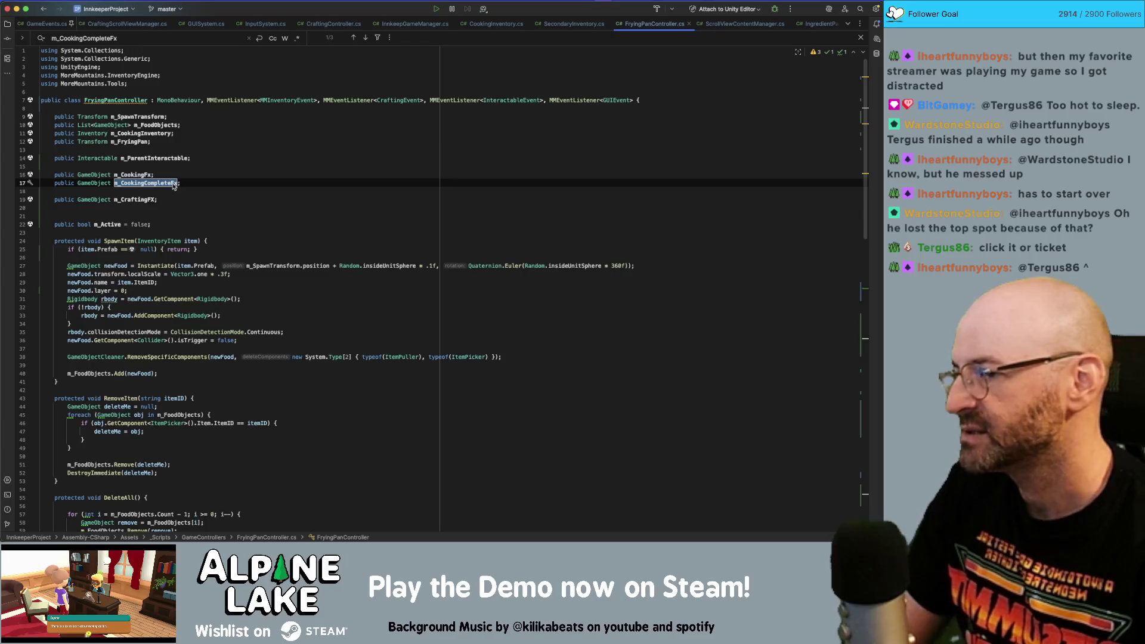
scroll(189, 334, down, 5)
scroll(191, 339, down, 8)
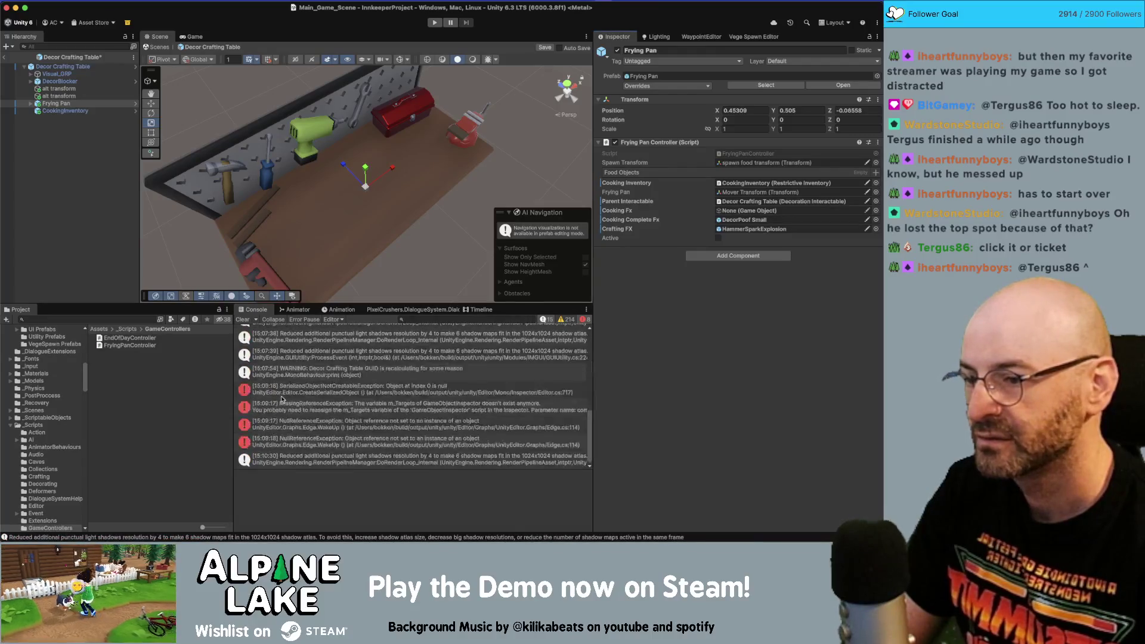
- Clear the old Console messages and start the game in Play mode
click(243, 320)
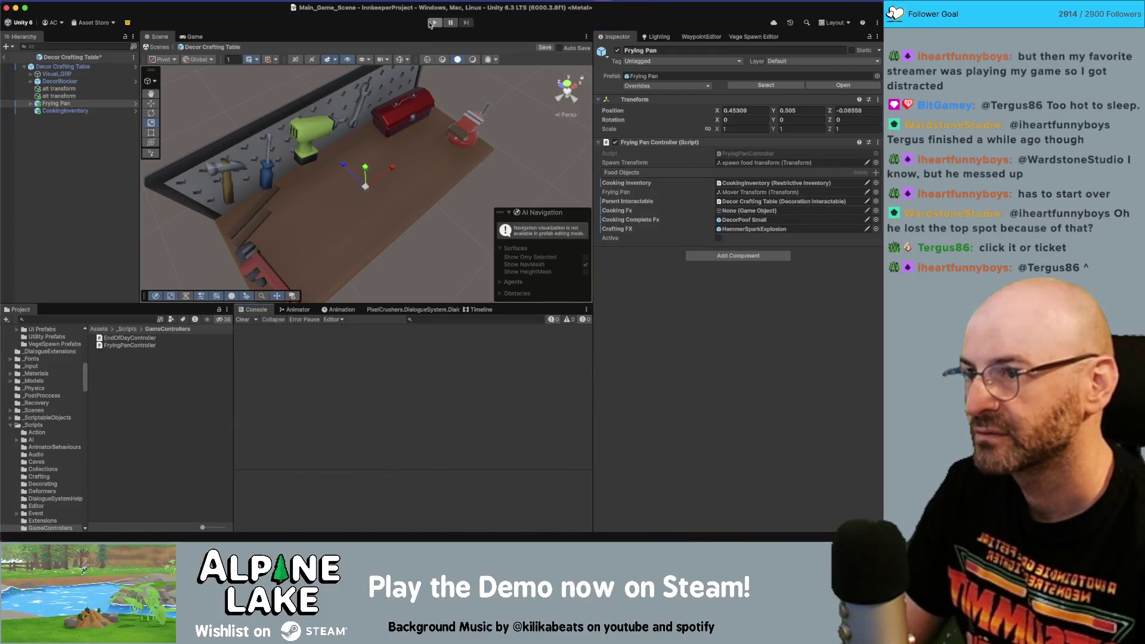
click(433, 23)
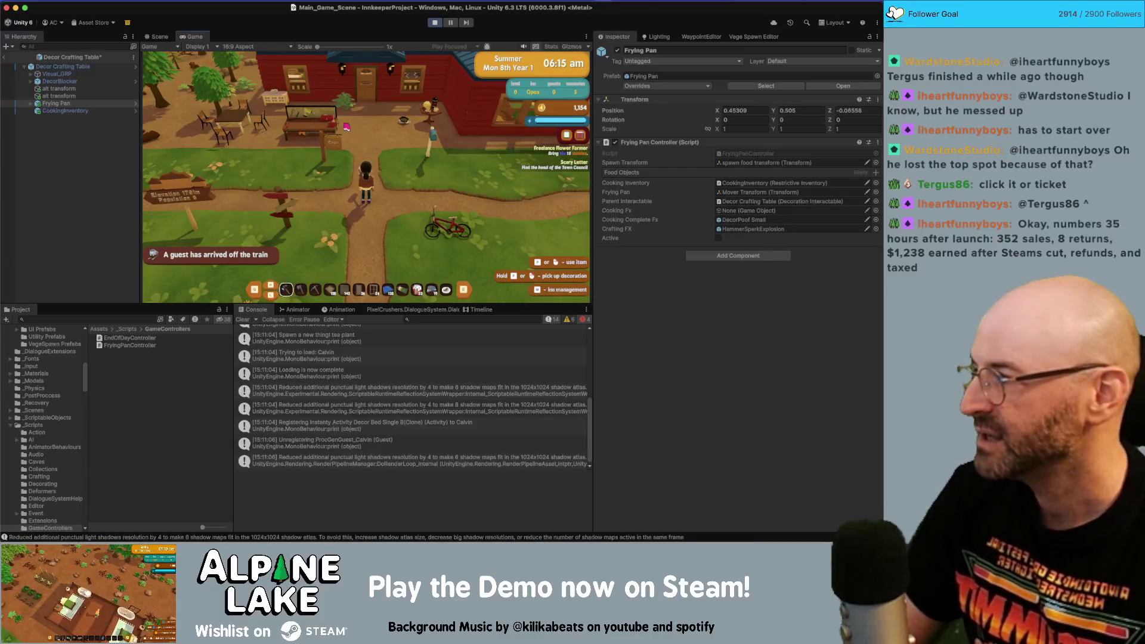
- Walk the character to the crafting table and open the Decoration Recipes
key(w)
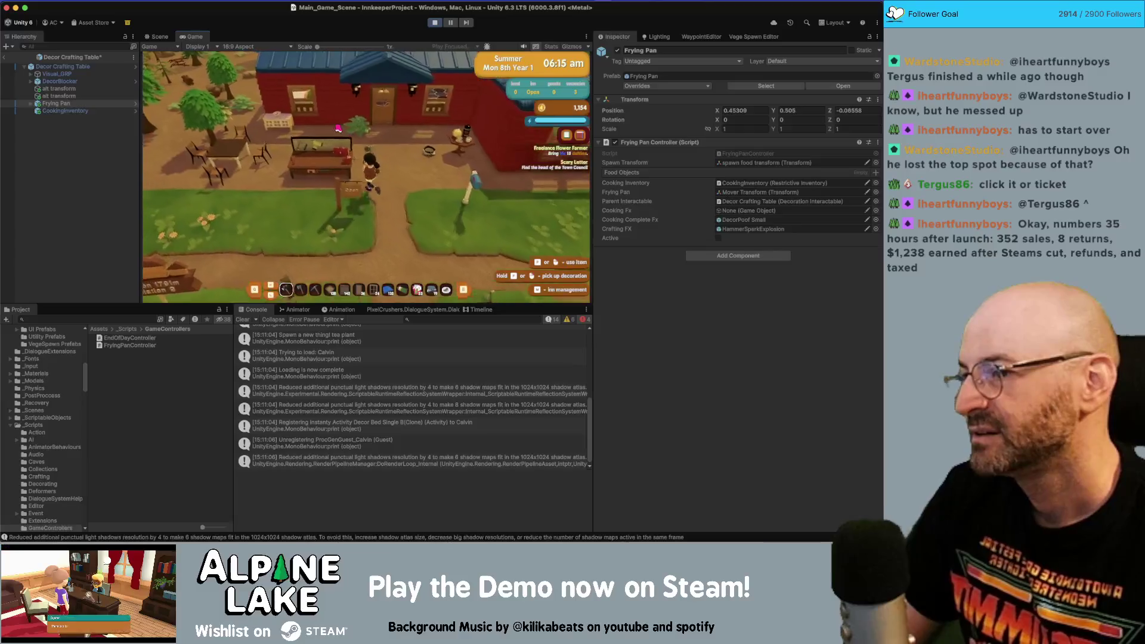
key(w)
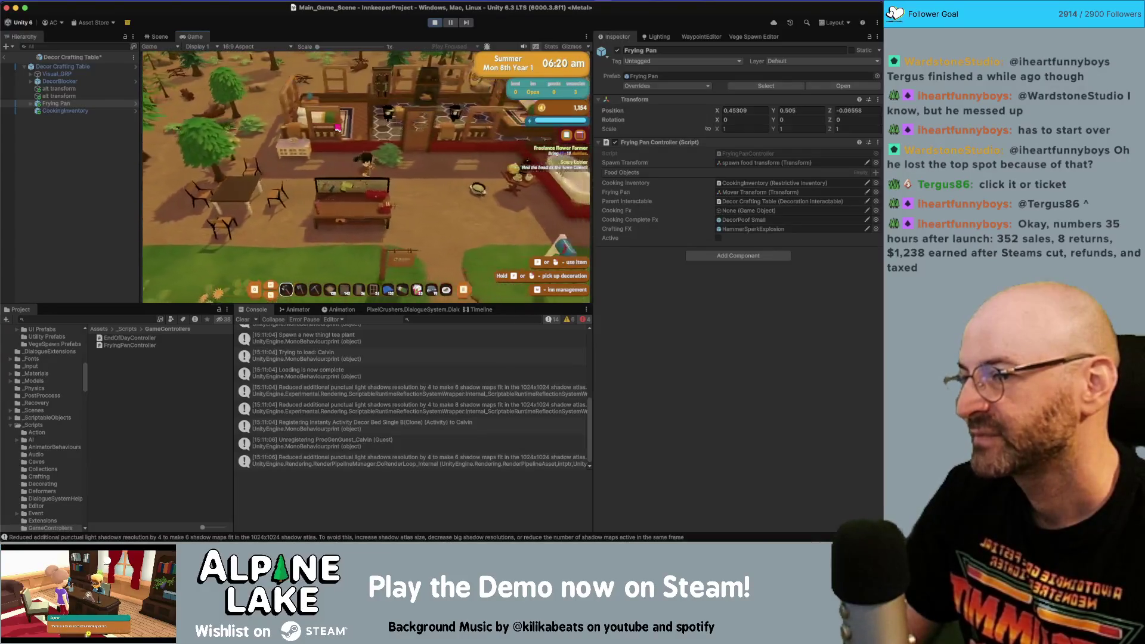
key(a)
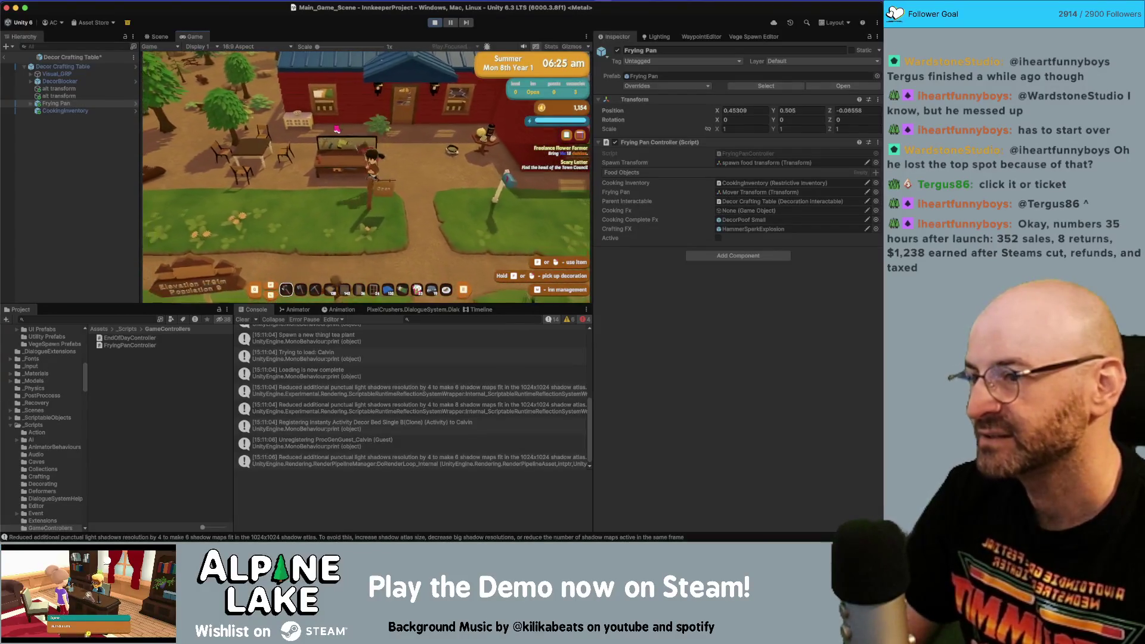
key(e)
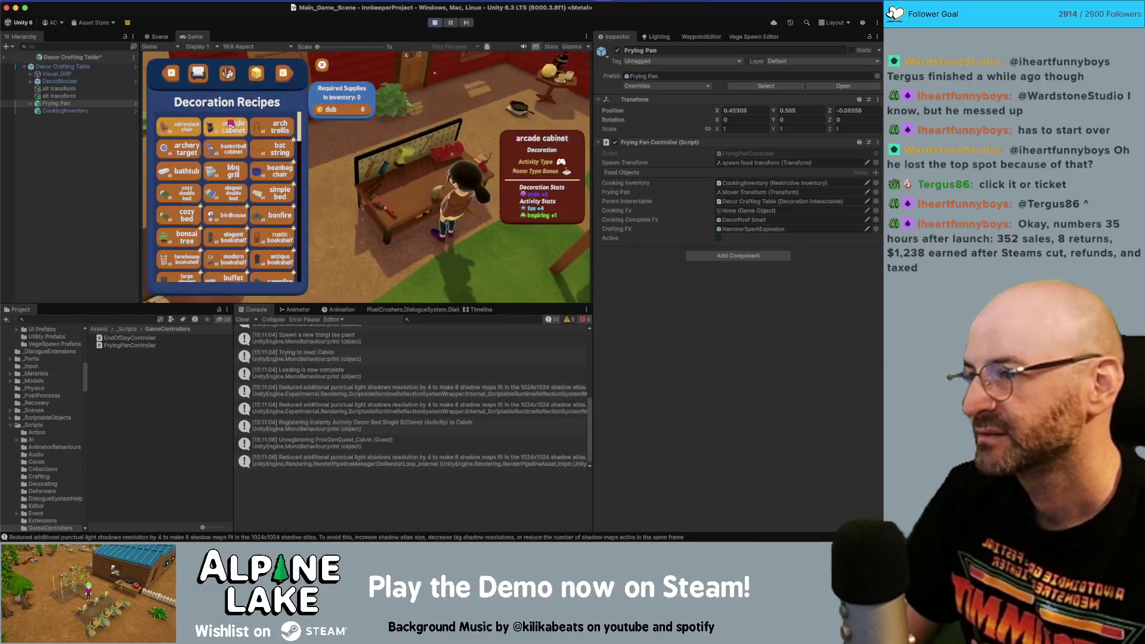
- Craft an arcade cabinet, a bbq grill and two more decorations from the recipe list
click(227, 132)
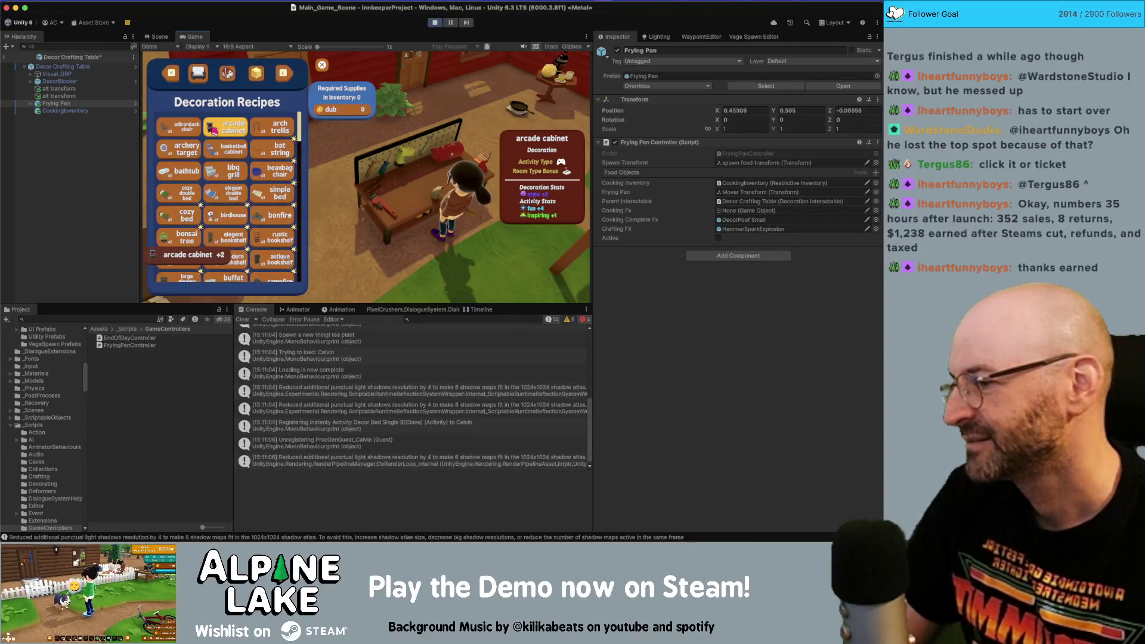
click(231, 169)
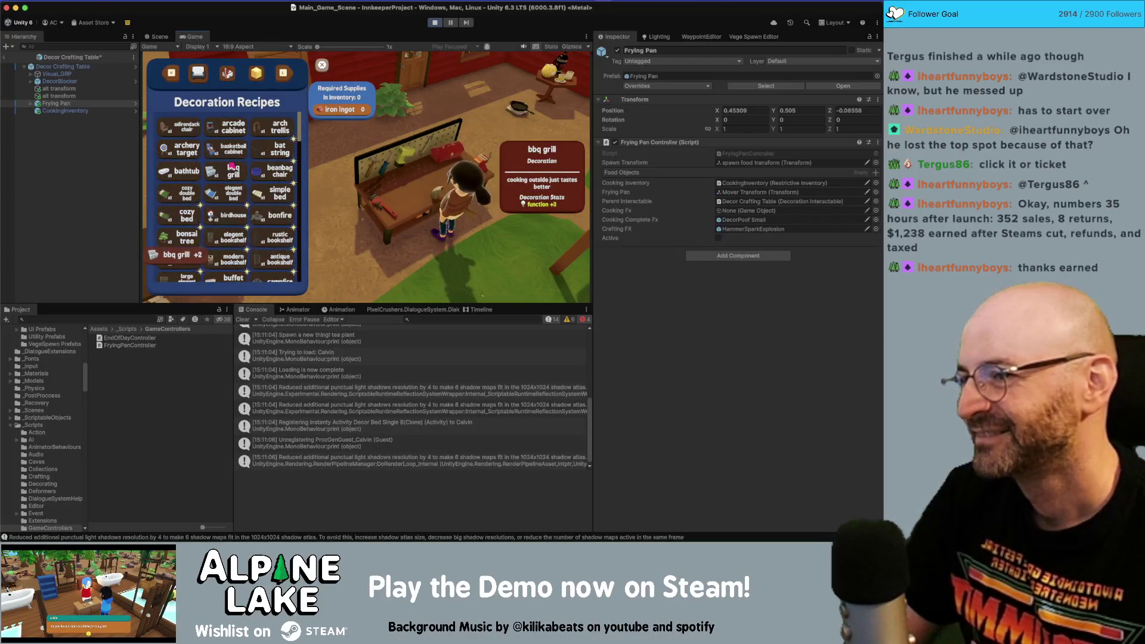
scroll(234, 191, down, 10)
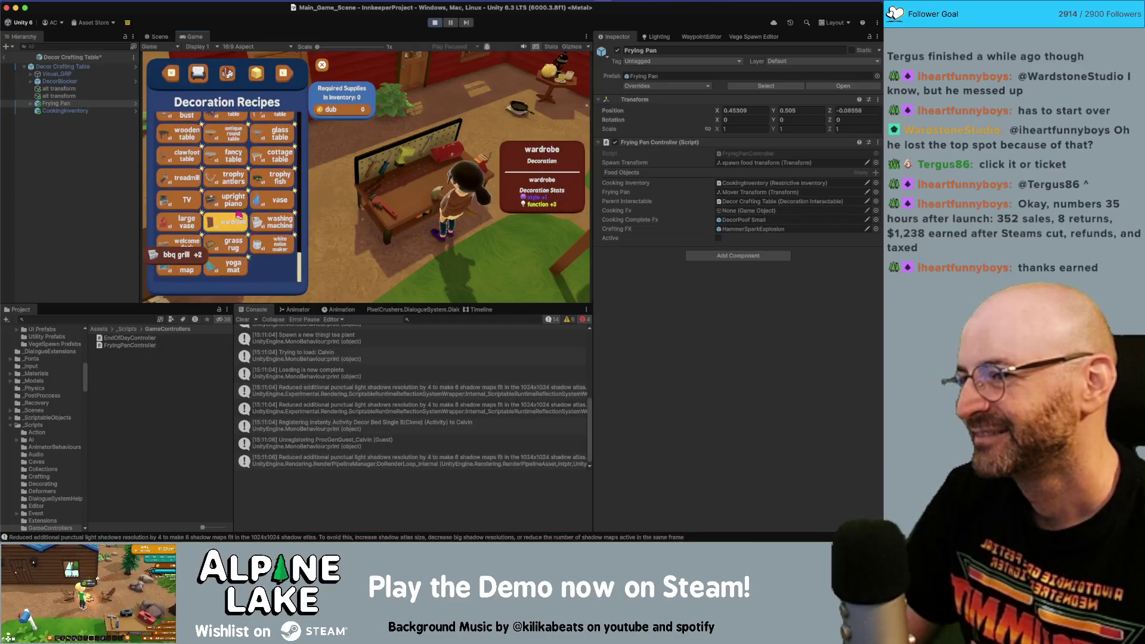
click(219, 199)
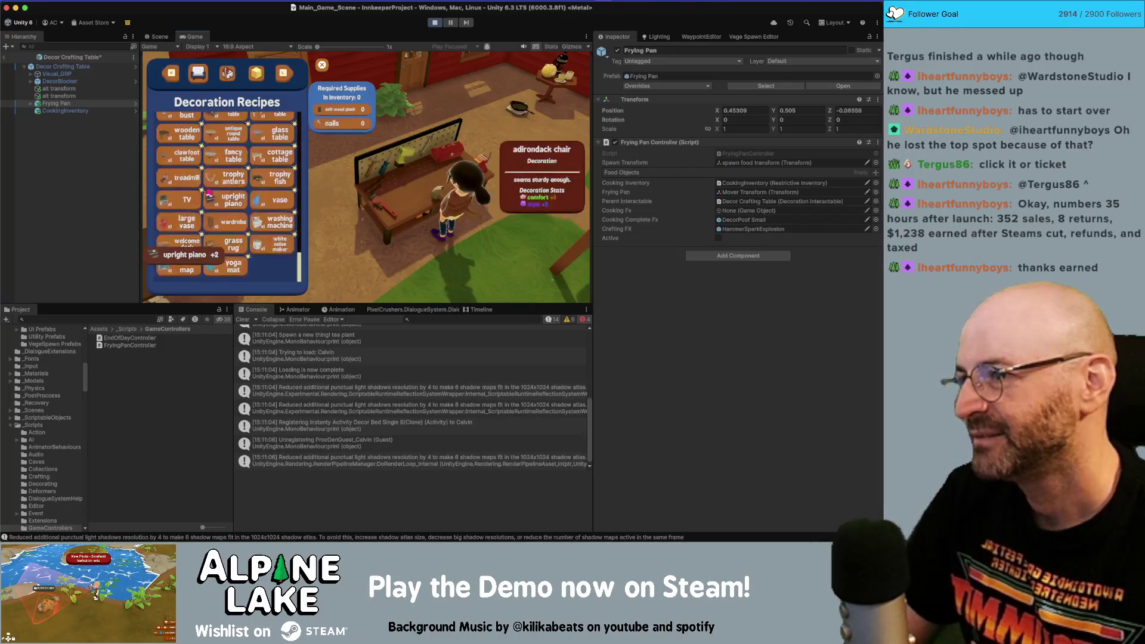
scroll(196, 191, up, 2)
click(185, 184)
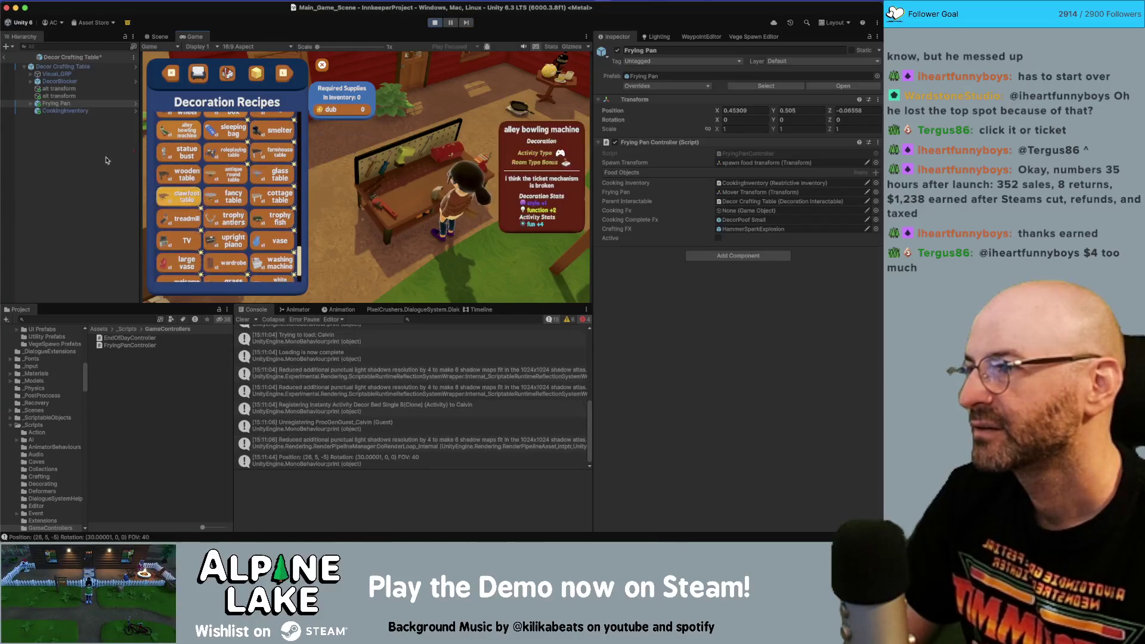
- Stop the game, exit the crafting table prefab to the main scene, save it, and replay
click(440, 23)
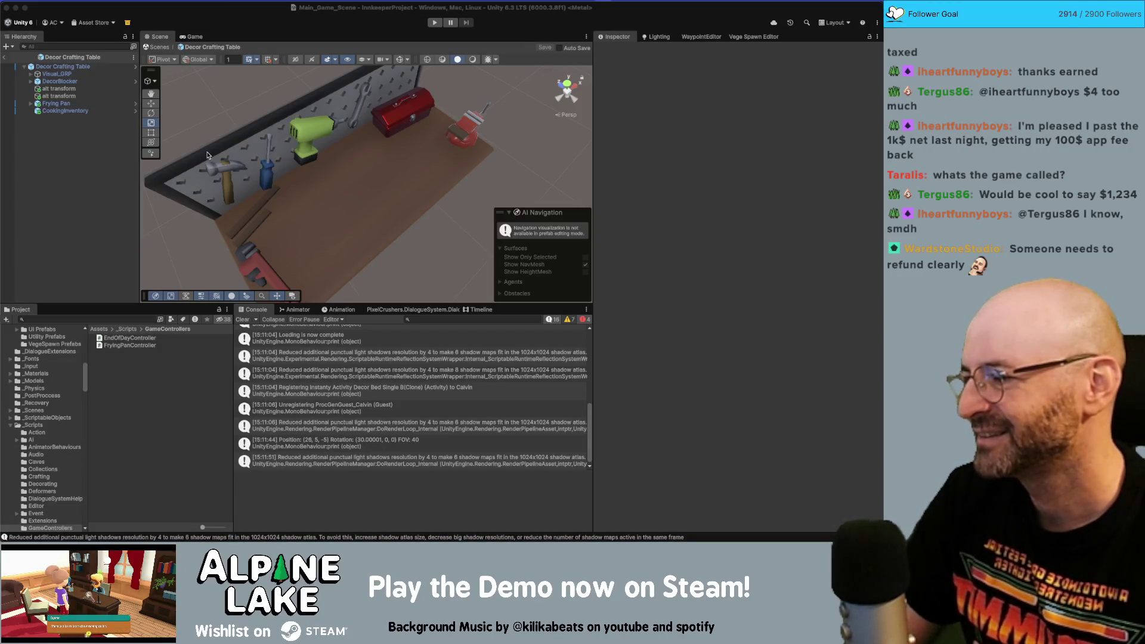
click(369, 35)
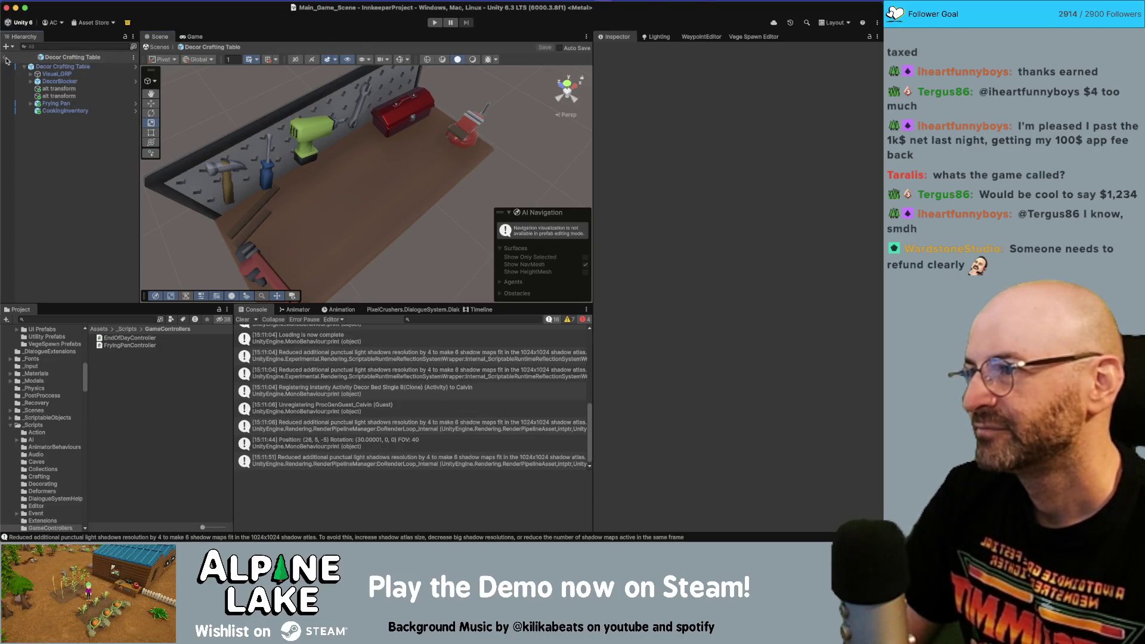
click(6, 60)
key(ctrl+s)
click(435, 24)
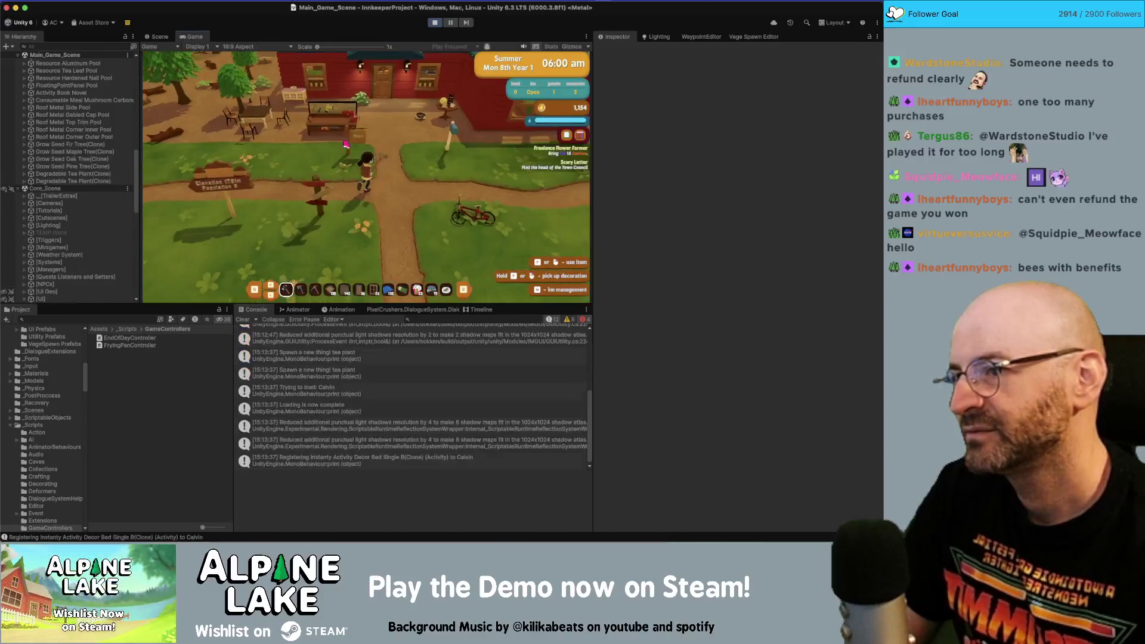
- Cook herbed trout at the cooking pot and reopen its recipes
click(346, 143)
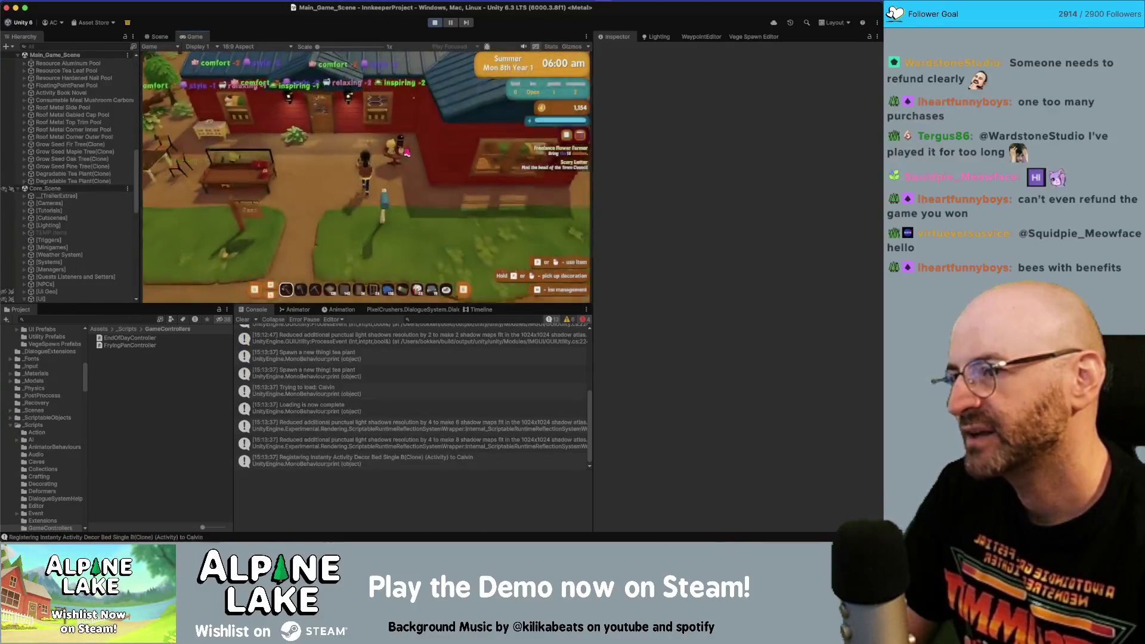
key(Down)
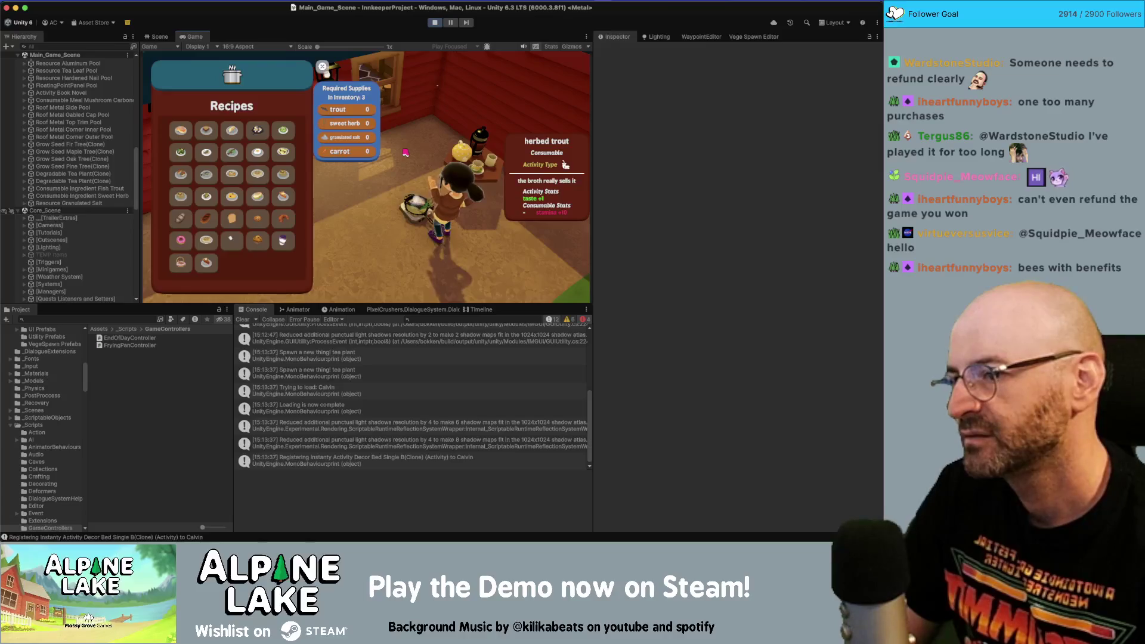
key(Return)
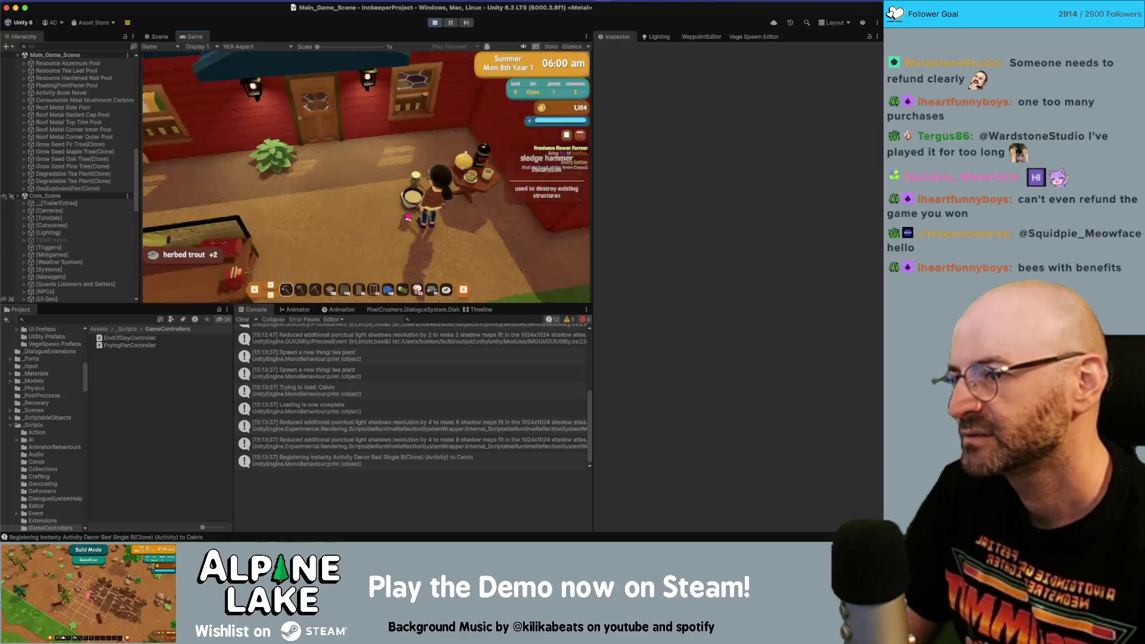
key(a)
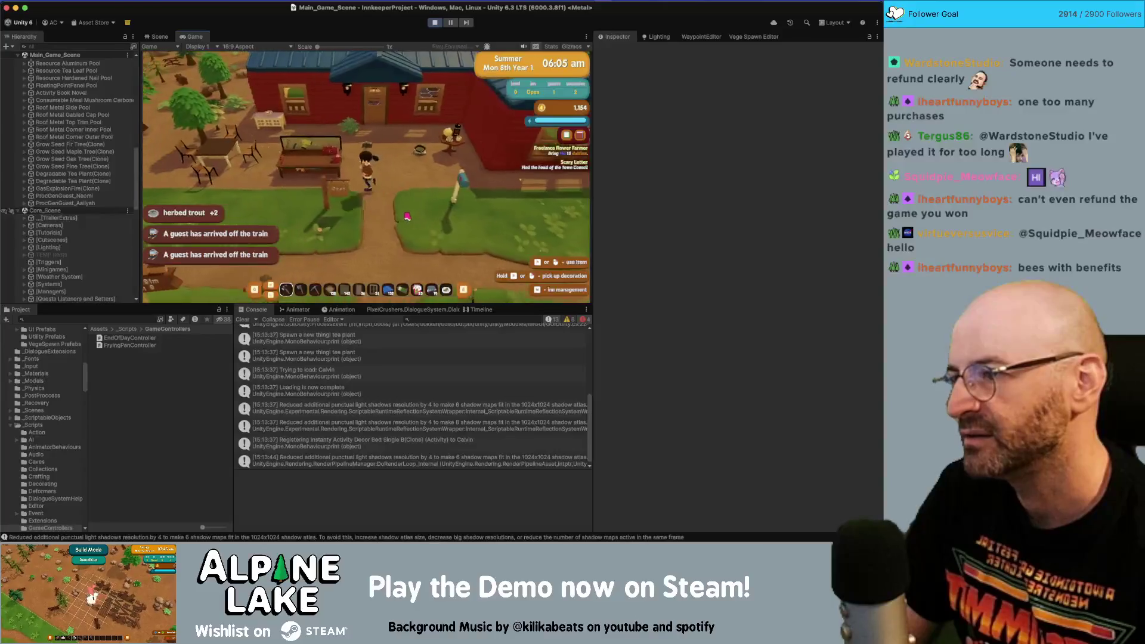
key(d)
key(e)
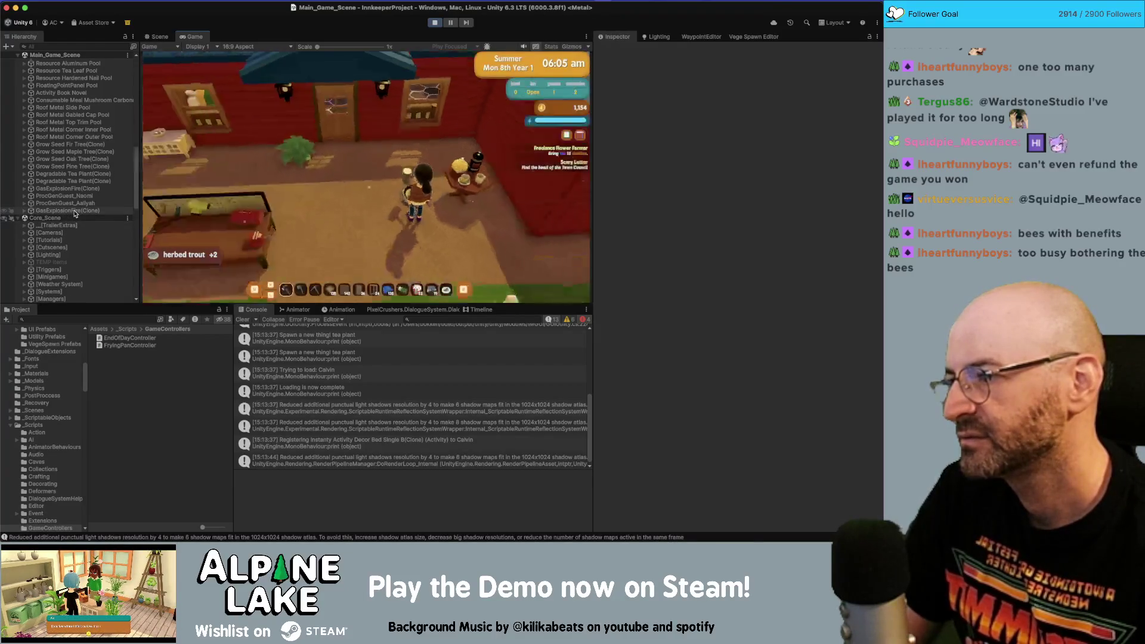
- Open the workbench recipes, inspect the HammerSparkExplosion(Clone) settings, and stop the game
key(e)
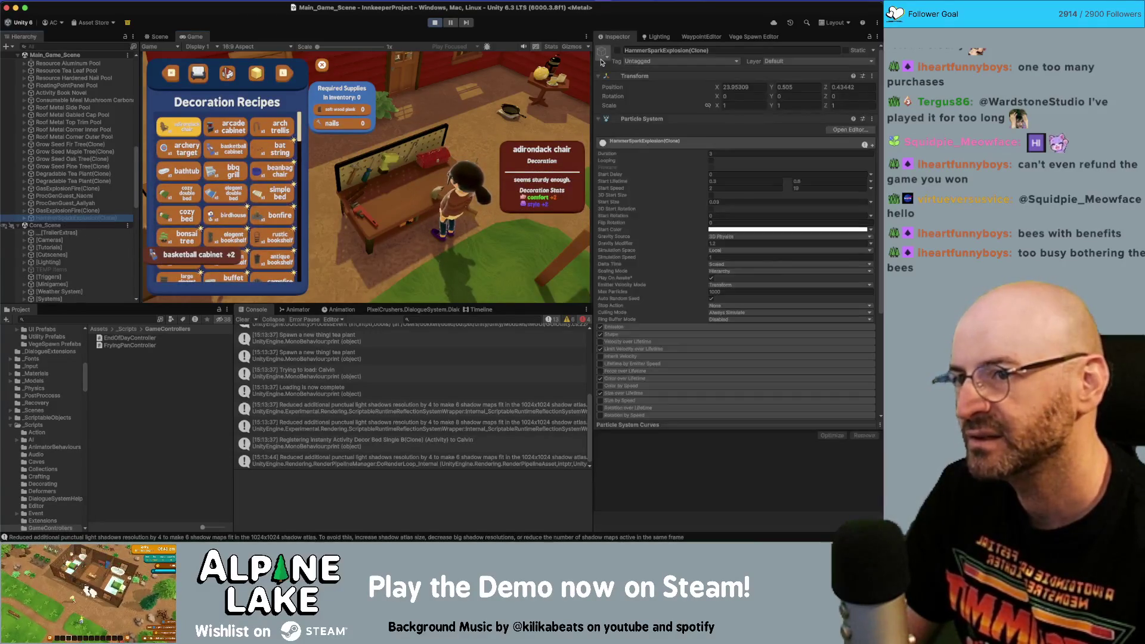
click(617, 51)
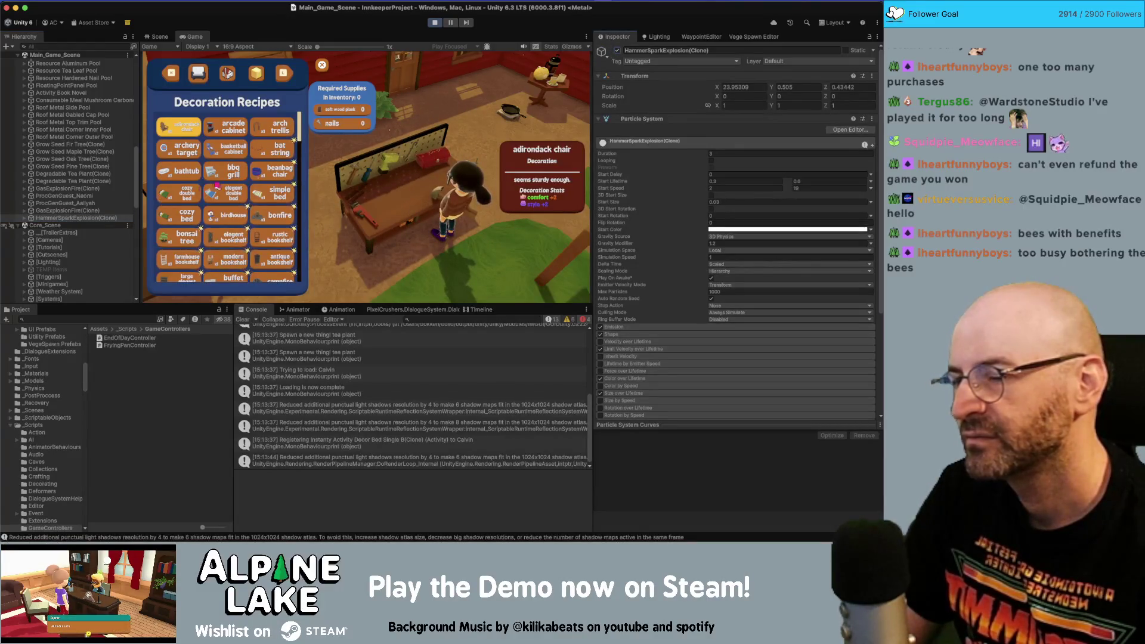
click(435, 22)
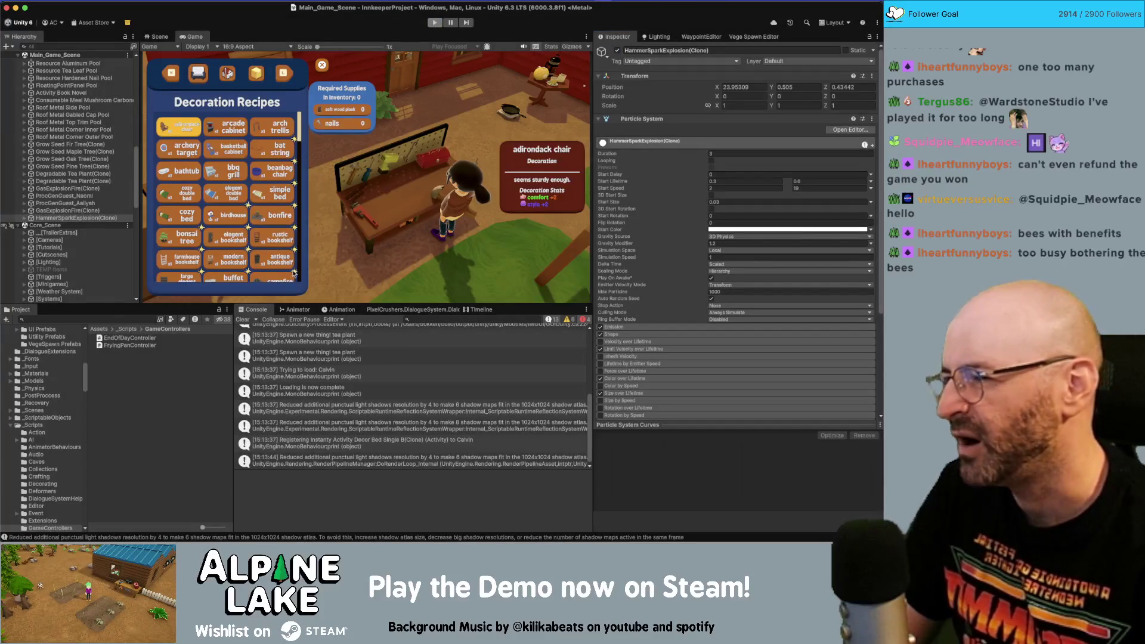
key(super+Tab)
- Append .SetActive(true) to the crafting FX SpawnSystem.Spawn call in CookSequence
click(403, 378)
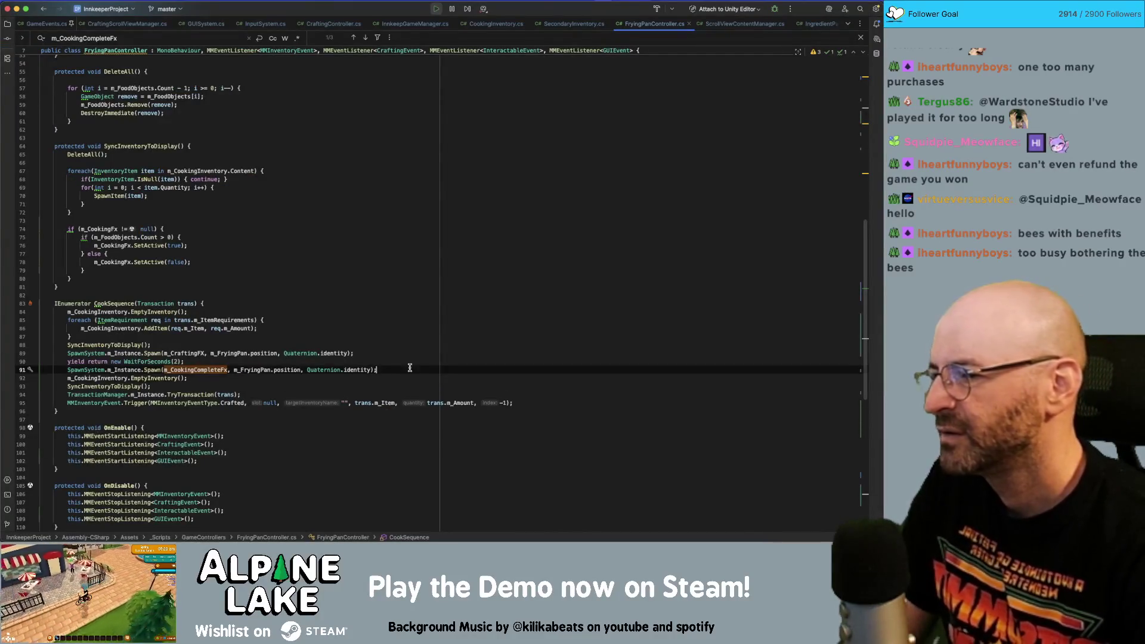
key(Up)
key(Up)
key(Up)
key(Home)
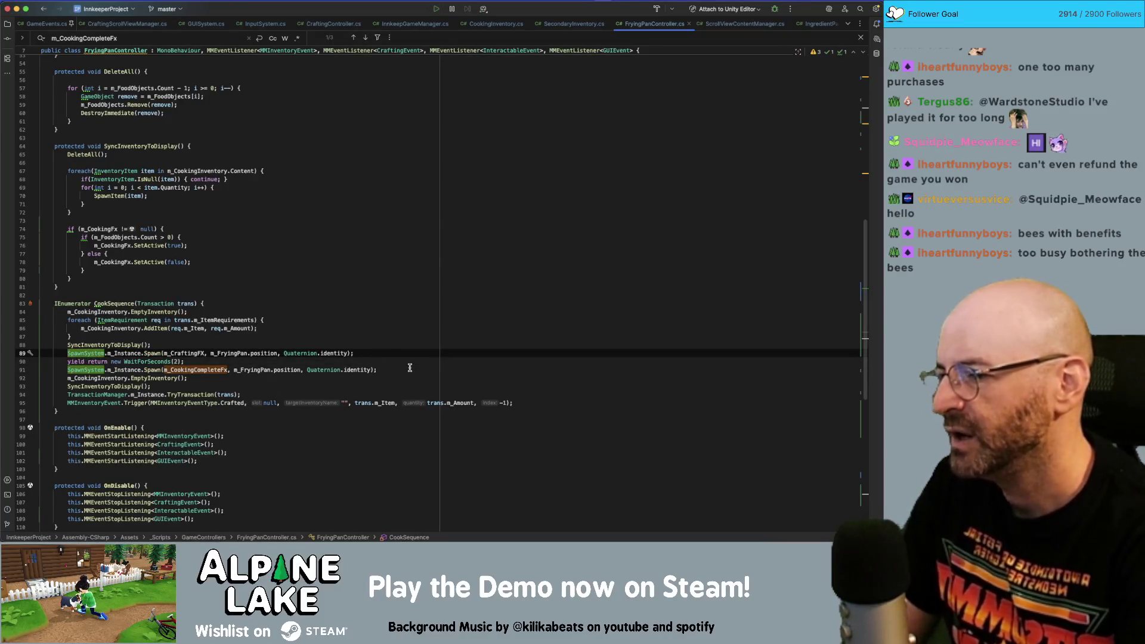
key(End)
key(Left)
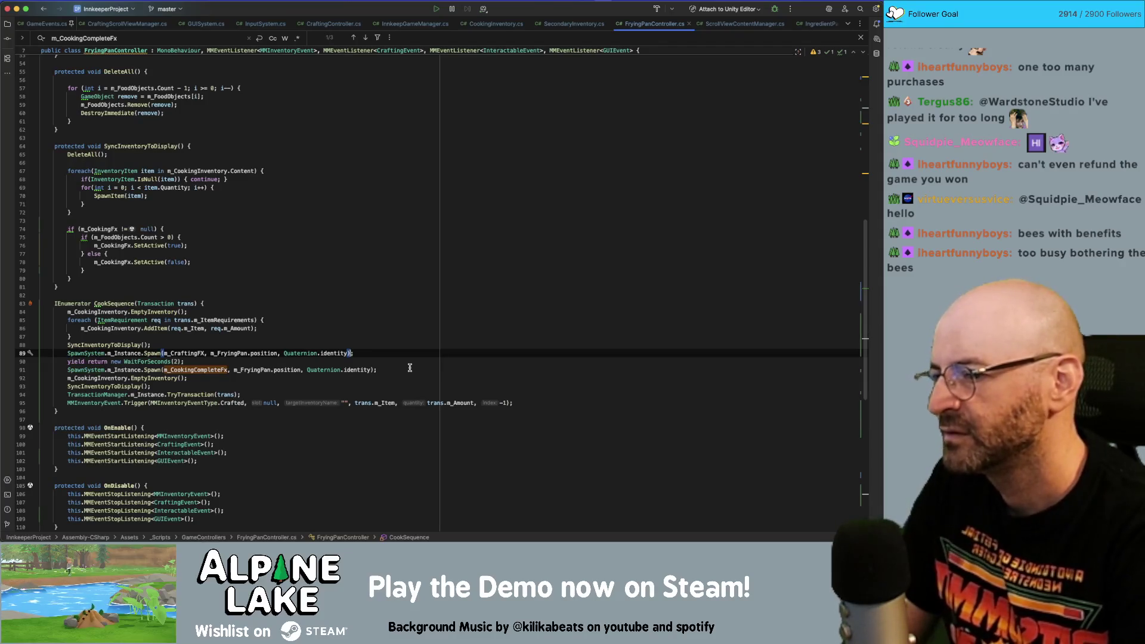
text(.SetActive(tr)
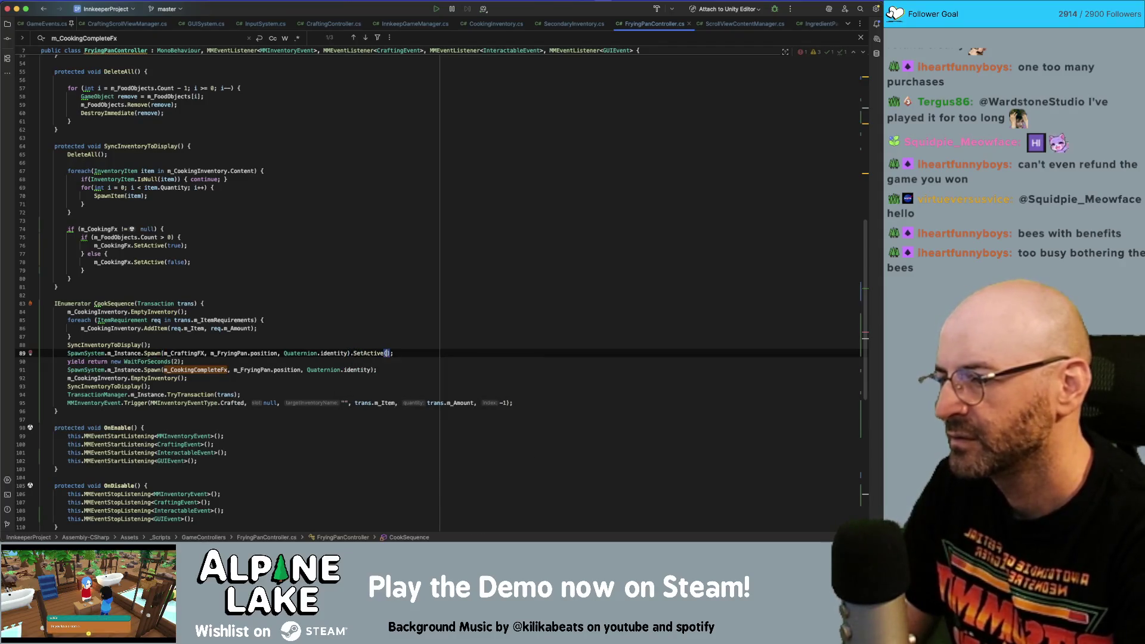
key(Return)
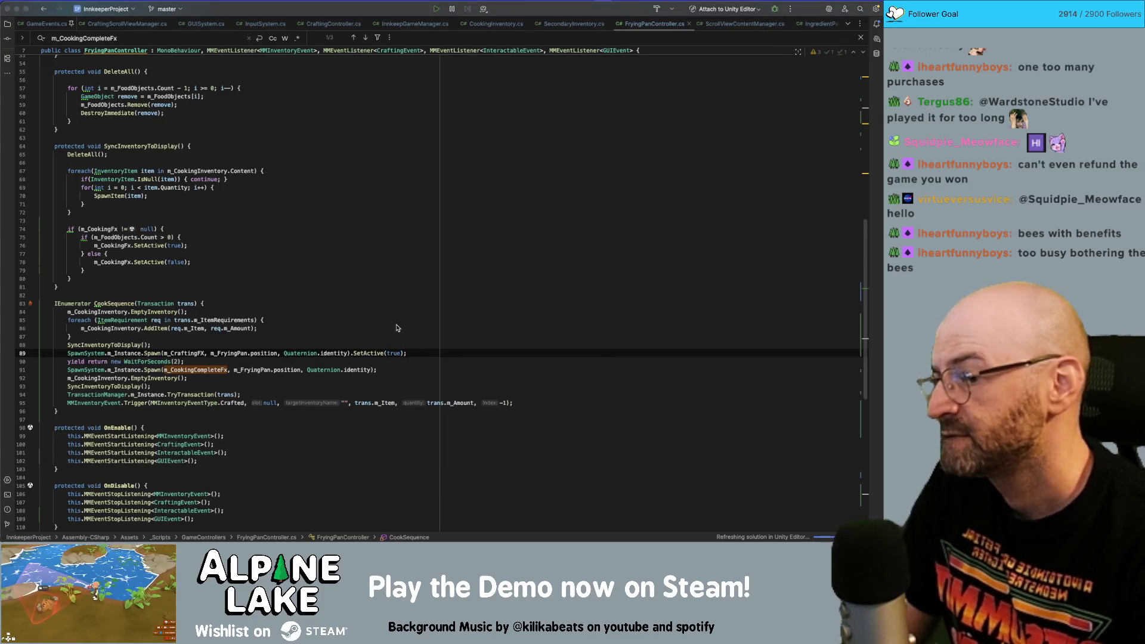
- Pass true as the autoActivate argument after Quaternion.identity and delete the redundant SetActive(true)
click(348, 353)
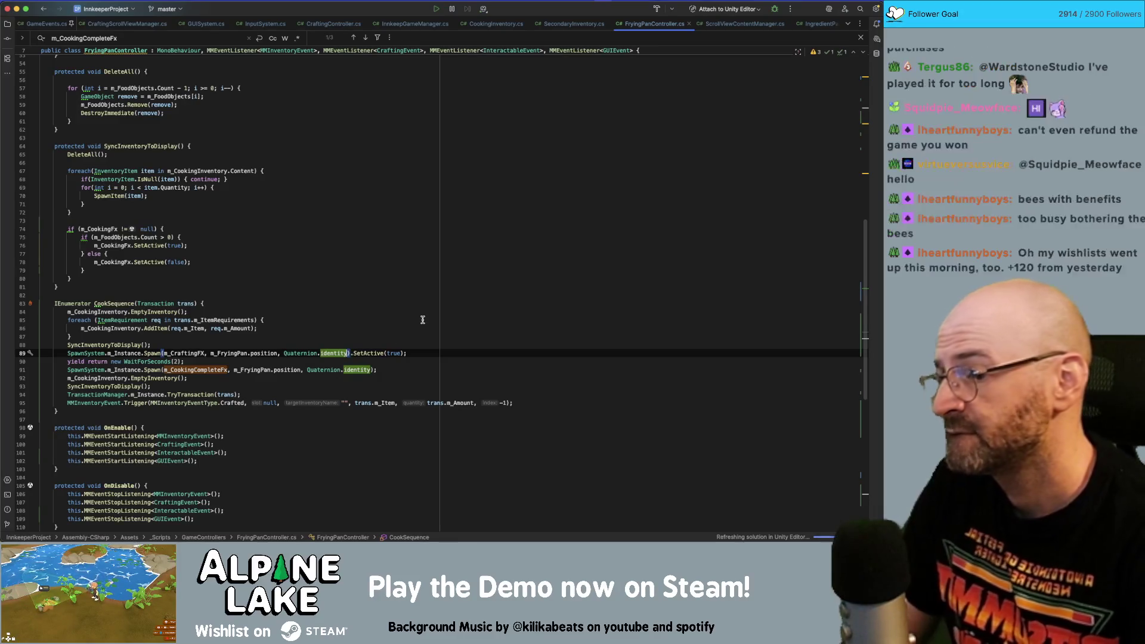
text(, true)
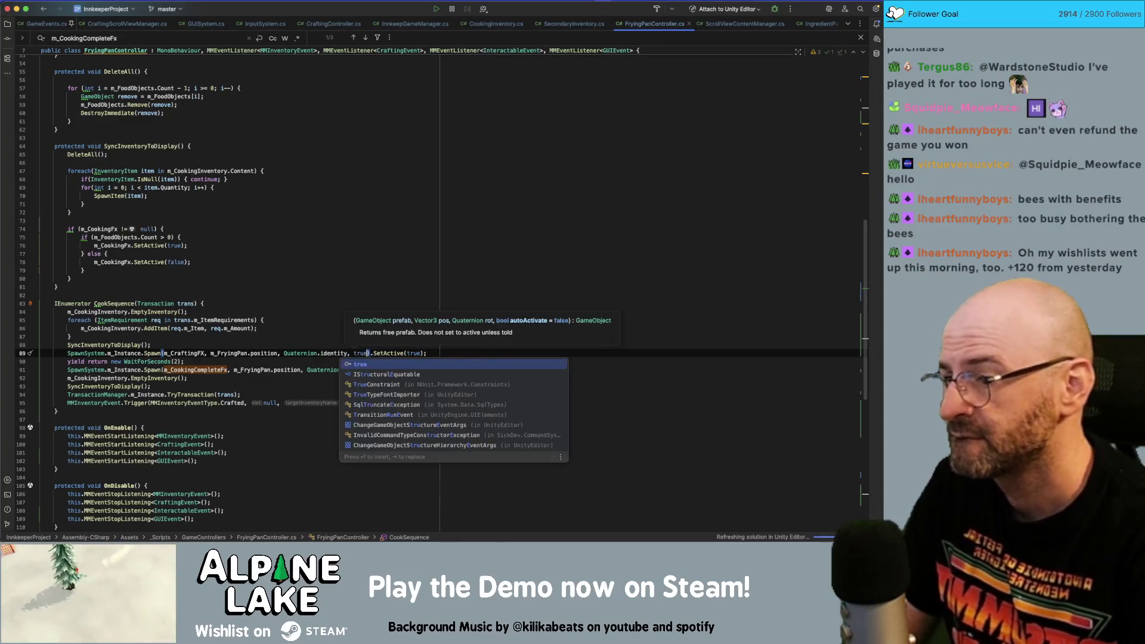
key(shift+Right)
key(shift+Right)
key(shift+Right)
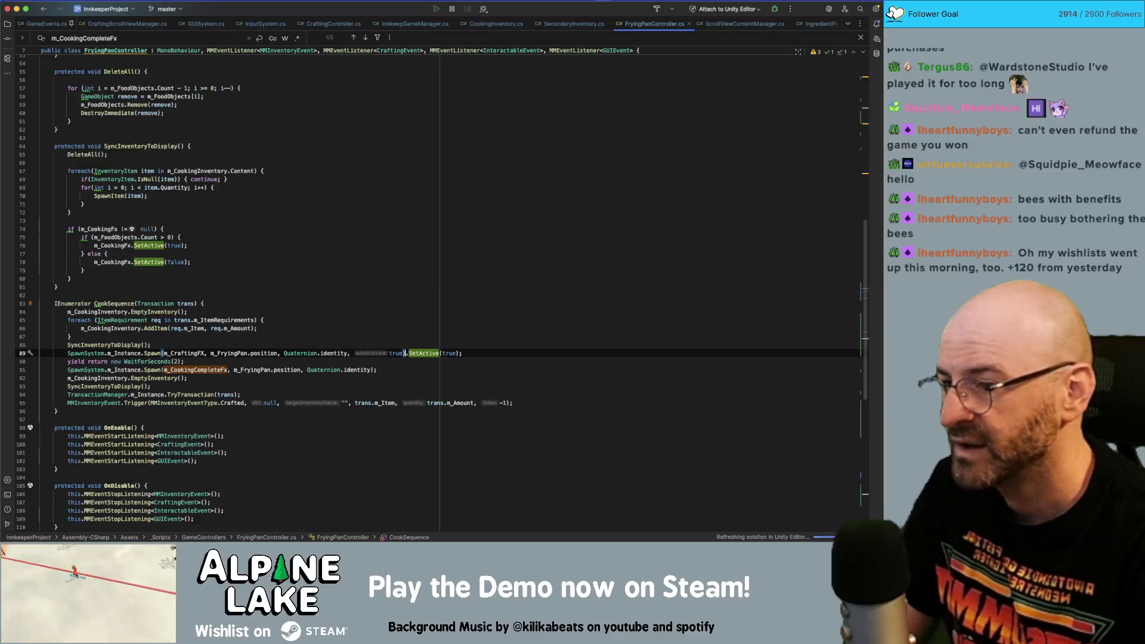
key(BackSpace)
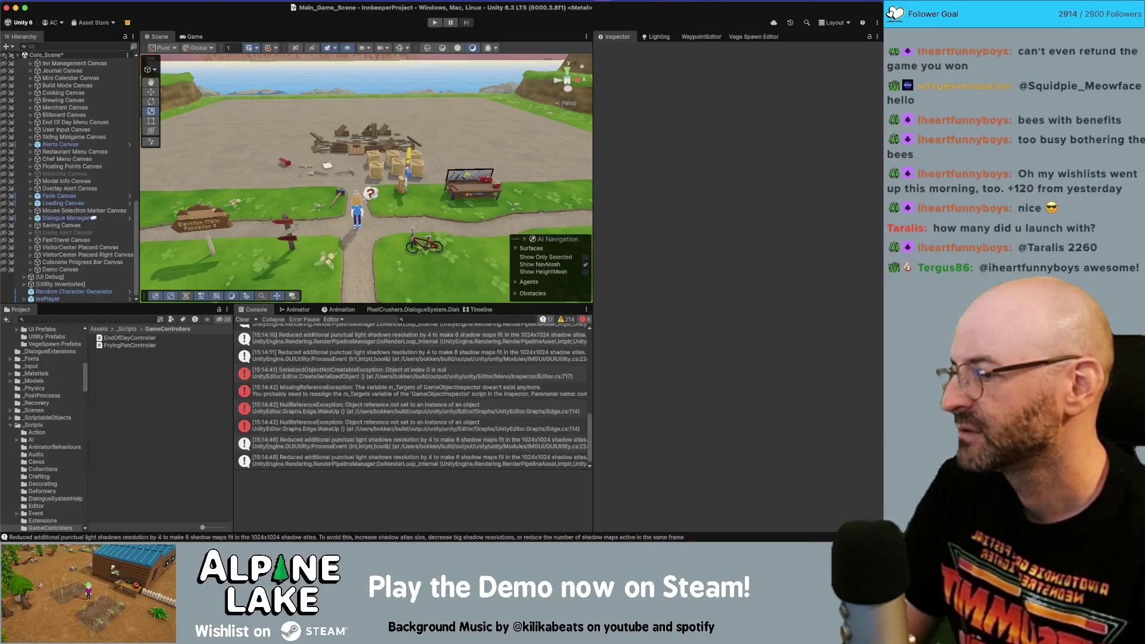
- Clear the Console log and start the game in Play mode again
click(244, 320)
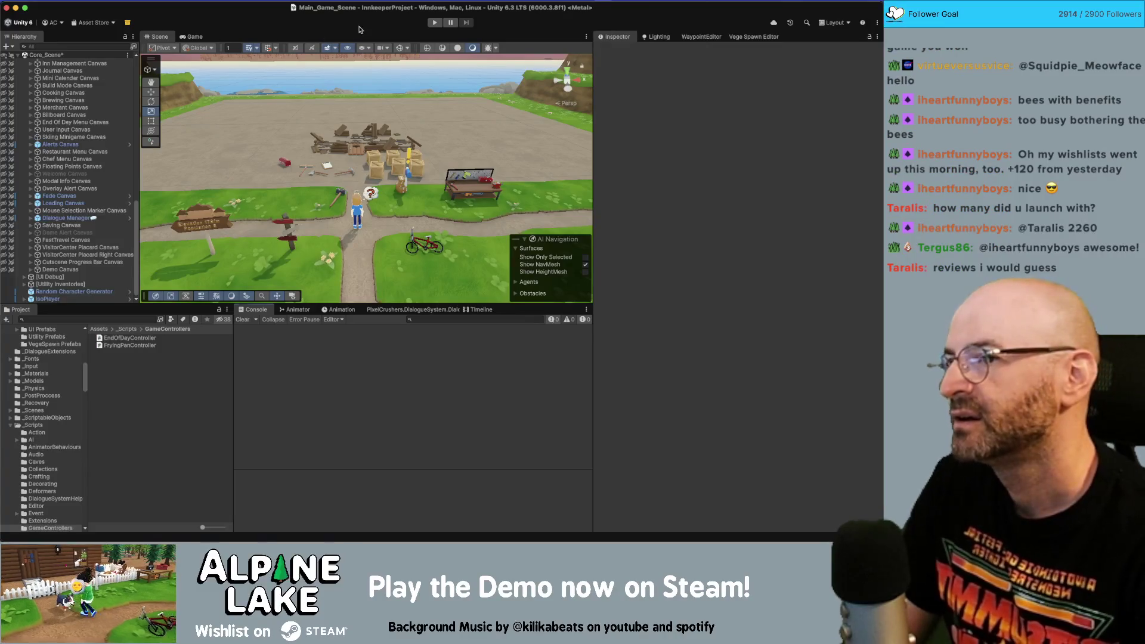
click(433, 23)
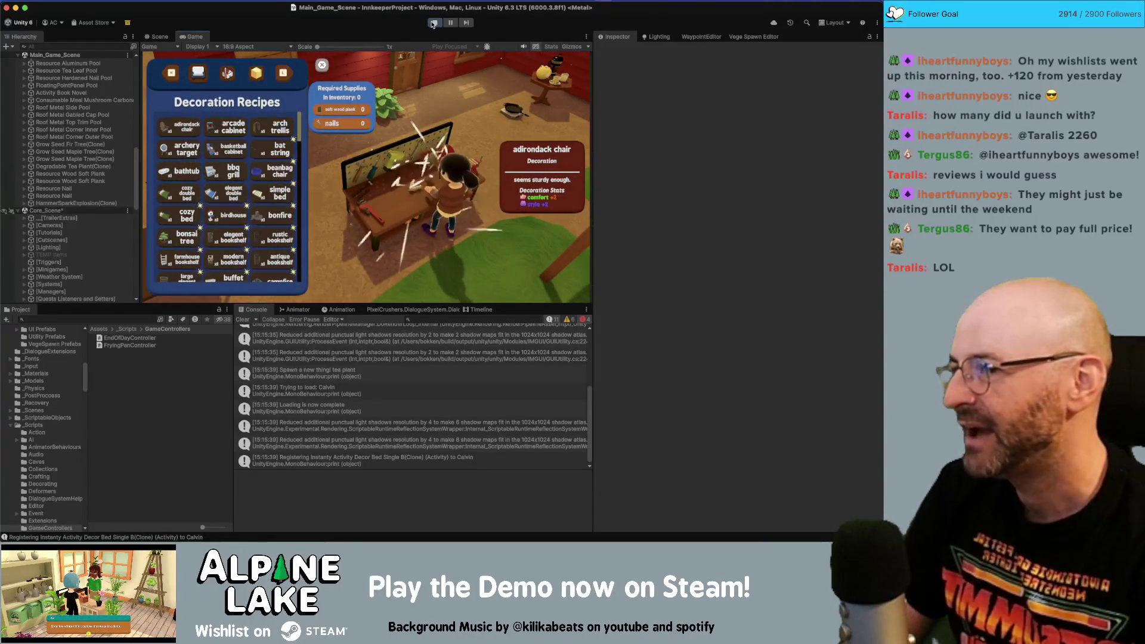
- View the bat string recipe, close Decoration Recipes, and open the cooking recipes at the hot plate
click(253, 144)
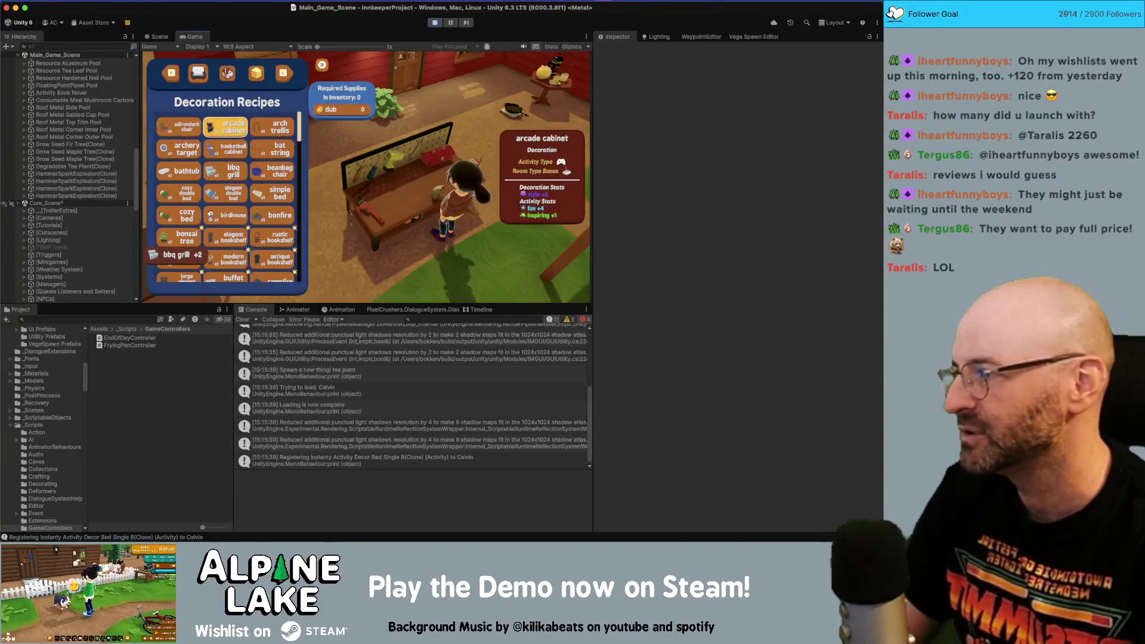
key(Escape)
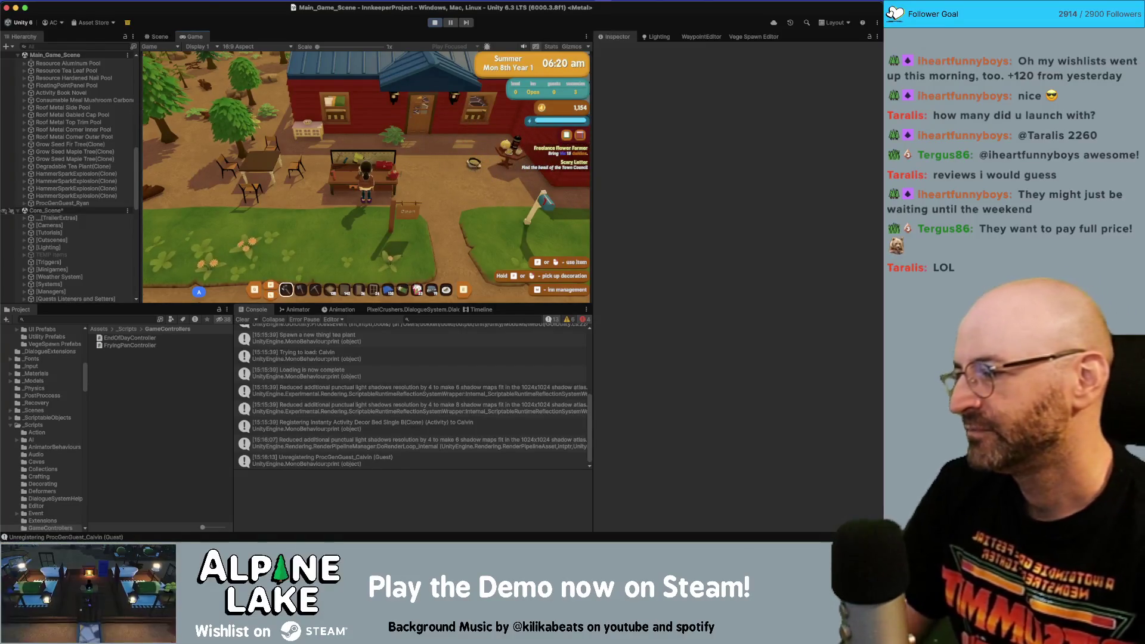
key(w)
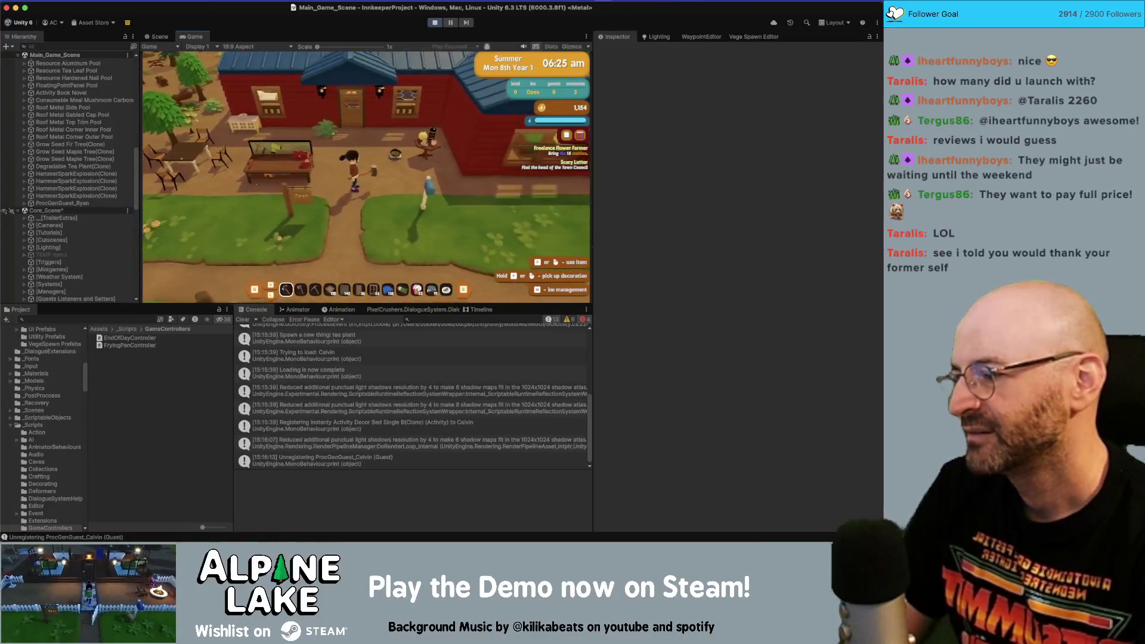
key(e)
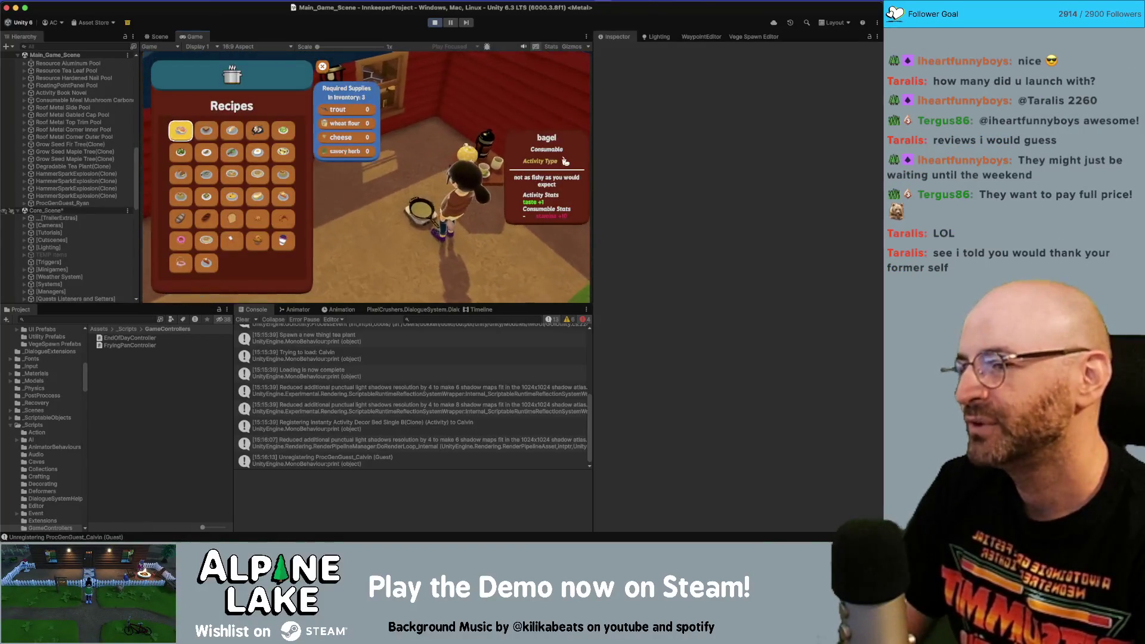